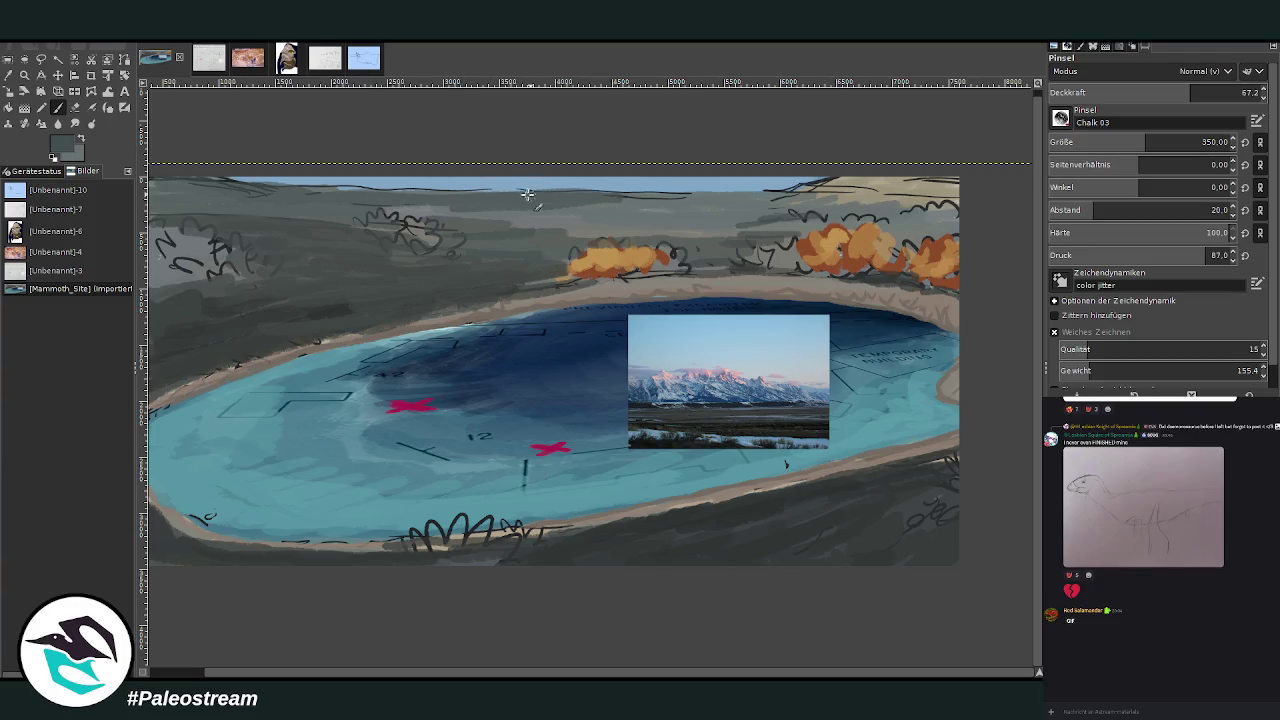
Paint dark grey strokes across the top strip of hills above the lake.
left_click_drag(247, 191, 748, 194)
left_click(8, 75)
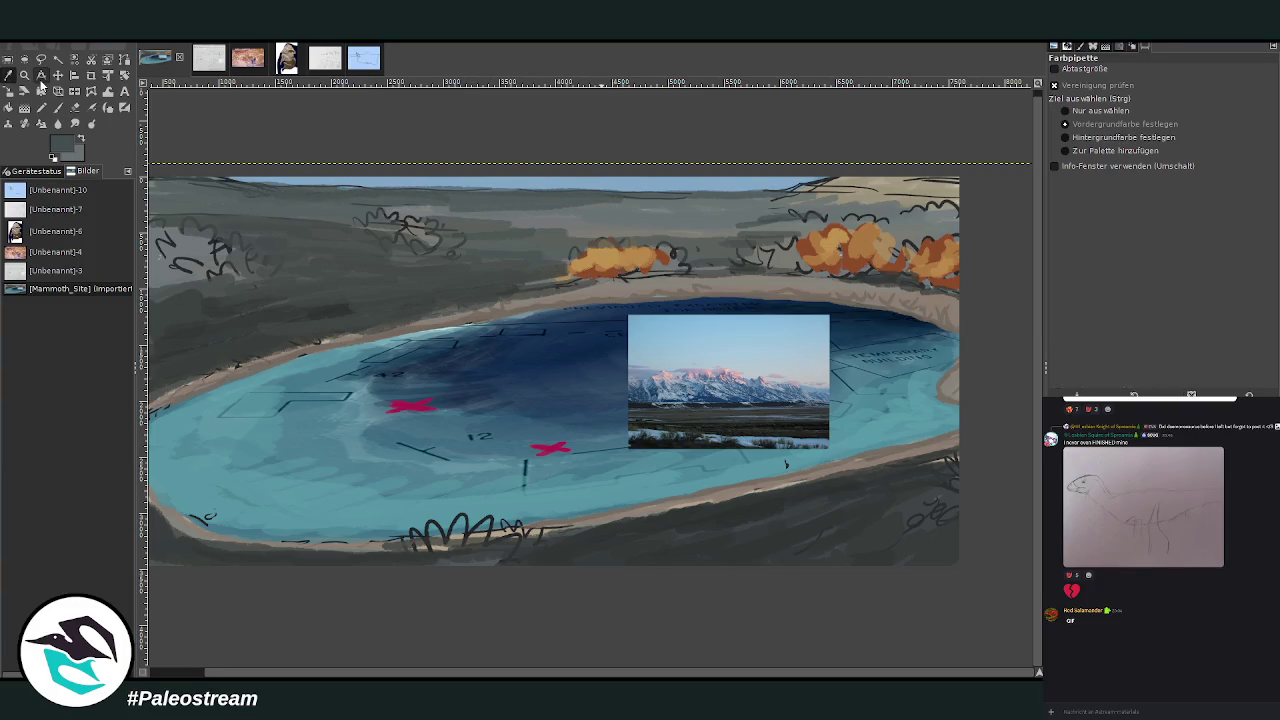
left_click(749, 387)
key("p")
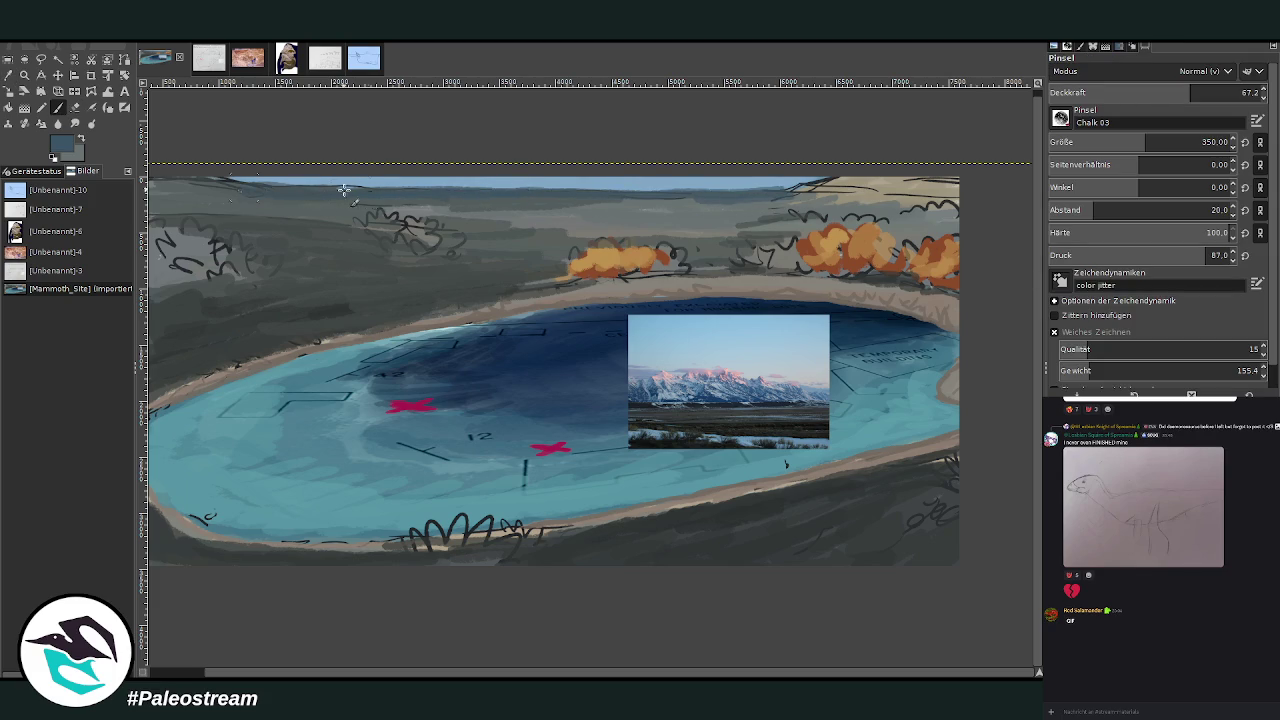
left_click_drag(779, 197, 612, 203)
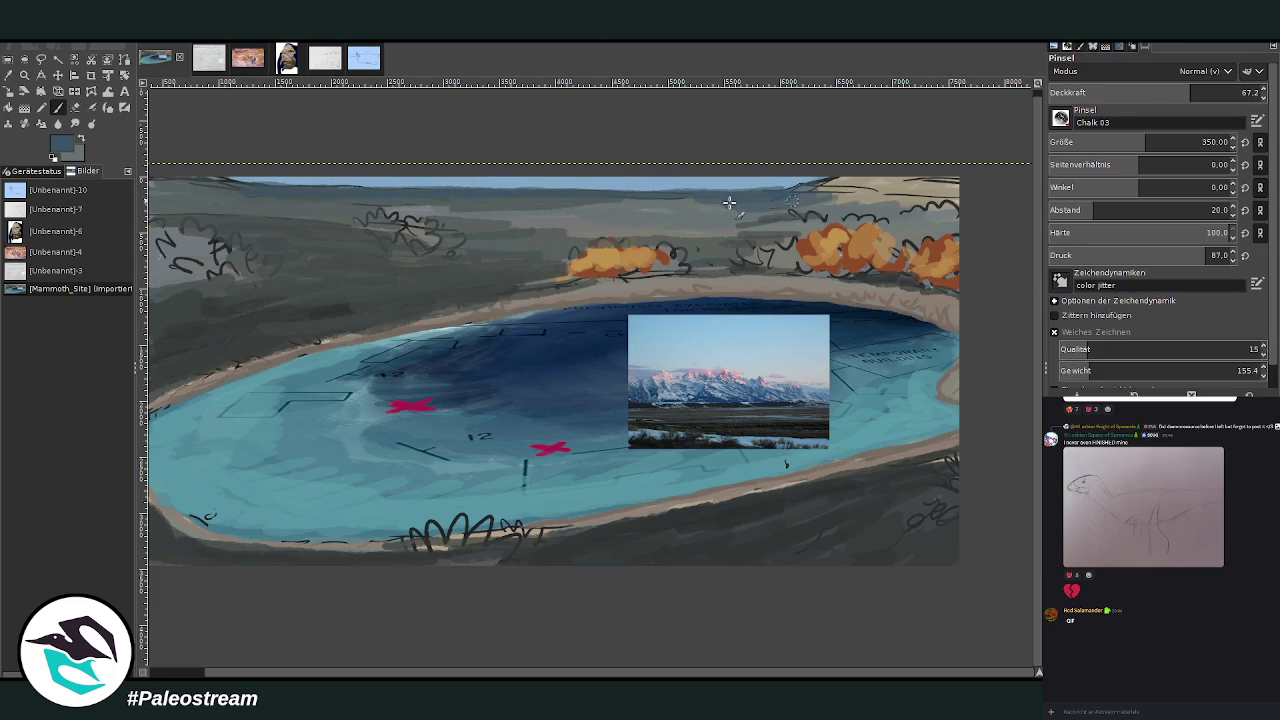
left_click_drag(720, 206, 630, 208)
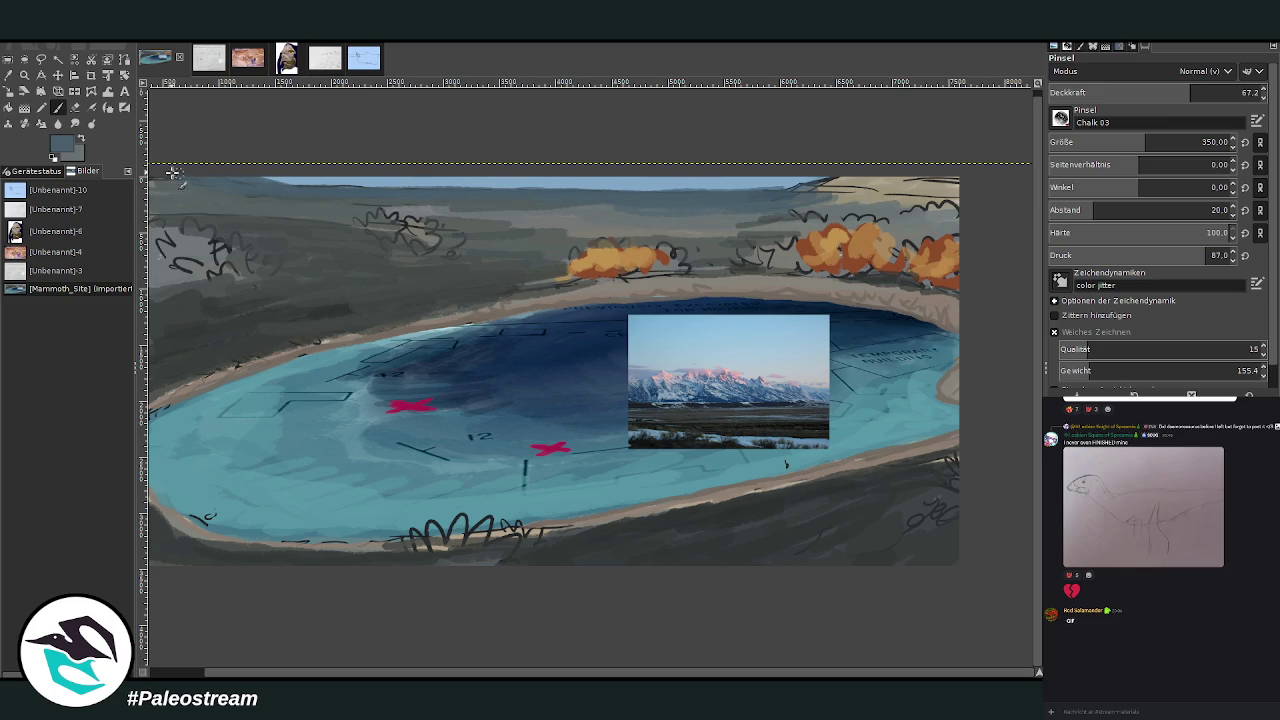
left_click_drag(726, 212, 370, 214)
left_click_drag(640, 217, 510, 225)
At 79.5 brush opacity, paint grey over the hills beside and above the orange shrubs.
left_click(8, 75)
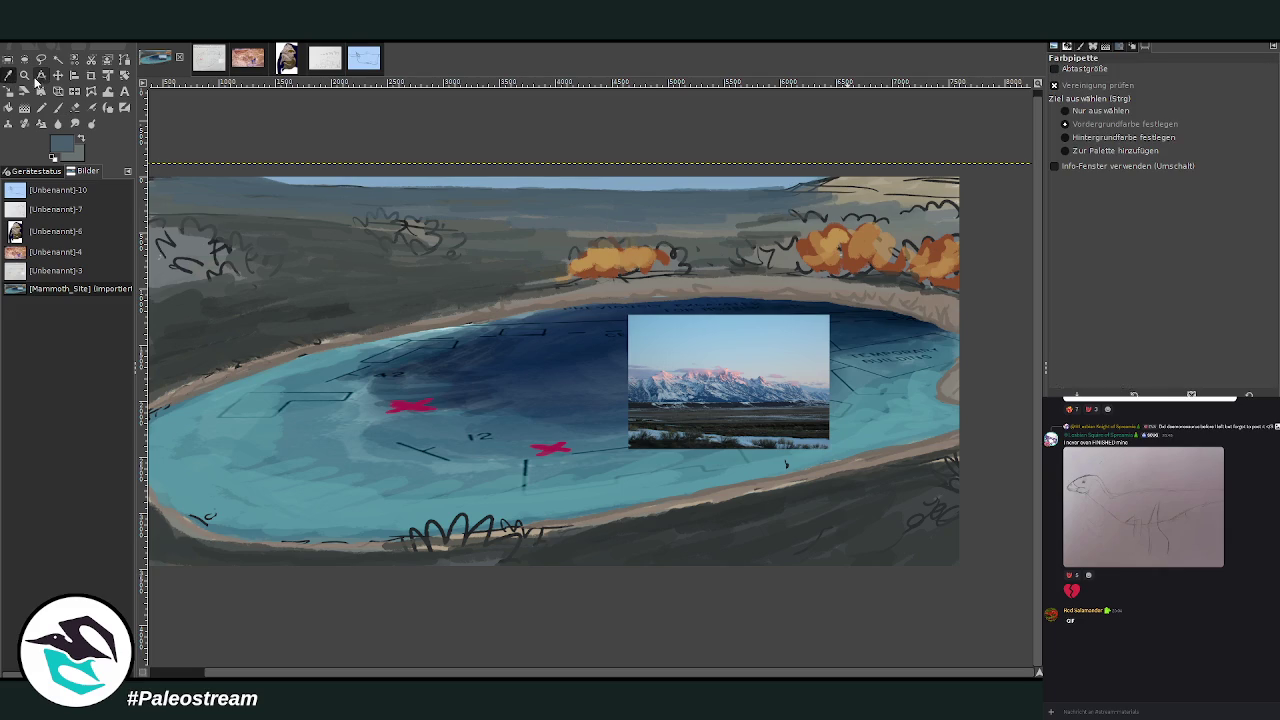
left_click(58, 107)
left_click_drag(720, 240, 570, 236)
left_click(1218, 92)
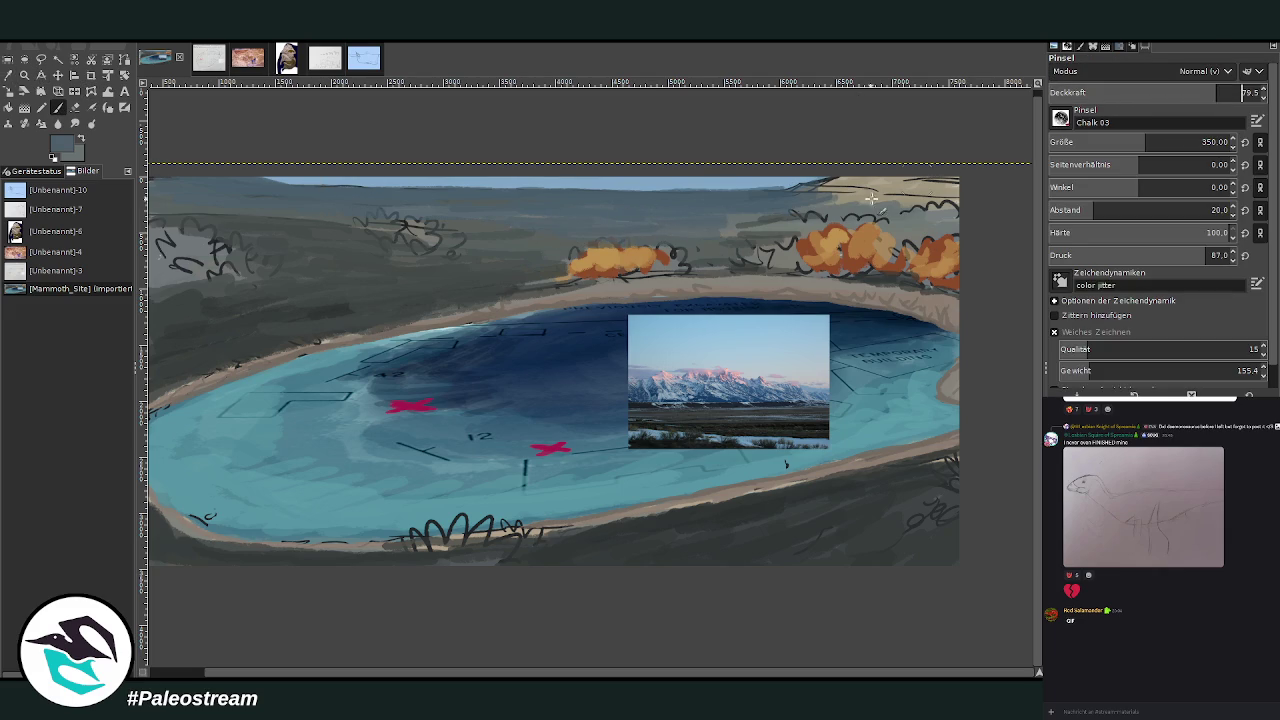
left_click_drag(800, 226, 940, 228)
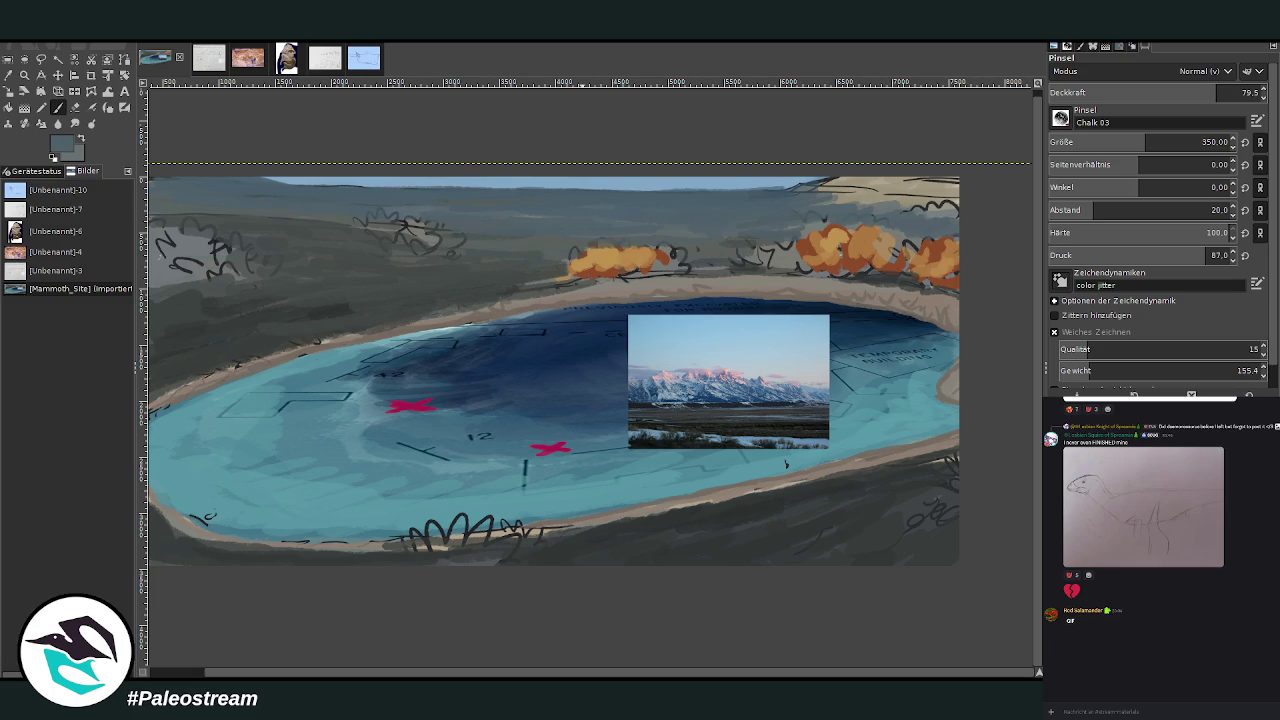
Sample a dark colour from the mountain photo and paint shadows on the hillside and lower shore.
key("o")
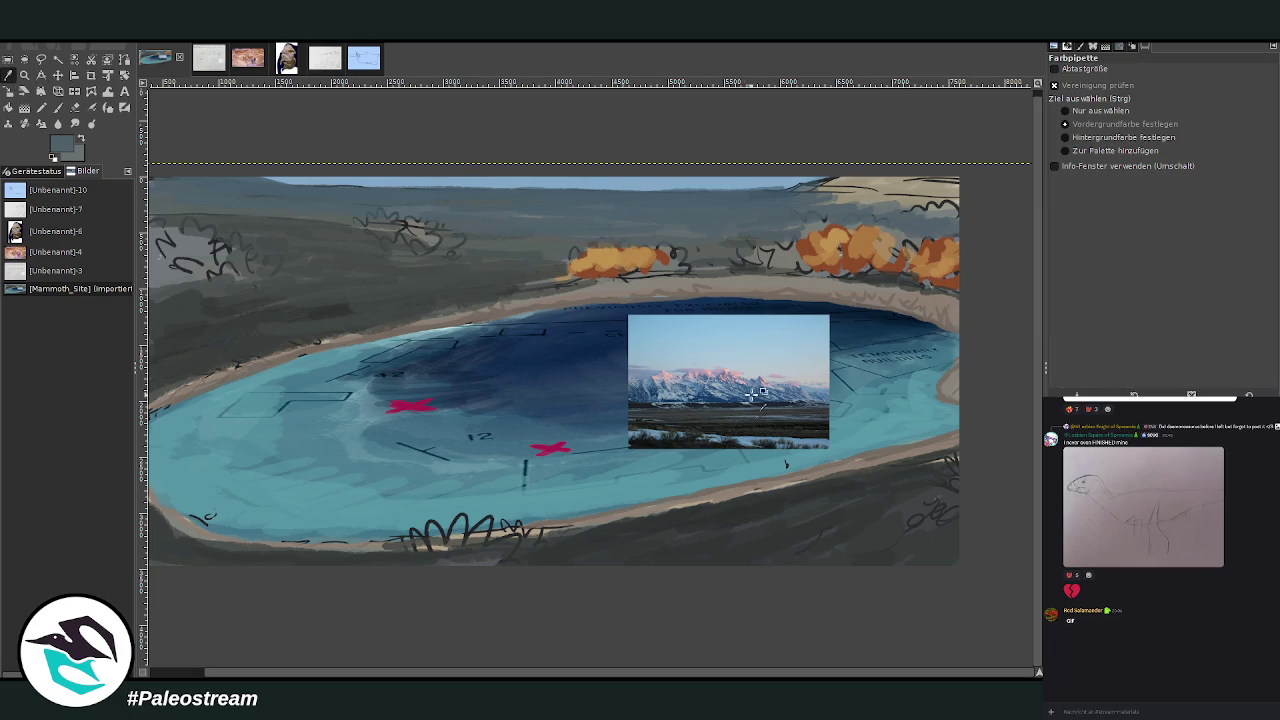
left_click(740, 402)
key("p")
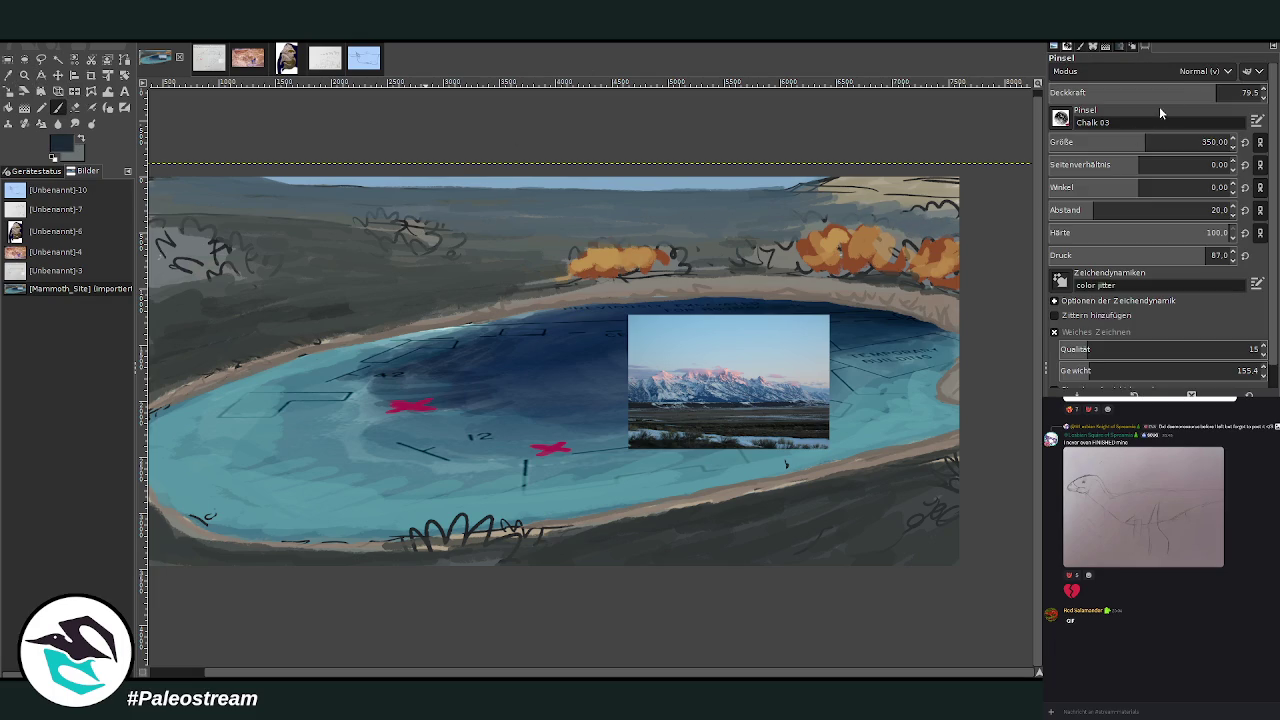
left_click_drag(390, 242, 480, 256)
mouse_move(240, 281)
left_mouse_down()
mouse_move(171, 290)
mouse_move(278, 286)
mouse_move(195, 300)
left_mouse_up()
mouse_move(506, 563)
left_mouse_down()
mouse_move(530, 552)
mouse_move(440, 542)
left_mouse_up()
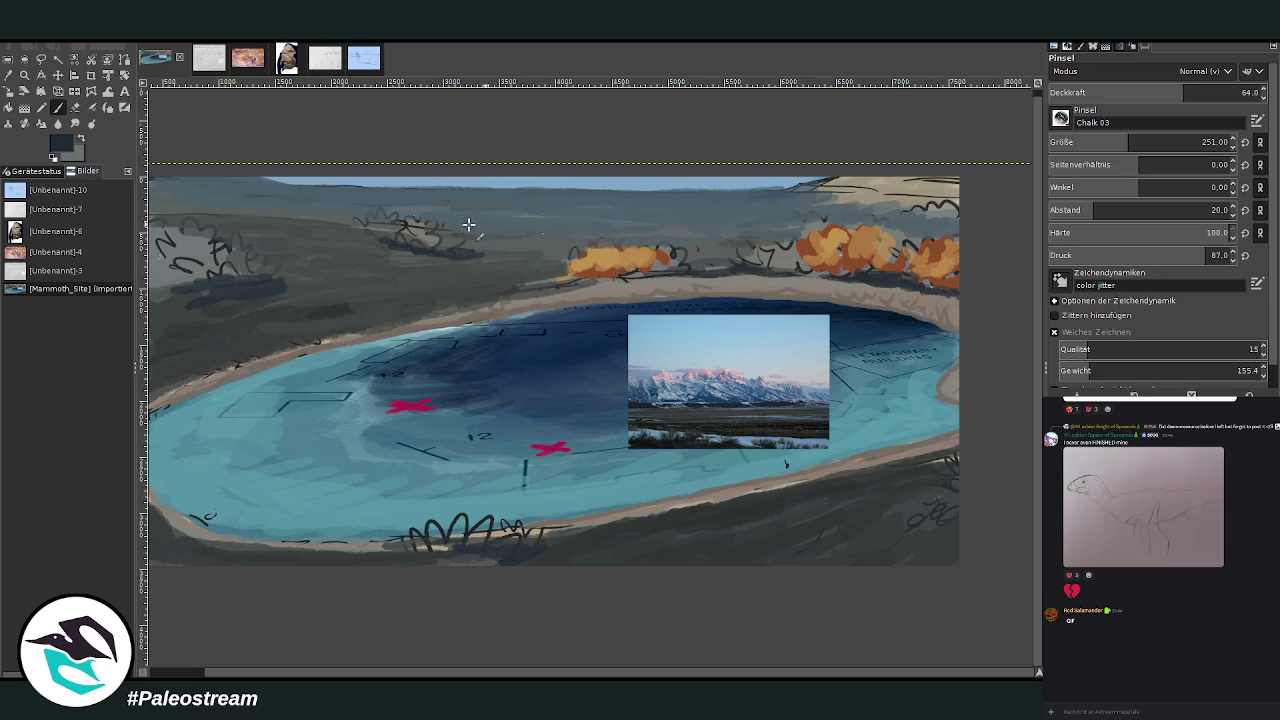
Paint translucent dark strokes over the hillside at 45.7 brush opacity.
mouse_move(266, 272)
left_mouse_down()
mouse_move(305, 274)
mouse_move(285, 286)
mouse_move(218, 250)
mouse_move(323, 268)
left_mouse_up()
mouse_move(455, 256)
left_mouse_down()
mouse_move(505, 246)
mouse_move(435, 245)
left_mouse_up()
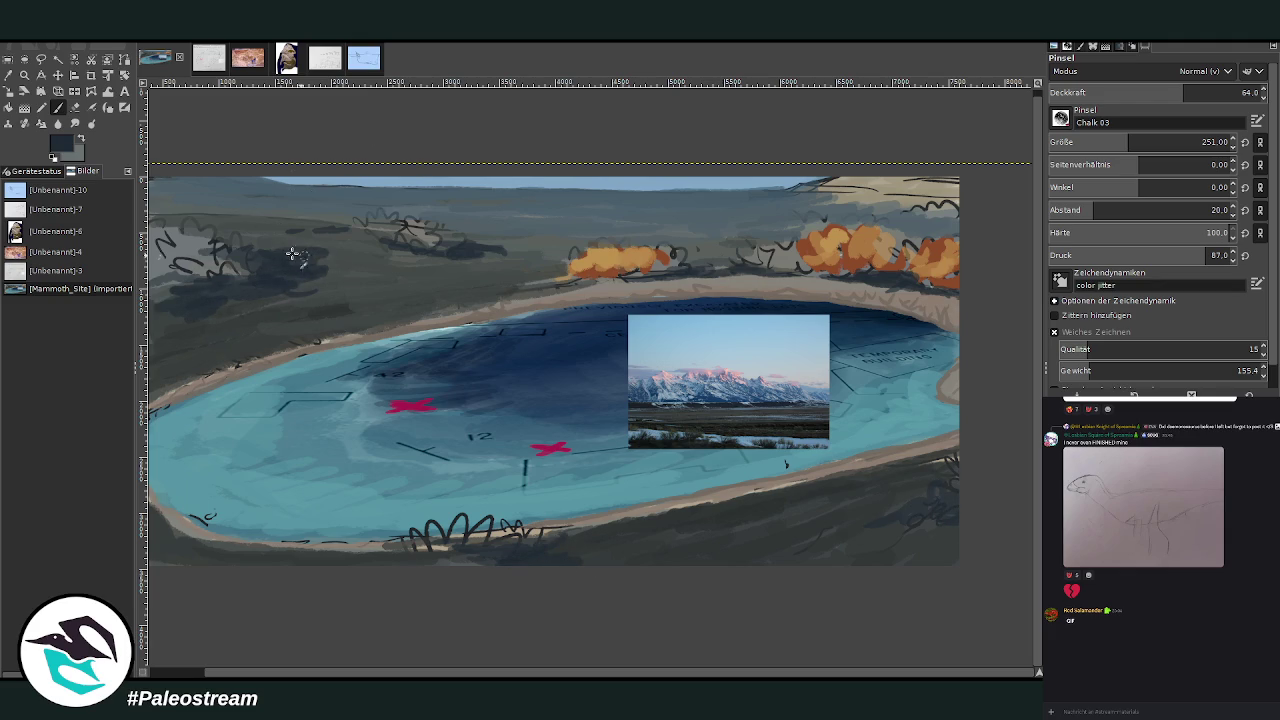
left_click(1134, 93)
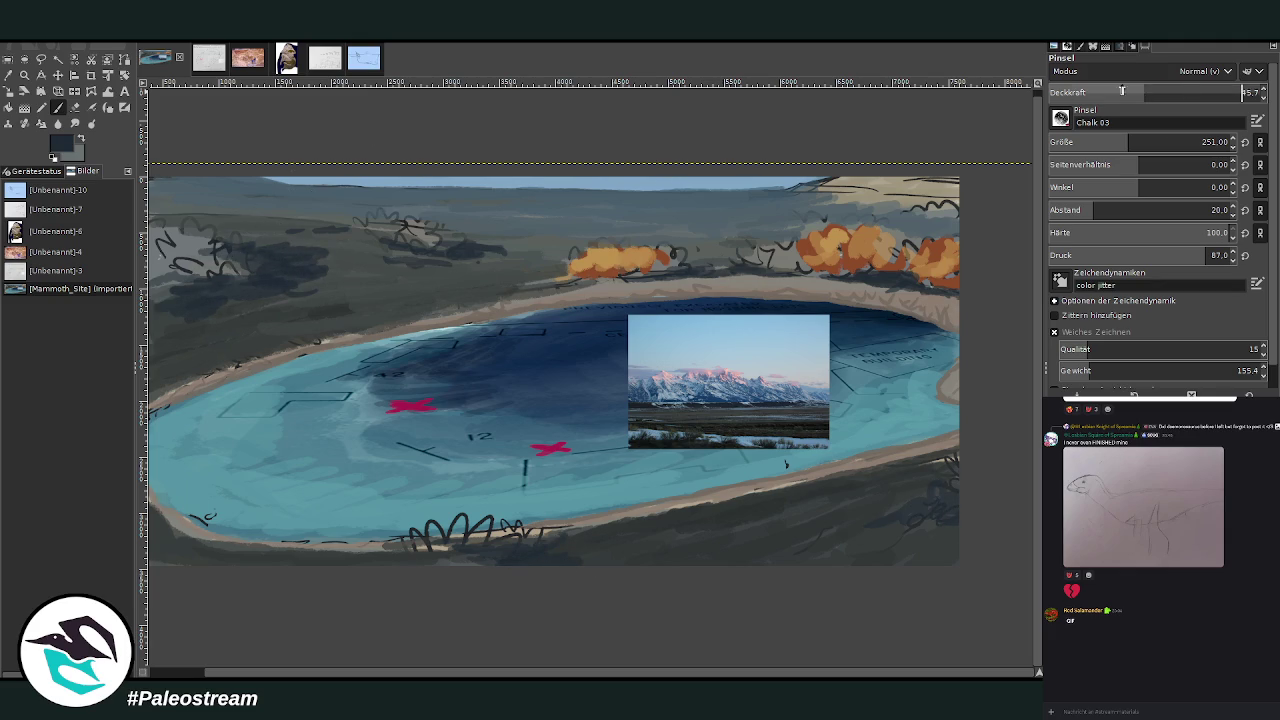
left_click_drag(724, 227, 224, 194)
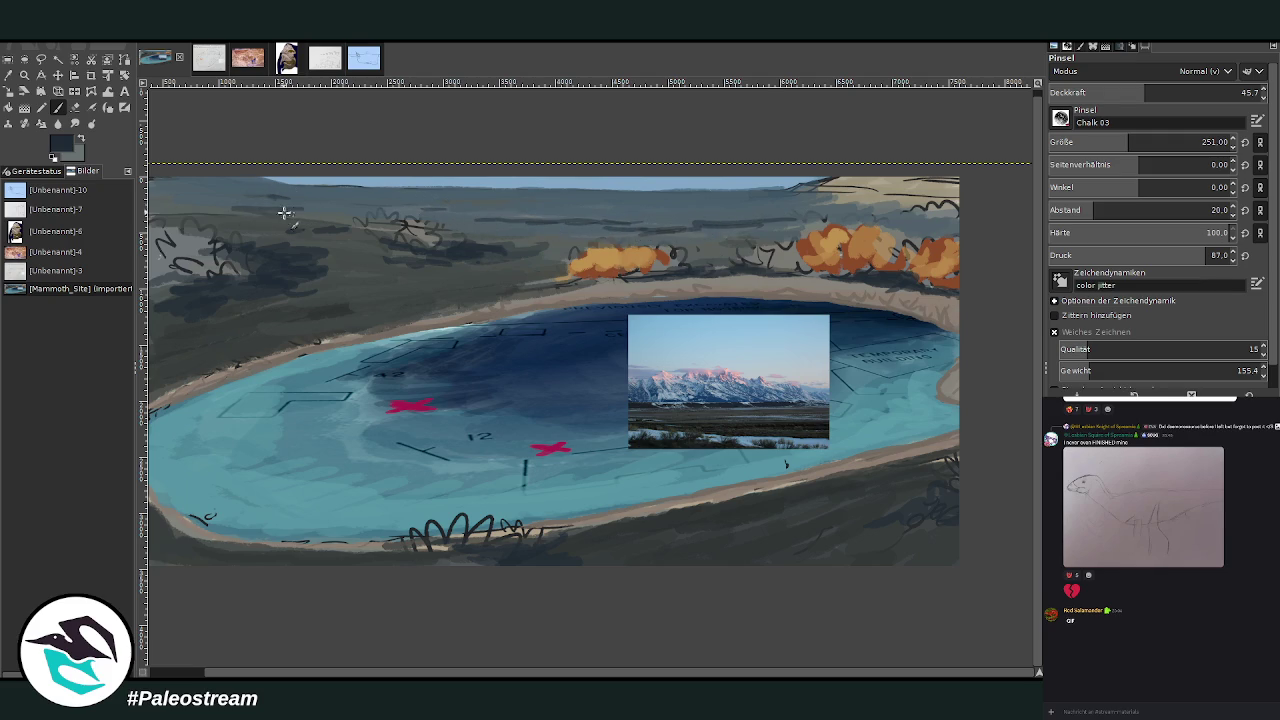
mouse_move(722, 206)
left_mouse_down()
mouse_move(790, 205)
mouse_move(660, 205)
mouse_move(799, 194)
left_mouse_up()
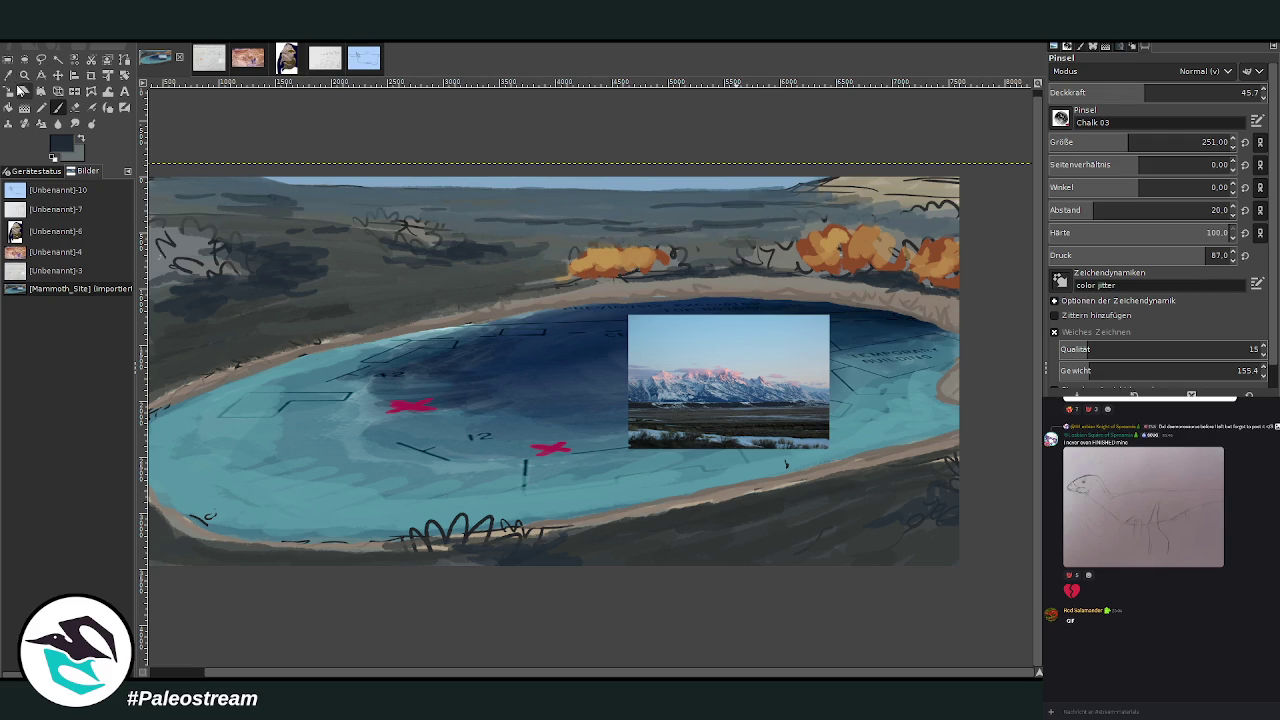
Sample a medium blue and paint the distant upper-right hills at 59.9 opacity.
left_click(8, 75)
left_click(818, 397)
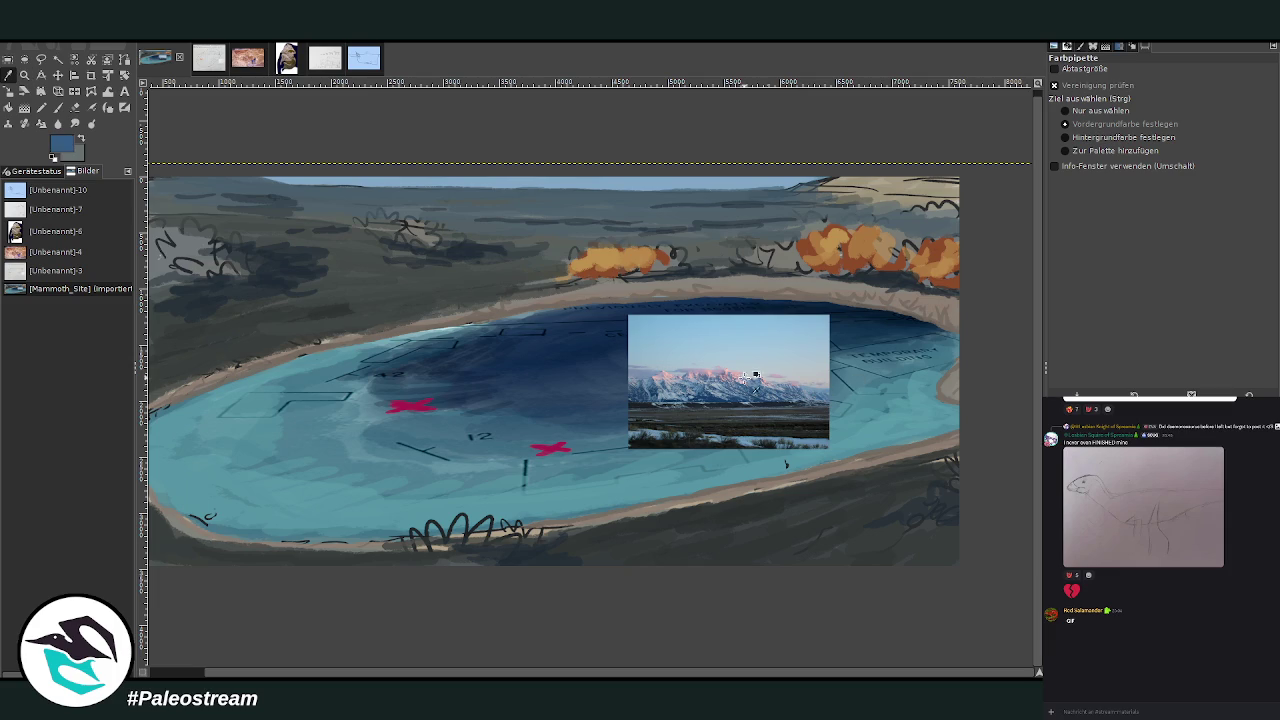
left_click(716, 397)
left_click(57, 107)
left_click_drag(884, 192, 783, 196)
left_click_drag(1158, 88, 1174, 90)
mouse_move(884, 214)
left_mouse_down()
mouse_move(910, 205)
mouse_move(846, 187)
mouse_move(971, 194)
mouse_move(750, 194)
mouse_move(955, 205)
mouse_move(931, 171)
mouse_move(810, 180)
left_mouse_up()
Sample a grey-blue from the photo and brush it onto the top-right hills.
left_click(9, 77)
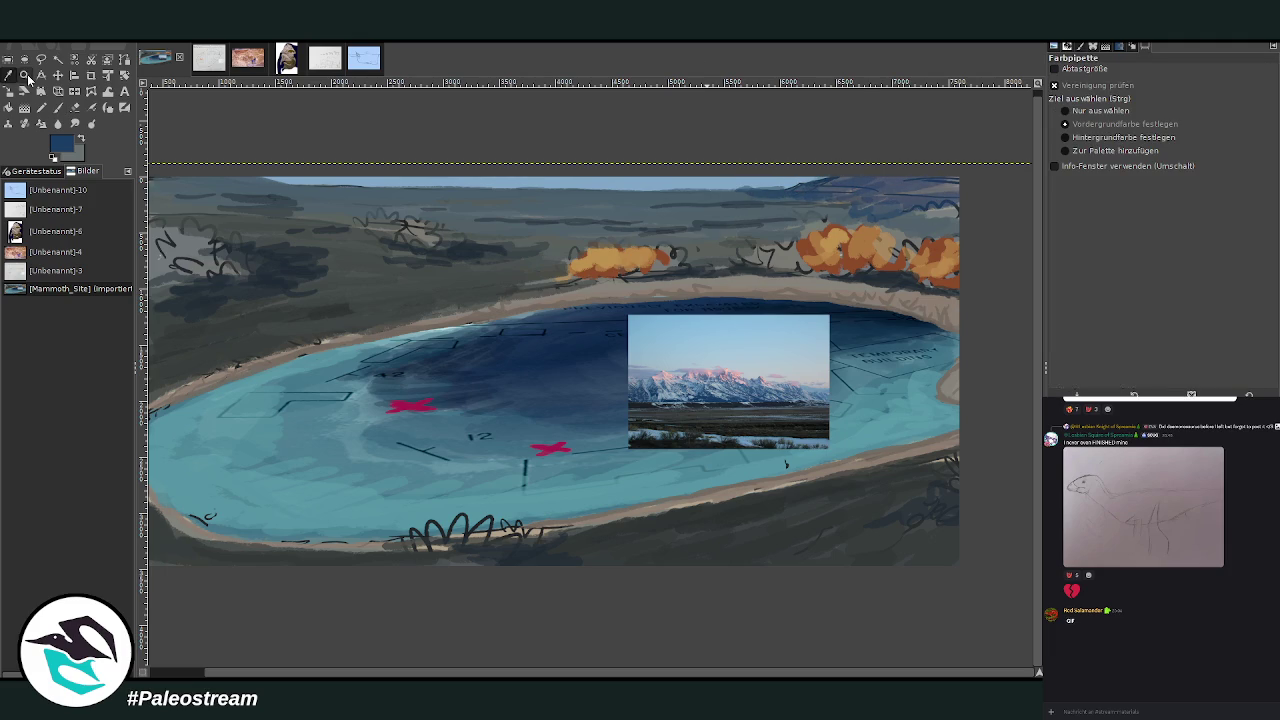
left_click(690, 136)
left_click(57, 107)
mouse_move(887, 205)
left_mouse_down()
mouse_move(920, 218)
mouse_move(814, 205)
mouse_move(919, 214)
left_mouse_up()
left_click_drag(804, 198, 744, 194)
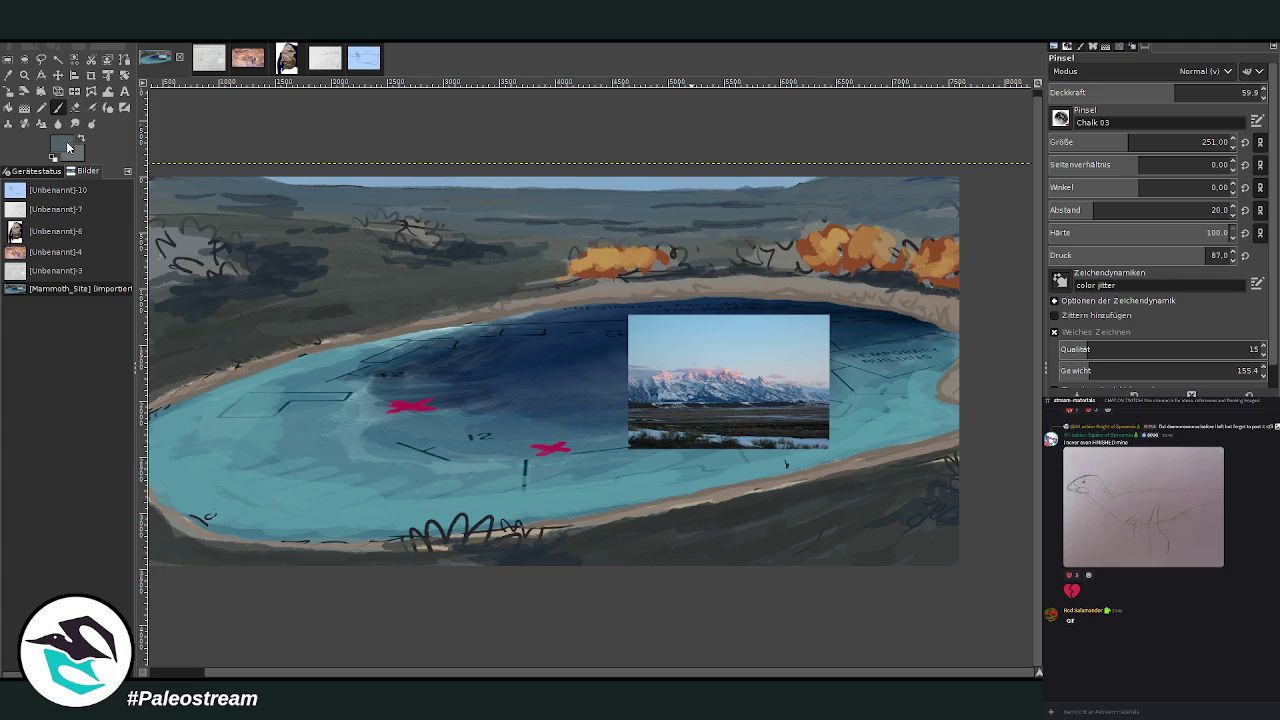
At 43.5 opacity, paint a light grey sky band along the top edge of the canvas.
left_click(930, 350, "ctrl")
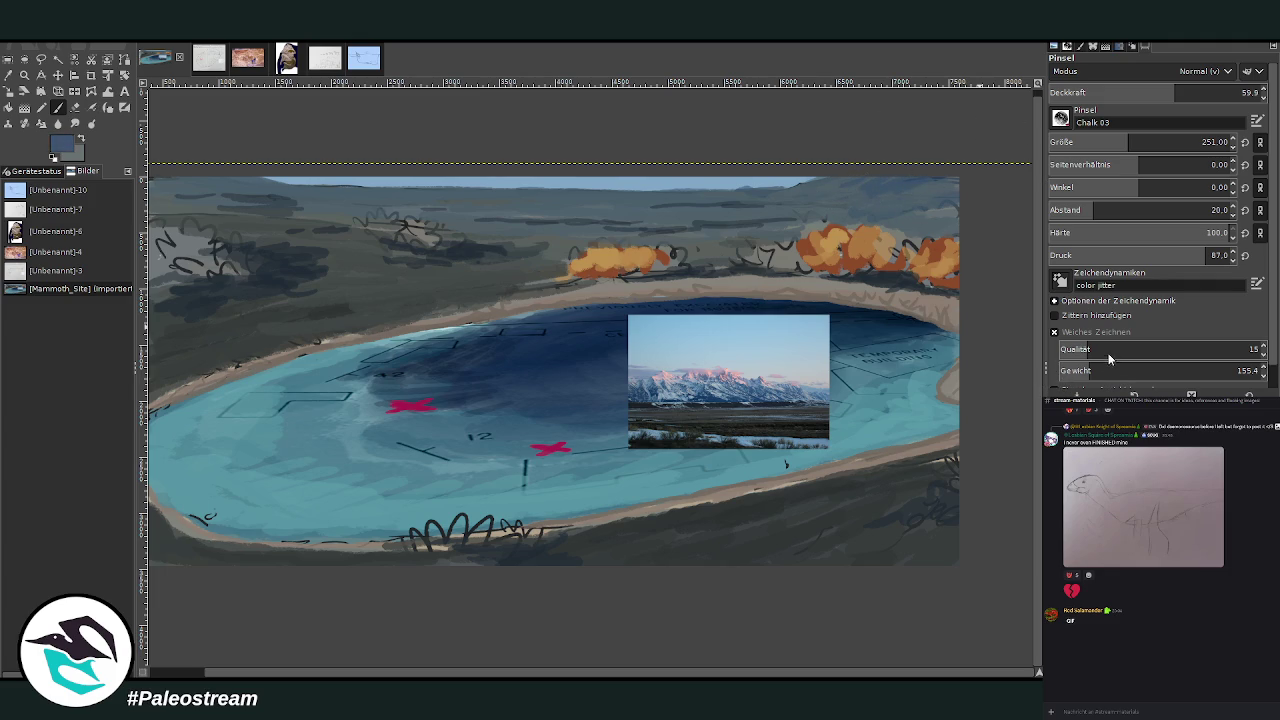
left_click(1140, 92)
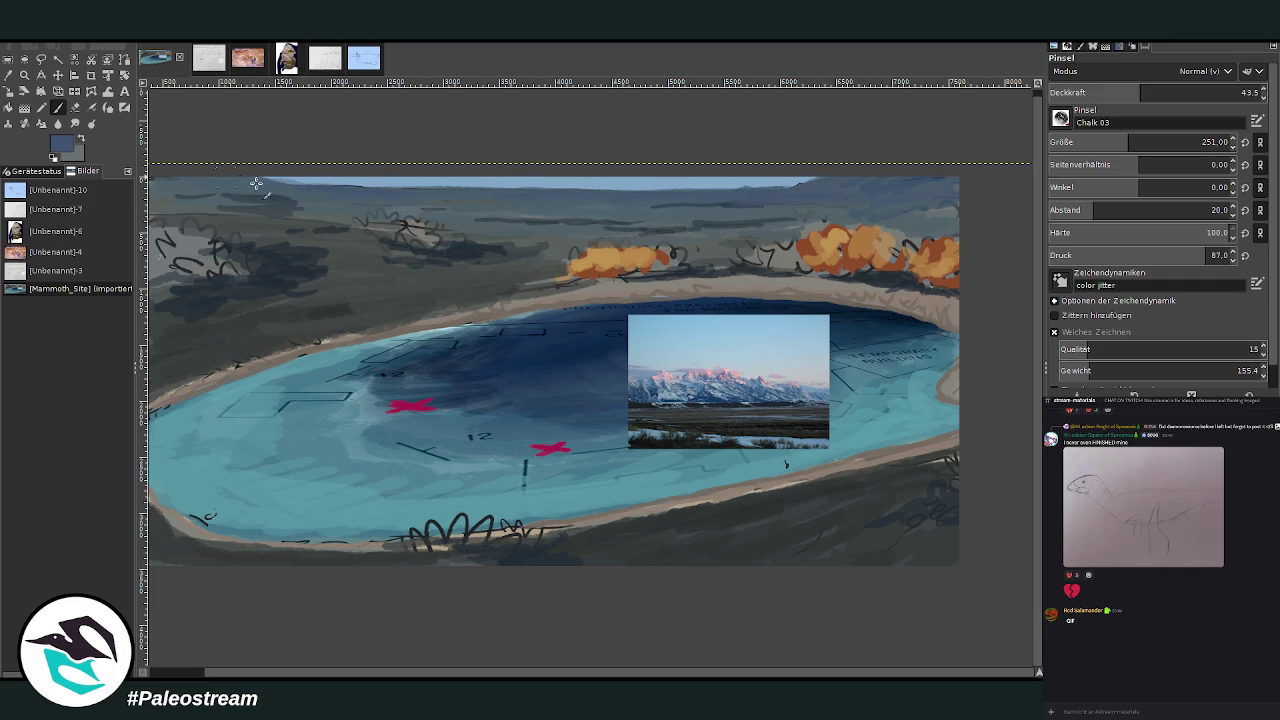
key("o")
left_click(822, 378)
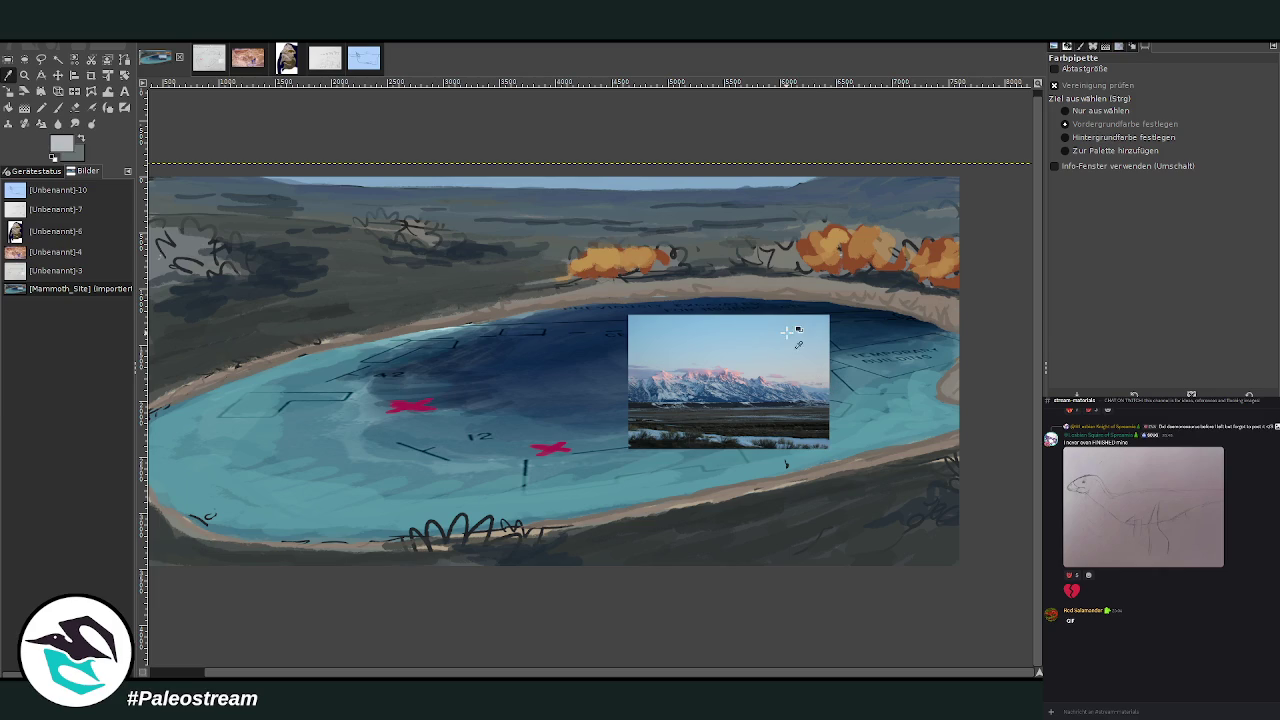
key("p")
left_click_drag(761, 183, 582, 184)
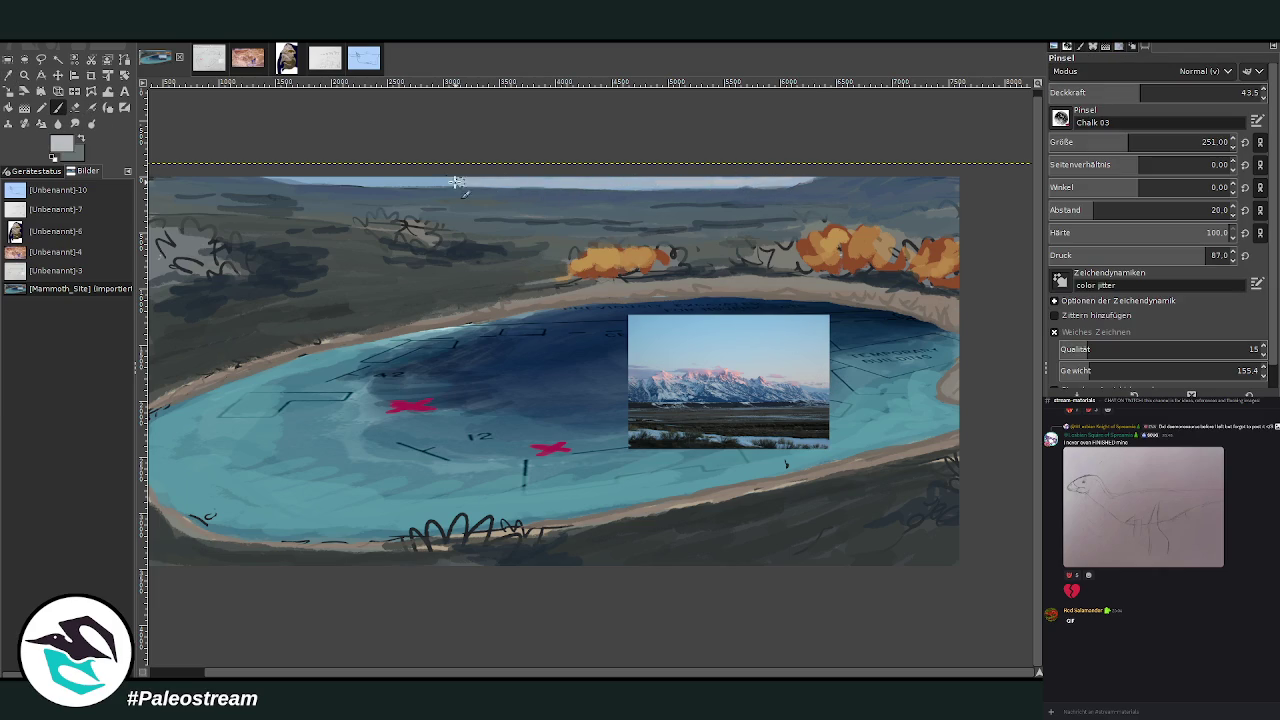
left_click_drag(582, 184, 278, 177)
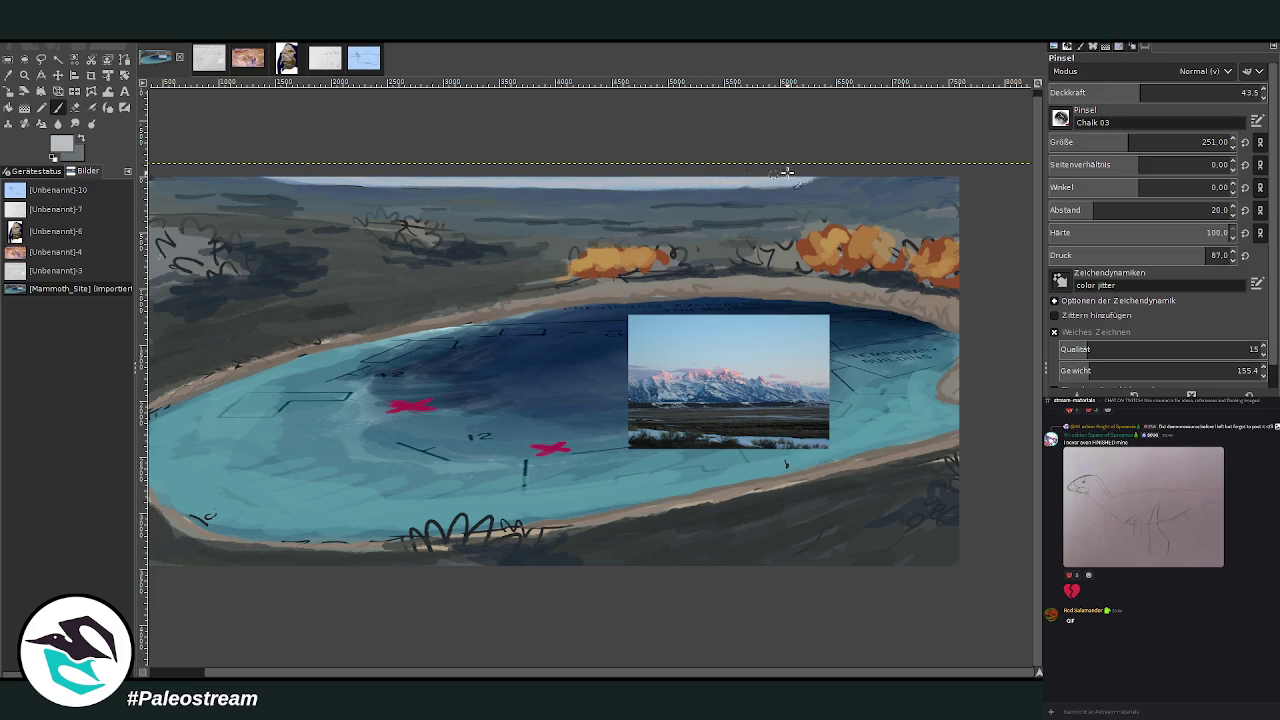
key("o")
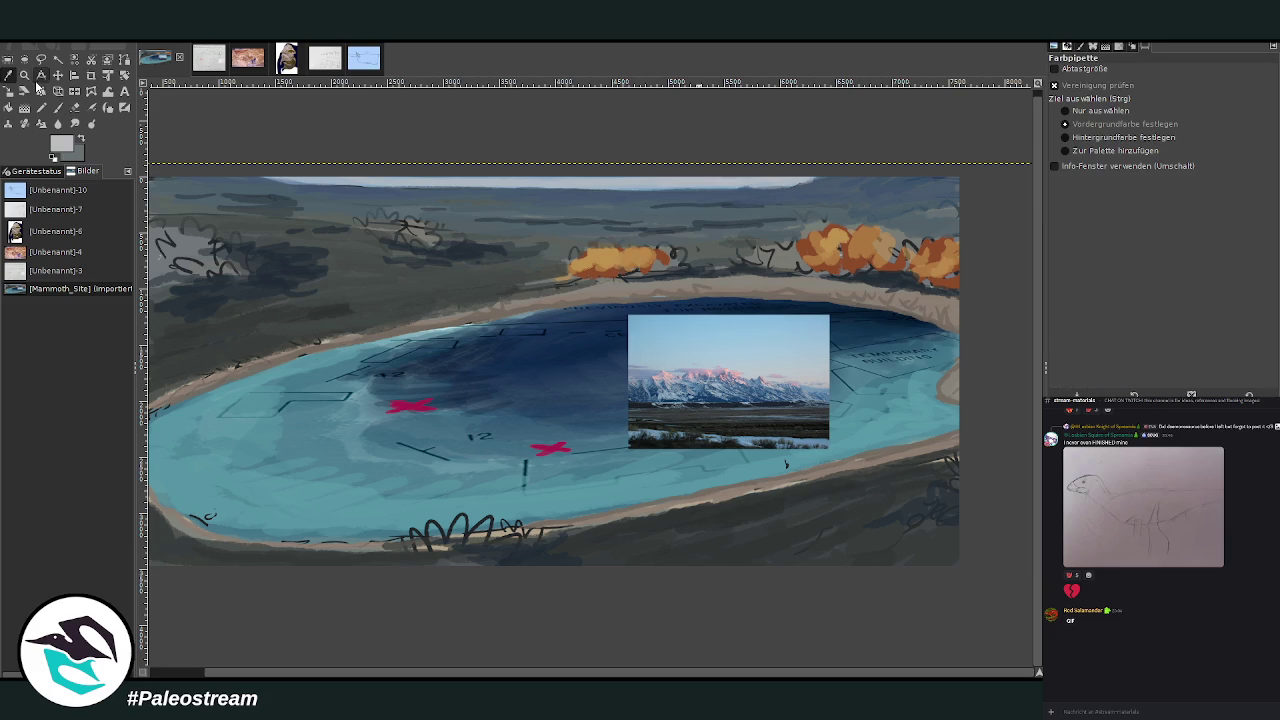
left_click(620, 304)
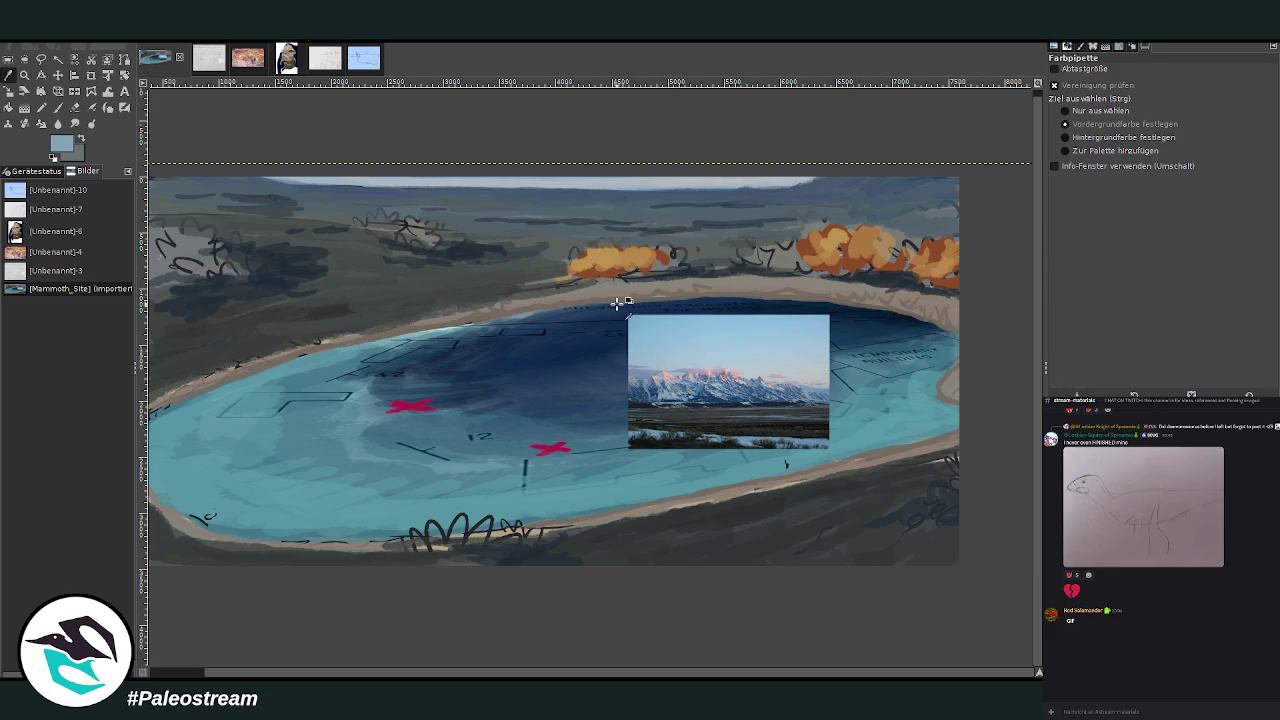
Set the brush to 79.8 opacity and size 94, then streak the upper-right sky.
left_click(58, 107)
left_click_drag(1200, 142, 1085, 142)
left_click(1217, 92)
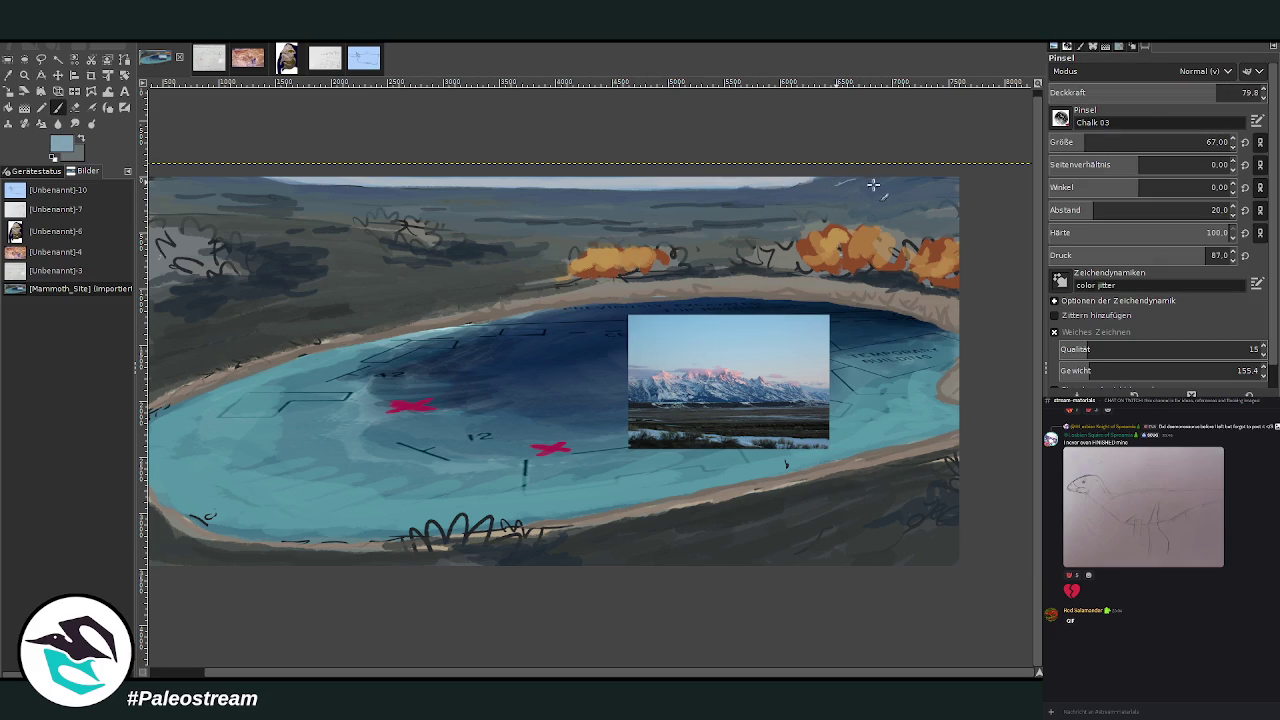
key("bracketright")
left_click_drag(853, 202, 501, 199)
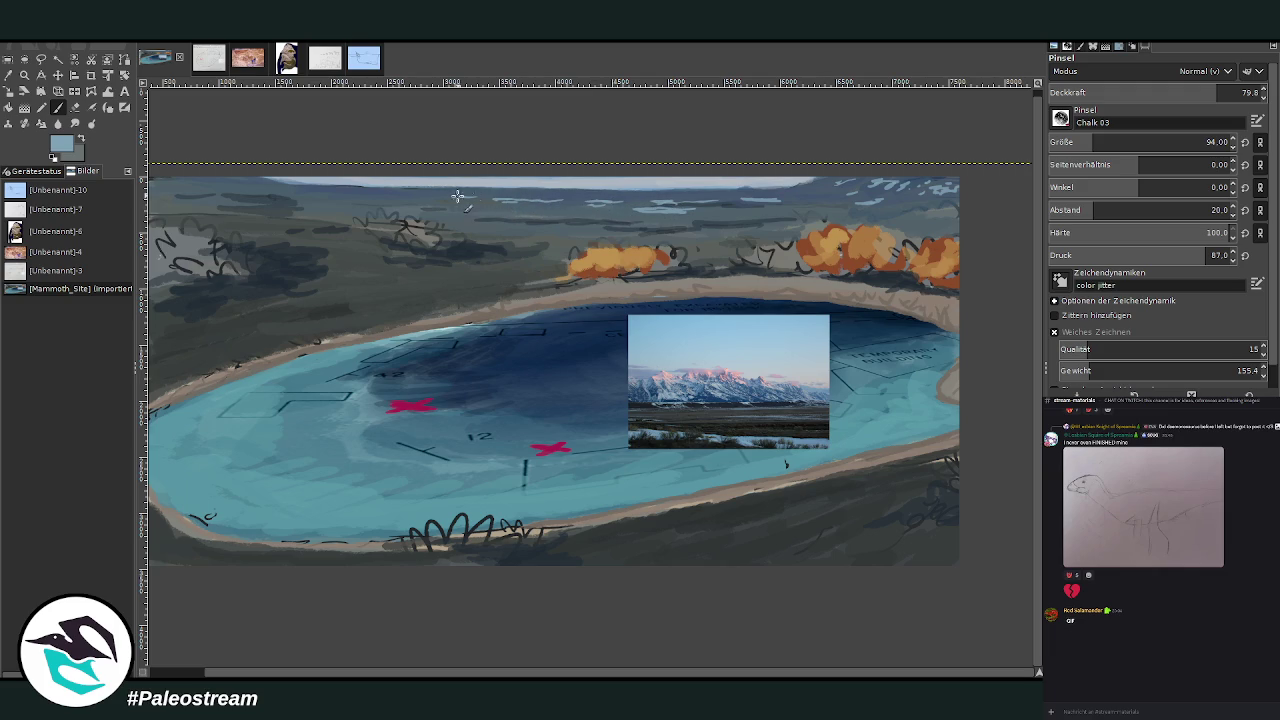
Add more faint pale blue streaks across the upper-left and central sky.
left_click_drag(329, 189, 288, 189)
left_click_drag(591, 217, 623, 217)
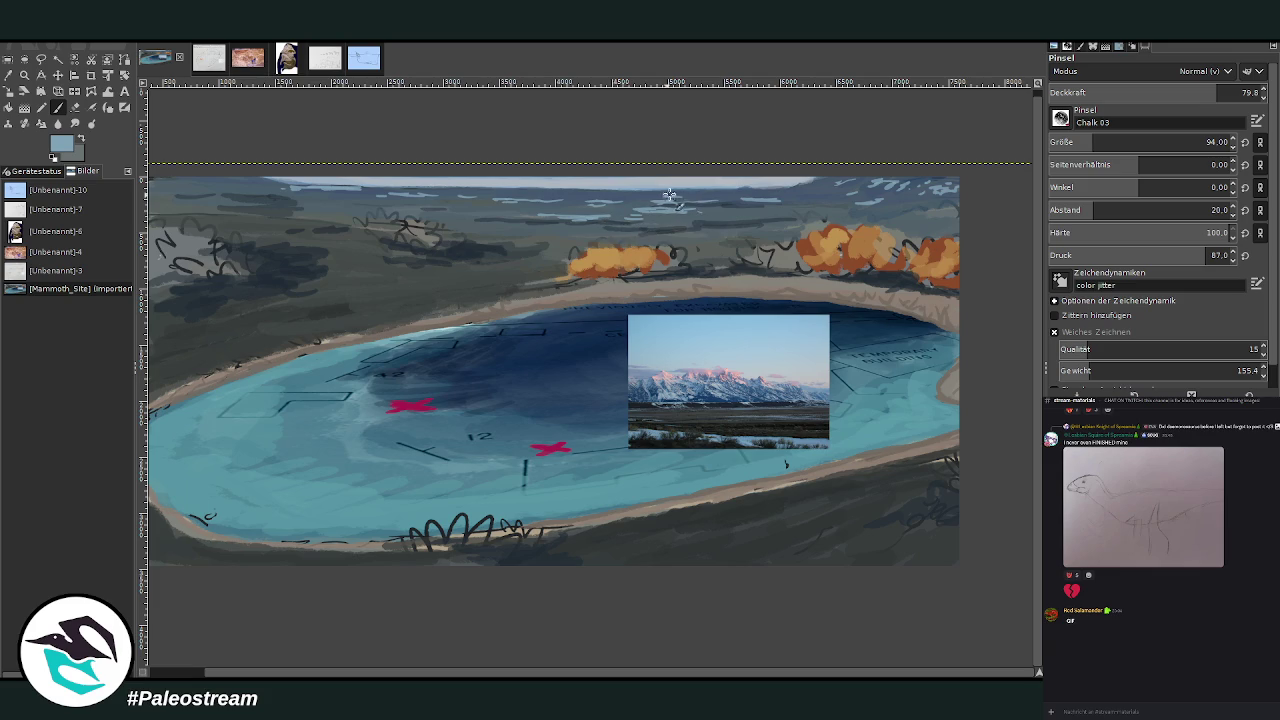
left_click_drag(810, 208, 950, 210)
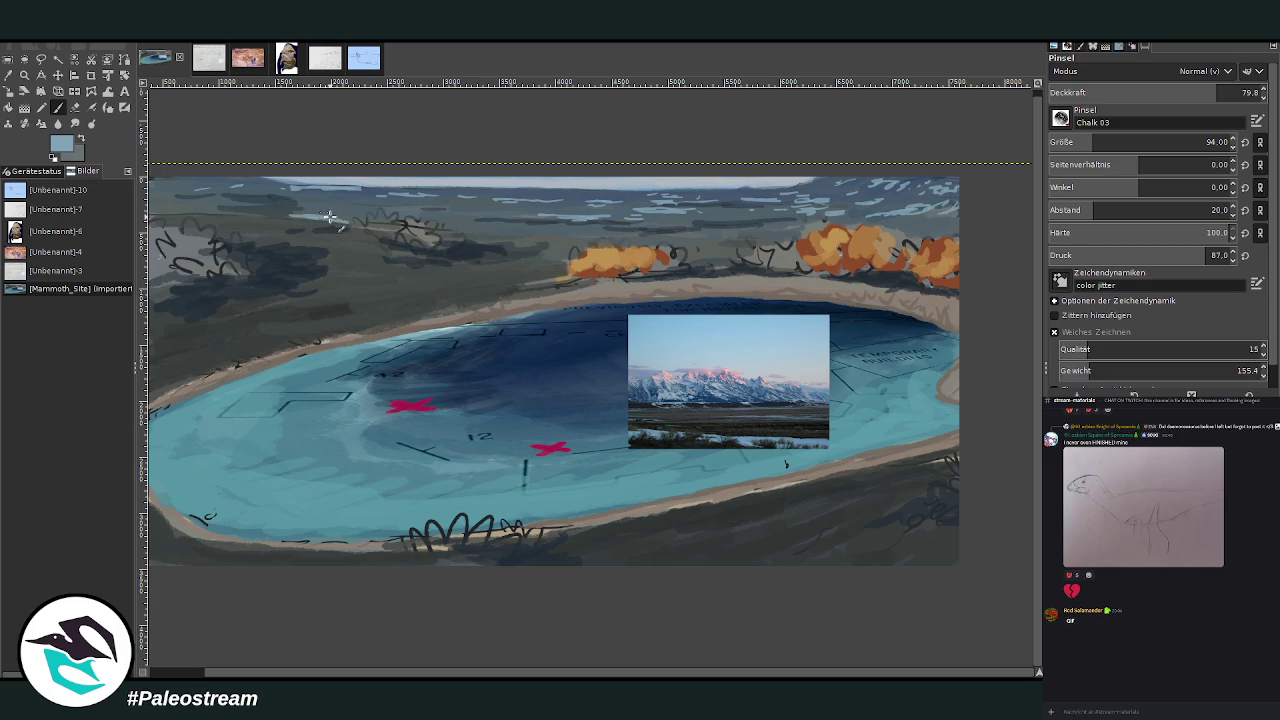
left_click_drag(188, 206, 210, 211)
left_click_drag(340, 204, 310, 203)
Sample pink from the photo and paint highlights into the upper-right clouds at about 62 opacity.
key("o")
left_click(668, 372)
key("p")
left_click_drag(903, 184, 893, 180)
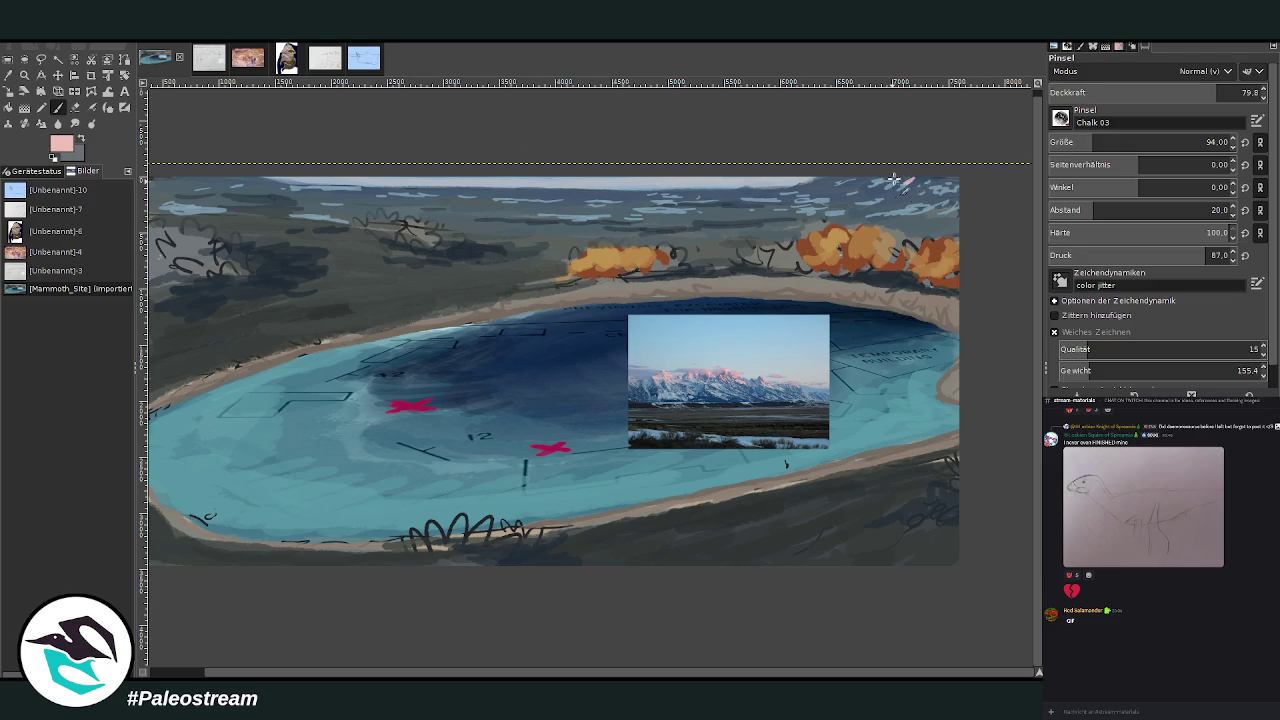
left_click(1179, 91)
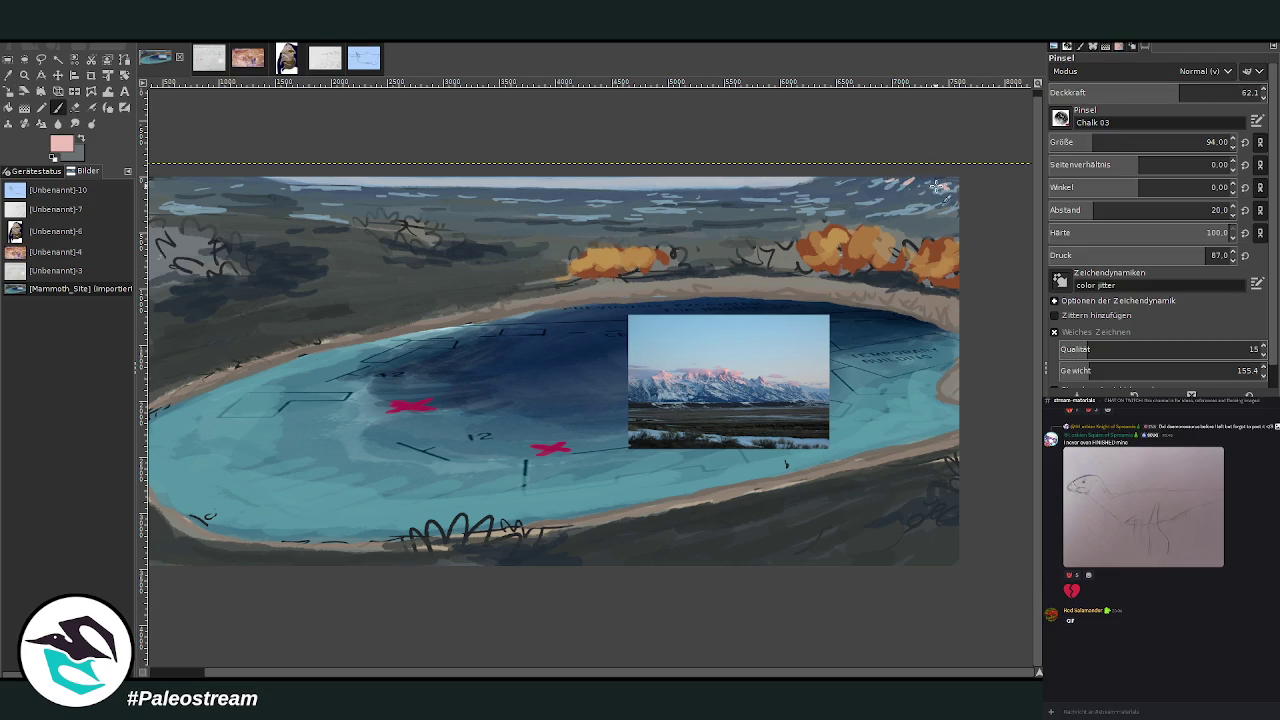
left_click_drag(957, 187, 839, 181)
Sample the dark blue-grey sky colour and raise brush opacity to about 83.
left_click(8, 75)
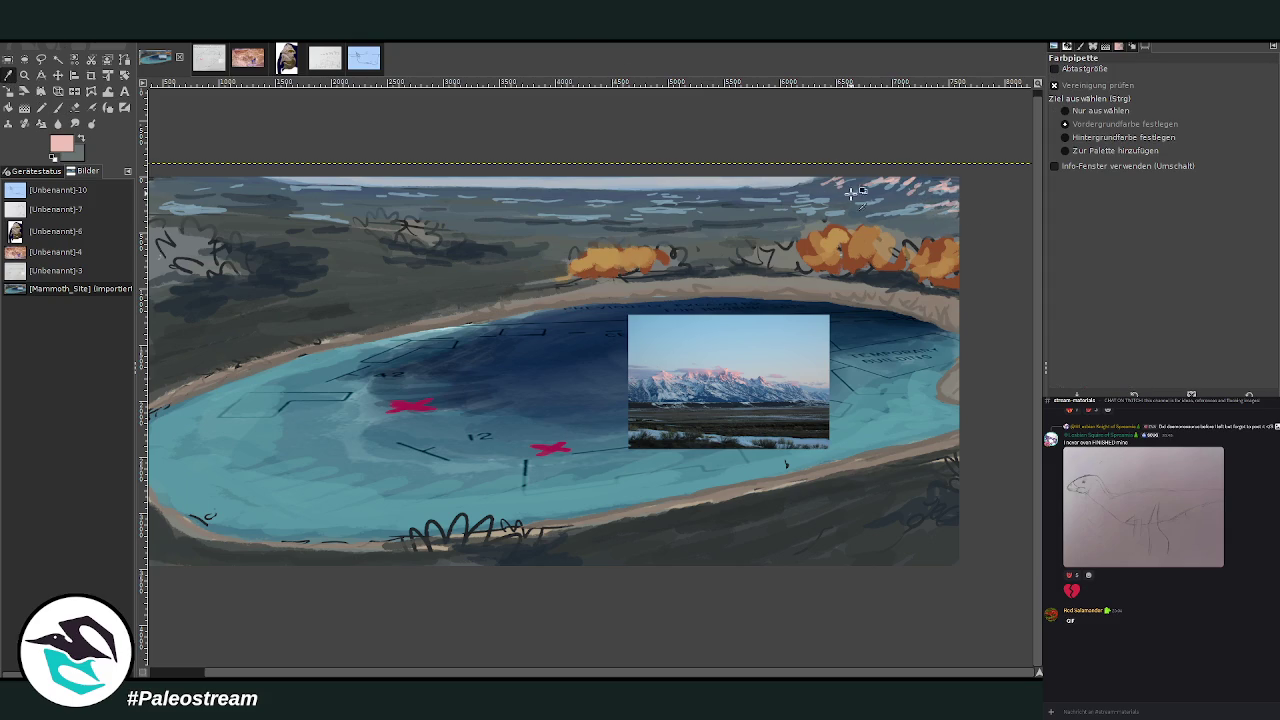
left_click(900, 199)
left_click(57, 107)
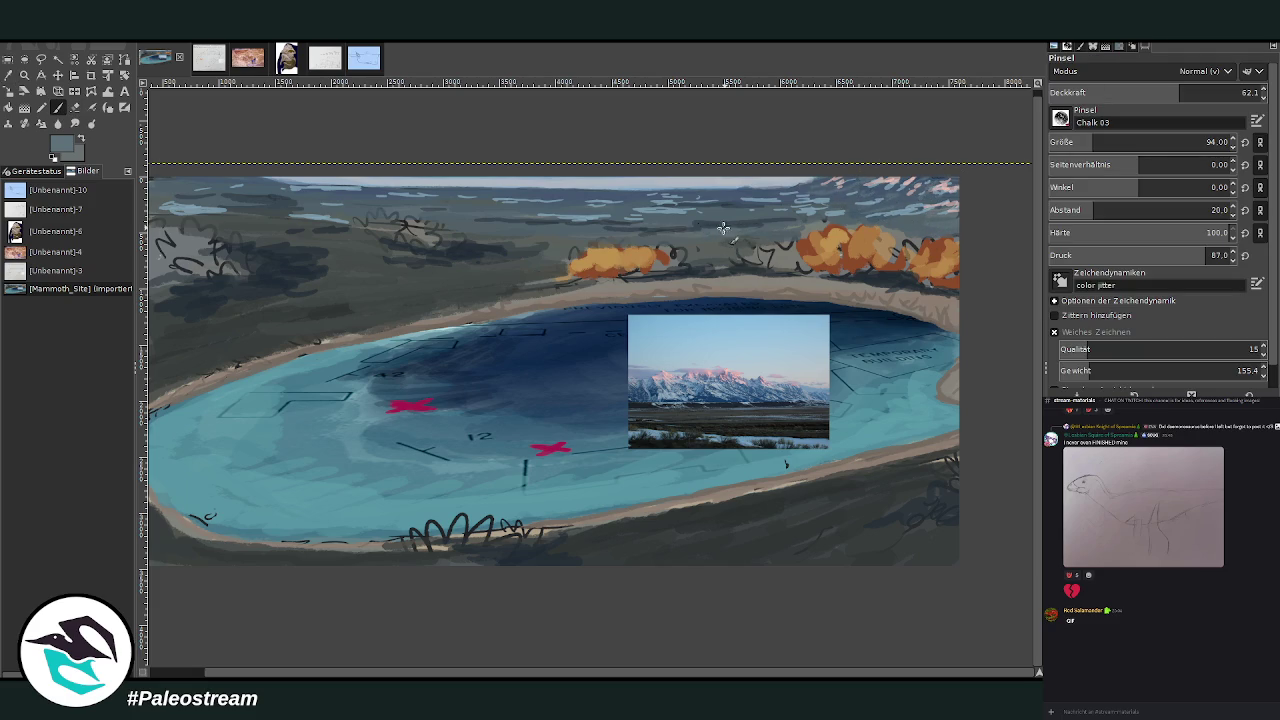
left_click(1199, 95)
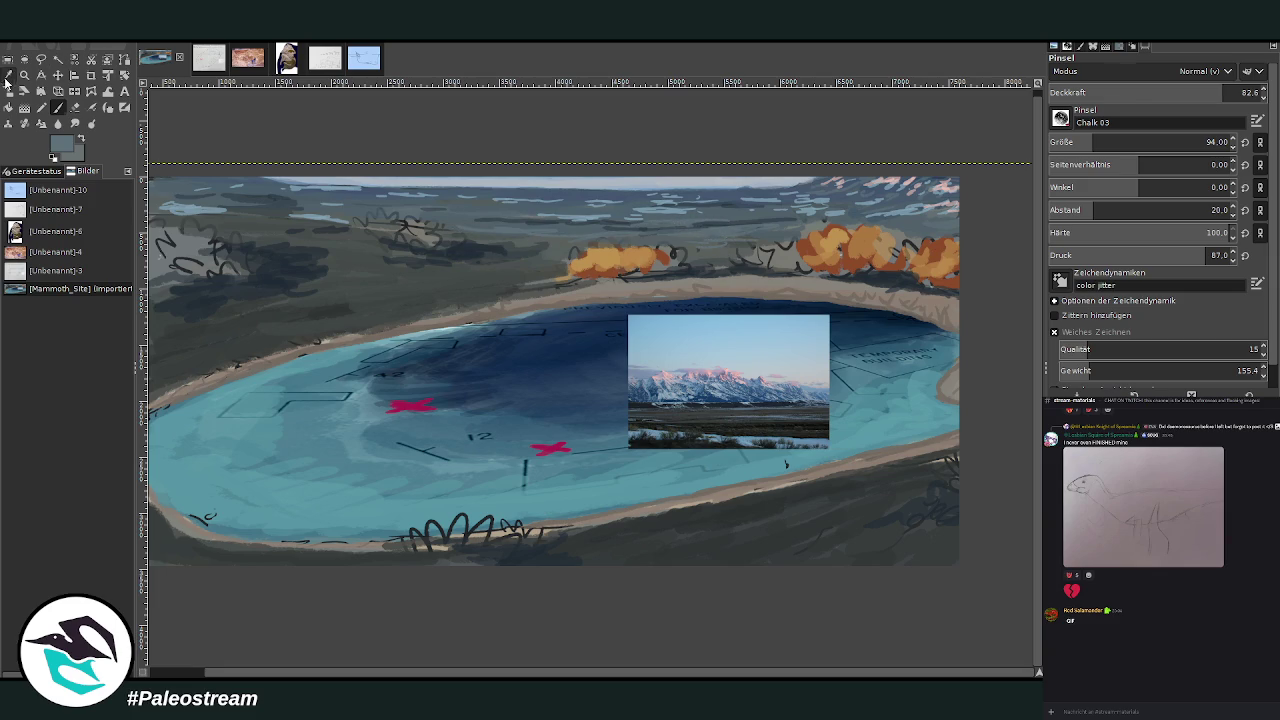
With a darker ground colour, size 200 and ~91 opacity, darken the band below the lower shore.
left_click(8, 75)
left_click(775, 430)
key("p")
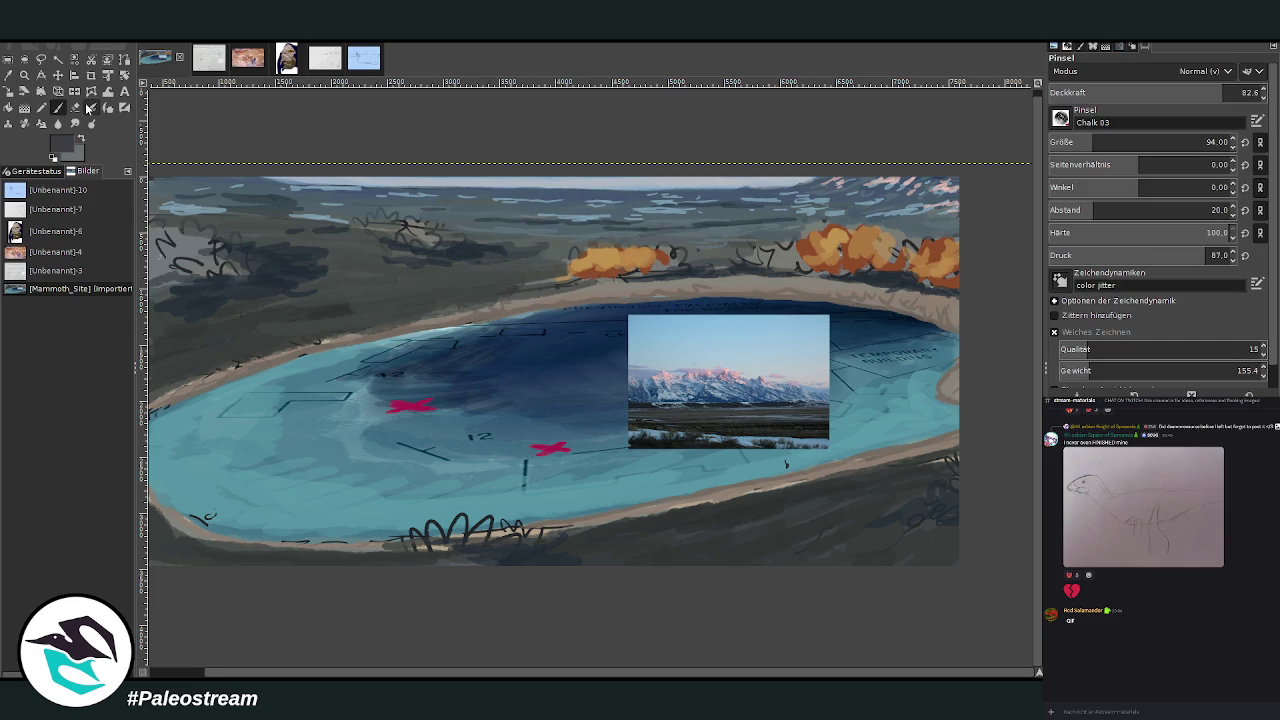
left_click_drag(1109, 143, 1118, 143)
left_click(1240, 93)
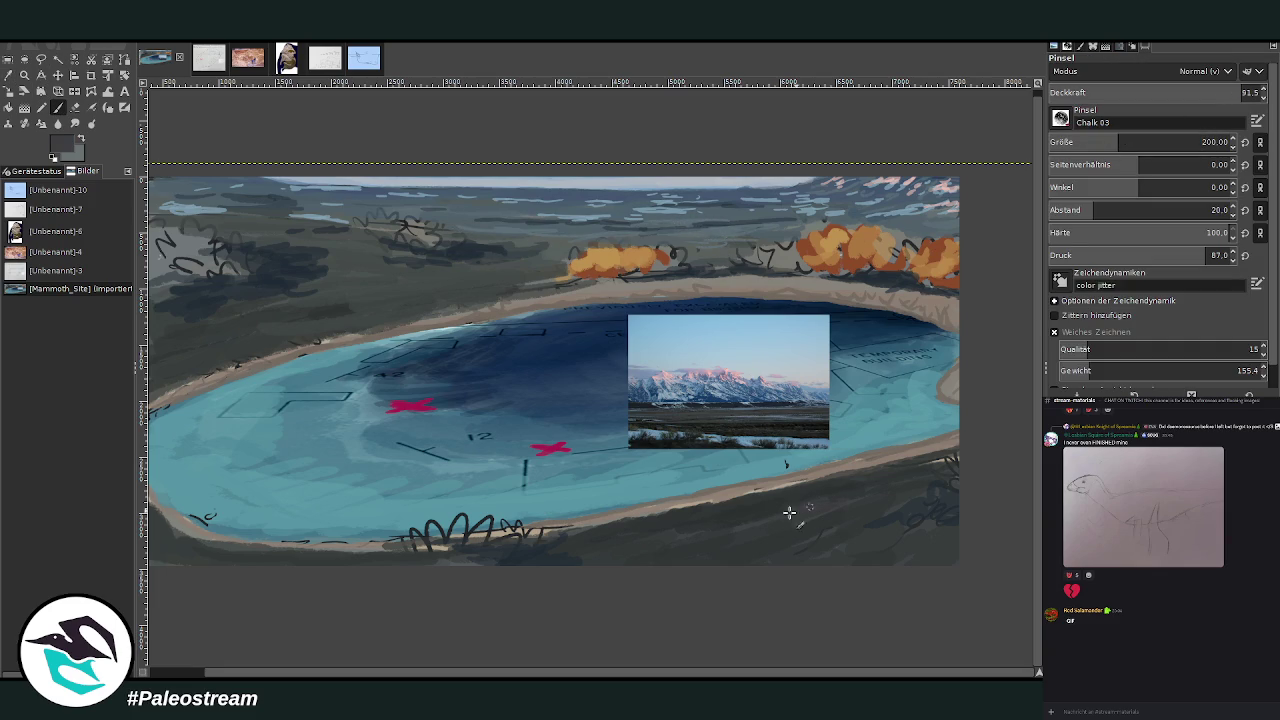
mouse_move(872, 558)
left_mouse_down()
mouse_move(949, 543)
mouse_move(843, 511)
mouse_move(615, 545)
mouse_move(364, 553)
mouse_move(150, 540)
left_mouse_up()
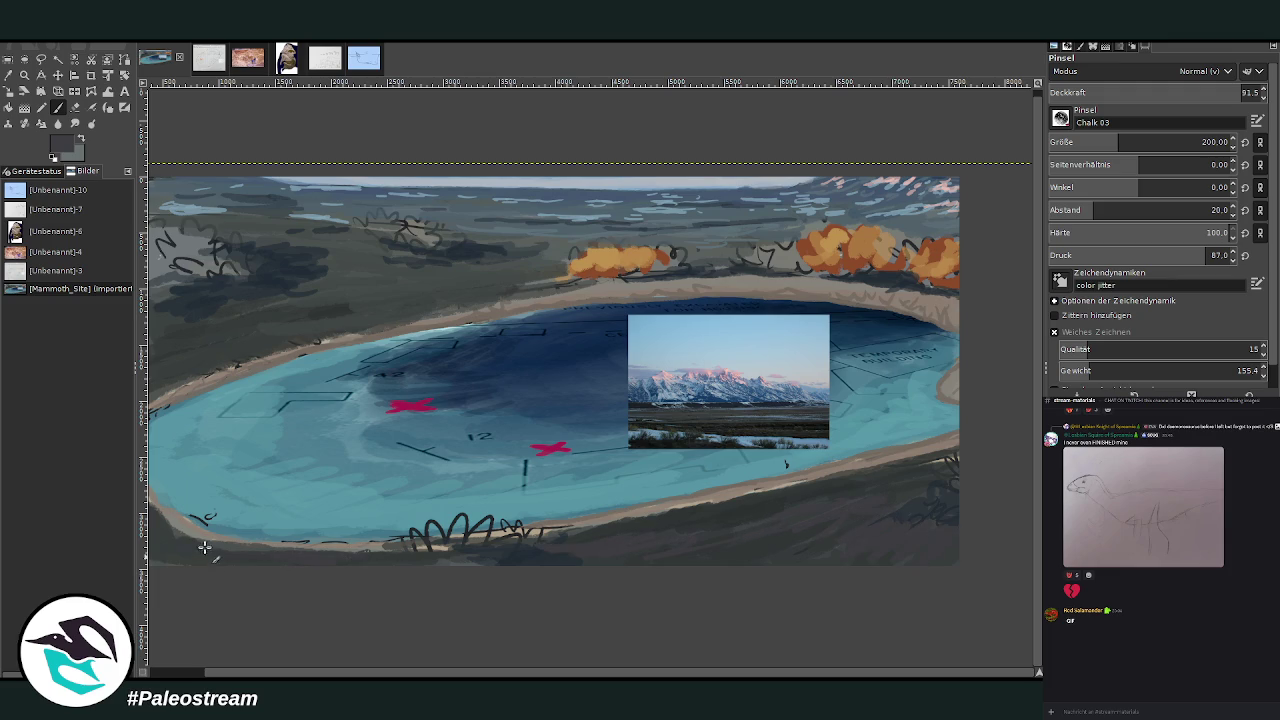
Darken the upper-left and lower-left shores with a 346 brush at about 98 opacity.
left_click_drag(1200, 93, 1243, 93)
left_click_drag(1123, 145, 1145, 143)
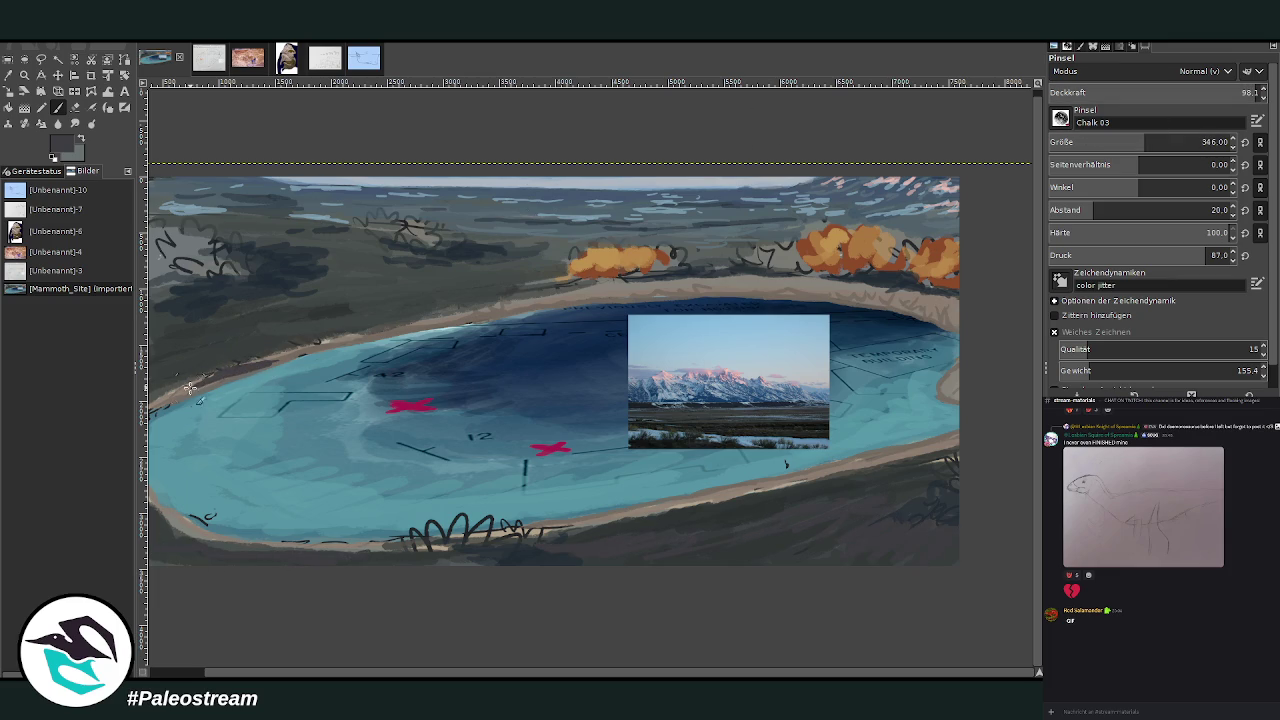
left_click_drag(145, 413, 343, 337)
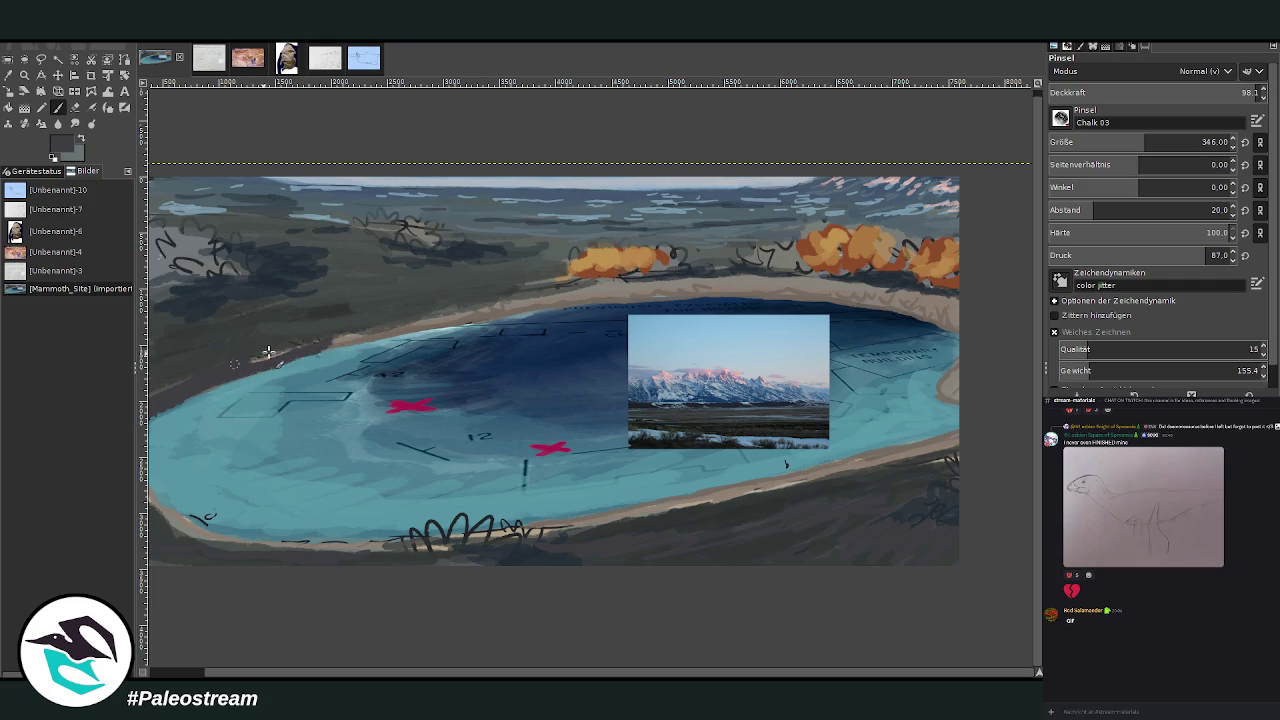
mouse_move(183, 519)
left_mouse_down()
mouse_move(193, 535)
mouse_move(410, 538)
mouse_move(189, 528)
mouse_move(162, 512)
left_mouse_up()
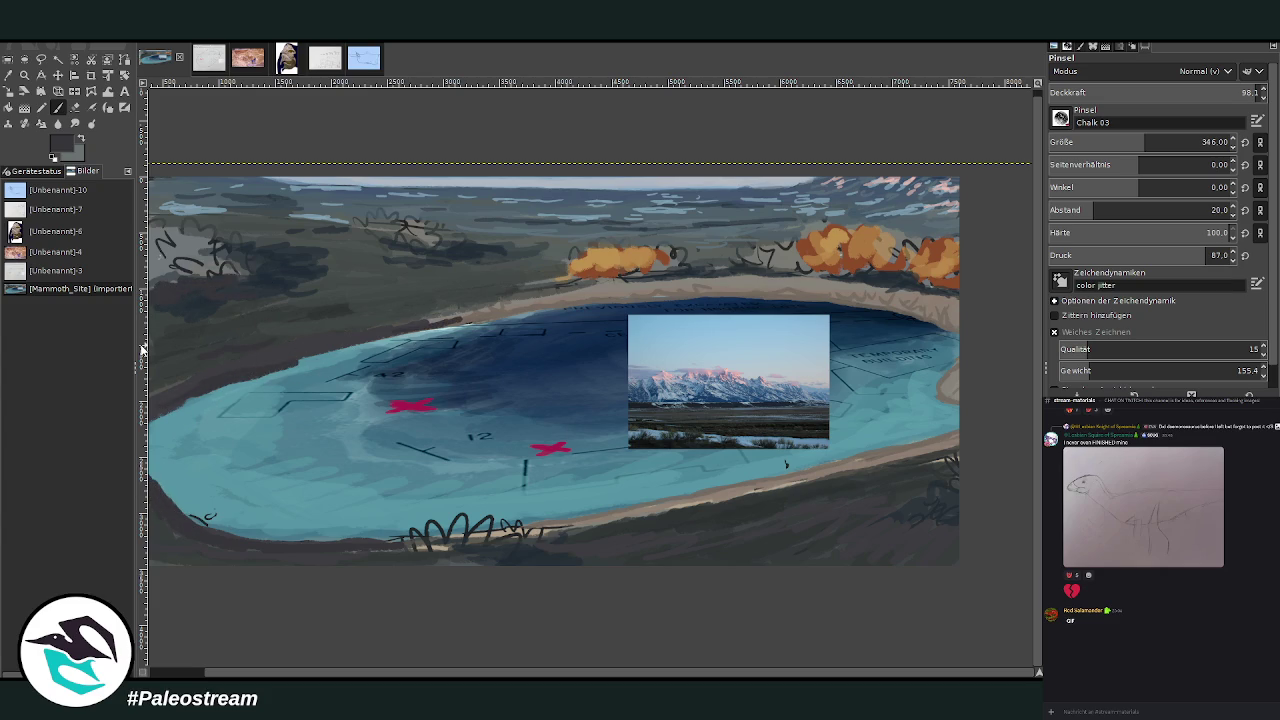
With a 244 brush at lower opacity, lightly darken the hillside toward the orange bushes.
left_click(1208, 92)
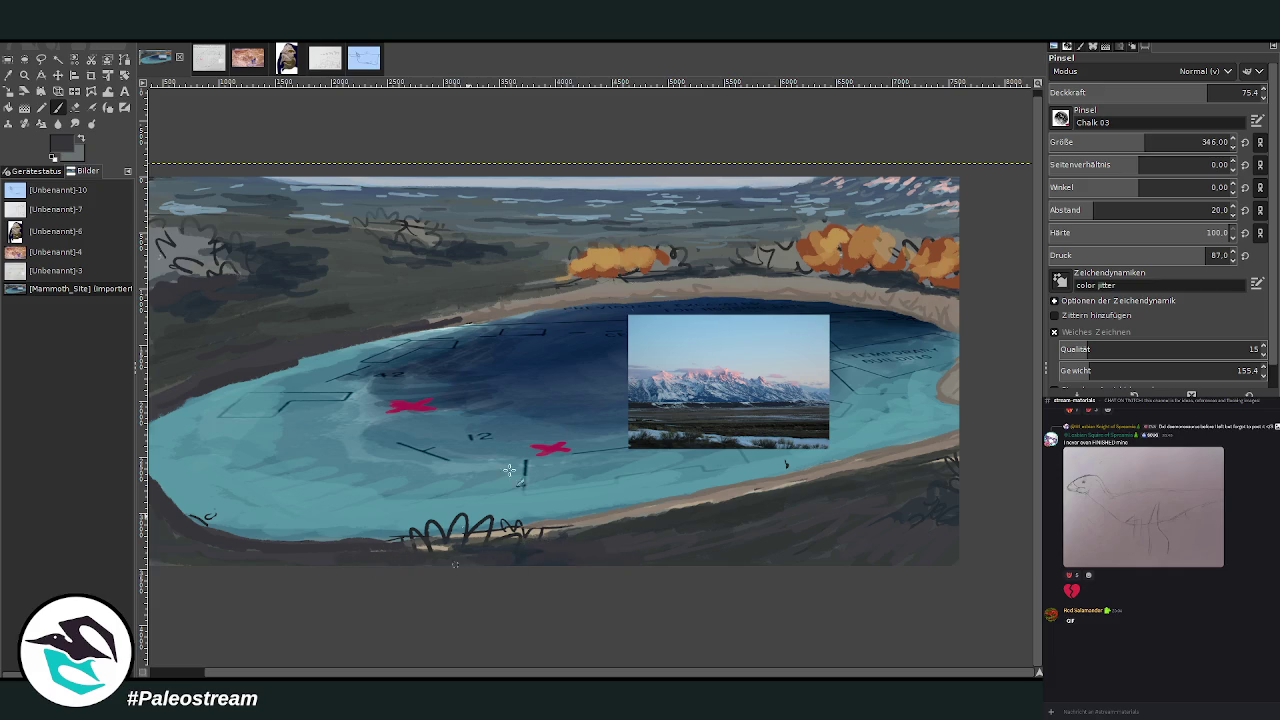
left_click(1134, 142)
left_click(1160, 92)
left_click_drag(558, 268, 514, 271)
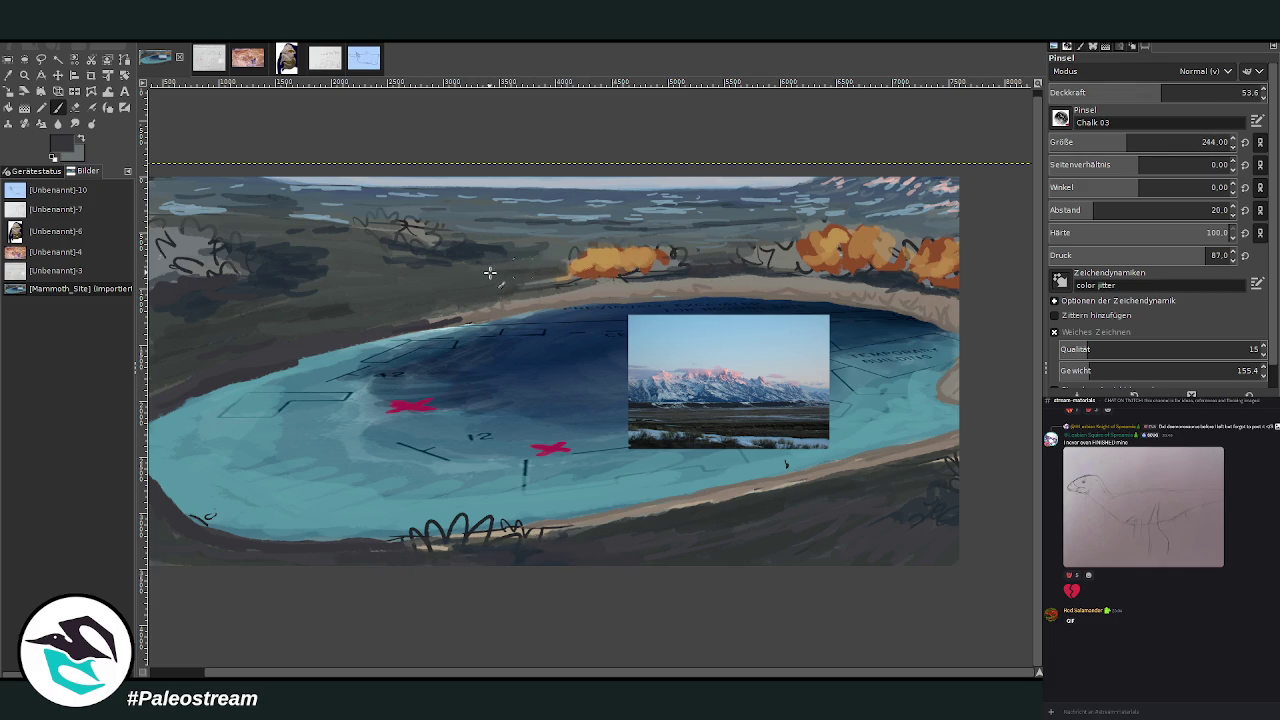
left_click(1125, 92)
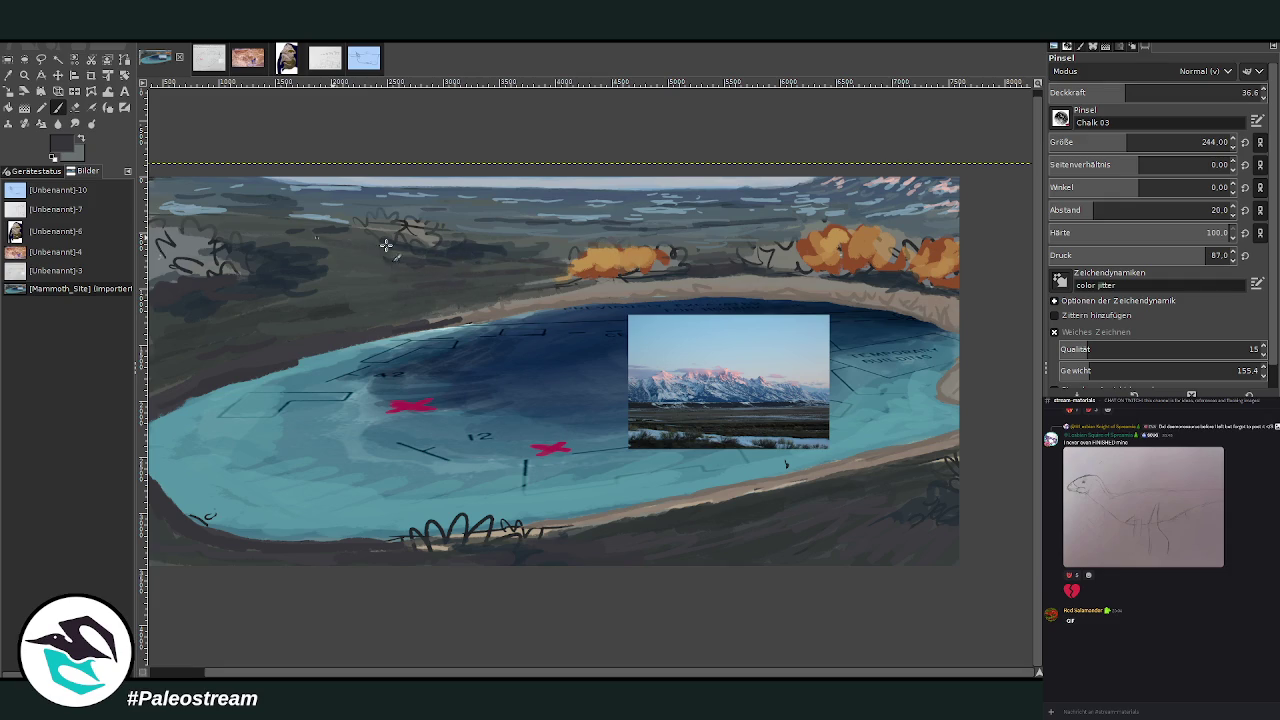
mouse_move(540, 244)
left_mouse_down()
mouse_move(889, 231)
mouse_move(786, 255)
left_mouse_up()
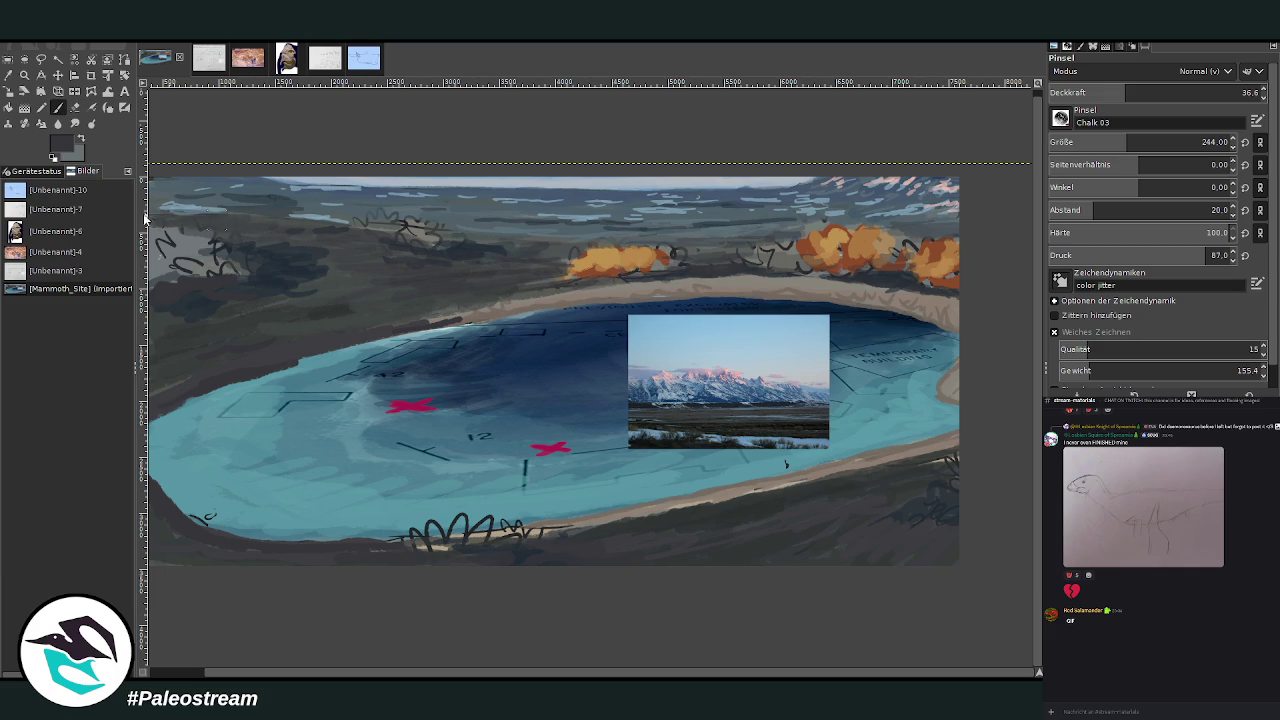
Darken the right end of the lower shoreline with a 163 brush, then view the animal sketch image.
left_click_drag(1126, 92, 1186, 92)
left_click_drag(1125, 142, 1110, 142)
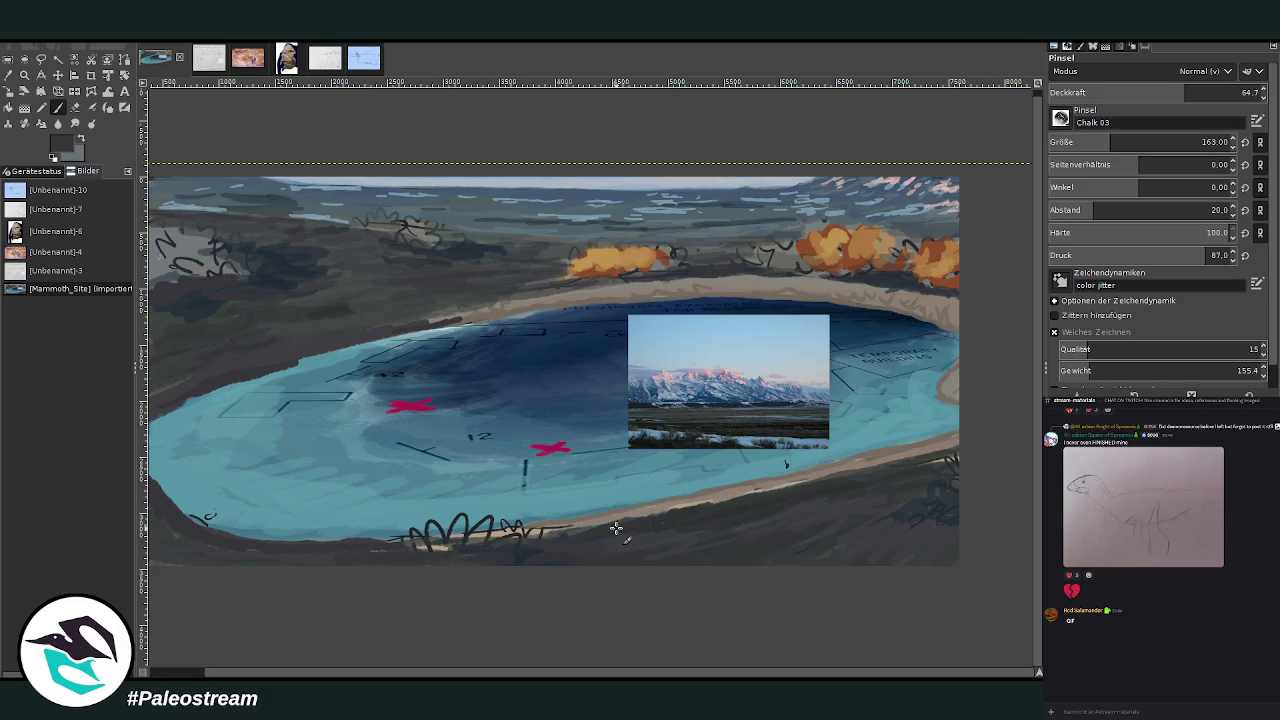
left_click_drag(946, 453, 840, 470)
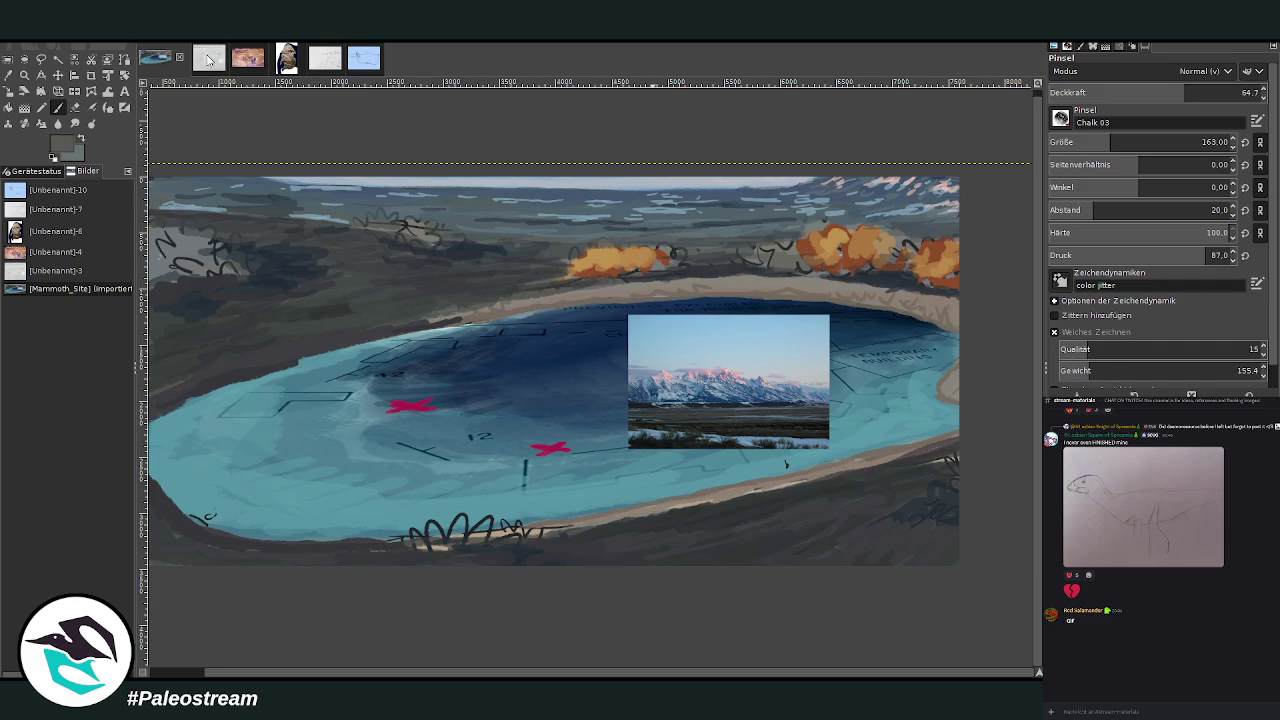
left_click(326, 62)
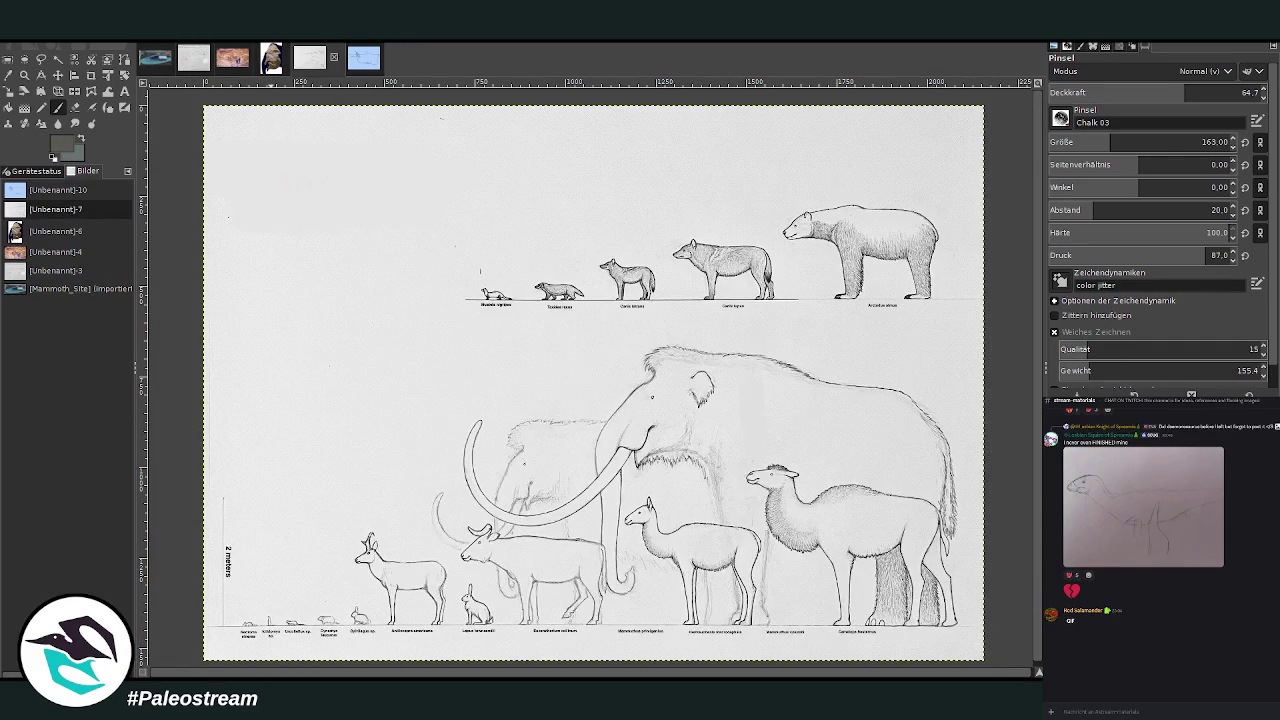
left_click(24, 75)
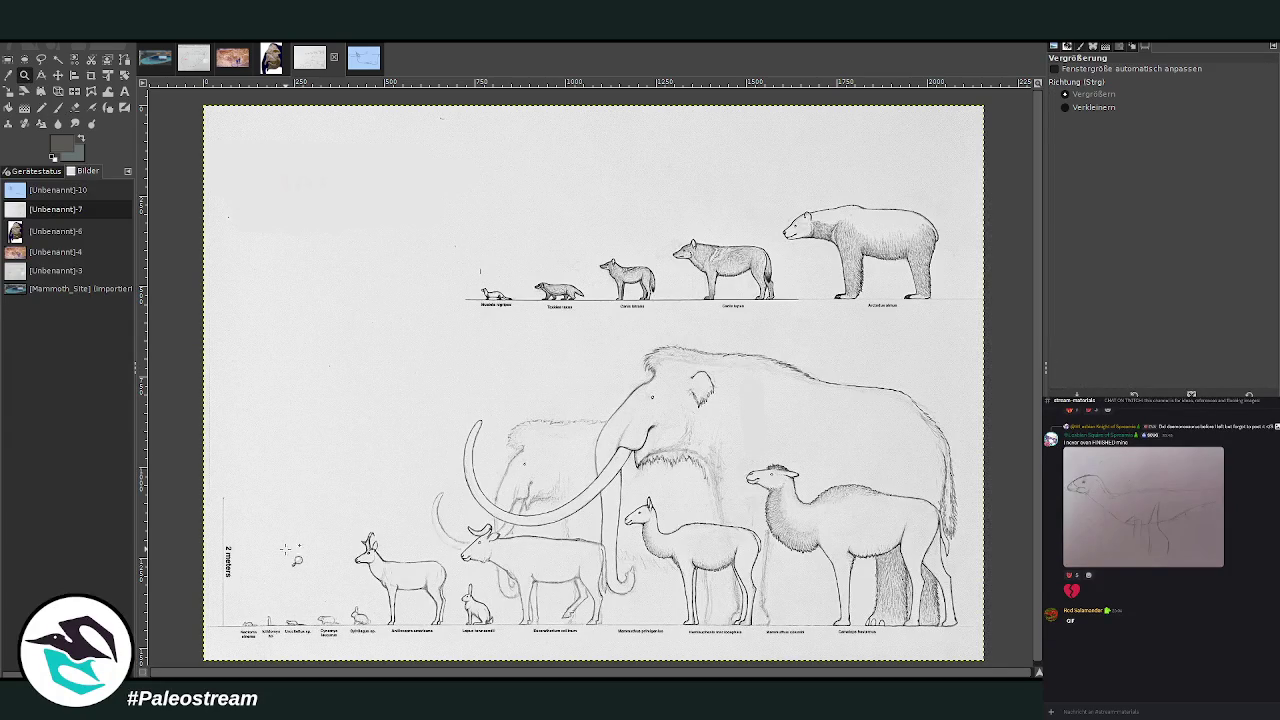
left_click_drag(262, 471, 426, 672)
key("shift+s")
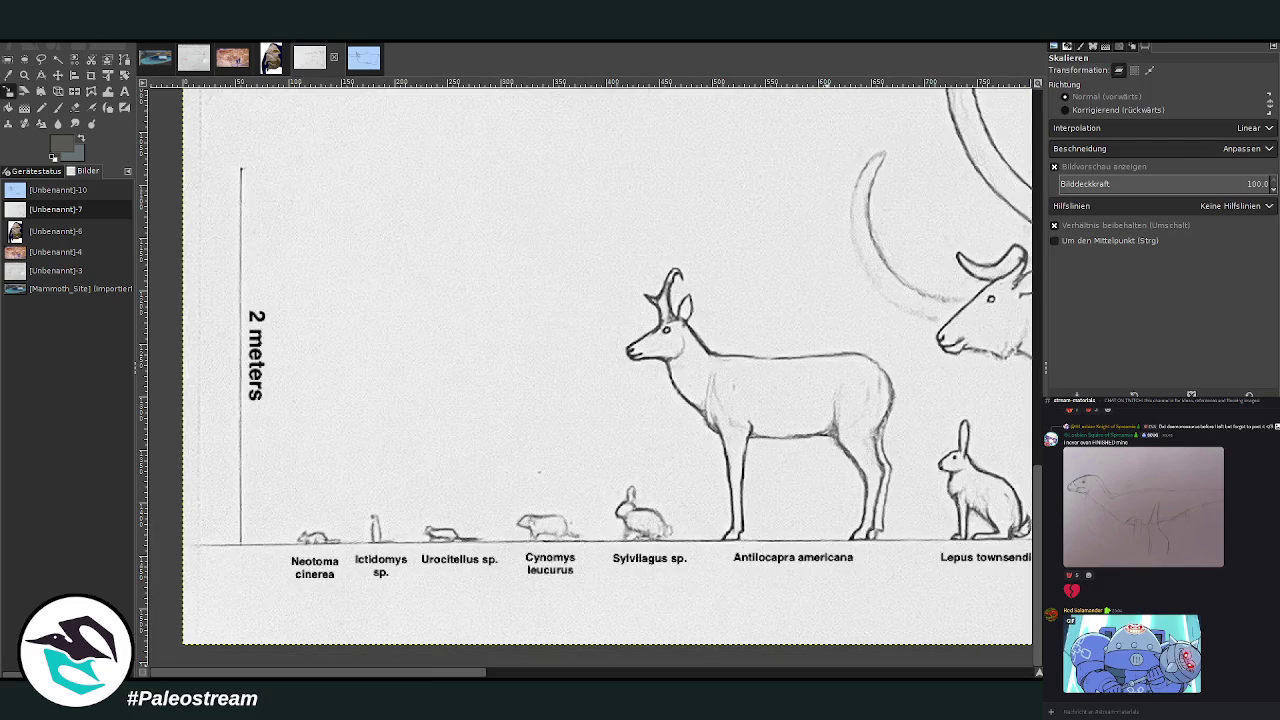
key("z")
left_click(144, 59)
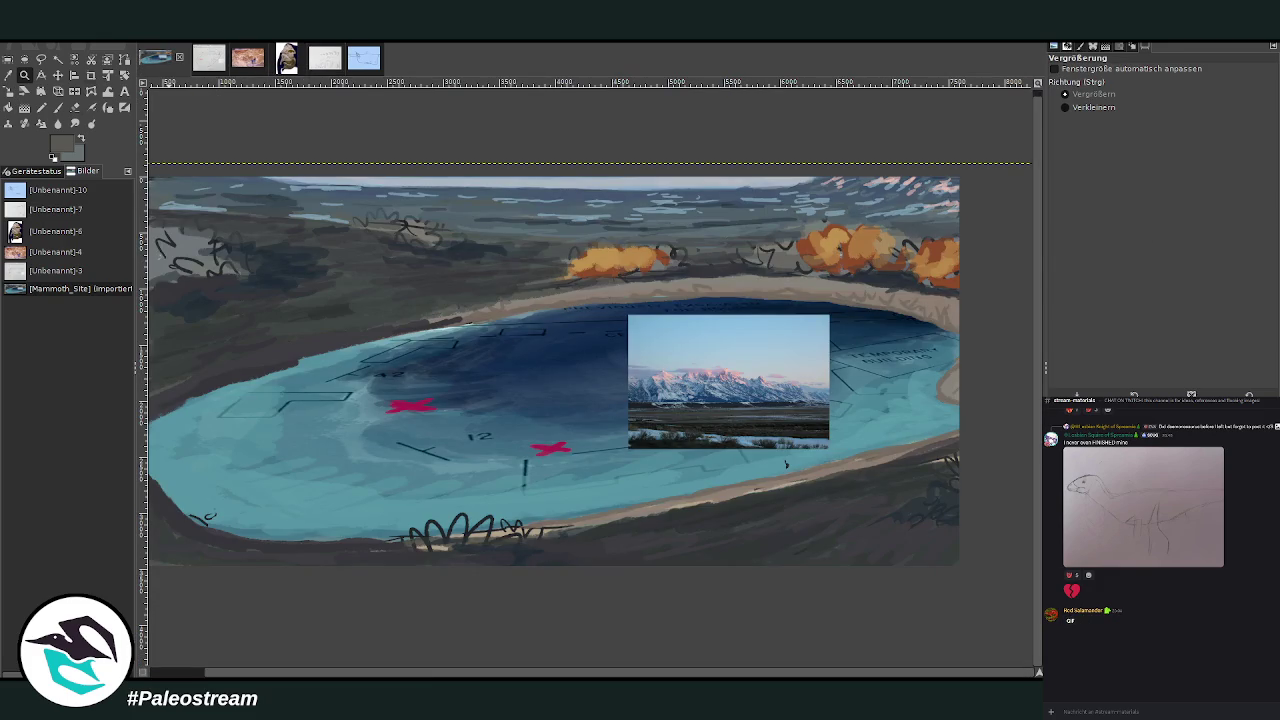
Paint dark blue along the lake's upper shoreline at about 73 brush opacity.
key("p")
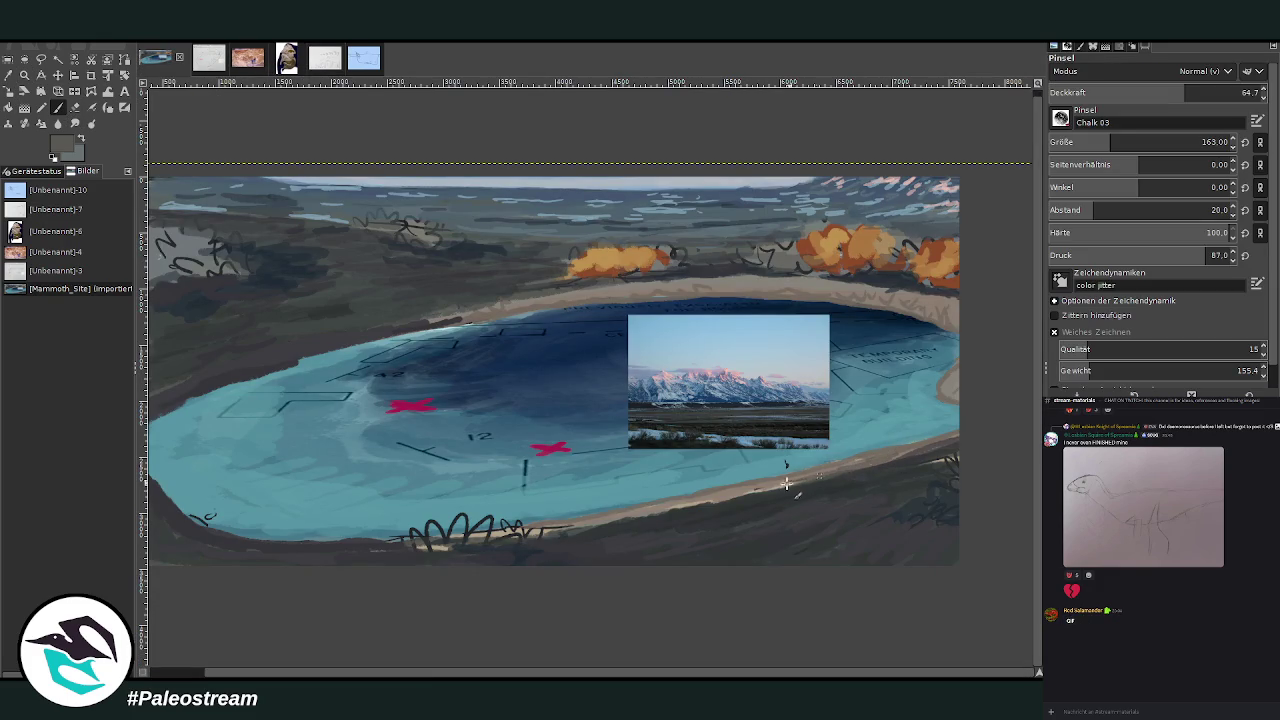
left_click(1205, 91)
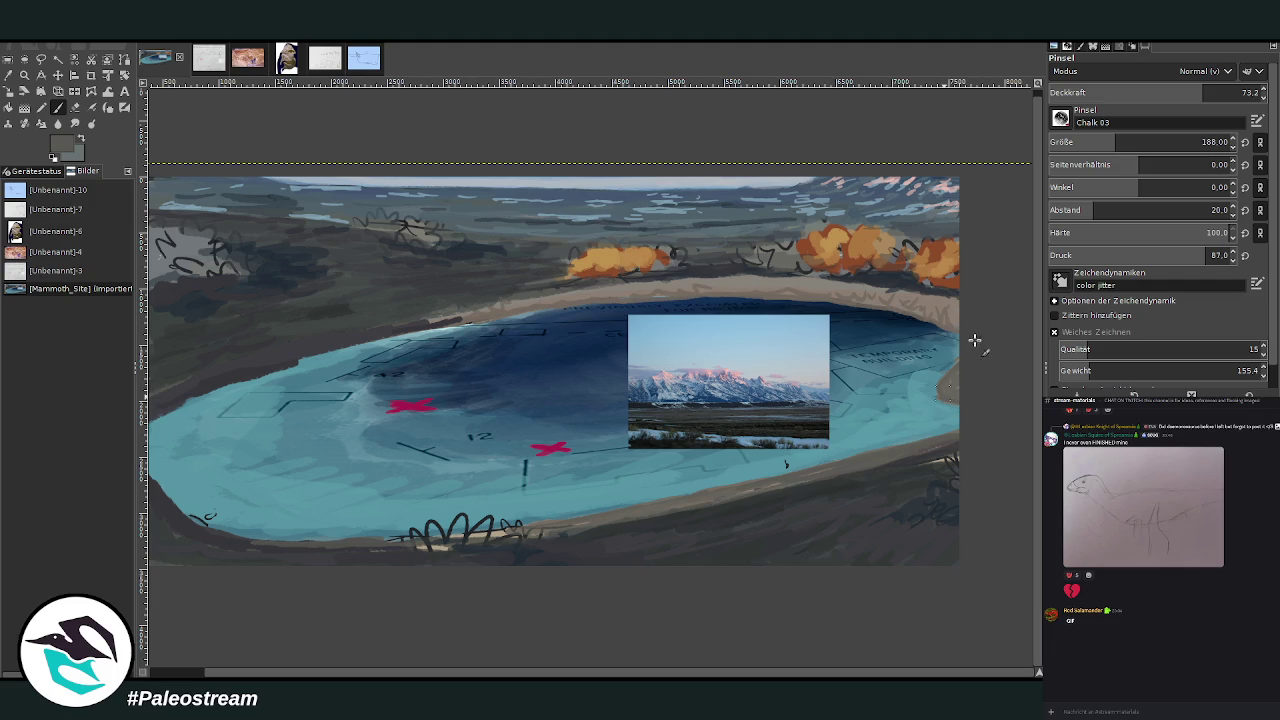
left_click_drag(908, 300, 669, 298)
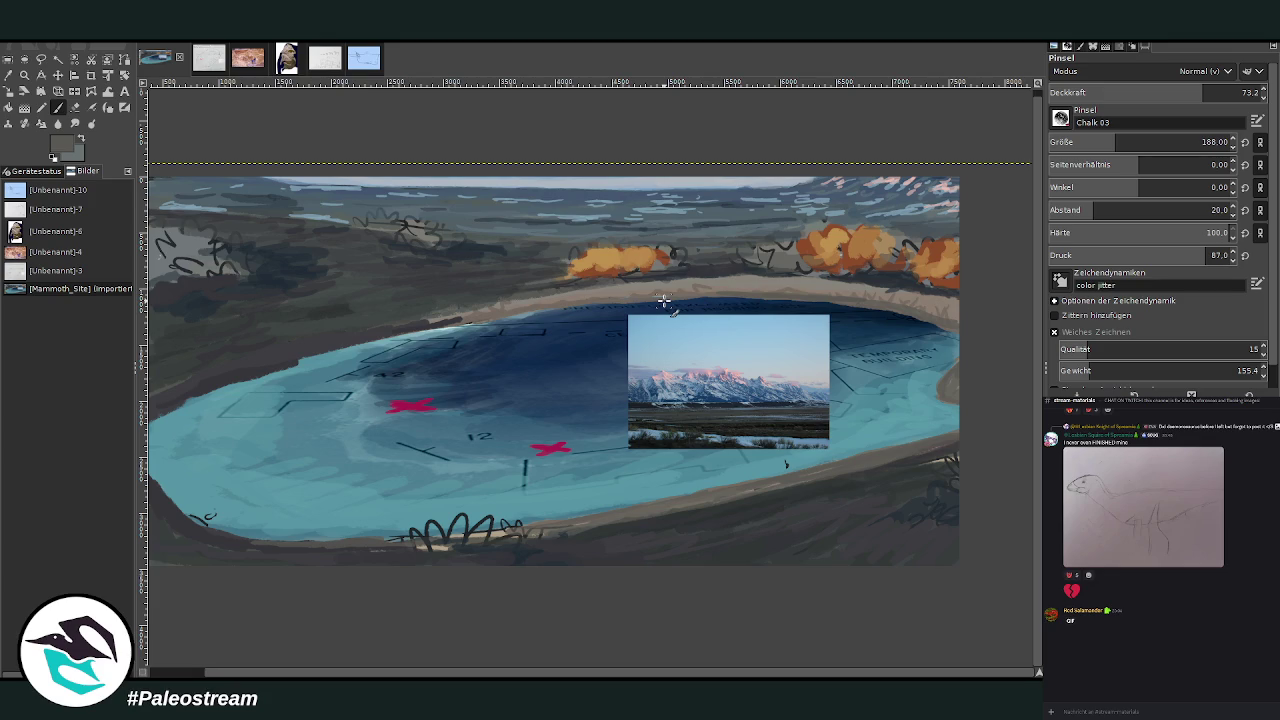
mouse_move(500, 318)
left_mouse_down()
mouse_move(352, 342)
mouse_move(605, 300)
mouse_move(470, 310)
mouse_move(813, 280)
left_mouse_up()
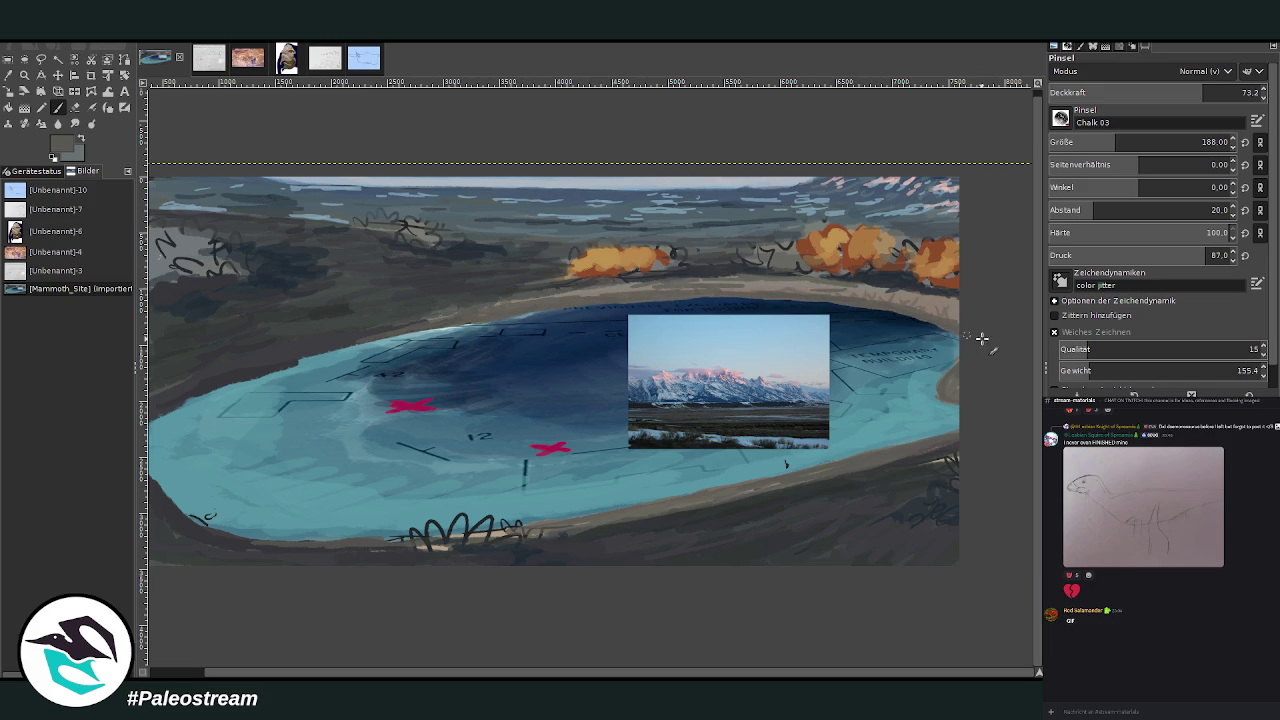
left_click_drag(935, 305, 858, 293)
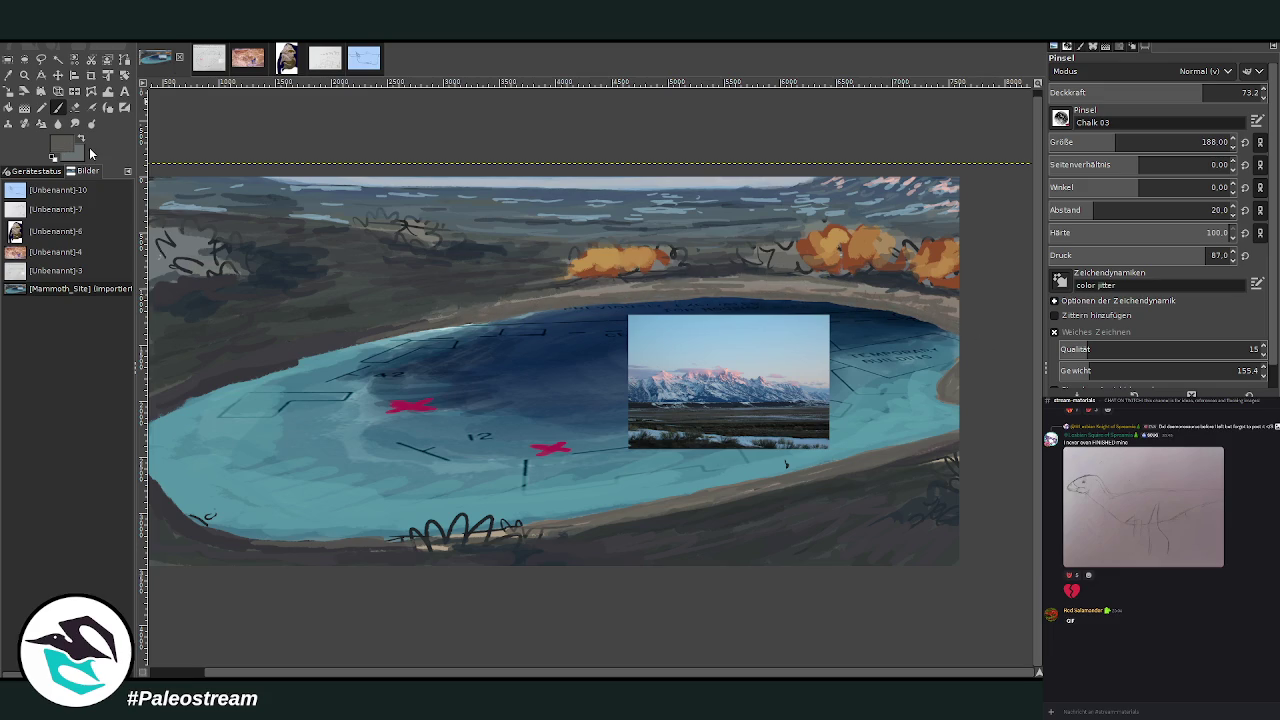
Sample a lighter colour and paint teal over the right shoreline at about 86 opacity.
left_click(996, 376, "ctrl")
left_click(1232, 92)
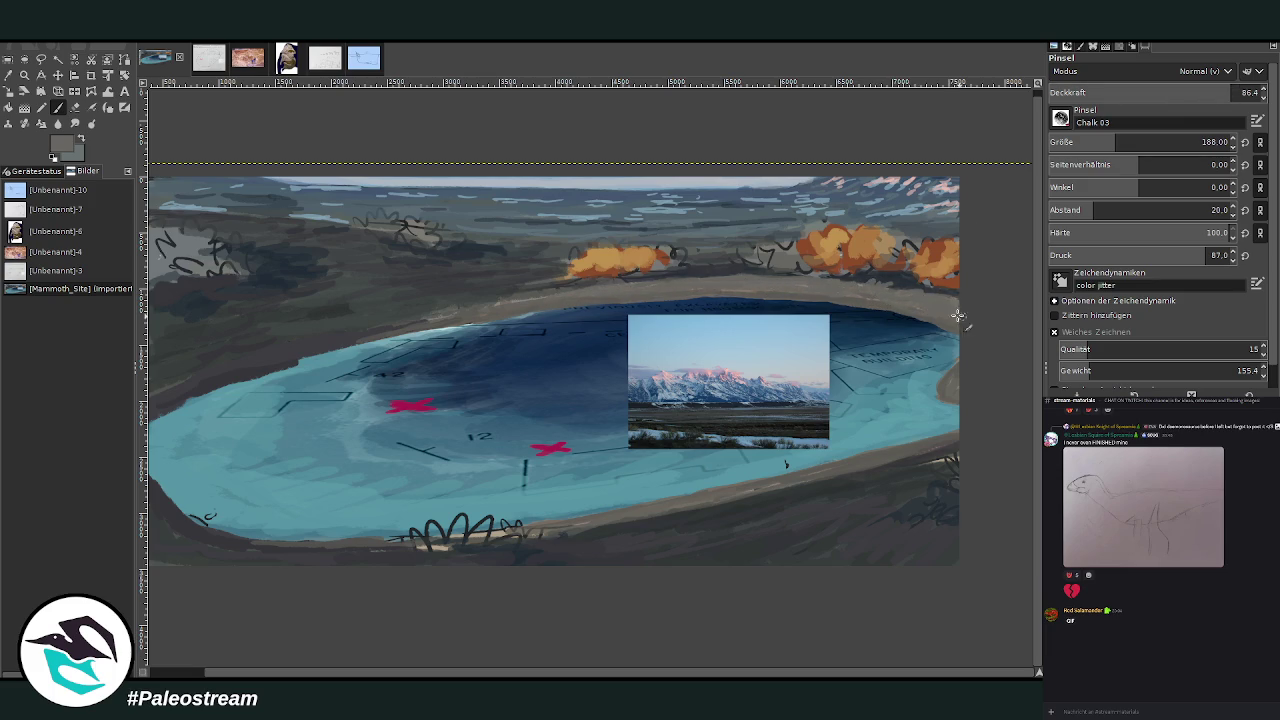
left_click_drag(948, 395, 912, 408)
left_click(8, 75)
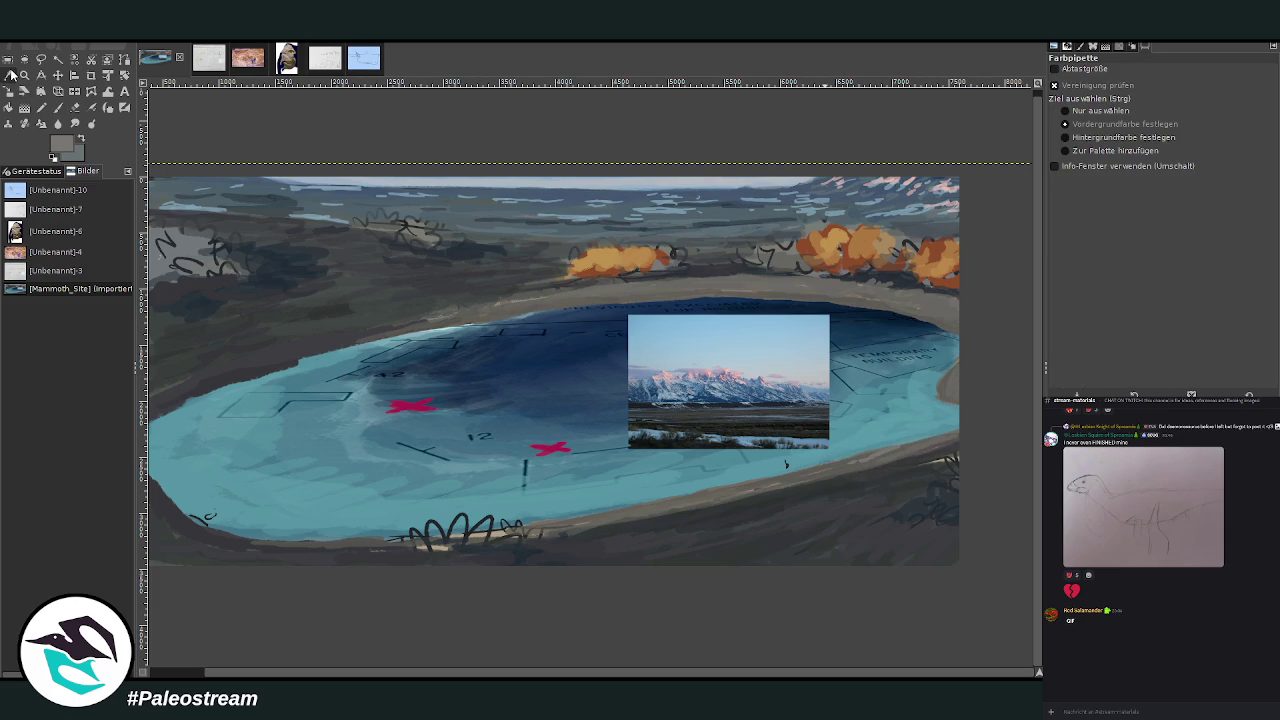
Sample light sky blue and dab snow patches at bottom-right, lower edge and left hills with a 251 brush.
left_click(900, 212)
key("p")
left_click_drag(1110, 147, 1135, 128)
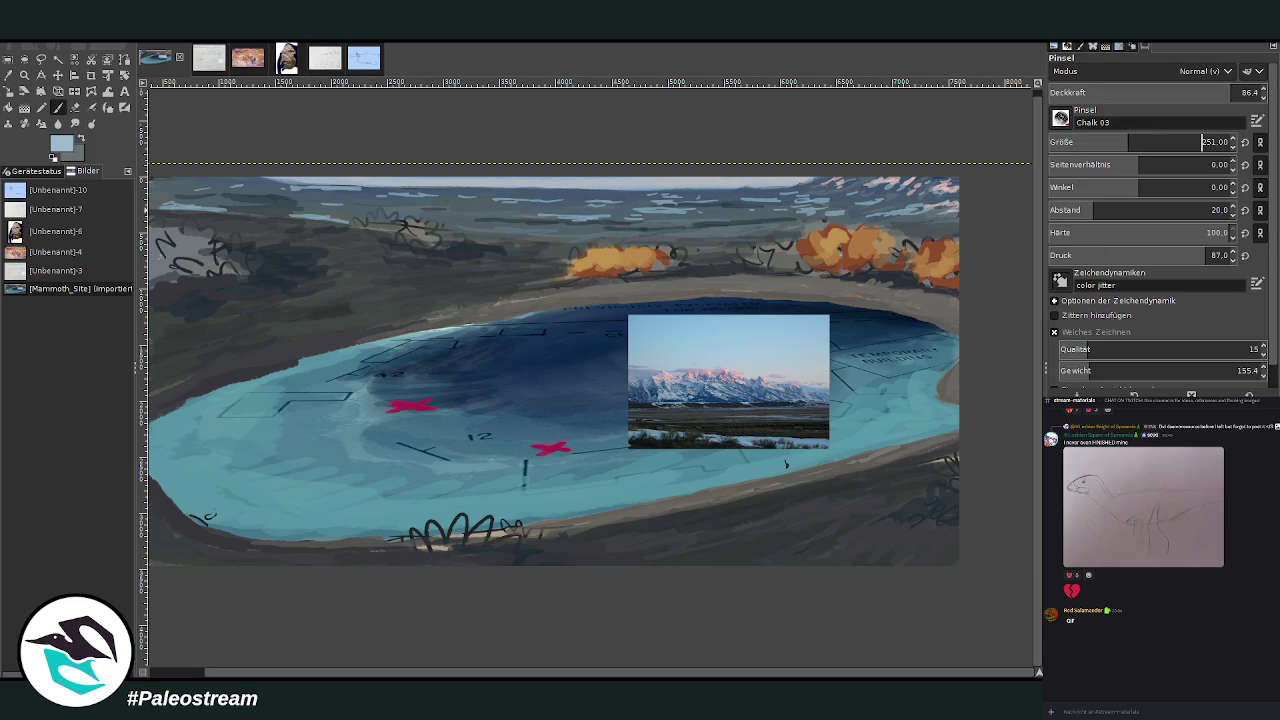
left_click_drag(940, 541, 922, 544)
left_click_drag(612, 552, 655, 551)
left_click_drag(298, 298, 264, 300)
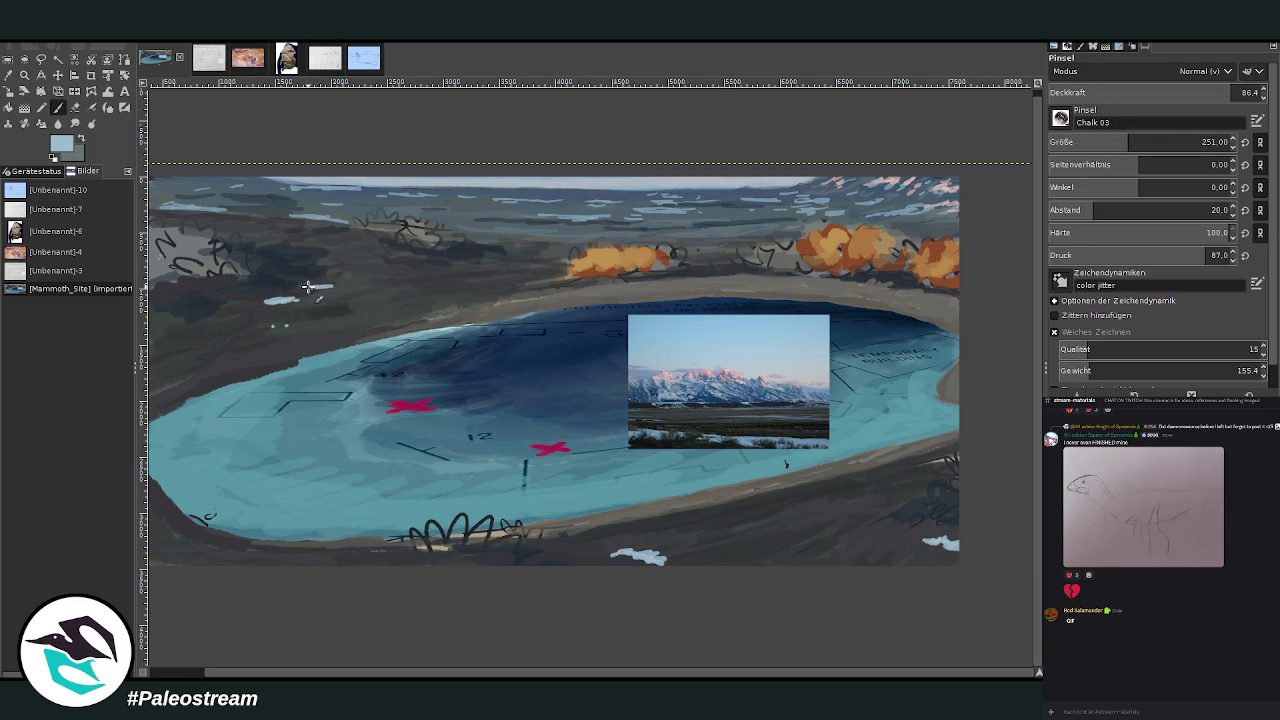
With a 140 brush, add snow dabs on the lower and right shores, then zoom onto the far shore.
left_click_drag(1200, 142, 1130, 142)
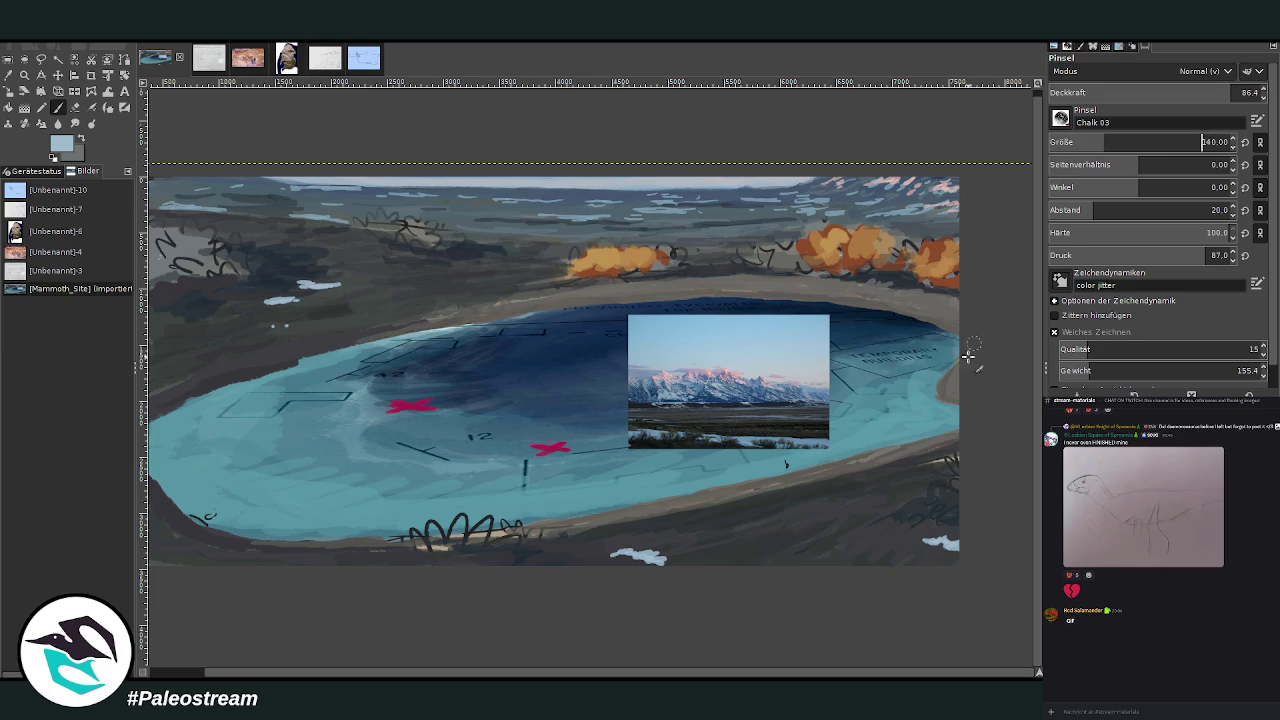
left_click(737, 556)
left_click_drag(879, 494, 915, 558)
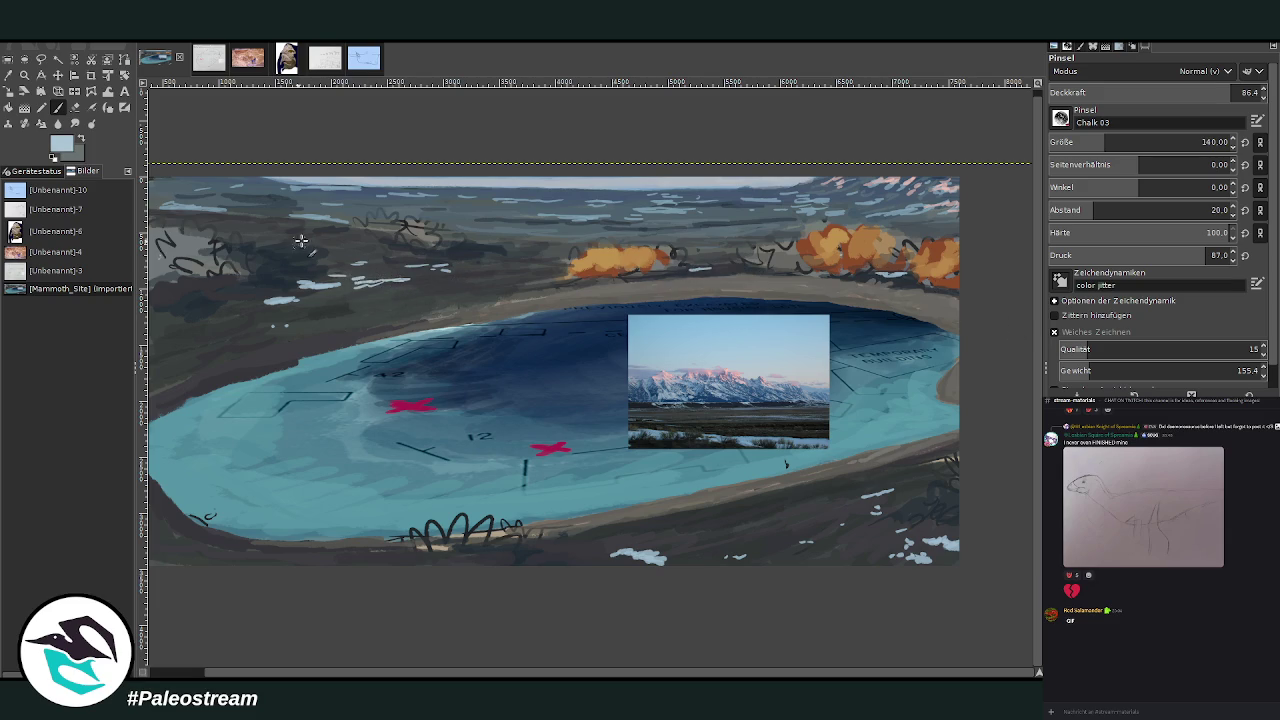
left_click_drag(248, 227, 206, 225)
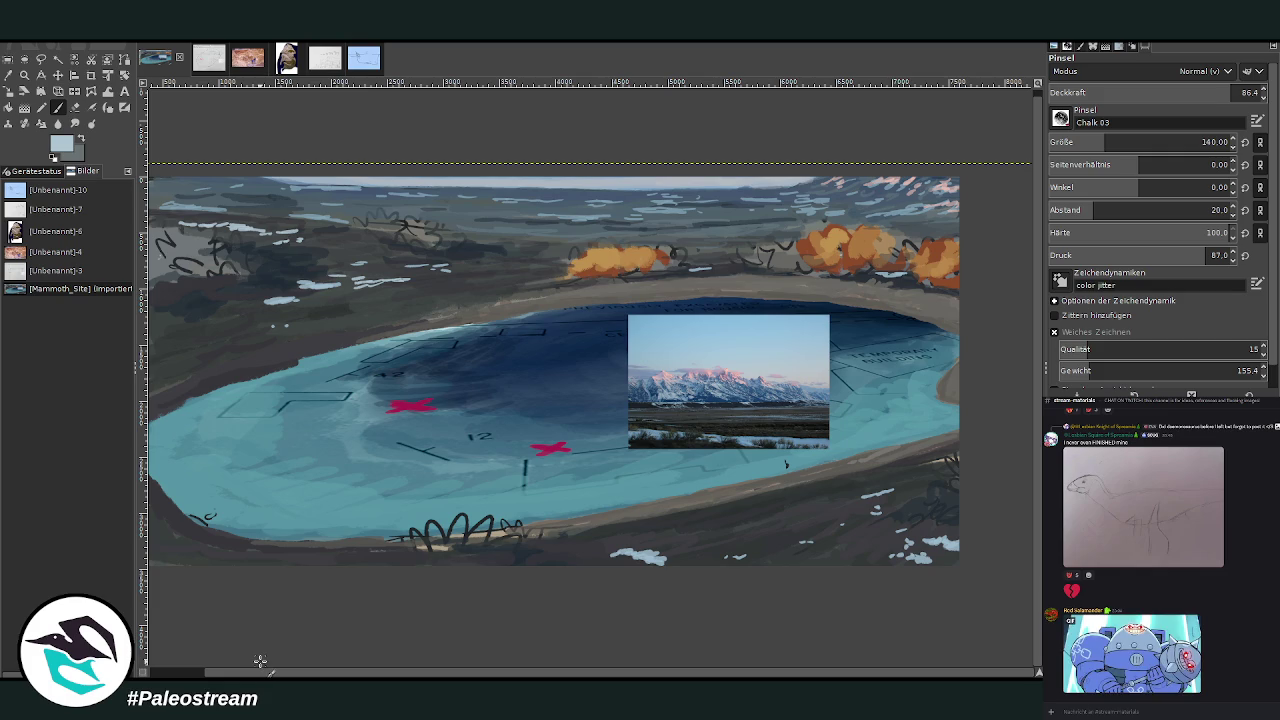
left_click(24, 75)
mouse_move(485, 140)
left_mouse_down()
mouse_move(931, 500)
mouse_move(941, 534)
left_mouse_up()
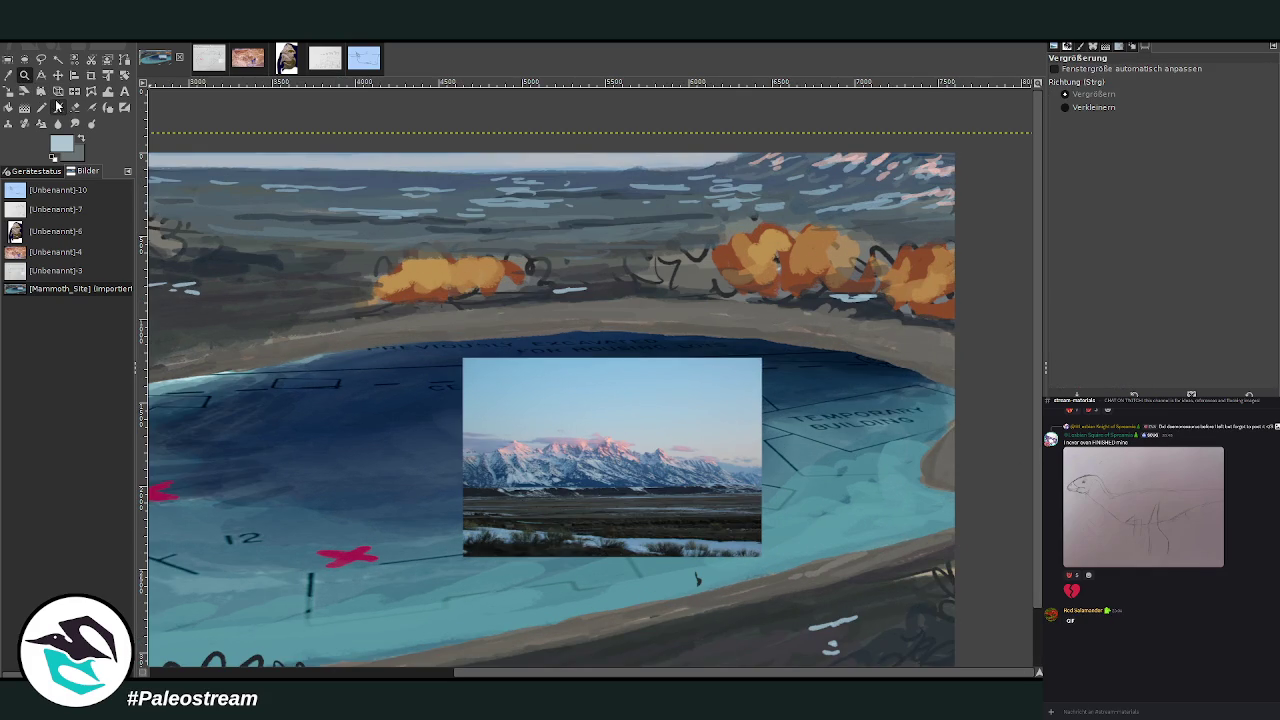
Sample brown and paint grass strokes over the right and left orange bushes with an 80 brush.
left_click(9, 76)
left_click(831, 284)
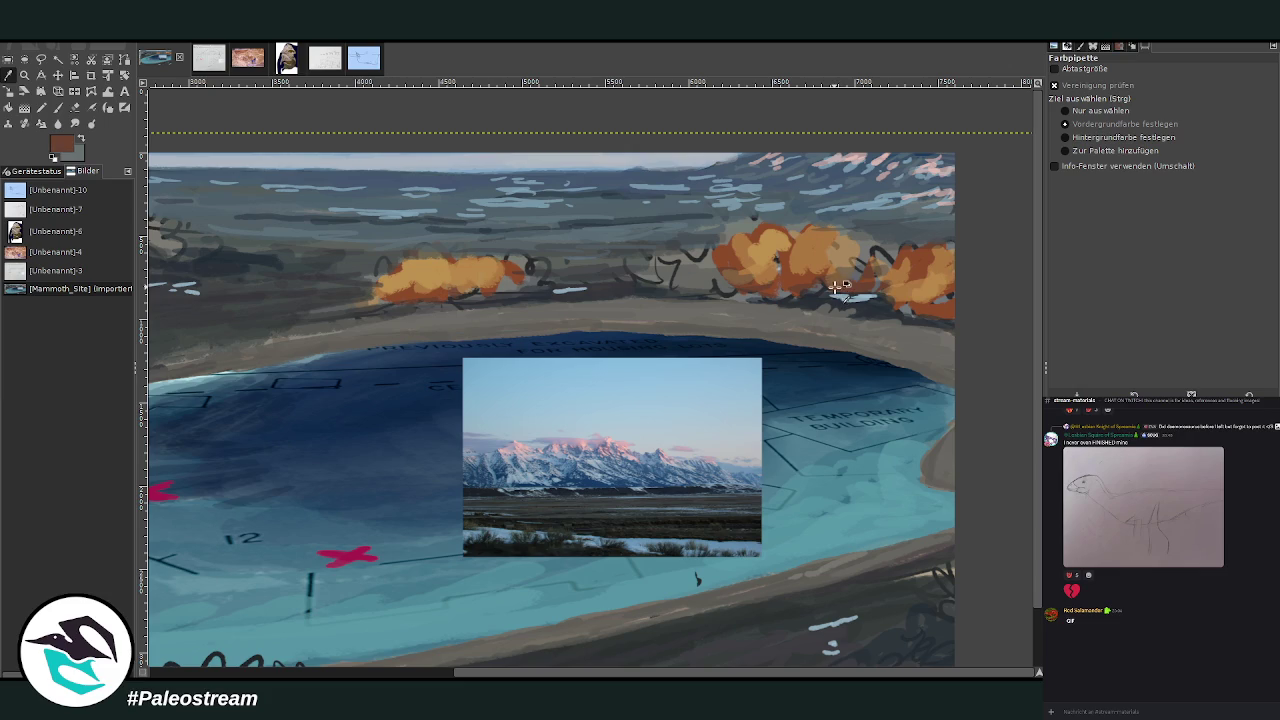
left_click(58, 107)
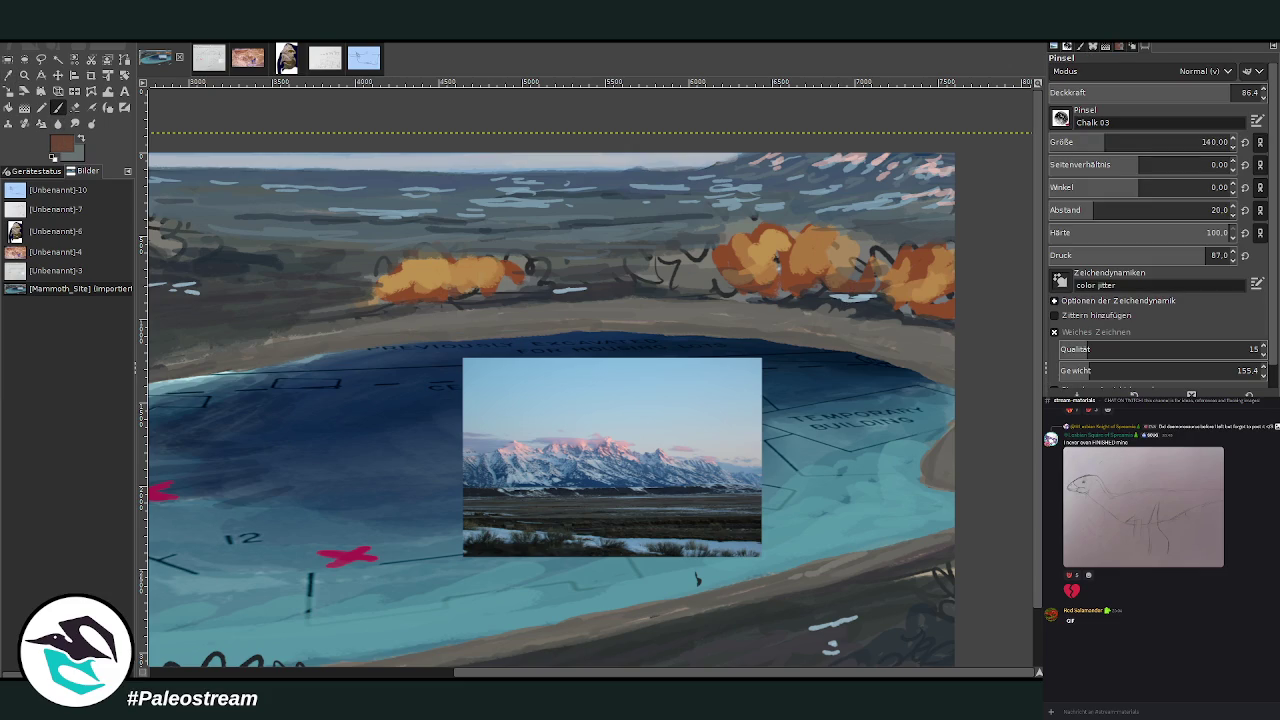
left_click(1092, 142)
left_click_drag(820, 277, 843, 300)
left_click_drag(926, 286, 945, 312)
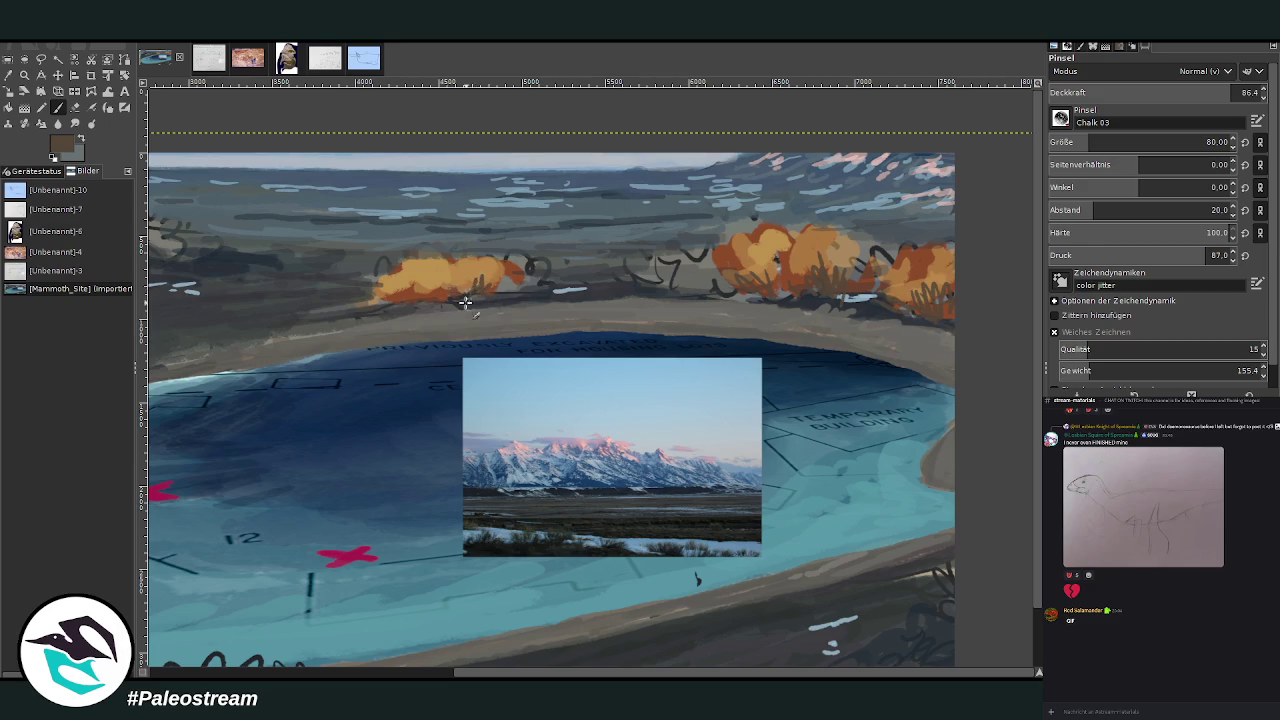
mouse_move(470, 296)
left_mouse_down()
mouse_move(378, 294)
mouse_move(502, 289)
left_mouse_up()
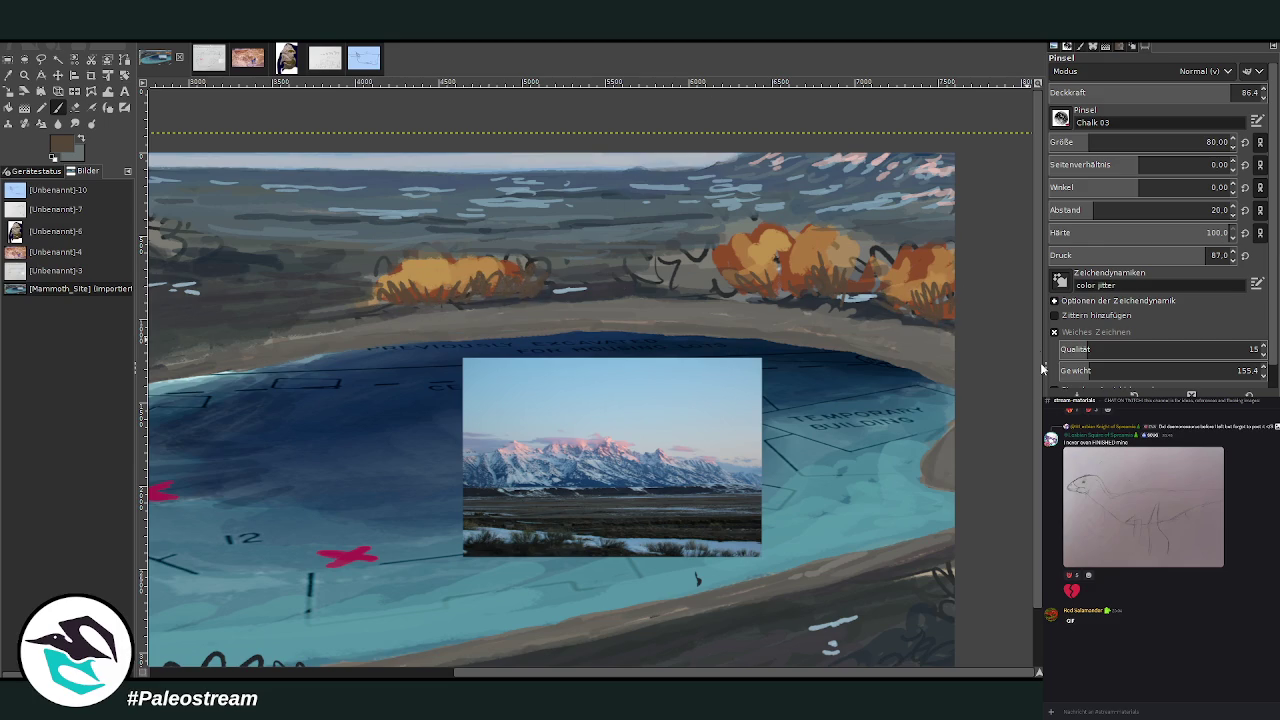
At about 85 opacity, add more chalky grass strokes over the right and left bushes.
left_click(1190, 90)
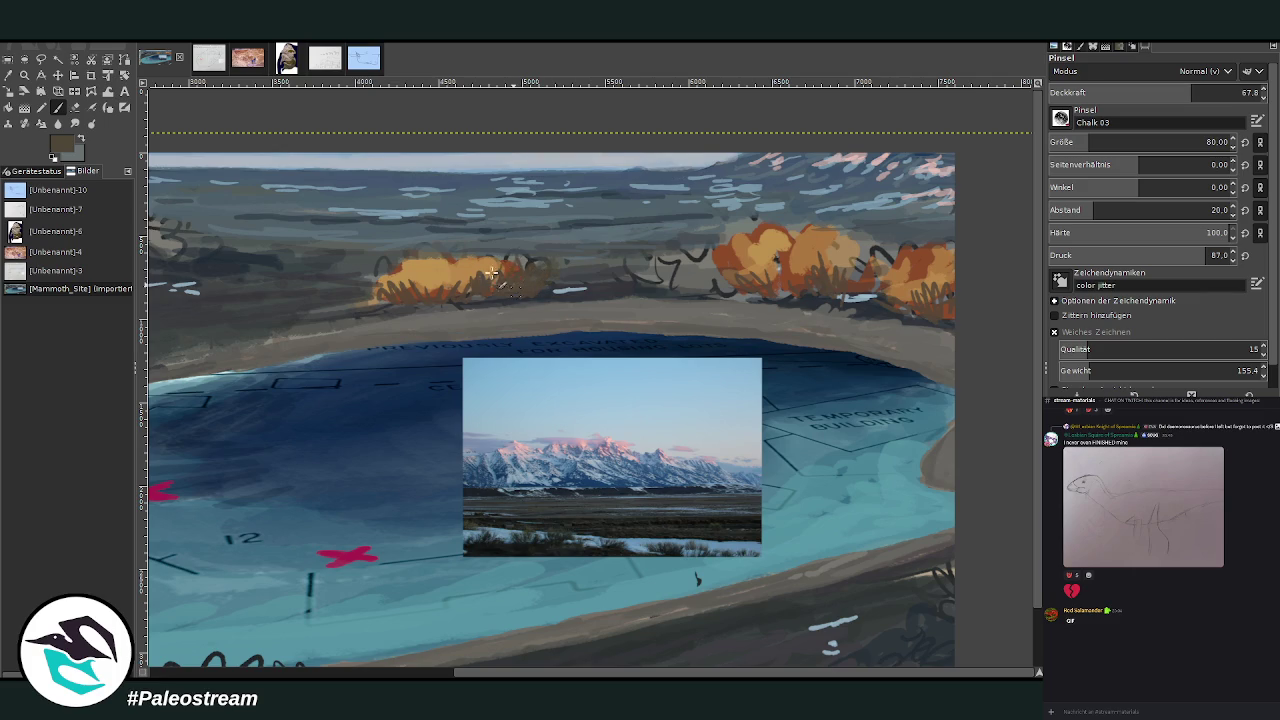
left_click(1228, 92)
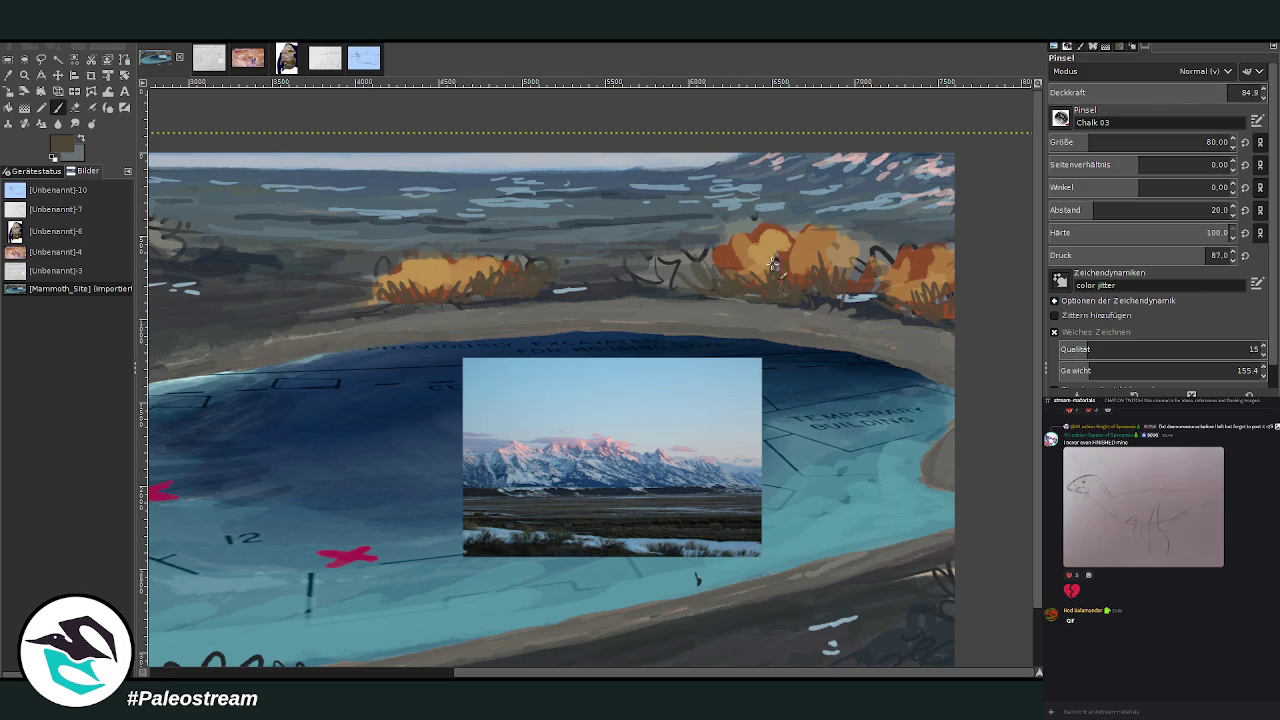
mouse_move(788, 244)
left_mouse_down()
mouse_move(890, 295)
mouse_move(802, 272)
left_mouse_up()
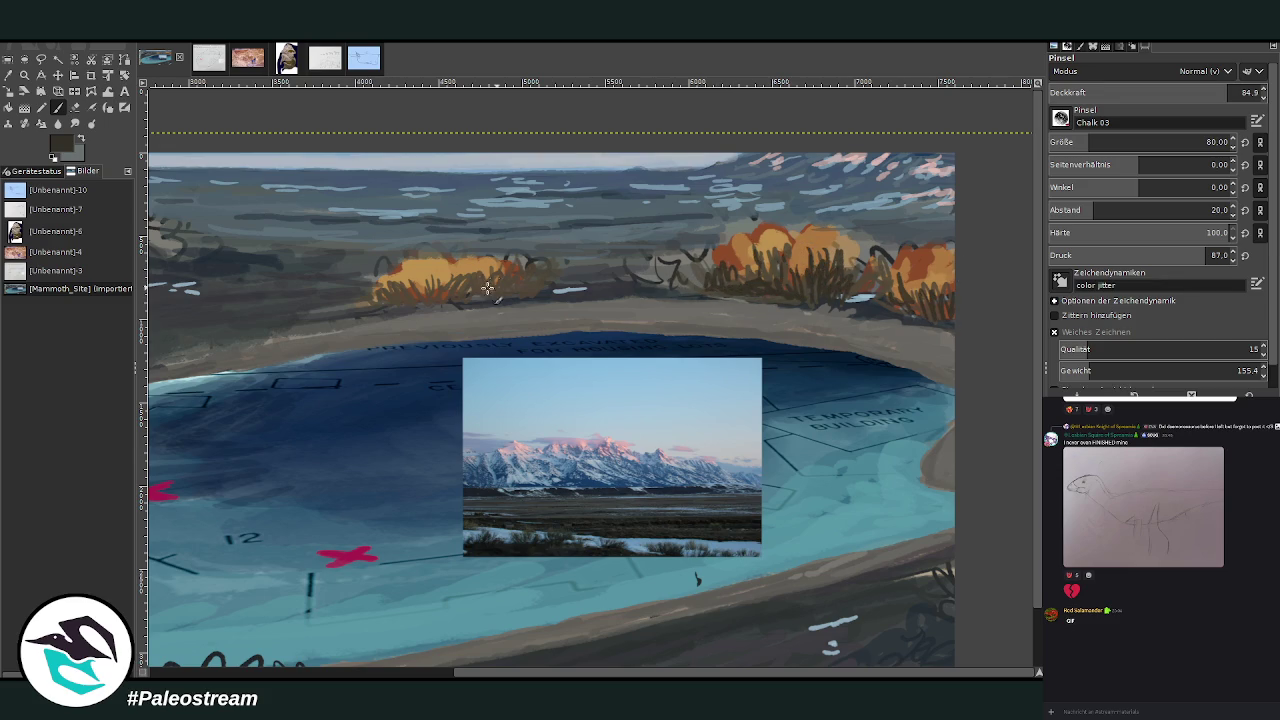
left_click_drag(460, 282, 390, 302)
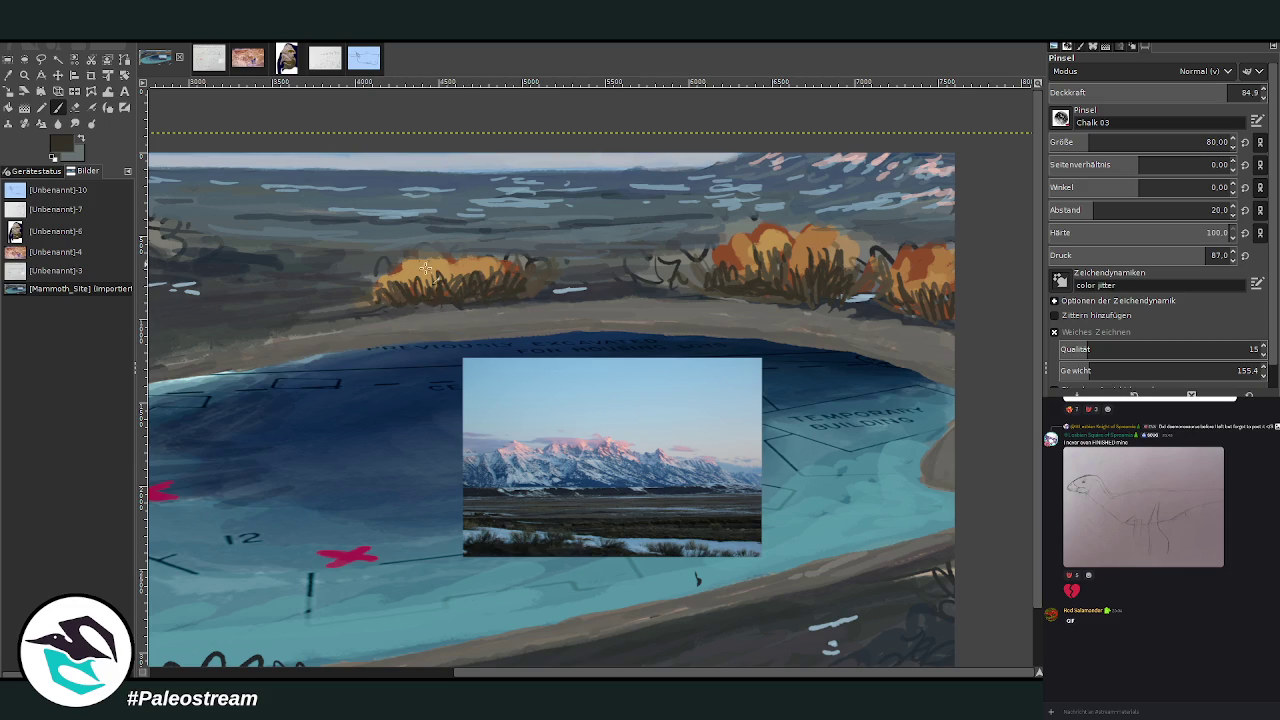
scroll(511, 281, "left", 8)
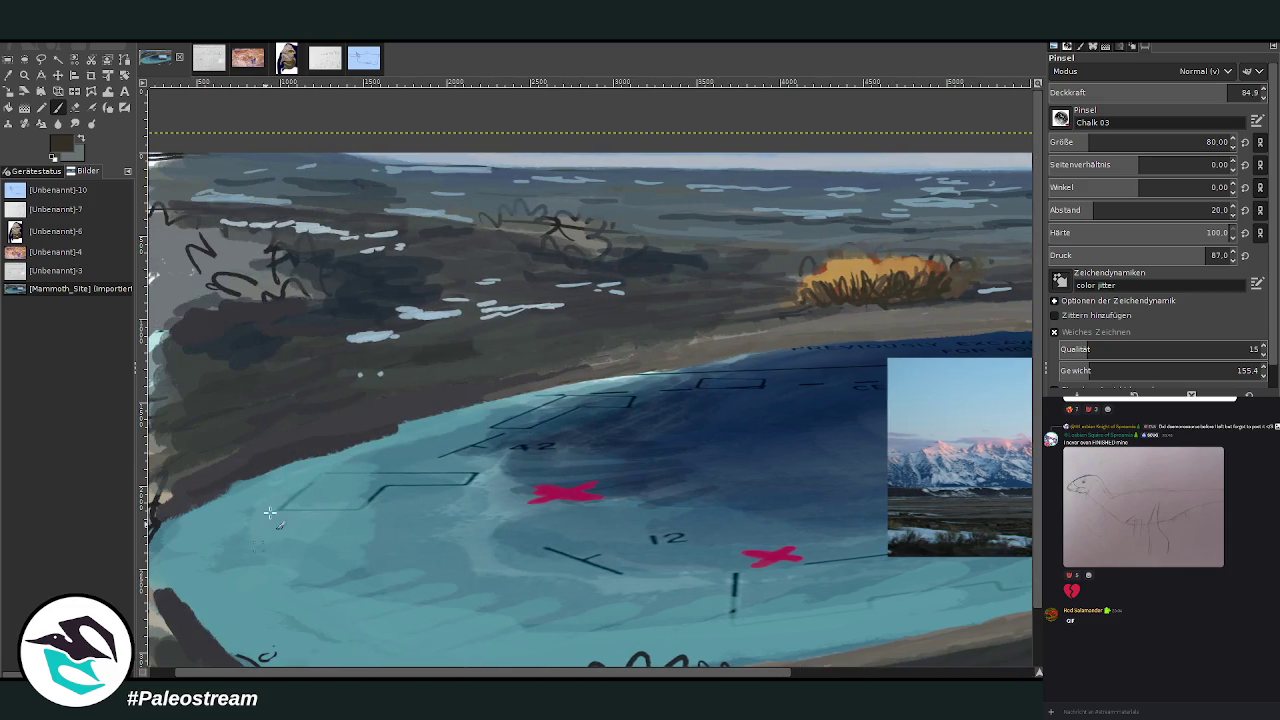
Scribble dark scrubby bushes over the left hills and lower-left shore with a 132 brush.
mouse_move(585, 262)
left_mouse_down()
mouse_move(545, 235)
mouse_move(515, 238)
left_mouse_up()
left_click_drag(1090, 140, 1103, 140)
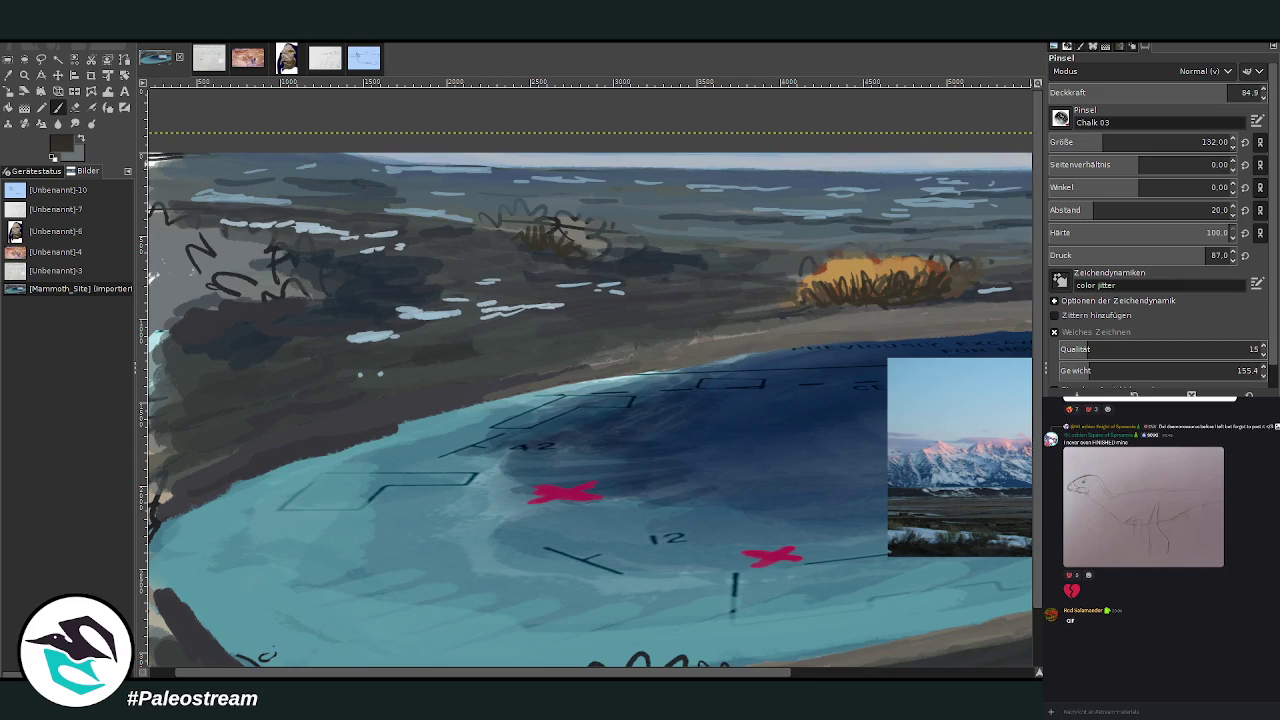
mouse_move(602, 258)
left_mouse_down()
mouse_move(550, 232)
mouse_move(497, 238)
left_mouse_up()
left_click_drag(378, 200, 150, 198)
scroll(178, 530, "left", 2)
mouse_move(192, 598)
left_mouse_down()
mouse_move(170, 590)
mouse_move(178, 555)
mouse_move(155, 580)
mouse_move(157, 622)
mouse_move(195, 532)
mouse_move(150, 495)
mouse_move(178, 462)
mouse_move(147, 540)
mouse_move(200, 585)
mouse_move(200, 550)
mouse_move(215, 575)
mouse_move(143, 622)
left_mouse_up()
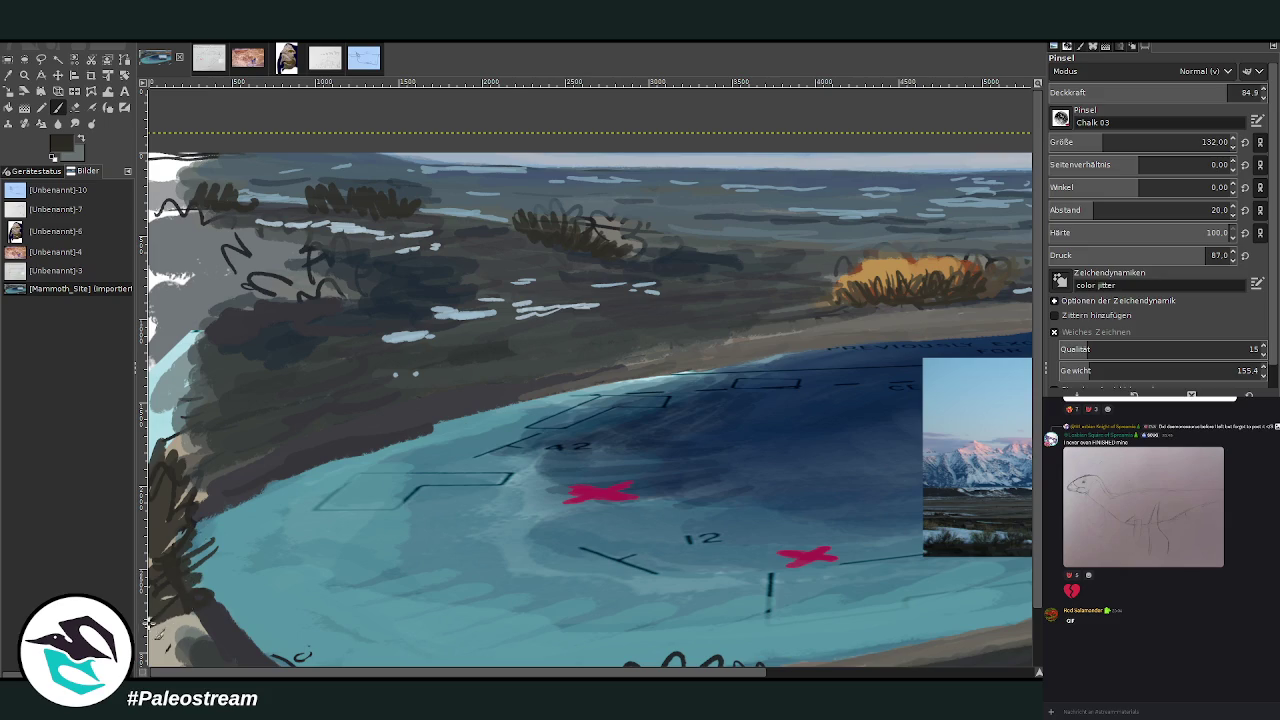
mouse_move(267, 299)
left_mouse_down()
mouse_move(315, 262)
mouse_move(360, 282)
left_mouse_up()
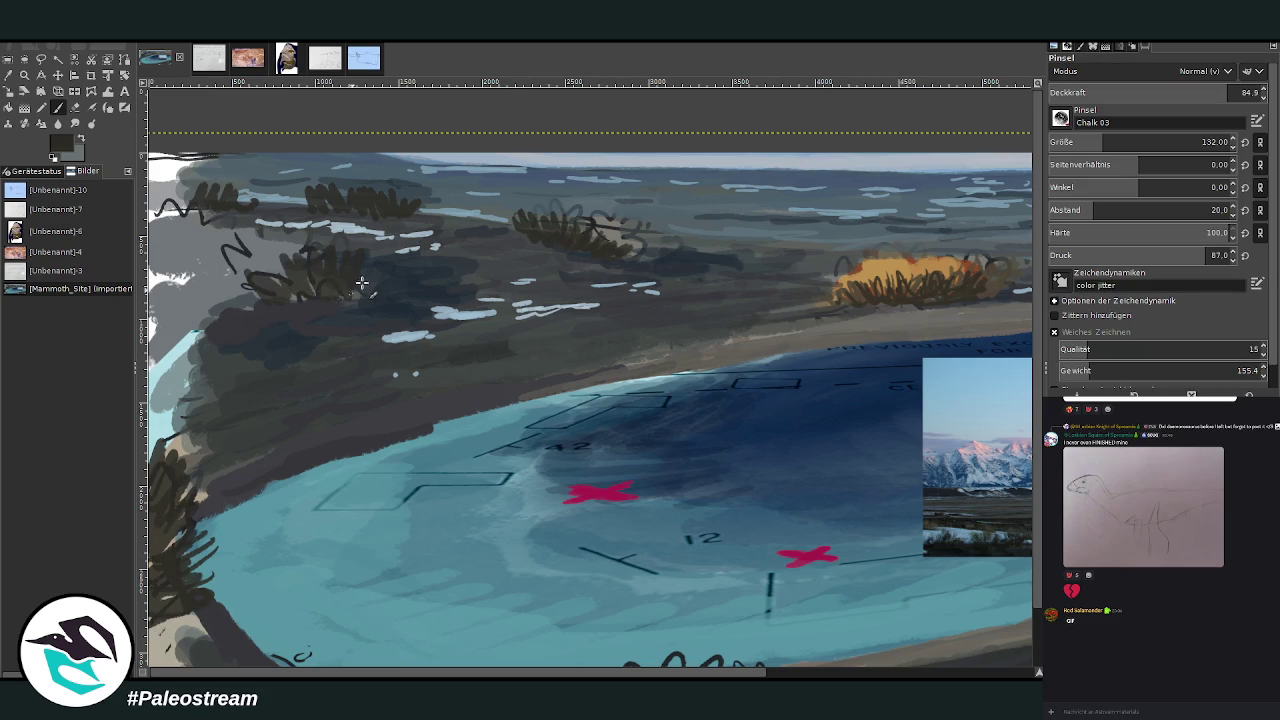
Sample grey from the hills and add light grey streaks on the shore and dark hills.
key("o")
left_click(225, 287)
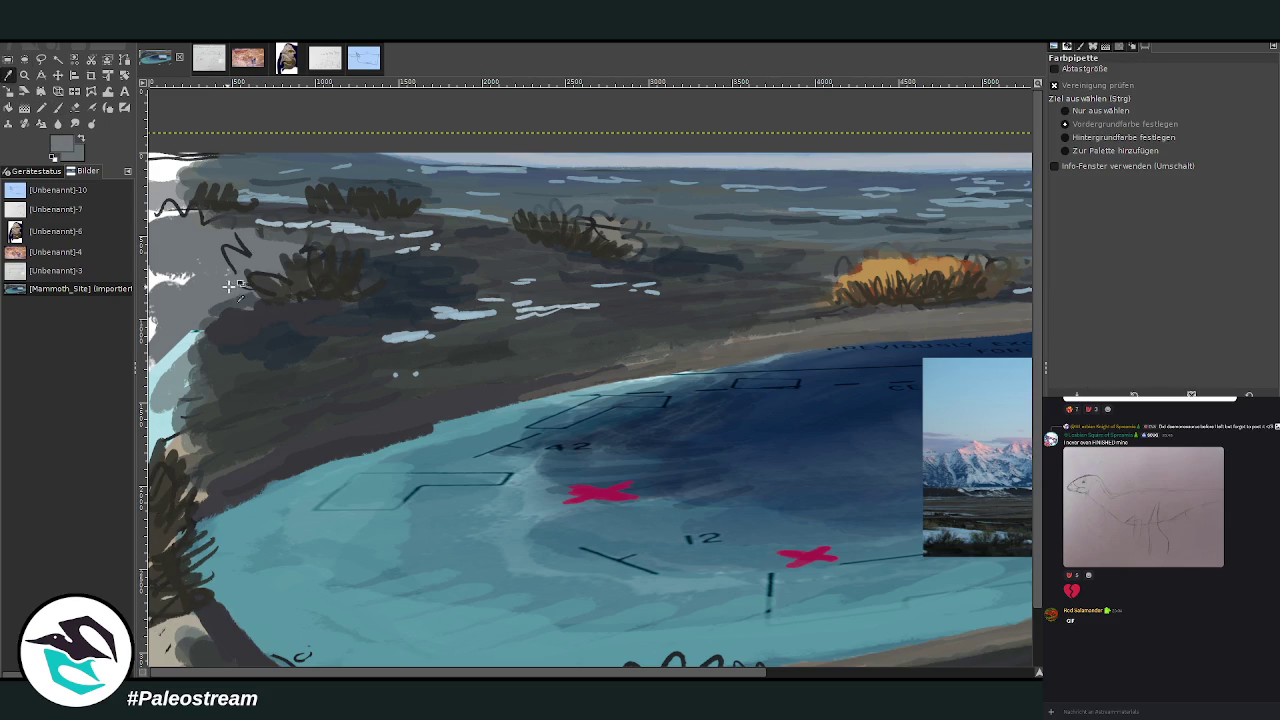
key("p")
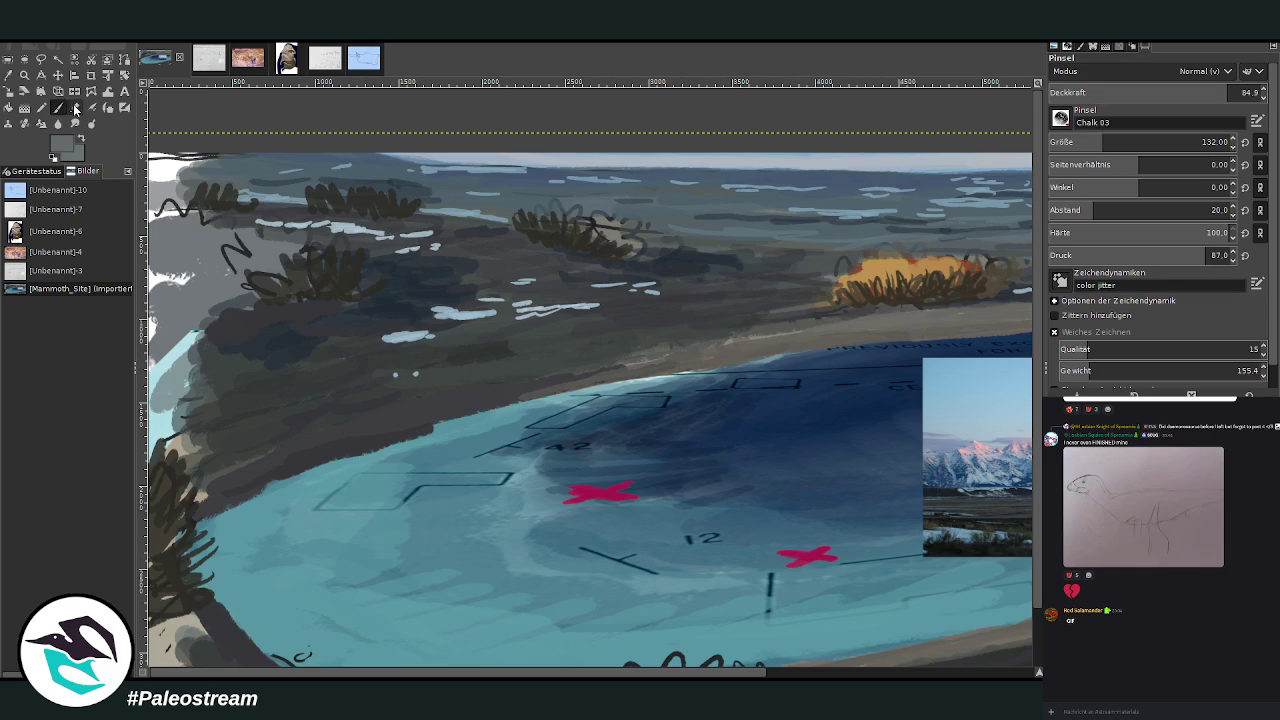
mouse_move(648, 332)
left_mouse_down()
mouse_move(612, 323)
mouse_move(632, 304)
left_mouse_up()
mouse_move(455, 252)
left_mouse_down()
mouse_move(520, 249)
mouse_move(532, 228)
left_mouse_up()
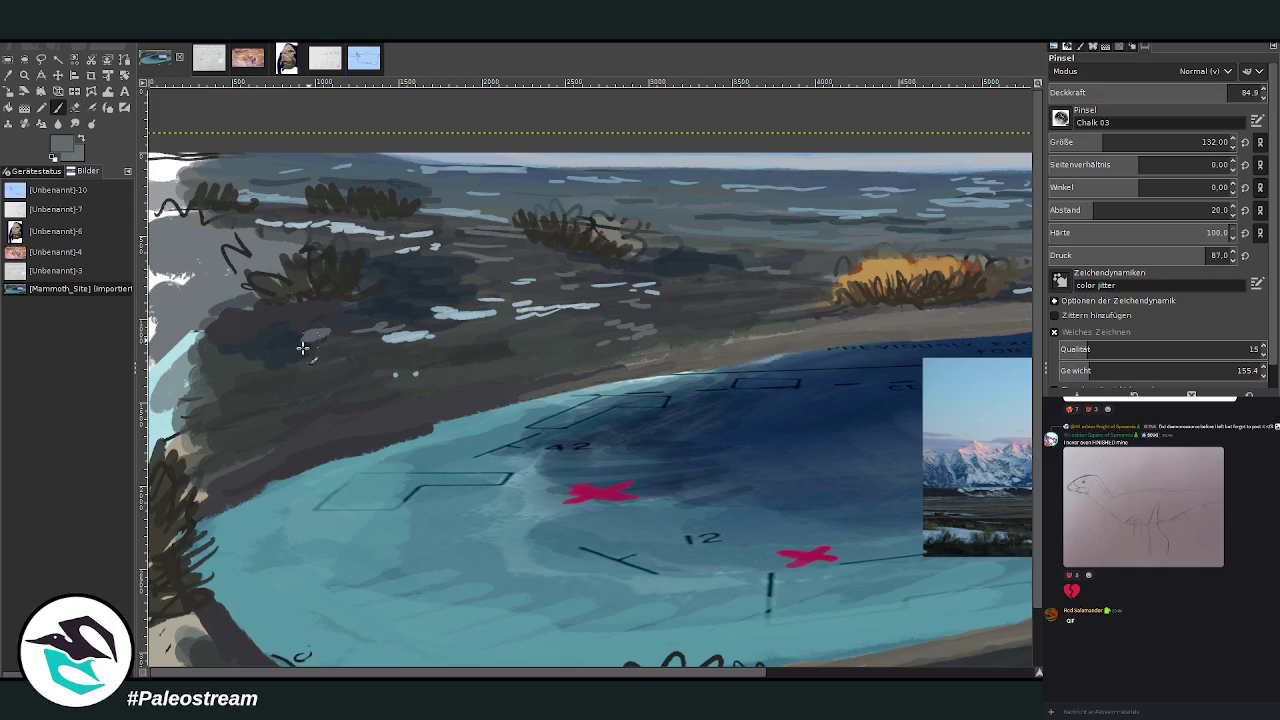
With a 409 brush, paint grey over the teal left shore and soften the dark shore band at 58.4 opacity.
left_click_drag(1137, 94, 1090, 95)
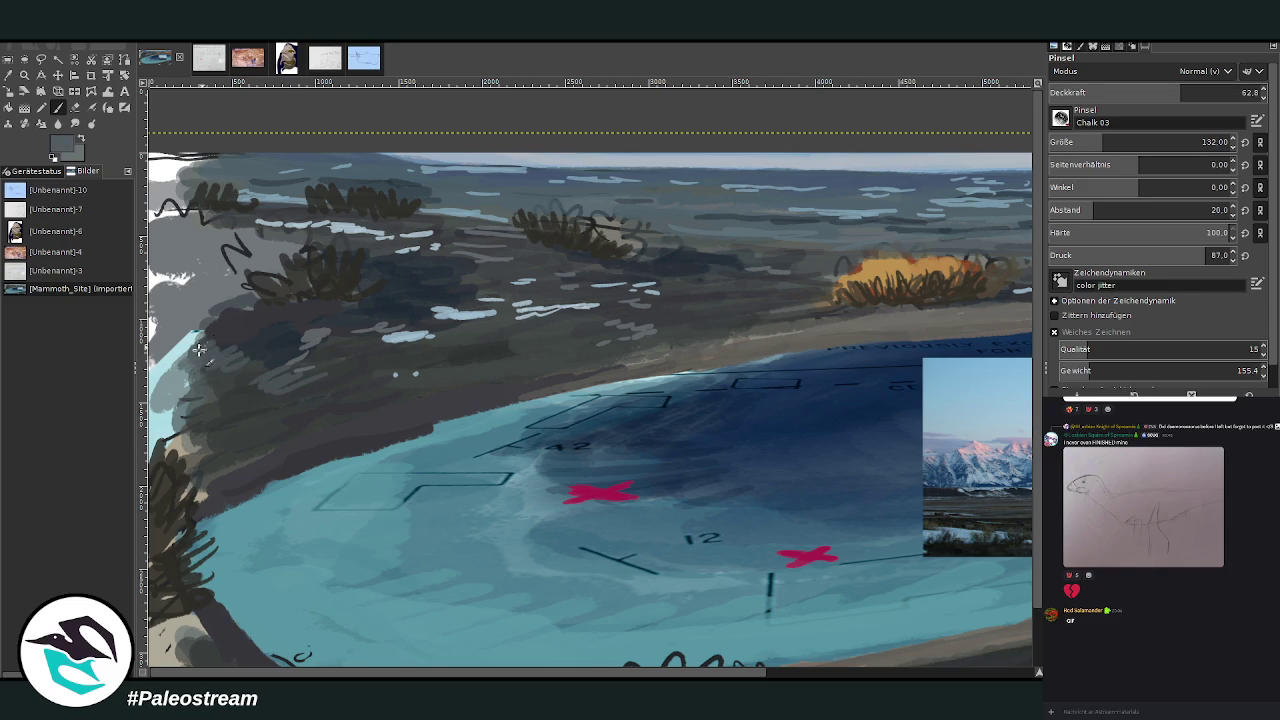
left_click(1134, 135)
left_click_drag(1134, 135, 1140, 136)
left_click(1219, 88)
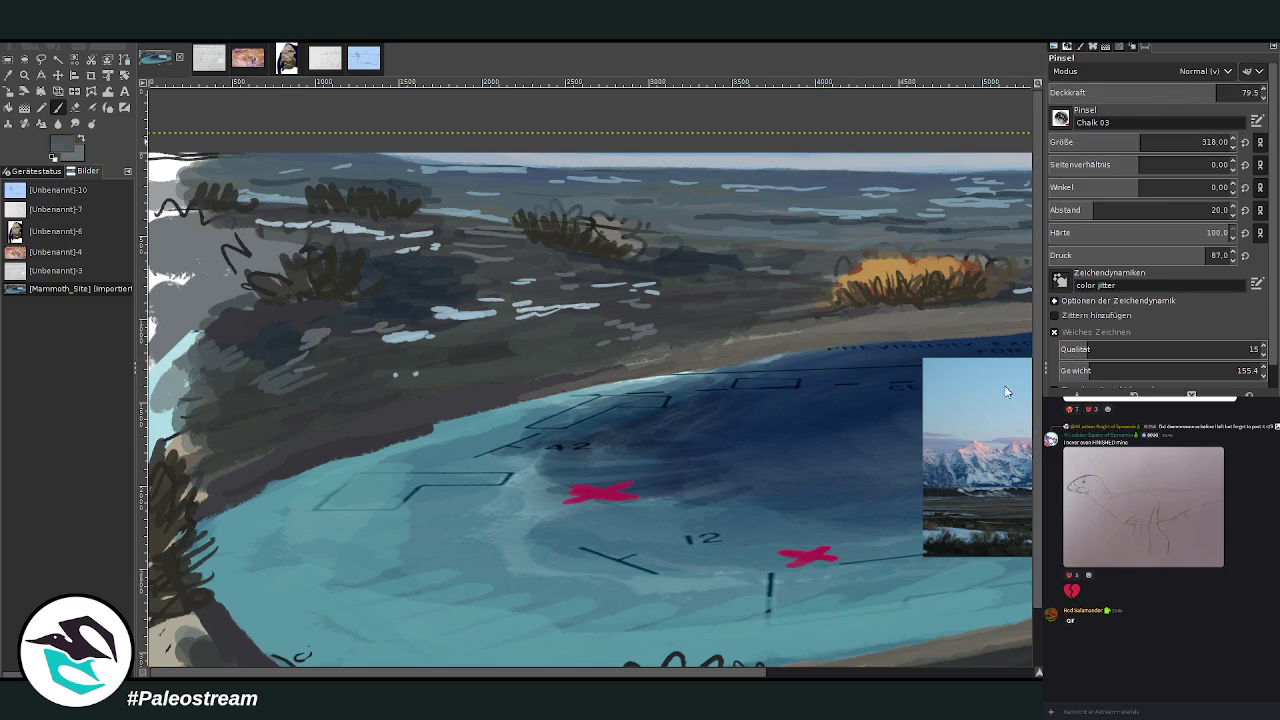
left_click(1205, 90)
left_click(1202, 141)
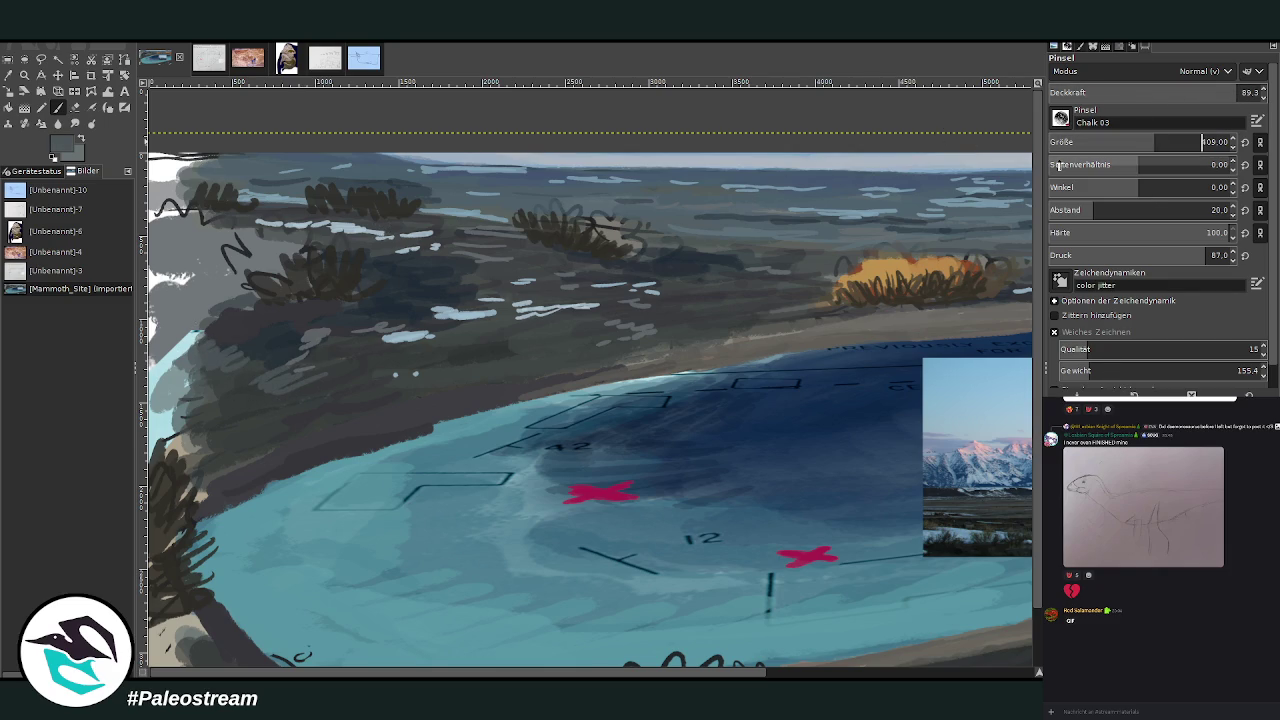
mouse_move(204, 401)
left_mouse_down()
mouse_move(178, 382)
mouse_move(134, 211)
mouse_move(206, 170)
mouse_move(236, 170)
left_mouse_up()
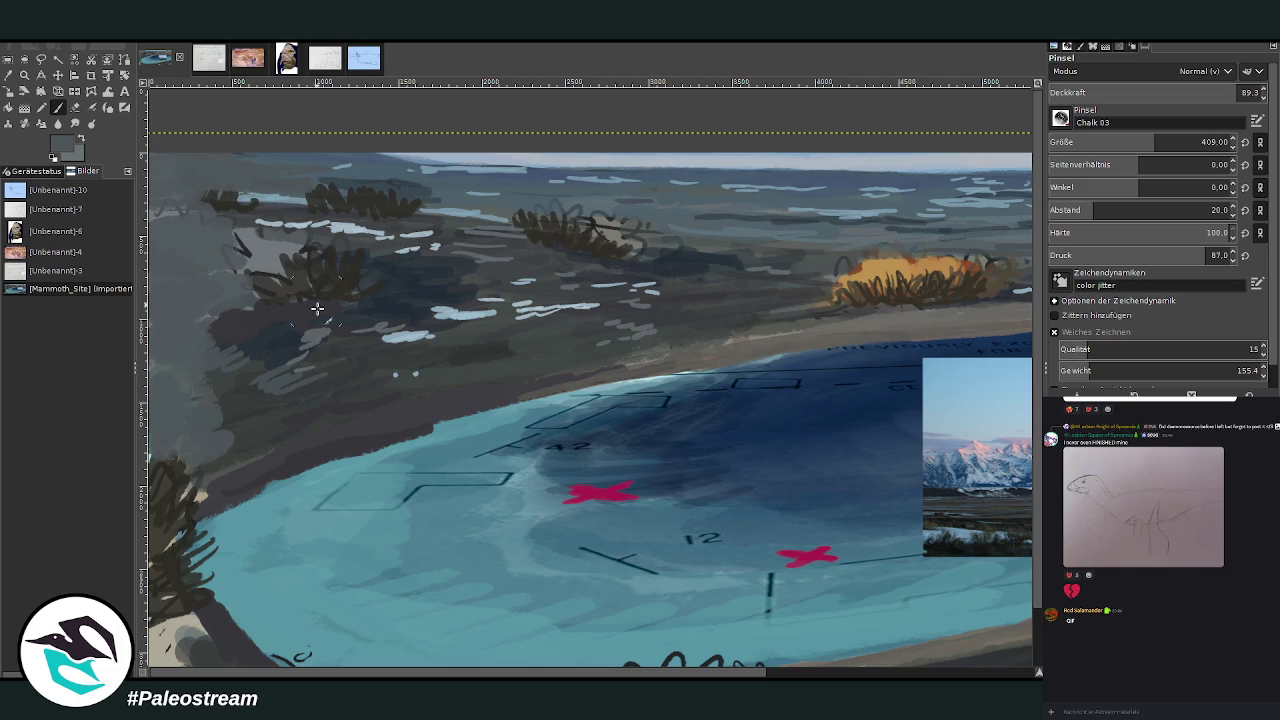
left_click(1172, 92)
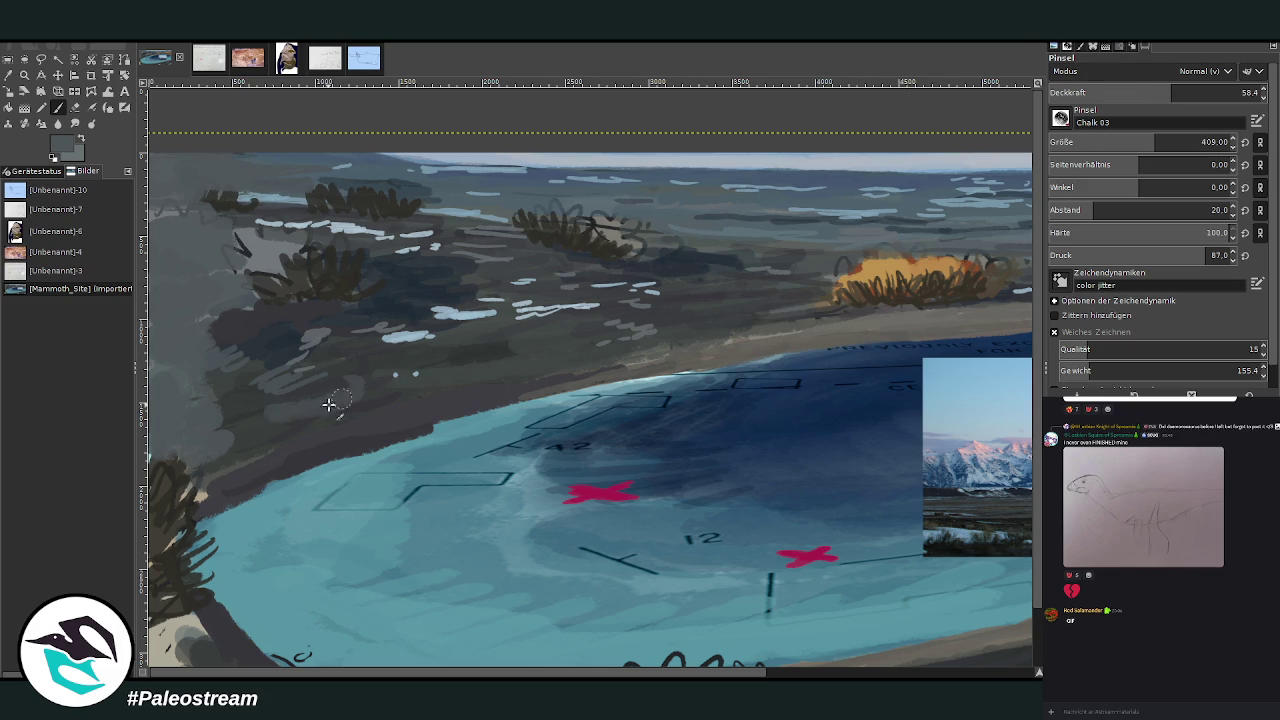
left_click_drag(490, 385, 352, 409)
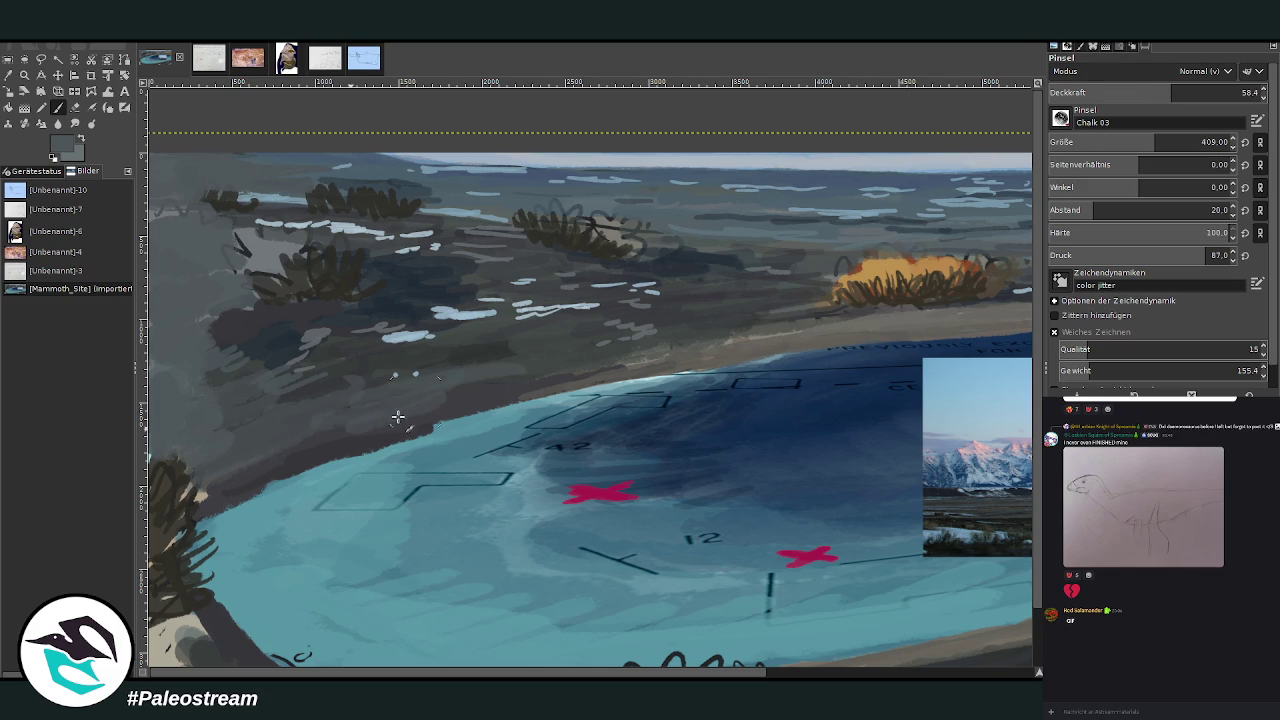
key("minus")
key("minus")
key("minus")
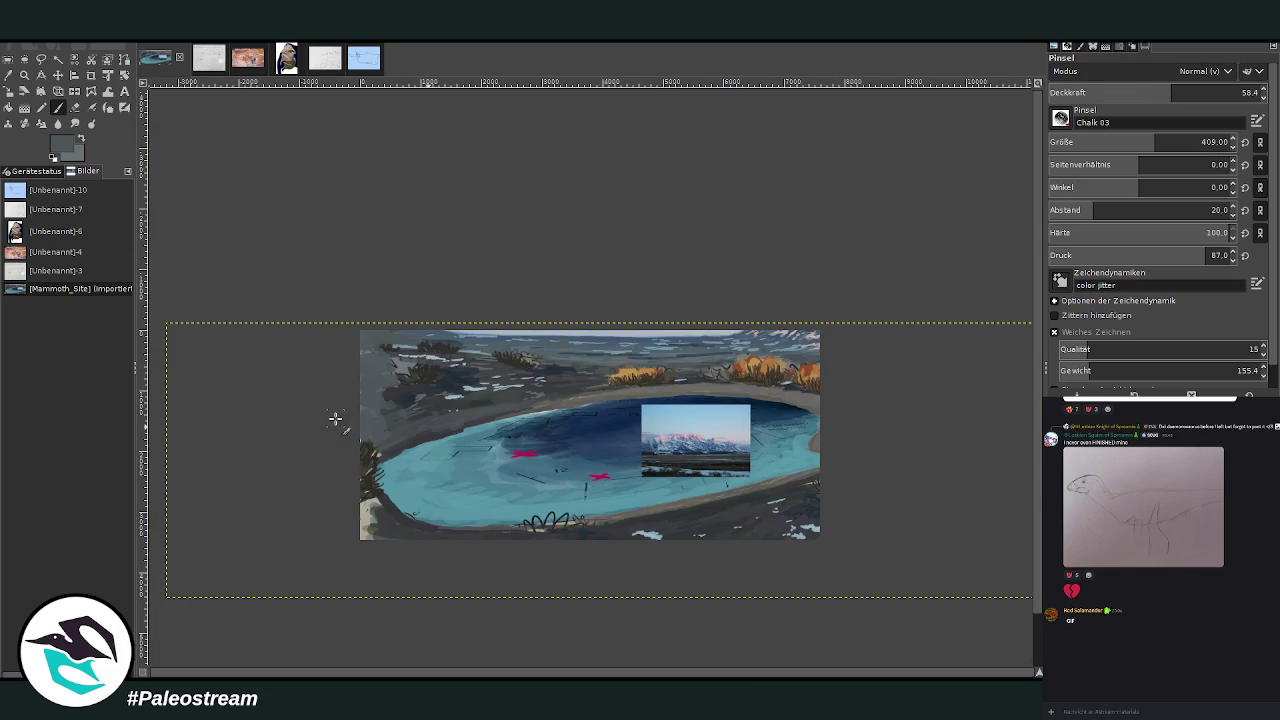
Zoom into the lake's left half and darken the lower-left grey shore near the bush.
left_click(24, 74)
left_click_drag(358, 312, 590, 590)
left_click(57, 108)
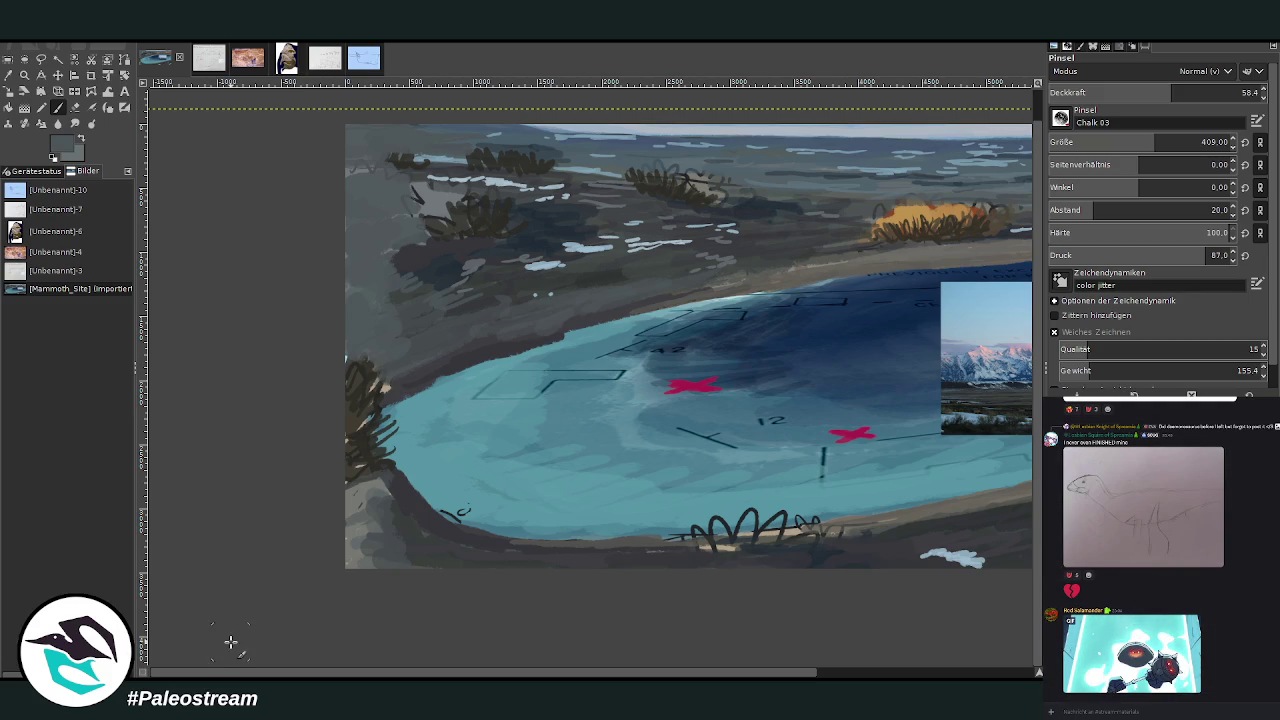
left_click_drag(357, 538, 409, 541)
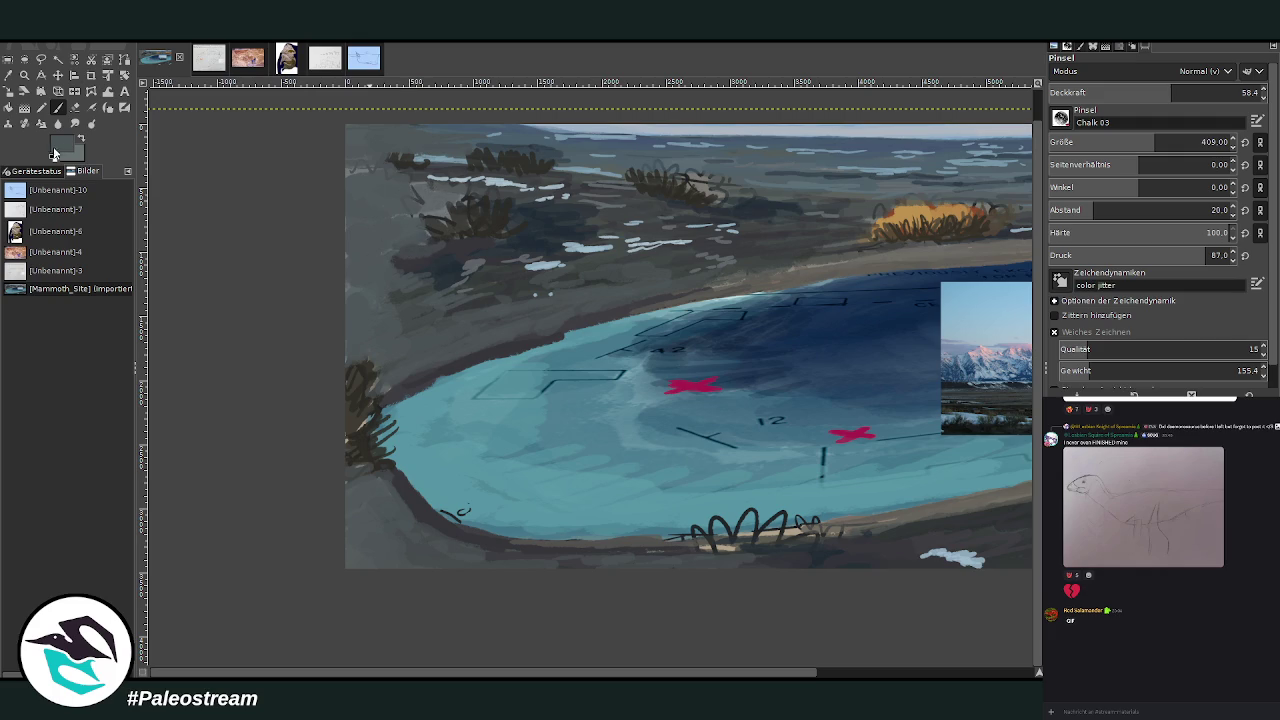
At about 74 brush opacity, darken the upper-left grey hills and the left shore.
left_click(1204, 92)
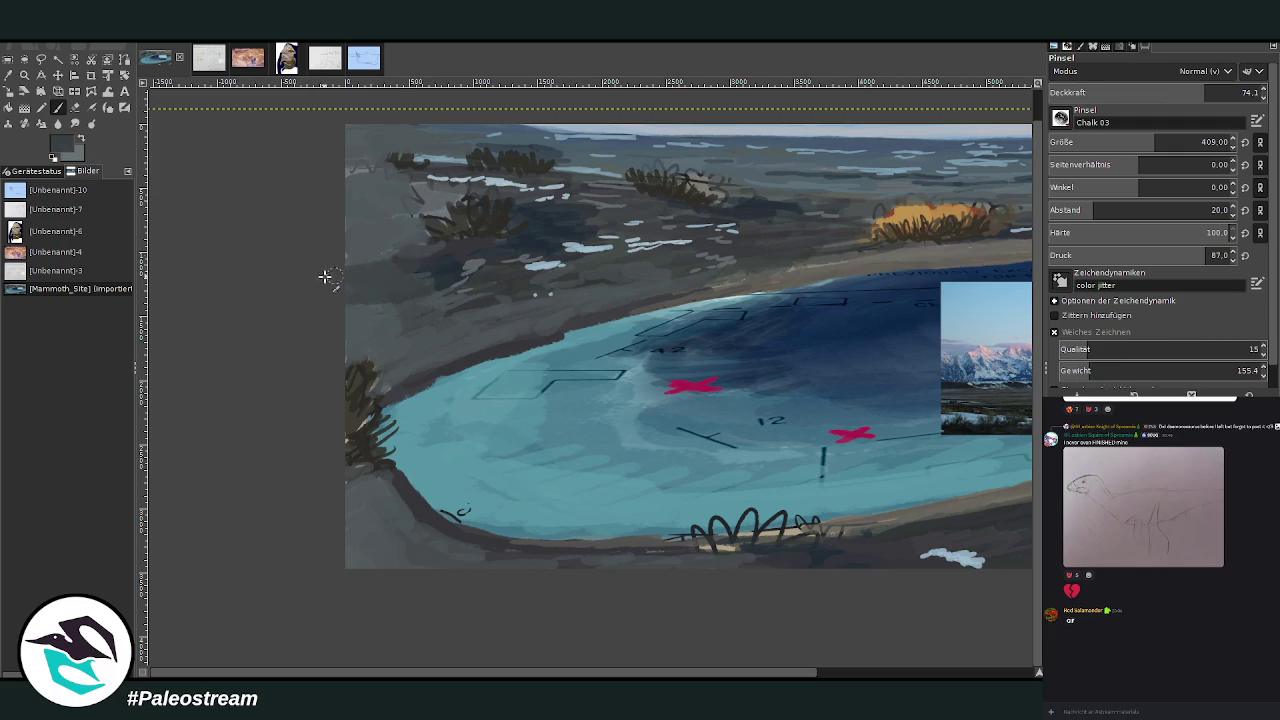
left_click_drag(333, 210, 280, 194)
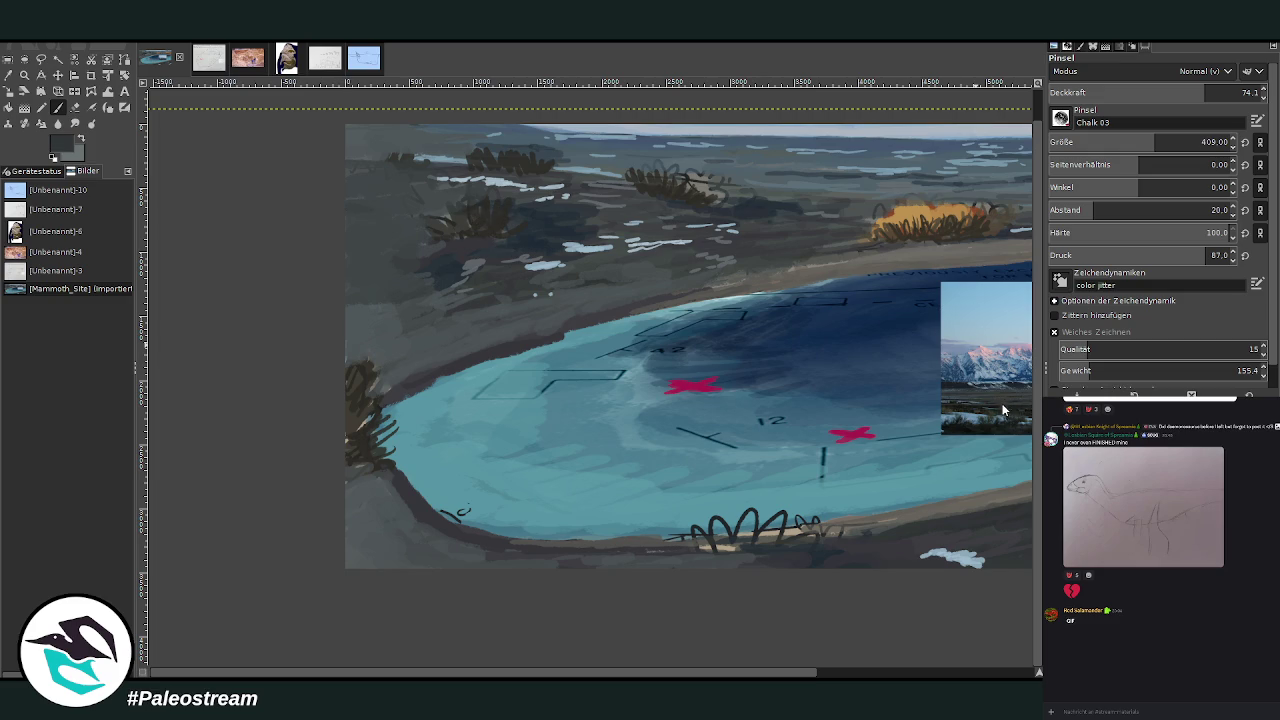
mouse_move(397, 218)
left_mouse_down()
mouse_move(330, 190)
mouse_move(320, 171)
mouse_move(339, 272)
left_mouse_up()
mouse_move(410, 250)
left_mouse_down()
mouse_move(360, 320)
mouse_move(470, 290)
mouse_move(420, 305)
mouse_move(556, 290)
mouse_move(360, 345)
mouse_move(405, 355)
left_mouse_up()
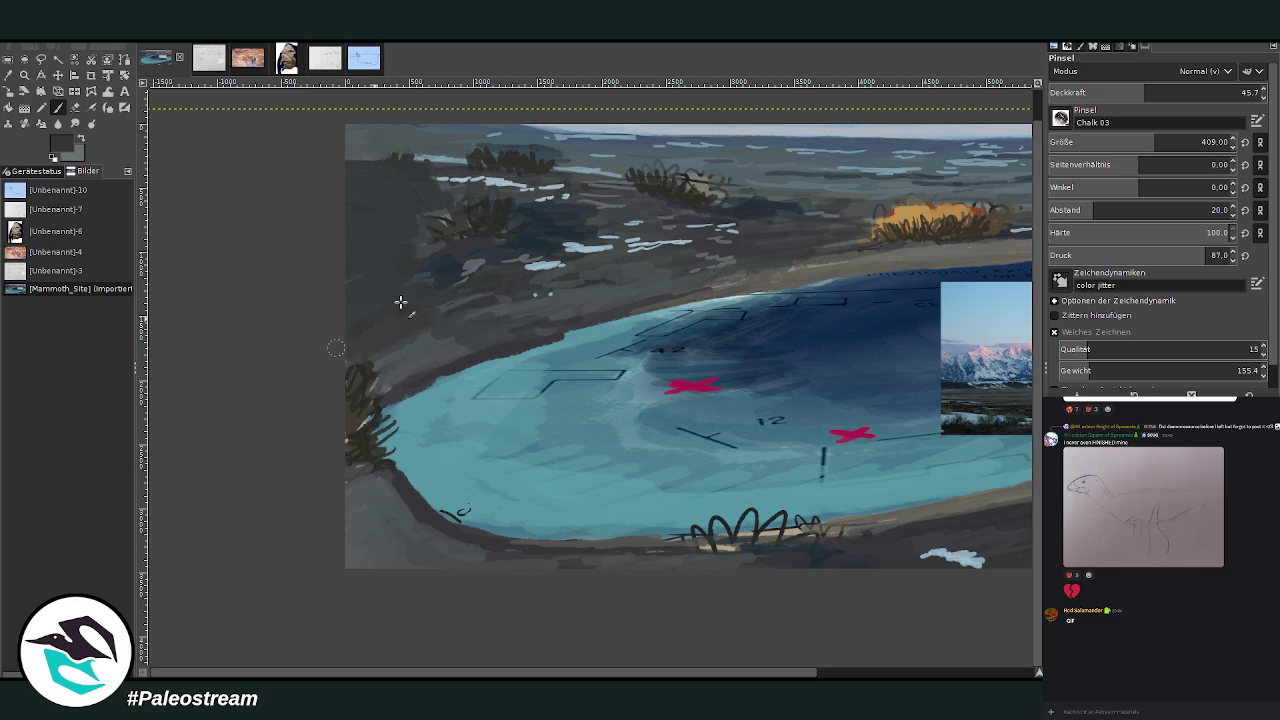
Darken and smooth the bottom-left shoreline edge and corner.
mouse_move(420, 528)
left_mouse_down()
mouse_move(374, 569)
mouse_move(520, 561)
left_mouse_up()
mouse_move(400, 500)
left_mouse_down()
mouse_move(352, 545)
mouse_move(380, 466)
left_mouse_up()
left_click_drag(560, 560, 675, 567)
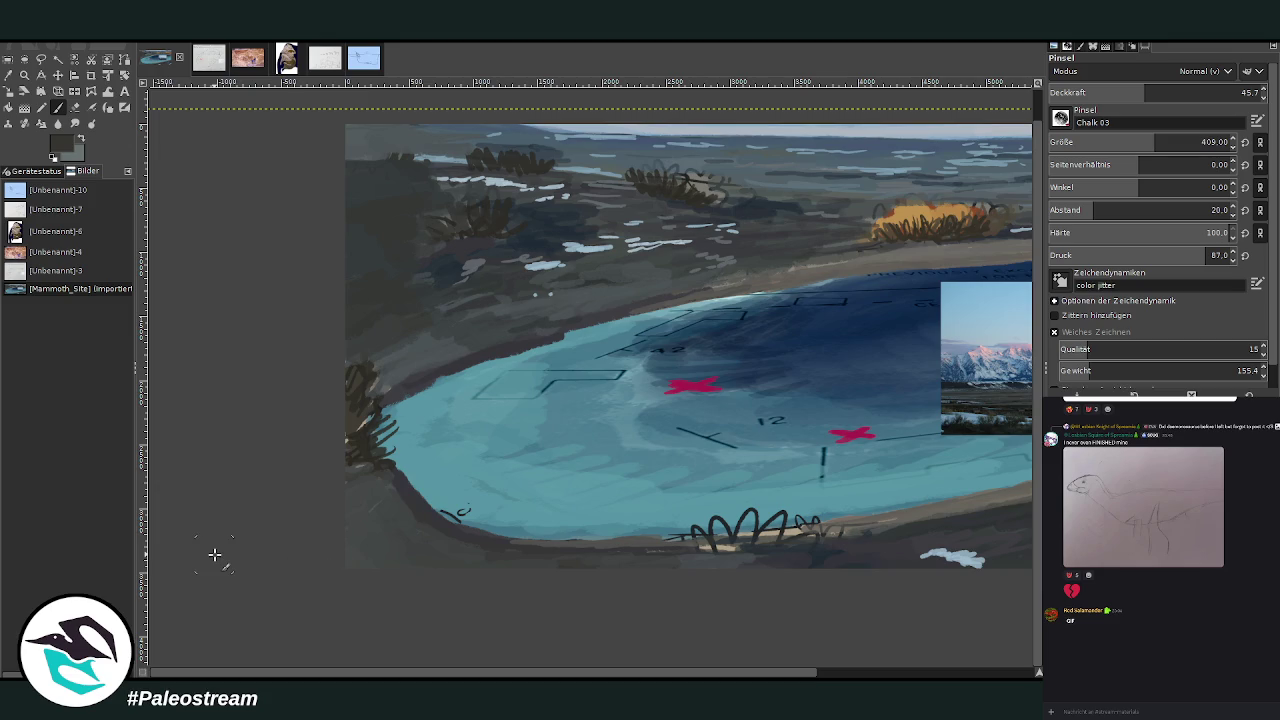
key("minus")
key("minus")
Zoom in on the pond and move the autumn tree photo left beside the mountain photo.
key("z")
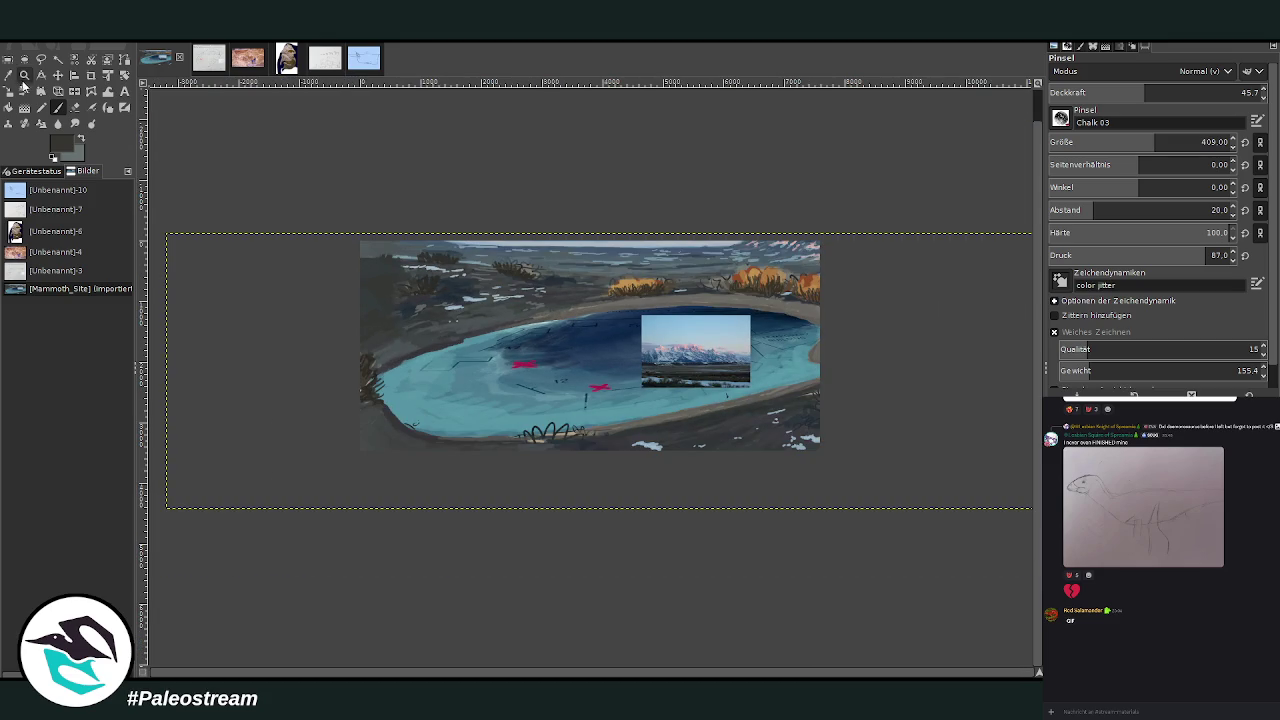
left_click_drag(398, 198, 843, 466)
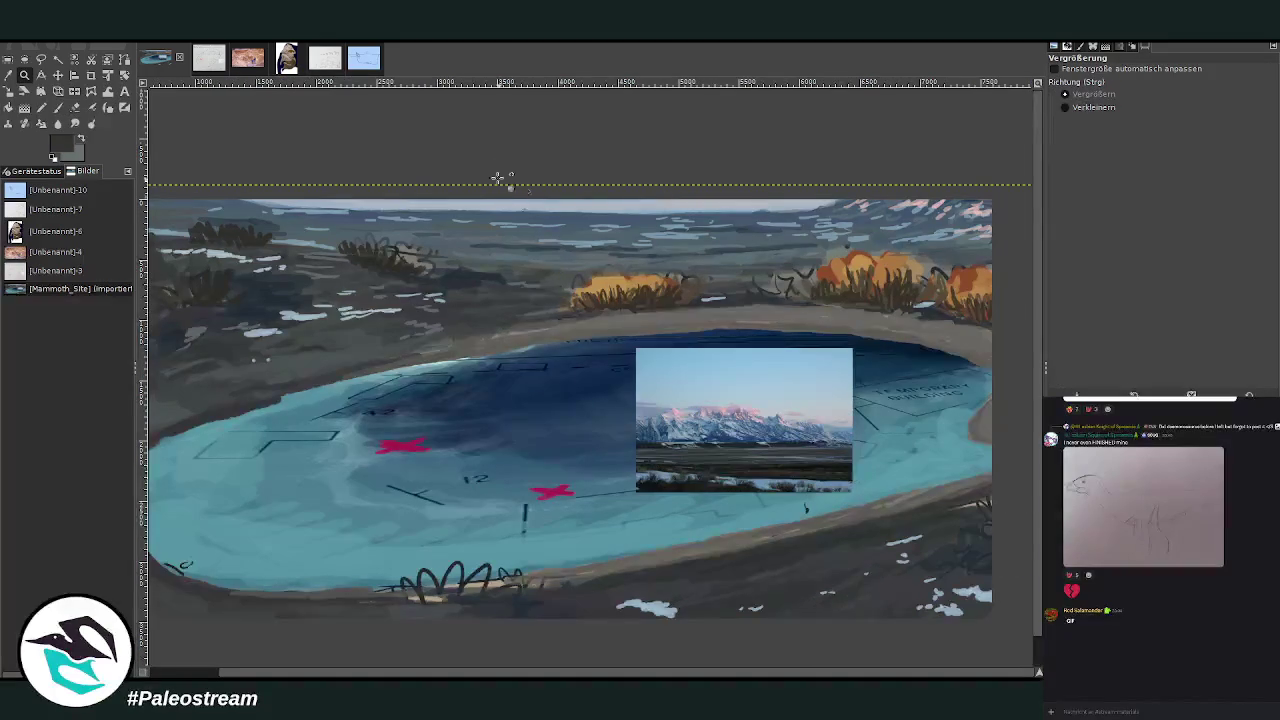
left_click(850, 508)
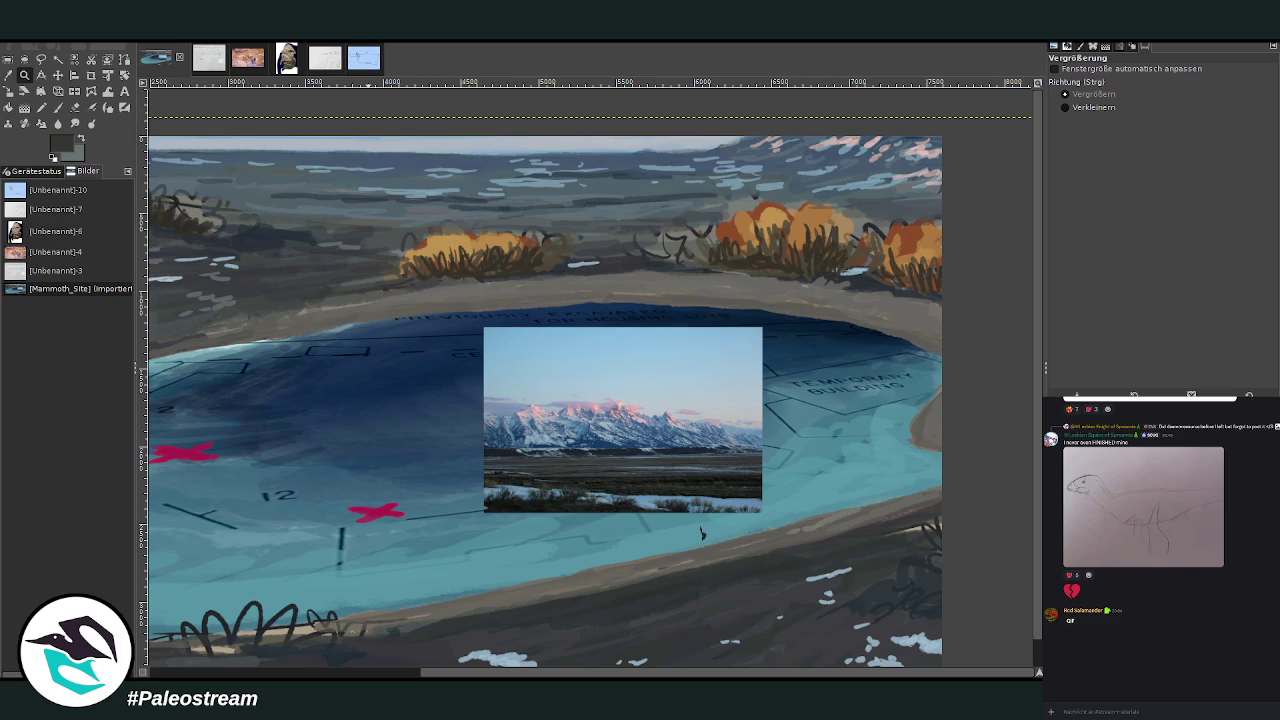
key("shift+s")
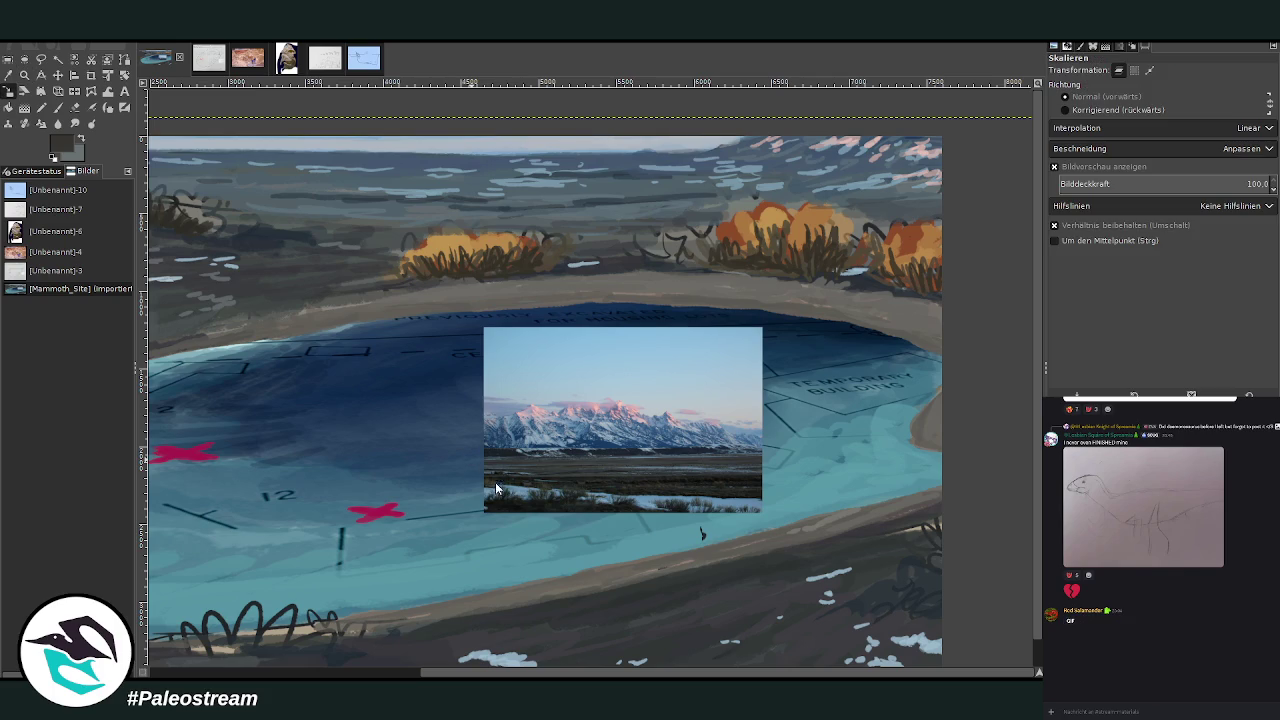
left_click(861, 490)
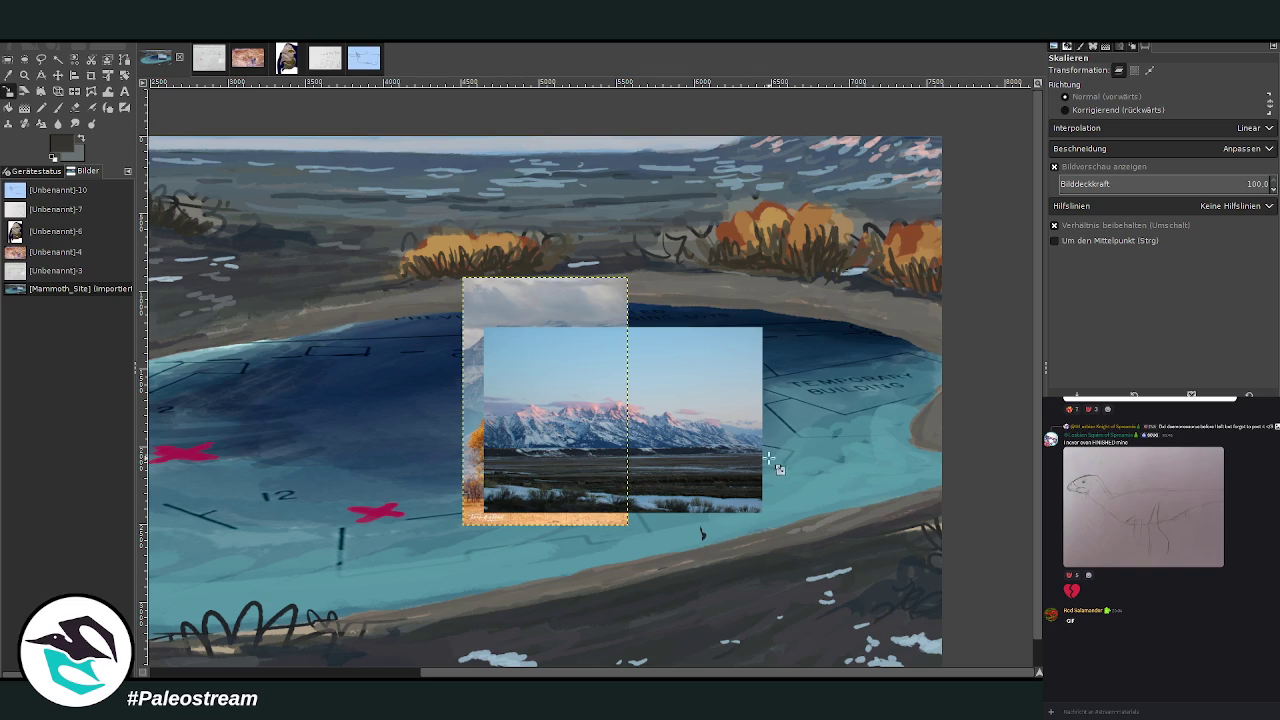
left_click(58, 75)
left_click_drag(555, 437, 441, 425)
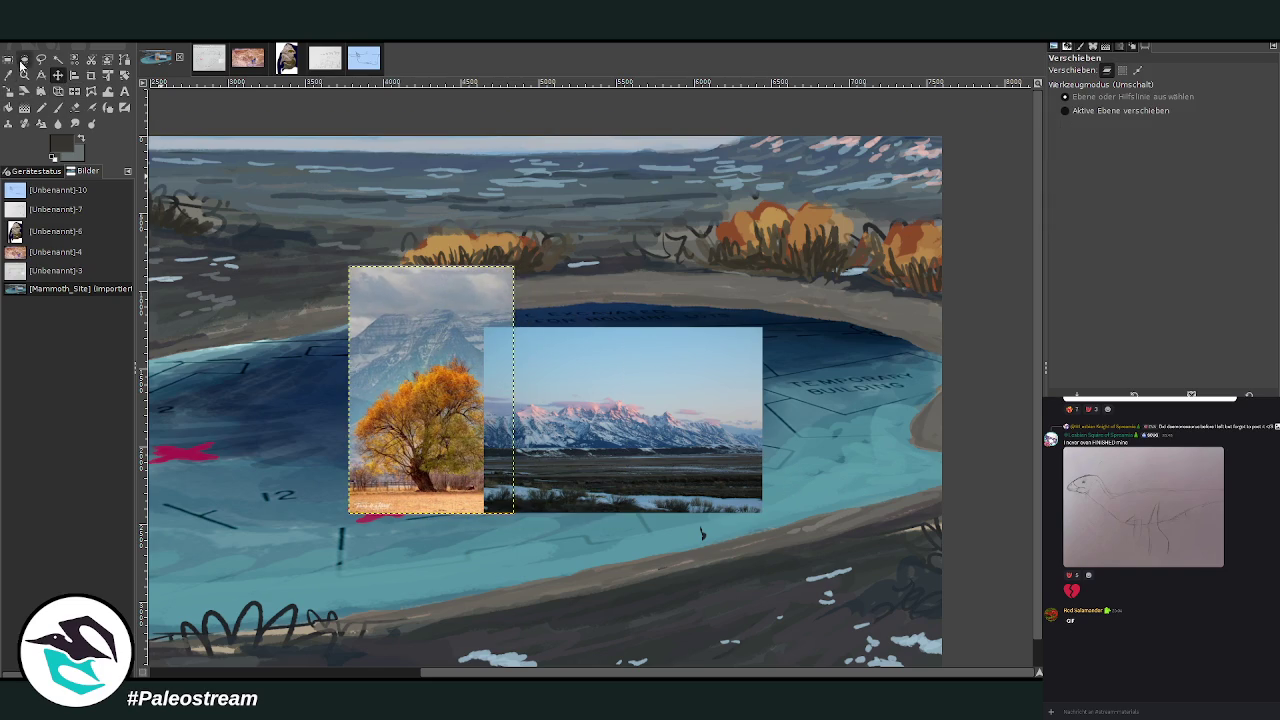
Crop the tree photo to a narrow strip around the tree.
key("shift+c")
left_click_drag(371, 340, 443, 492)
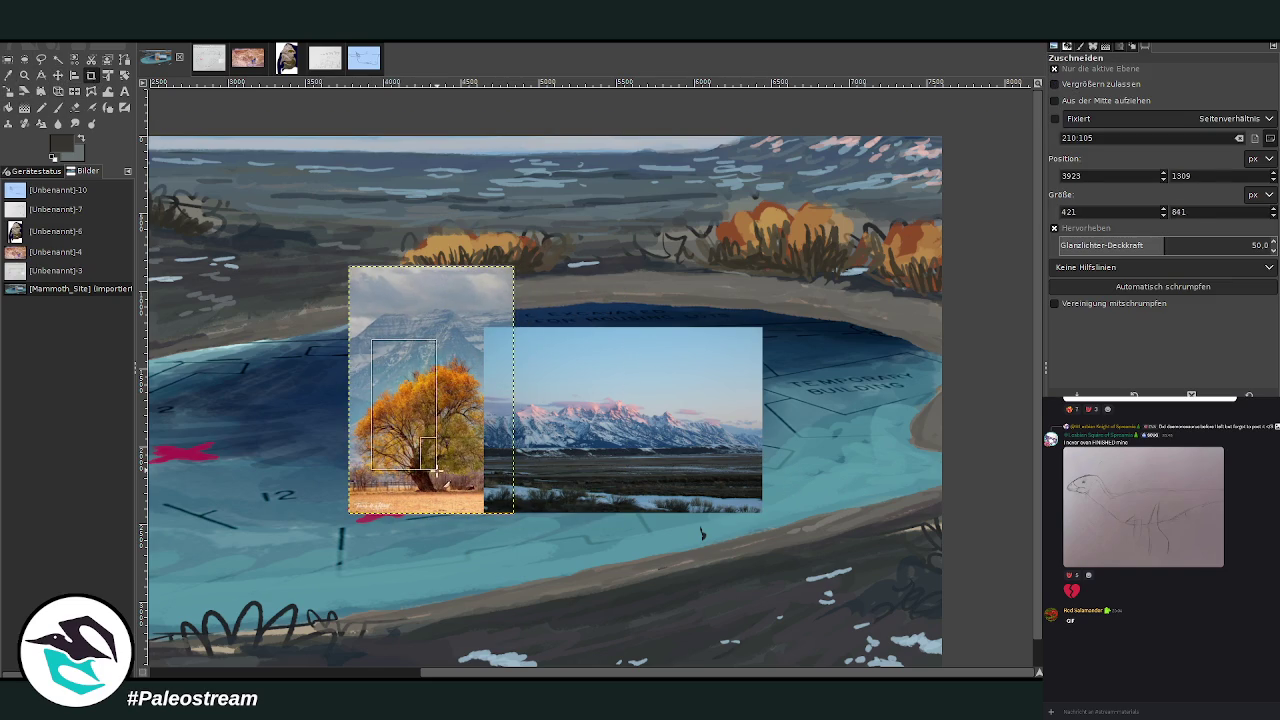
key("Return")
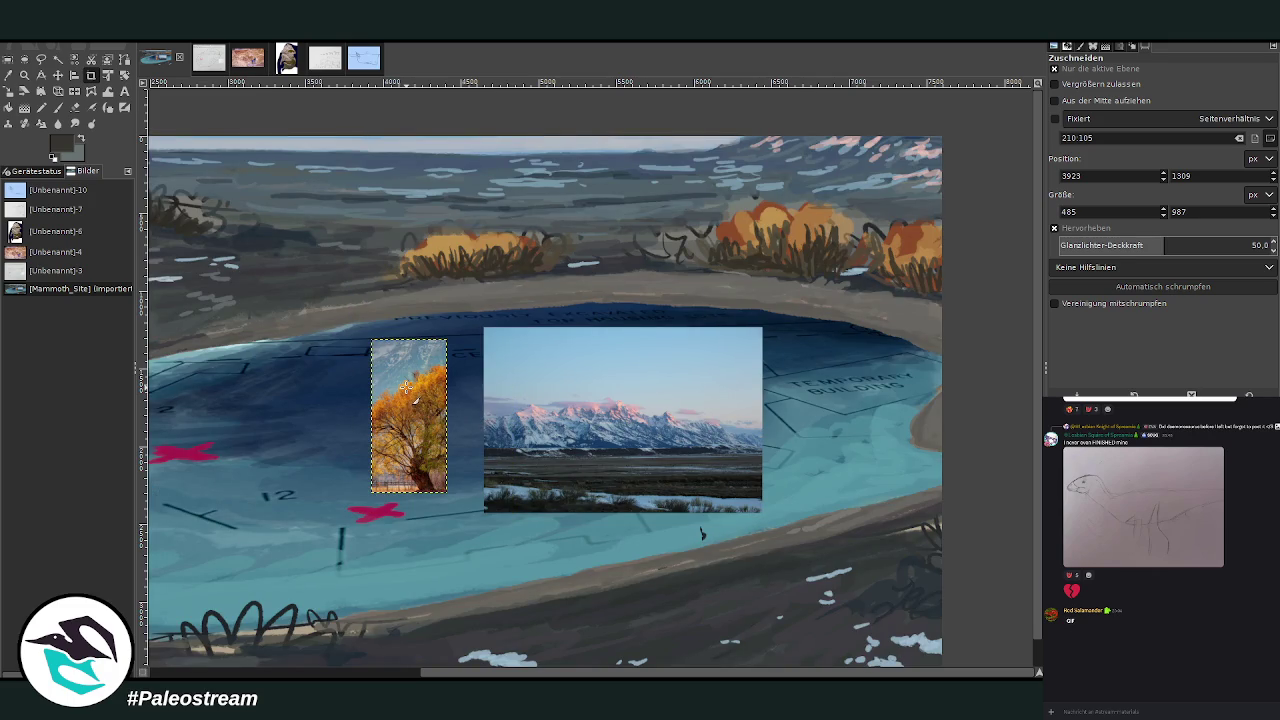
Sample the autumn tree's orange as the paint colour.
key("z")
key("p")
key("o")
left_click(426, 386)
key("p")
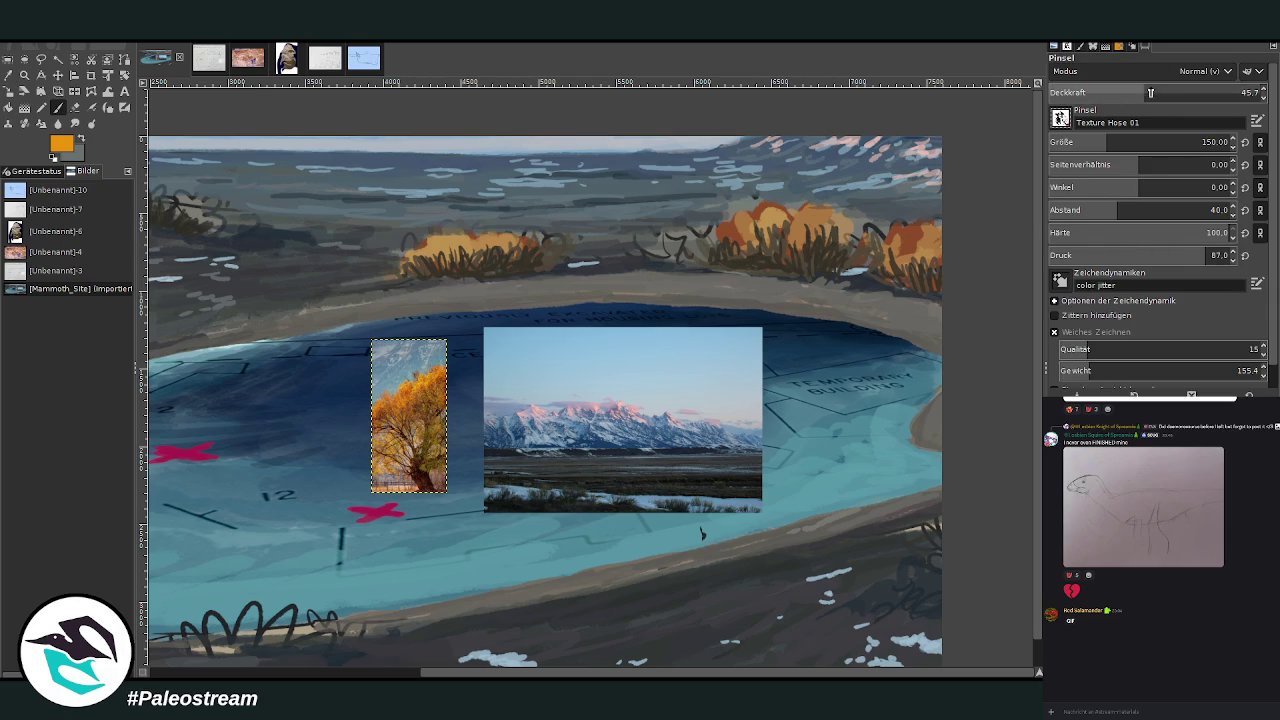
Set the Texture Hose 01 brush to about 66 opacity and size 108 on the main layer.
left_click(1212, 92)
left_click_drag(1212, 92, 1242, 92)
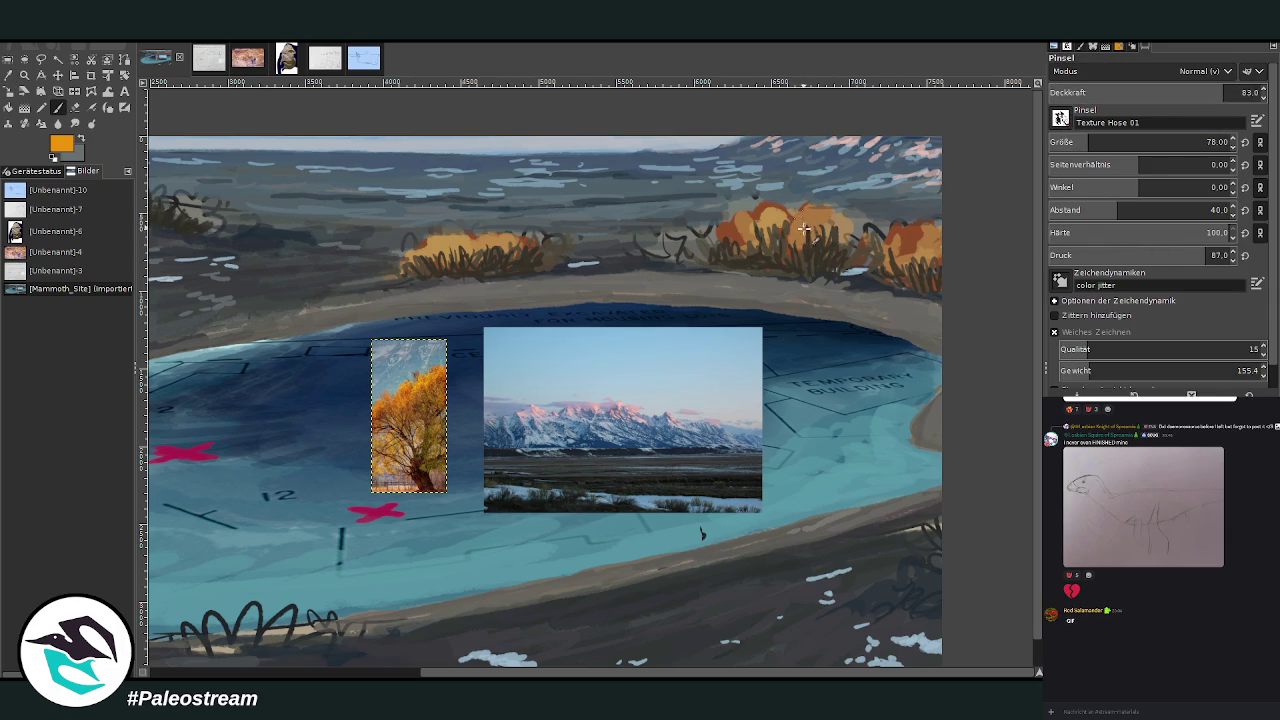
key("Page_Down")
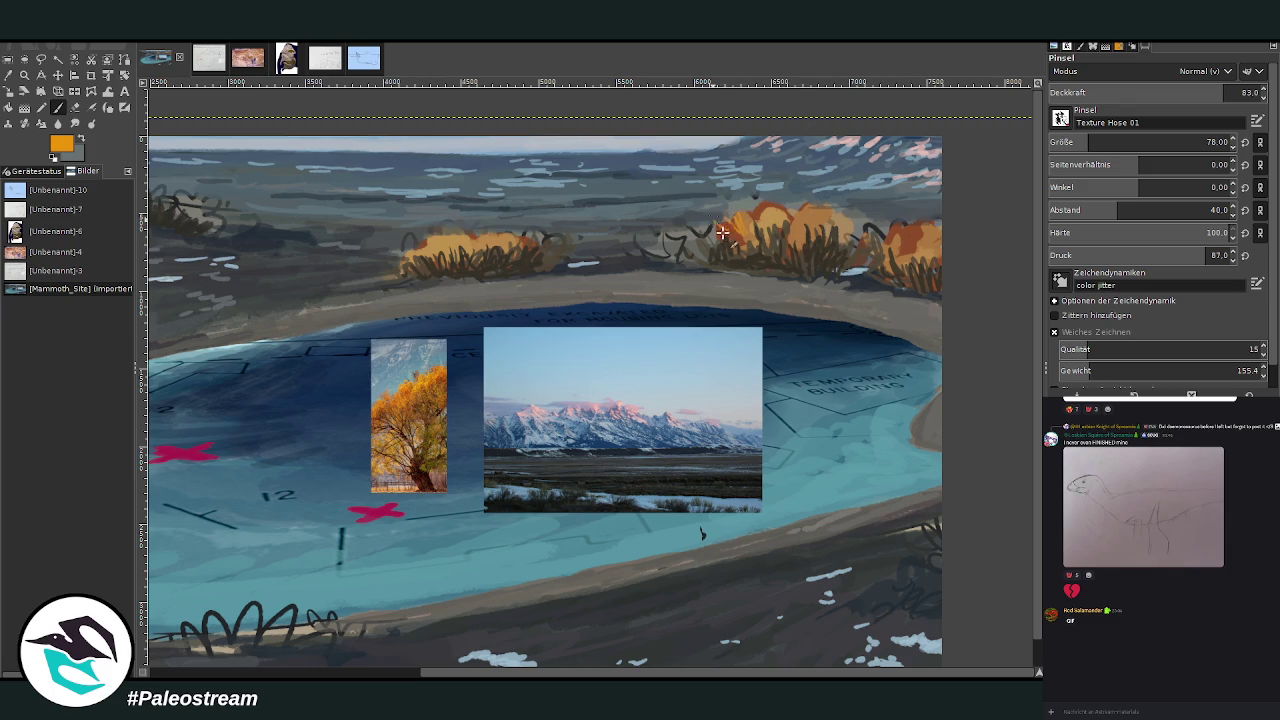
left_click_drag(1090, 142, 1105, 142)
left_click_drag(1220, 92, 1187, 92)
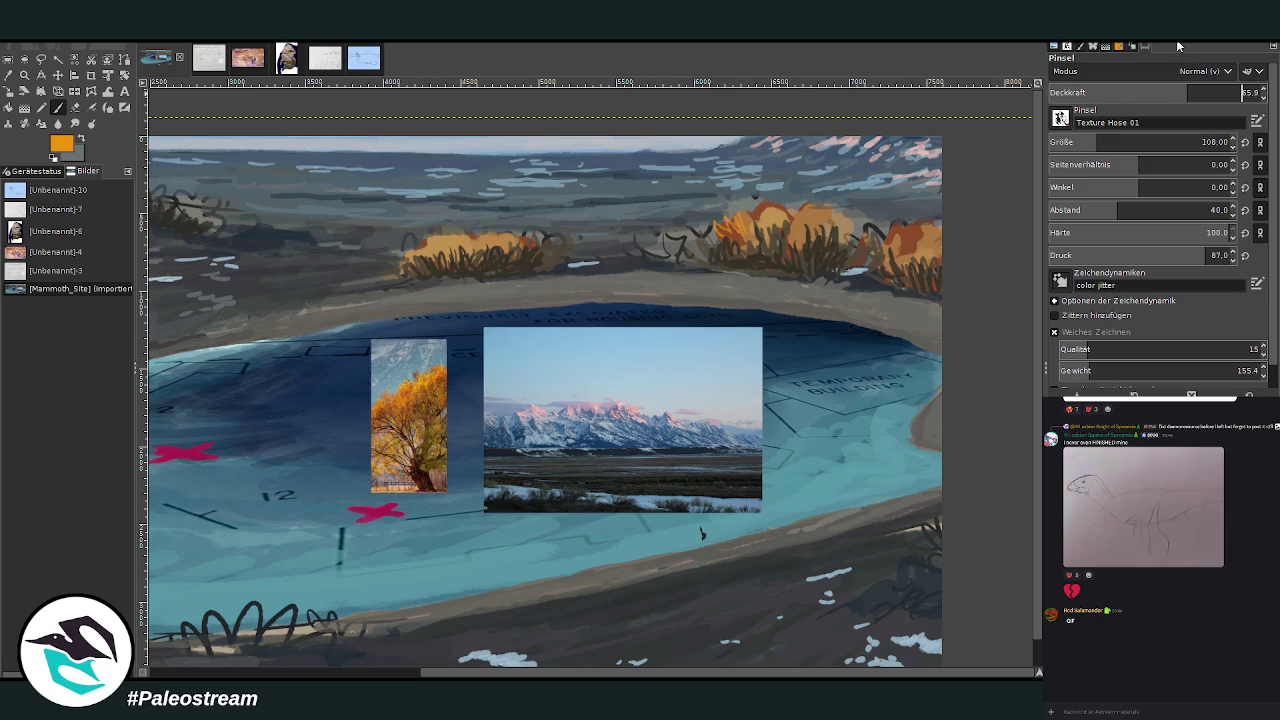
Paint orange highlights over the right-hill bushes, then raise opacity to 79.2.
left_click_drag(885, 228, 939, 241)
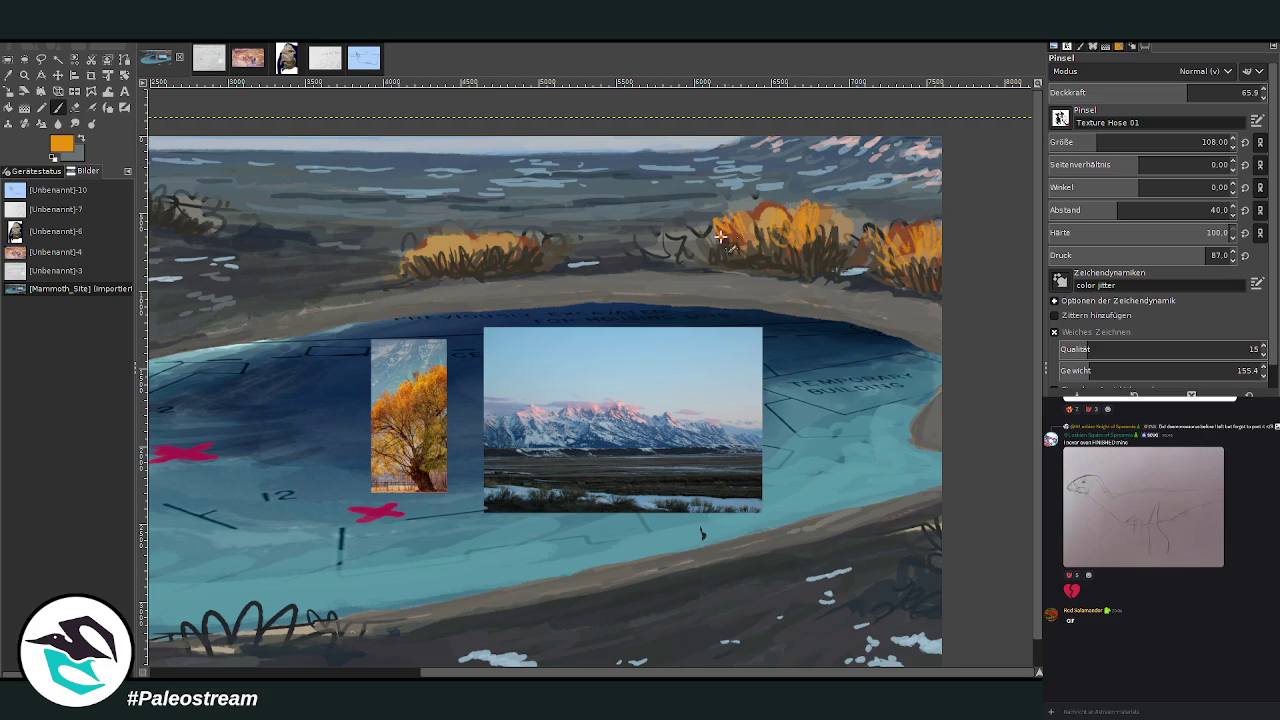
left_click_drag(770, 205, 705, 230)
left_click_drag(1160, 96, 1167, 121)
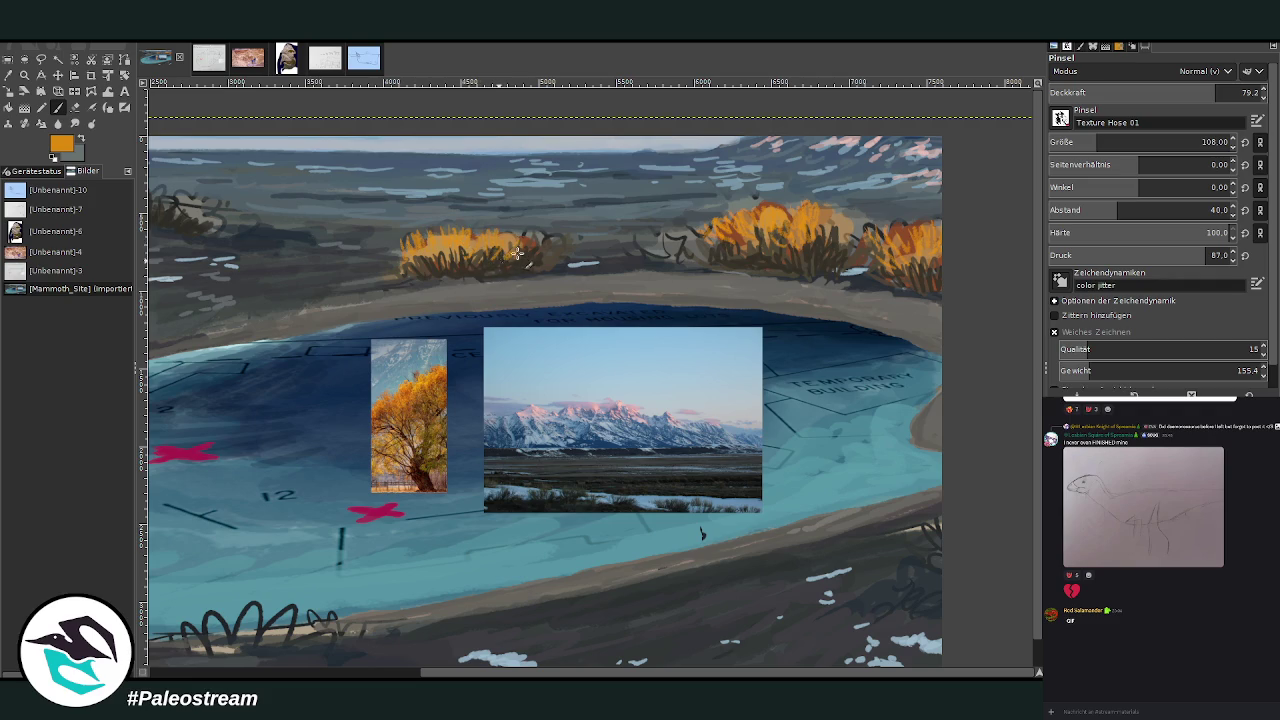
Sample brown from the tree photo and set the brush opacity to about 89.9.
key("x")
key("o")
left_click(430, 402)
key("p")
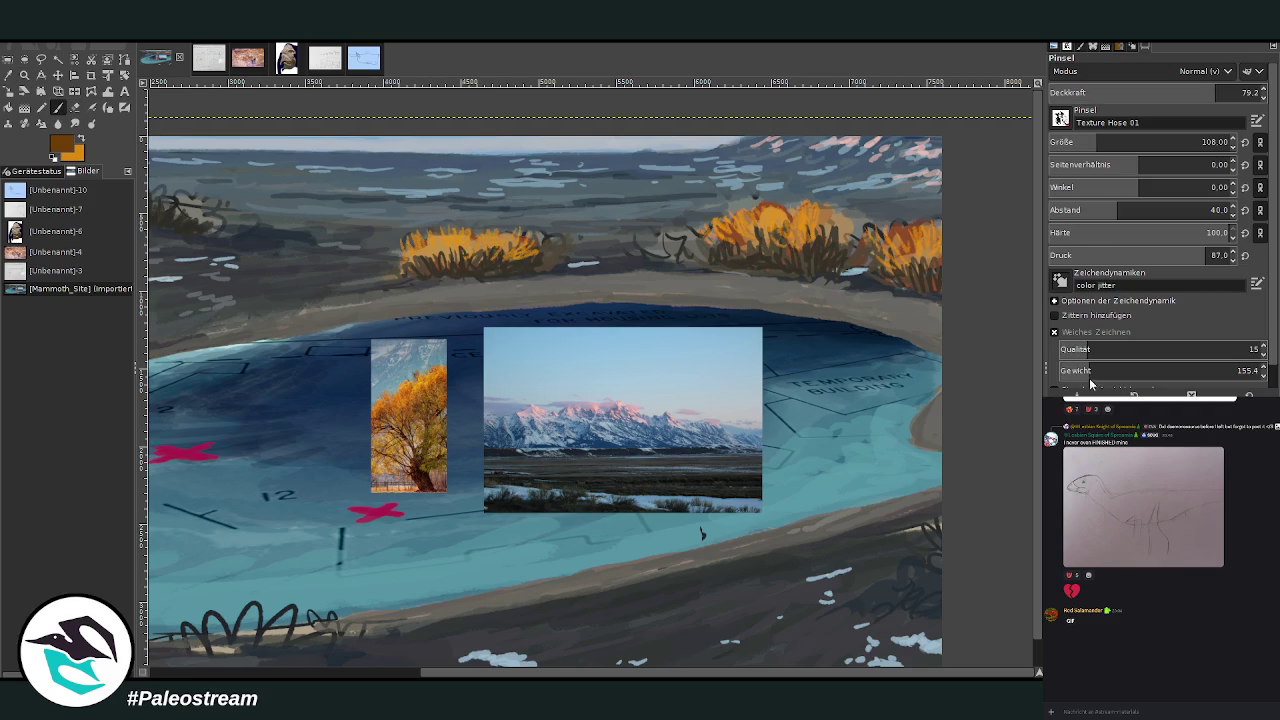
left_click_drag(1210, 92, 1242, 92)
key("Page_Down")
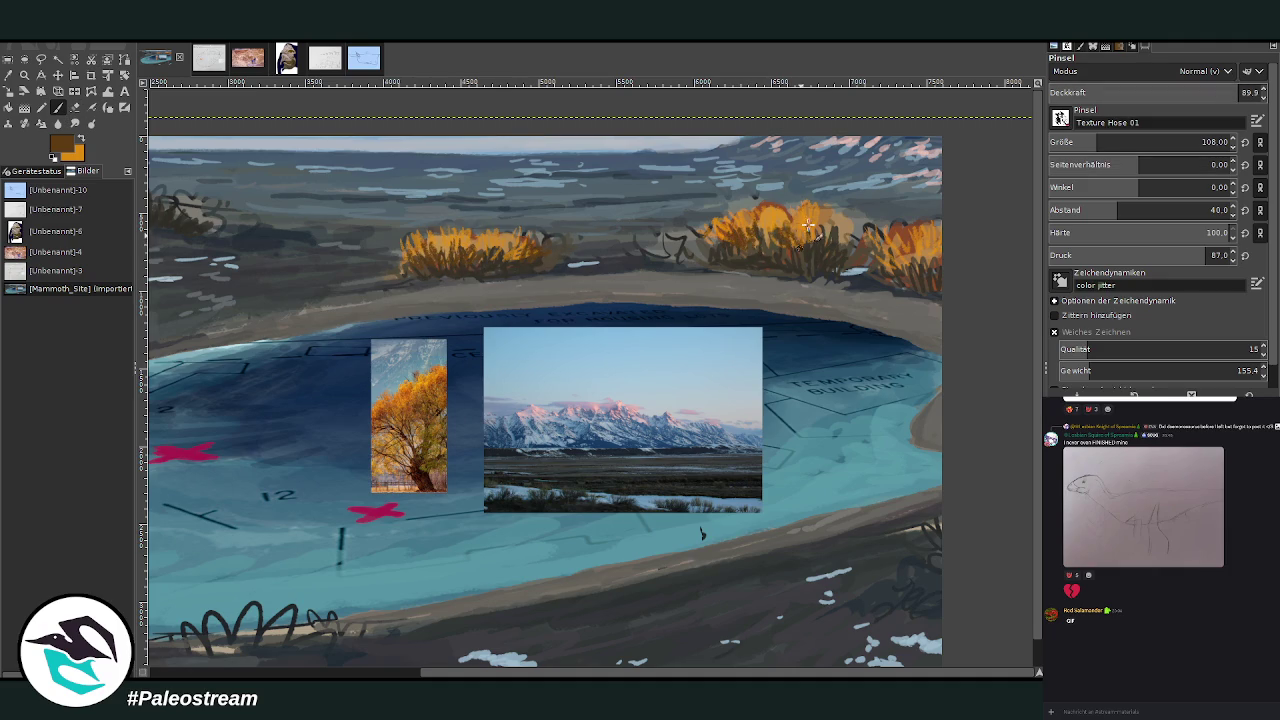
Shade the right bushes brown and build a lower-right shore shrub at 95.6 opacity, size 87, spacing 29.
left_click_drag(885, 276, 945, 247)
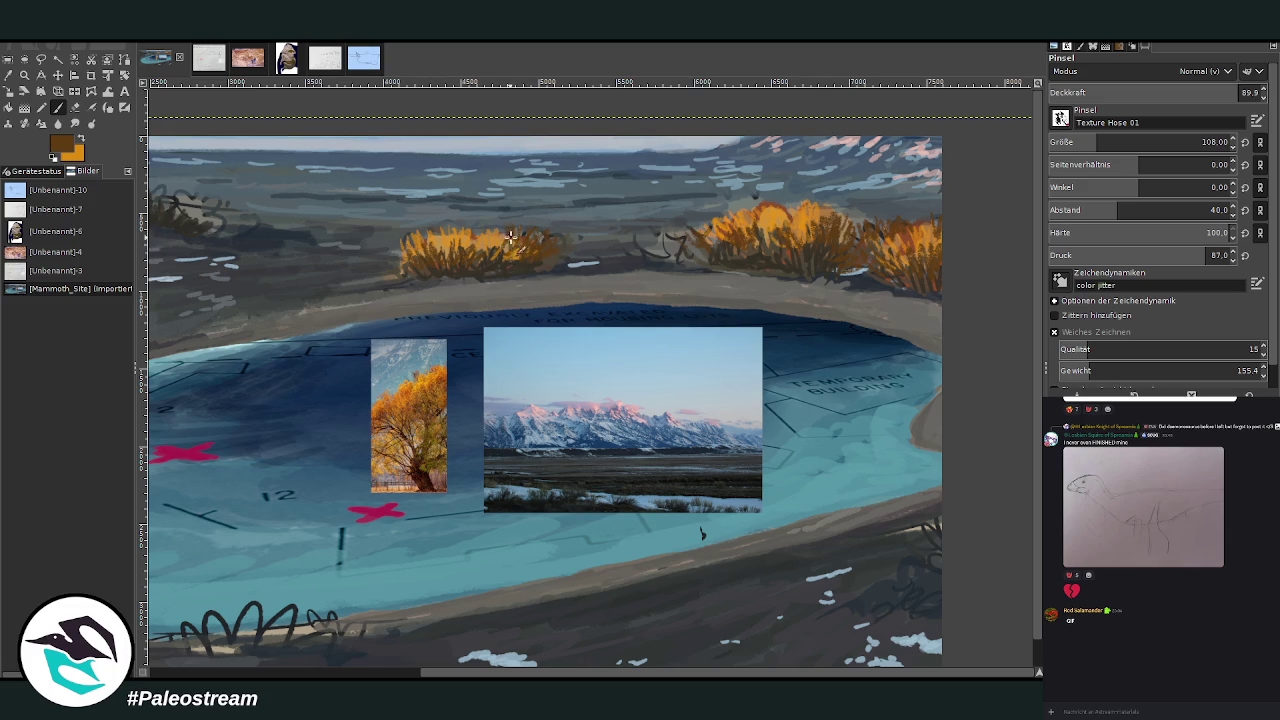
left_click_drag(955, 551, 925, 517)
left_click_drag(938, 500, 905, 519)
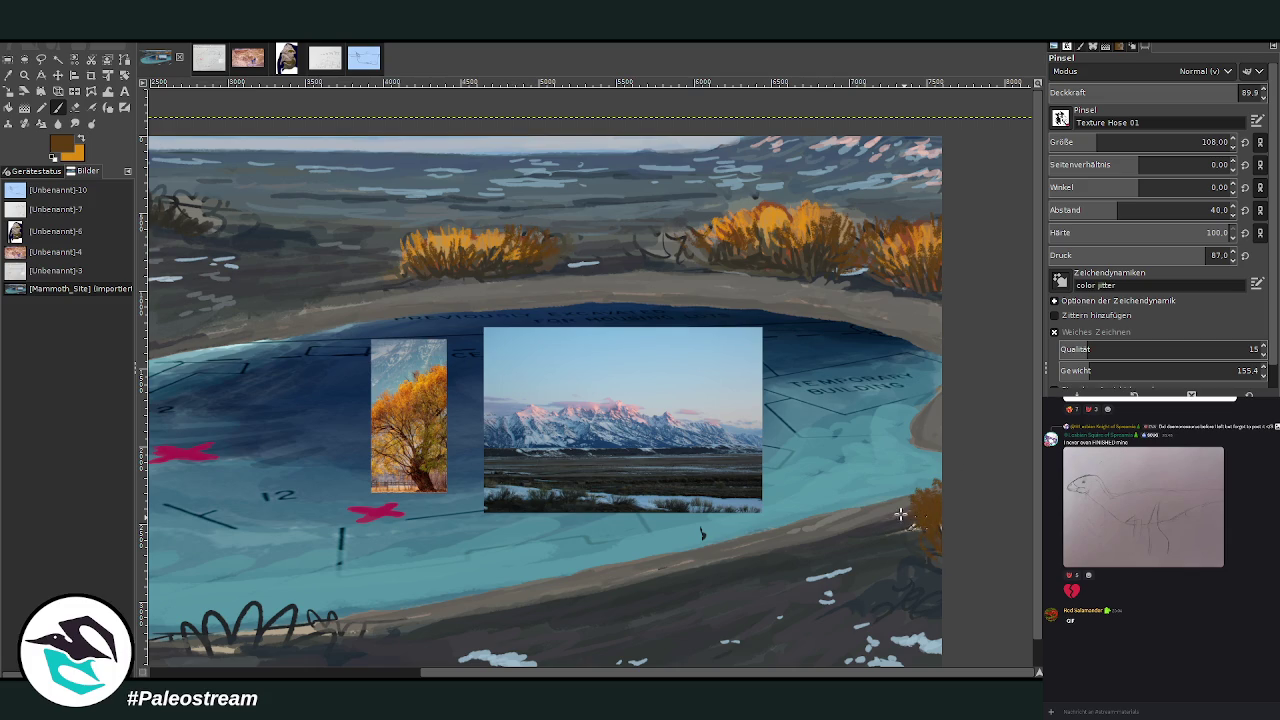
left_click_drag(1090, 97, 1120, 97)
left_click_drag(1095, 146, 1075, 146)
left_click_drag(1110, 214, 1095, 214)
mouse_move(900, 512)
left_mouse_down()
mouse_move(915, 495)
mouse_move(940, 516)
mouse_move(933, 470)
mouse_move(922, 555)
left_mouse_up()
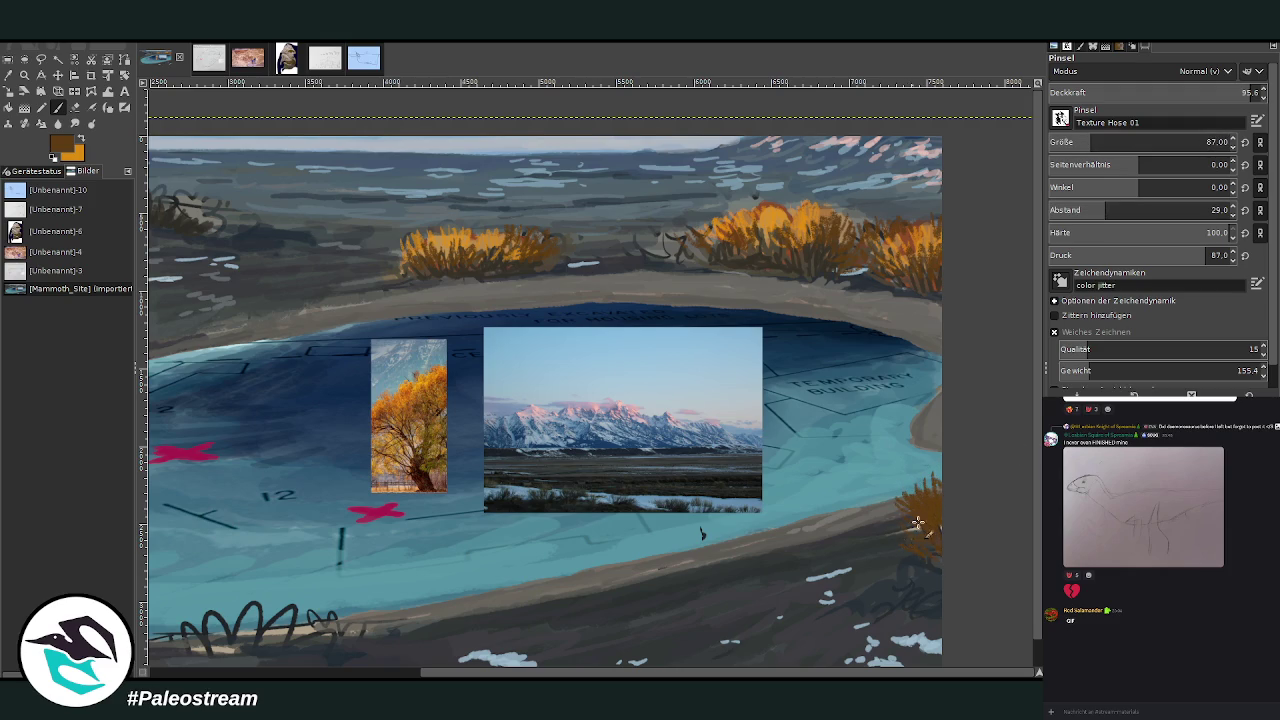
Thicken the left-hill shrub and add dark grass strokes over the right bushes.
mouse_move(416, 258)
left_mouse_down()
mouse_move(496, 255)
mouse_move(510, 236)
mouse_move(548, 248)
left_mouse_up()
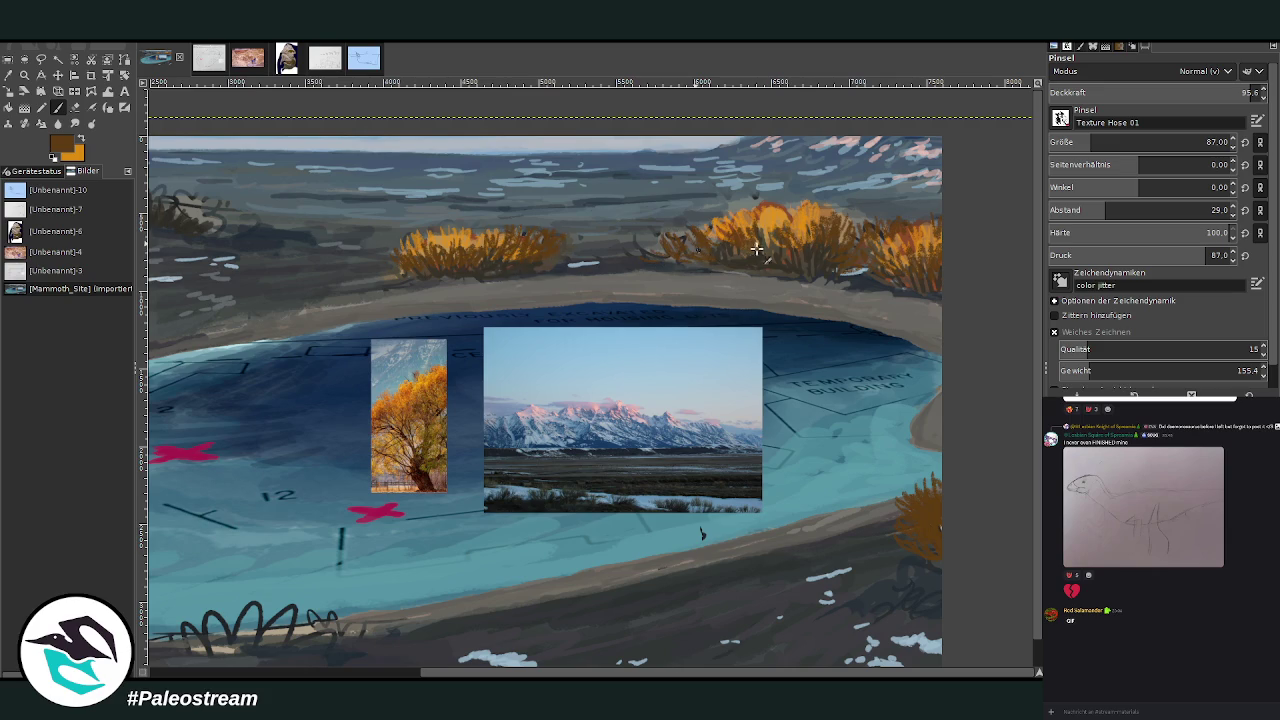
left_click_drag(802, 233, 785, 212)
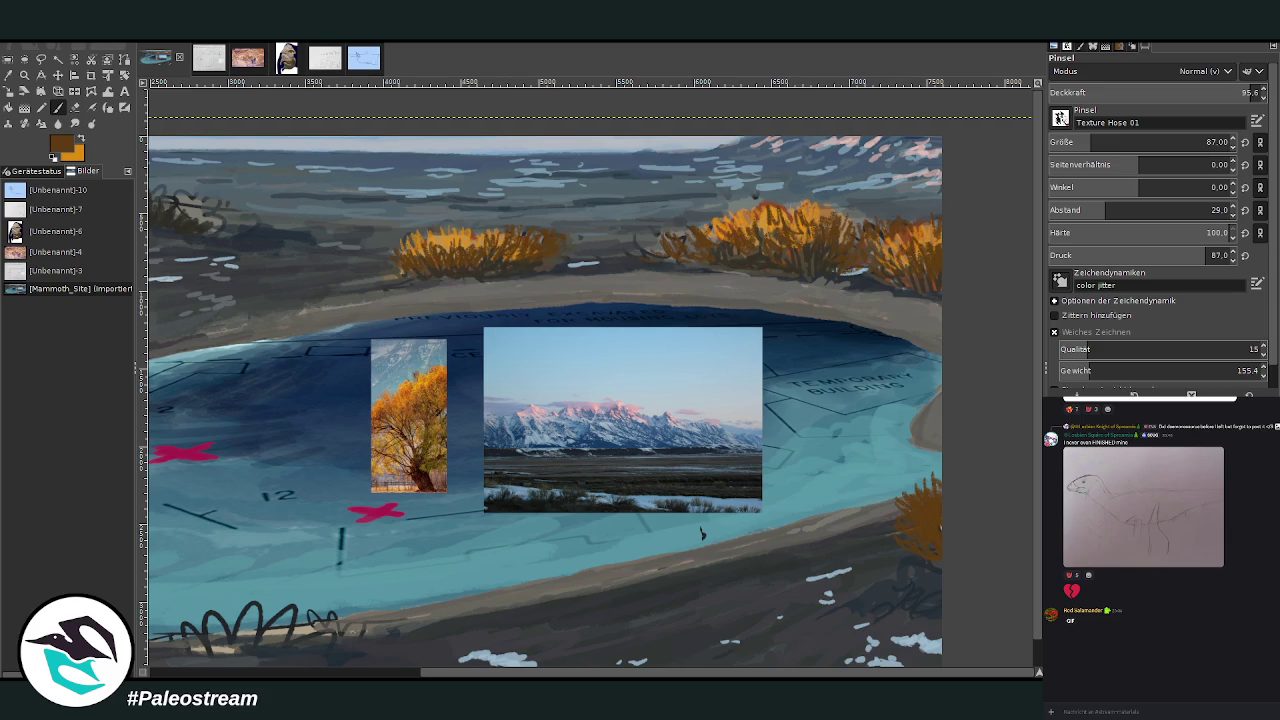
left_click(80, 138)
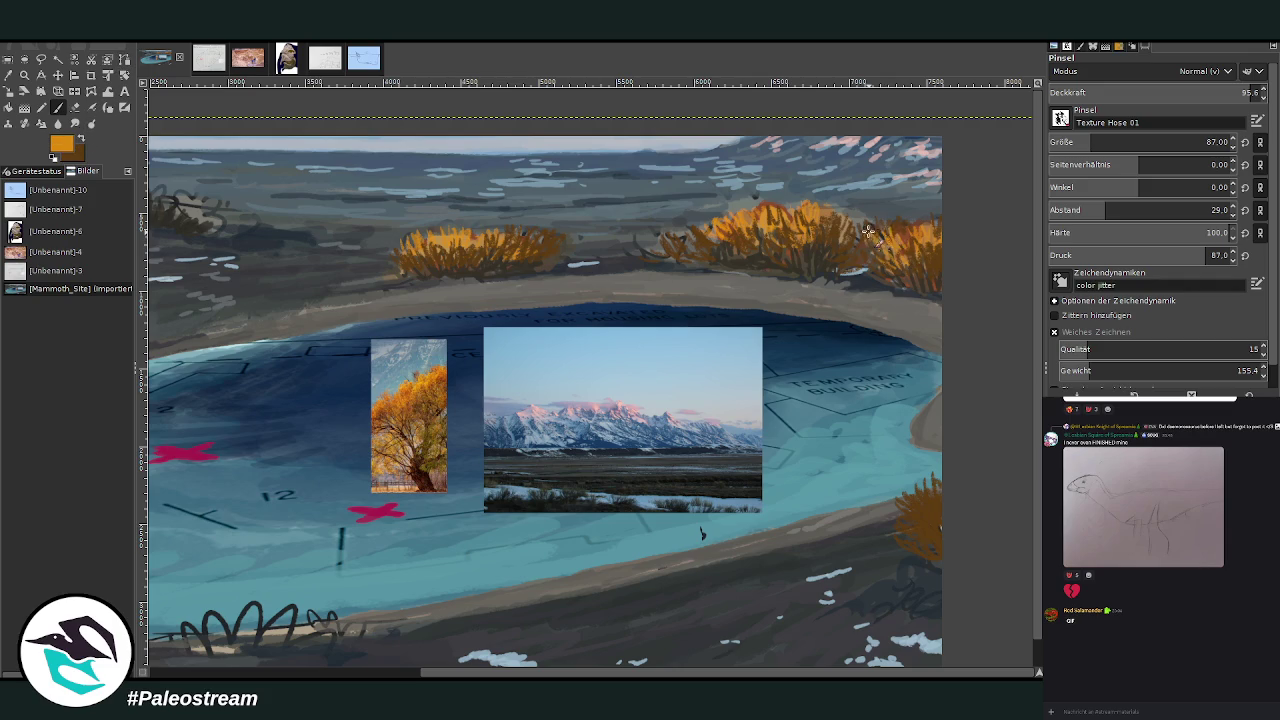
Paint orange highlights on the lower-right shrub with a size 116 brush at 75.1 opacity.
left_click(1202, 142)
left_click(1238, 93)
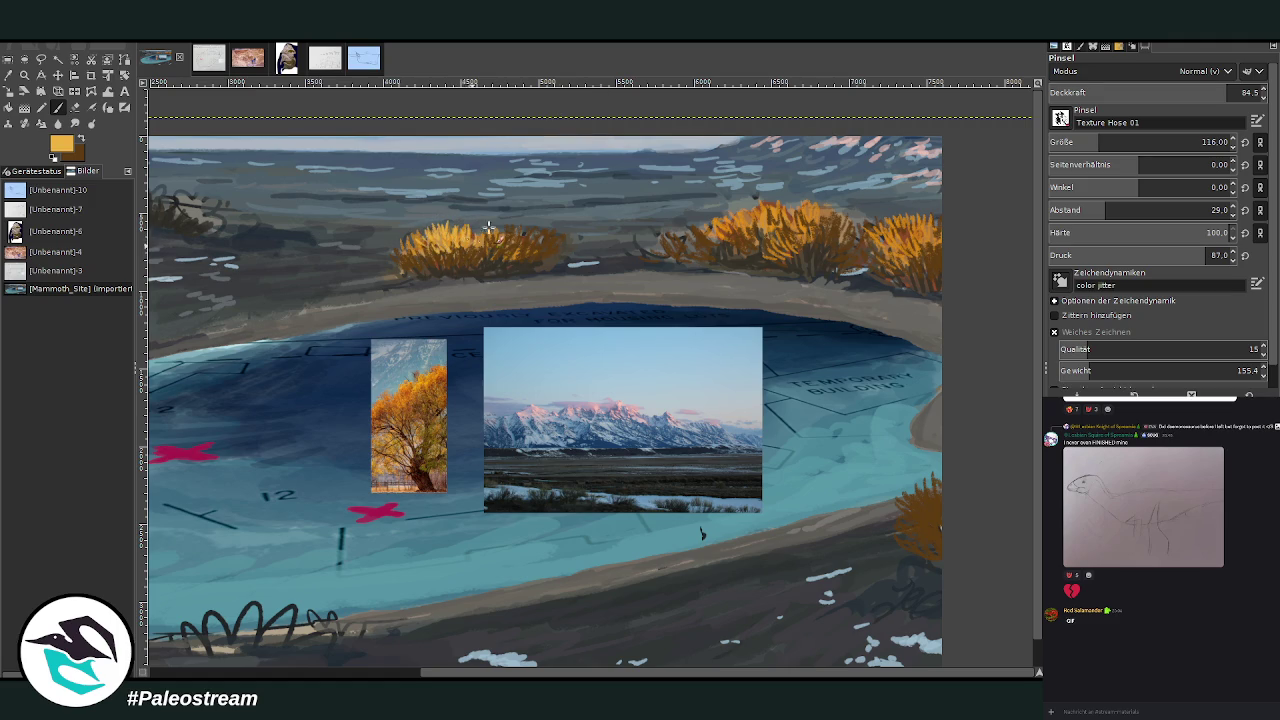
left_click(1208, 92)
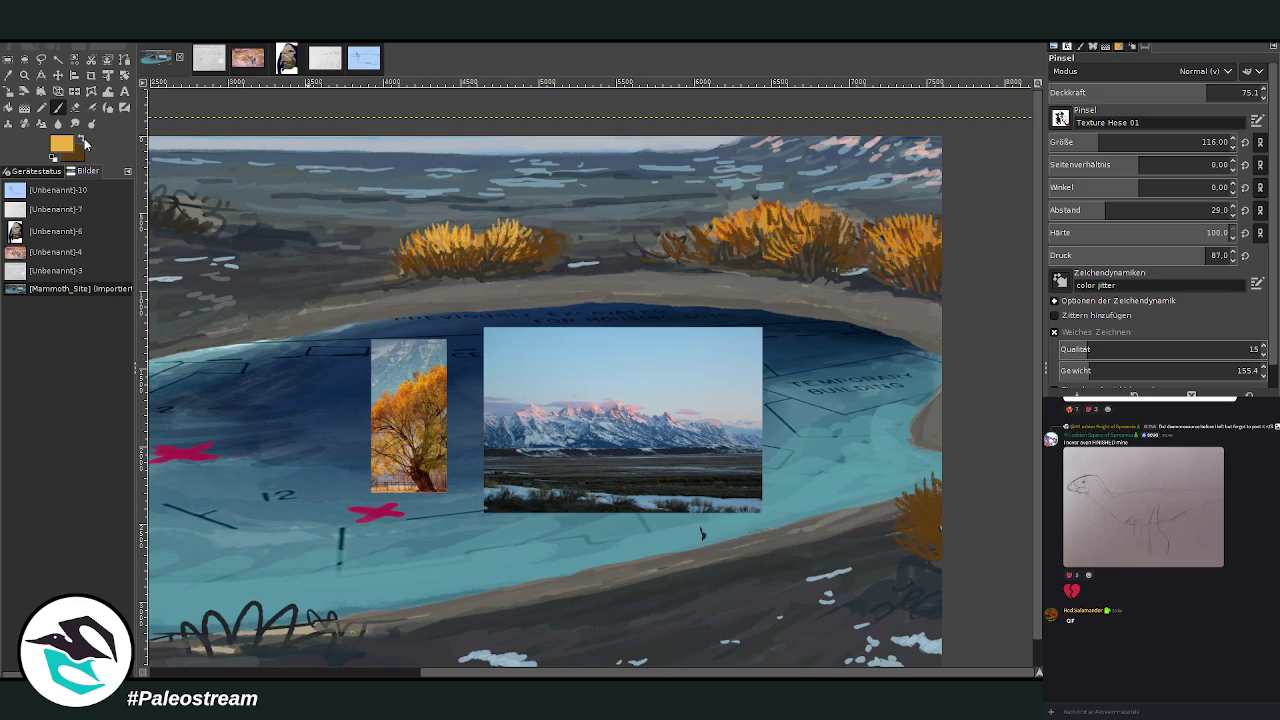
left_click(83, 139)
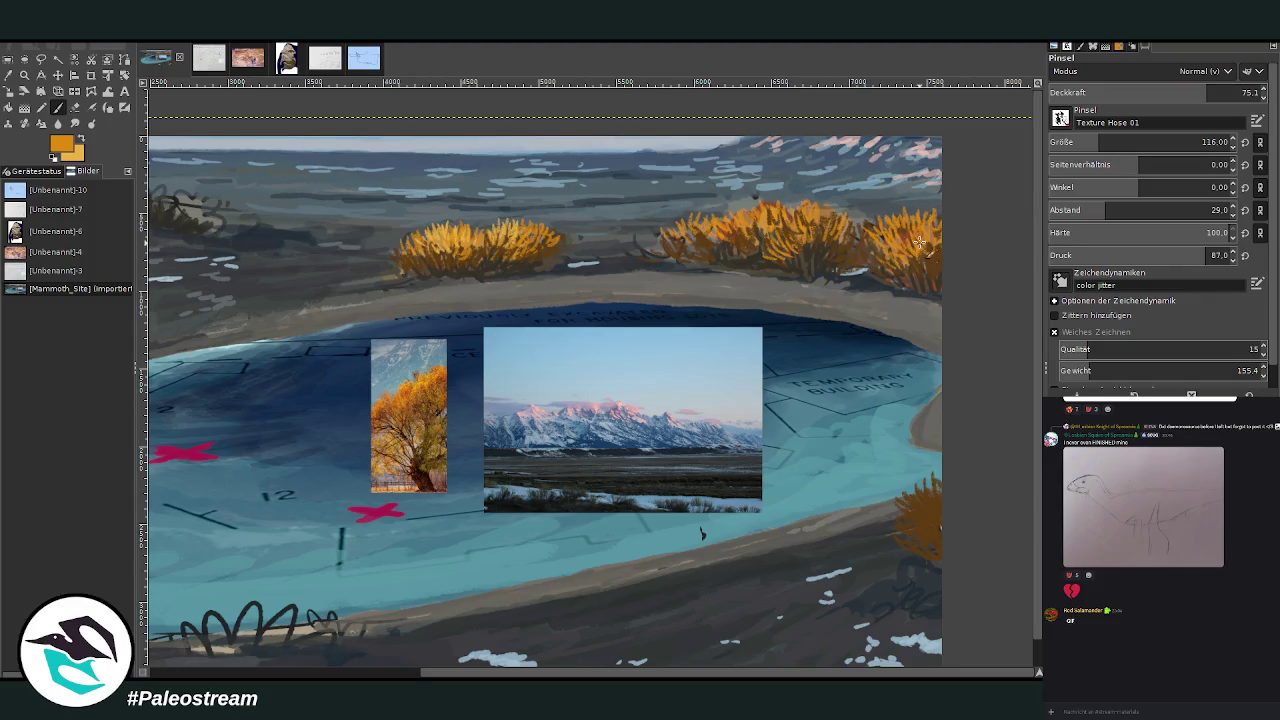
left_click_drag(930, 496, 939, 505)
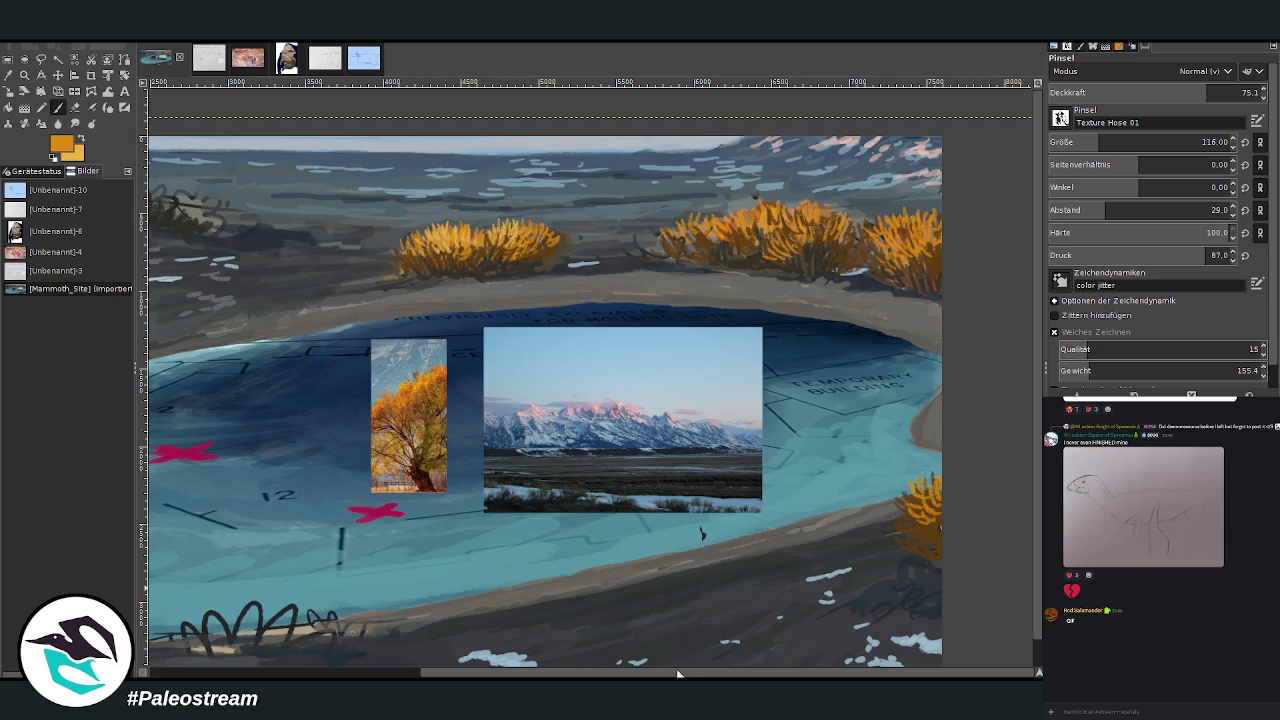
left_click_drag(686, 671, 416, 671)
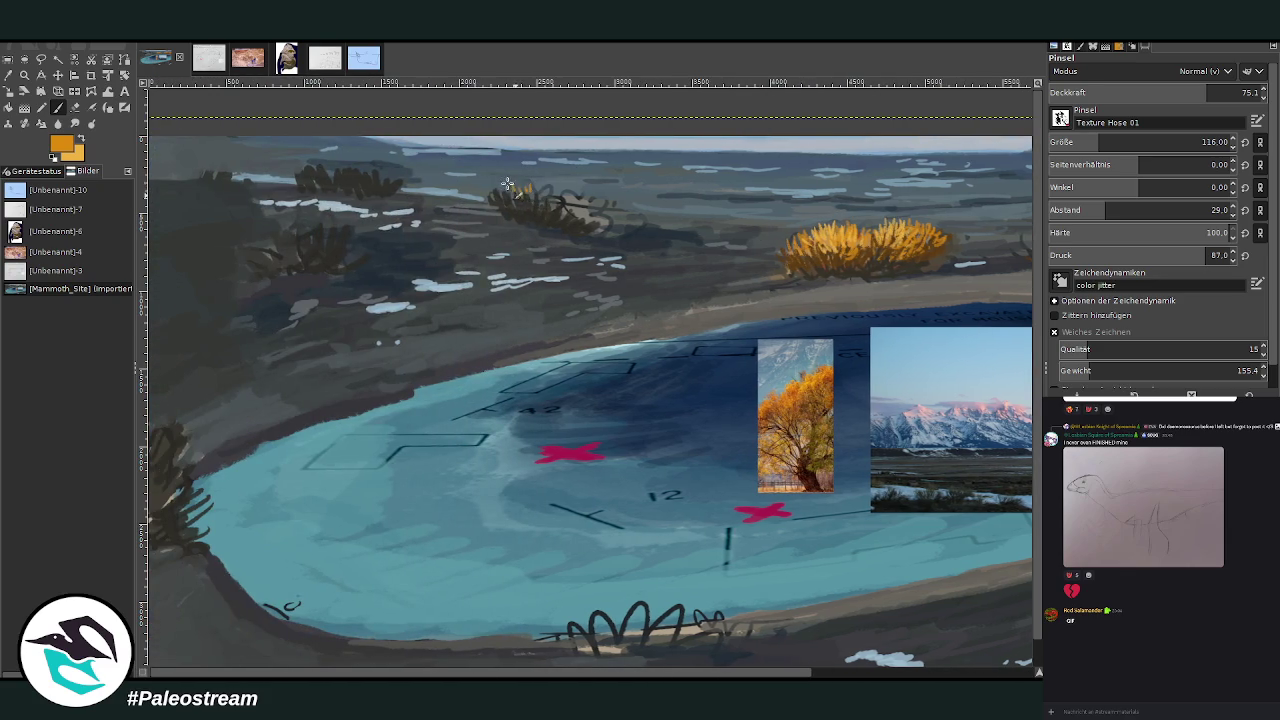
Dab orange highlights onto the upper and upper-left shrubs and the left edge.
left_click_drag(493, 189, 521, 191)
left_click_drag(328, 168, 298, 162)
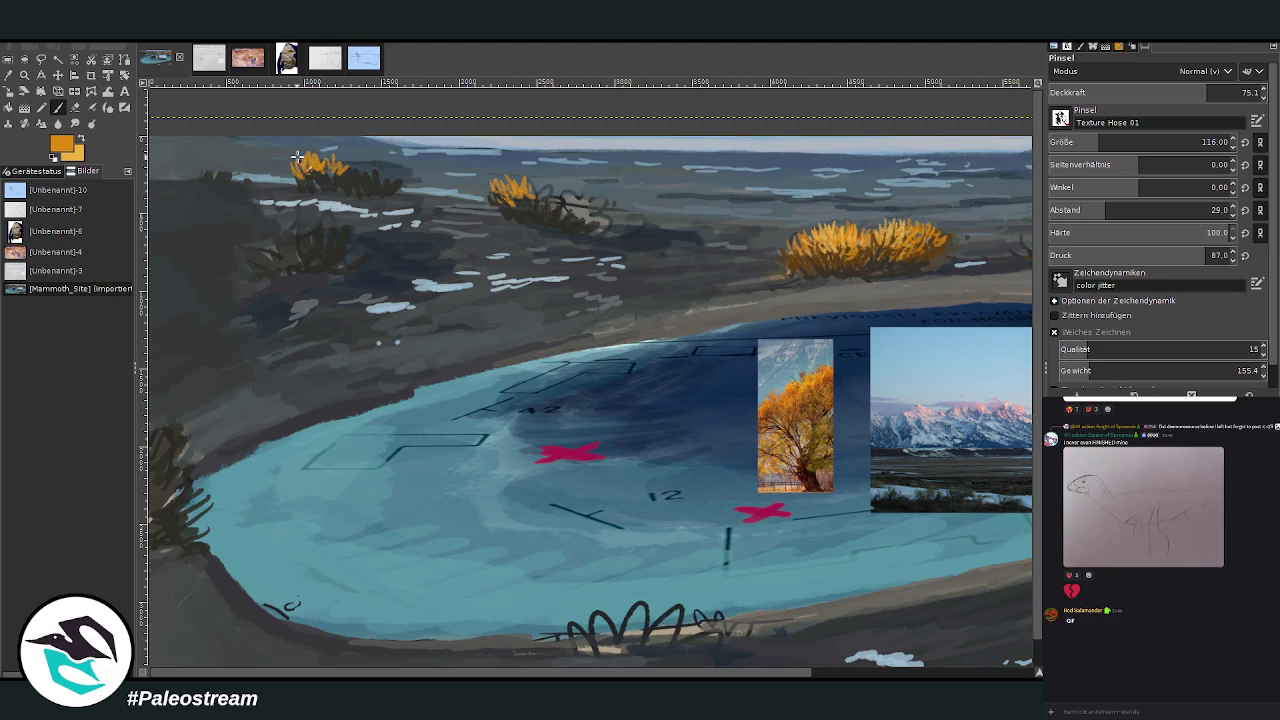
mouse_move(290, 230)
left_mouse_down()
mouse_move(307, 216)
mouse_move(246, 216)
mouse_move(274, 236)
left_mouse_up()
mouse_move(148, 394)
left_mouse_down()
mouse_move(160, 408)
mouse_move(141, 417)
left_mouse_up()
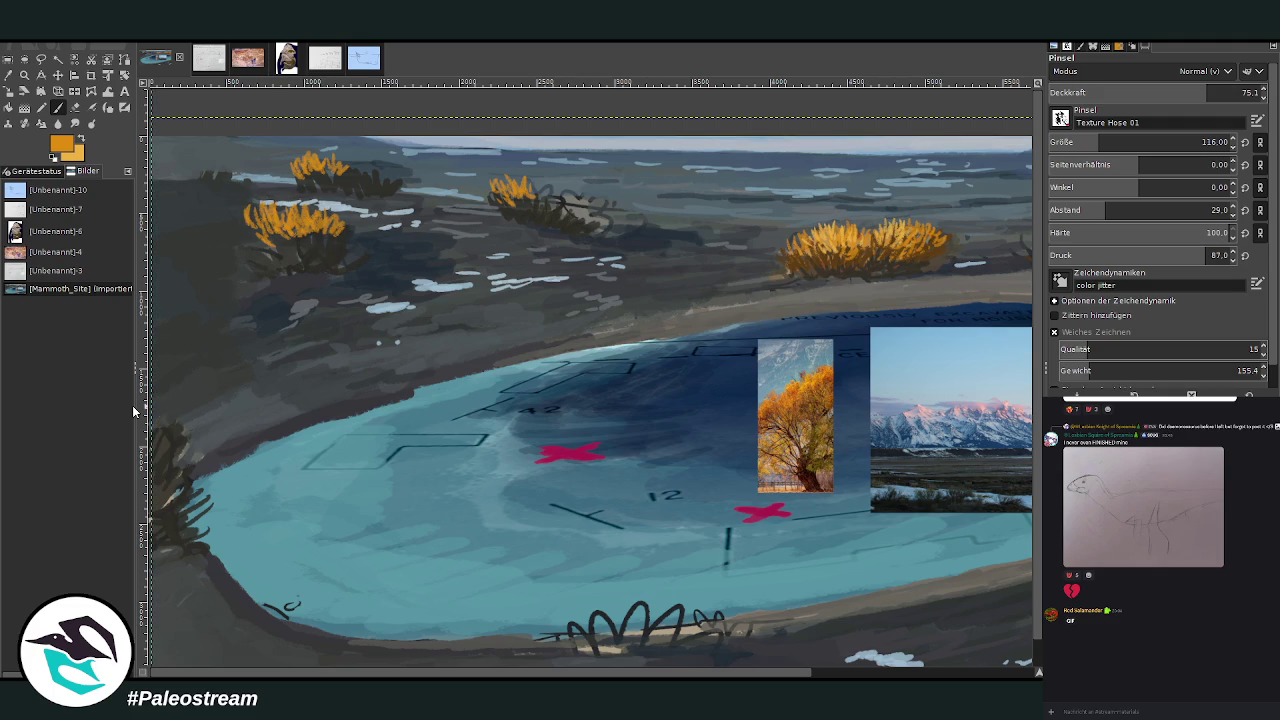
Build a golden shrub at the lake's left edge with a larger brush, browning its base.
left_click_drag(150, 405, 420, 365)
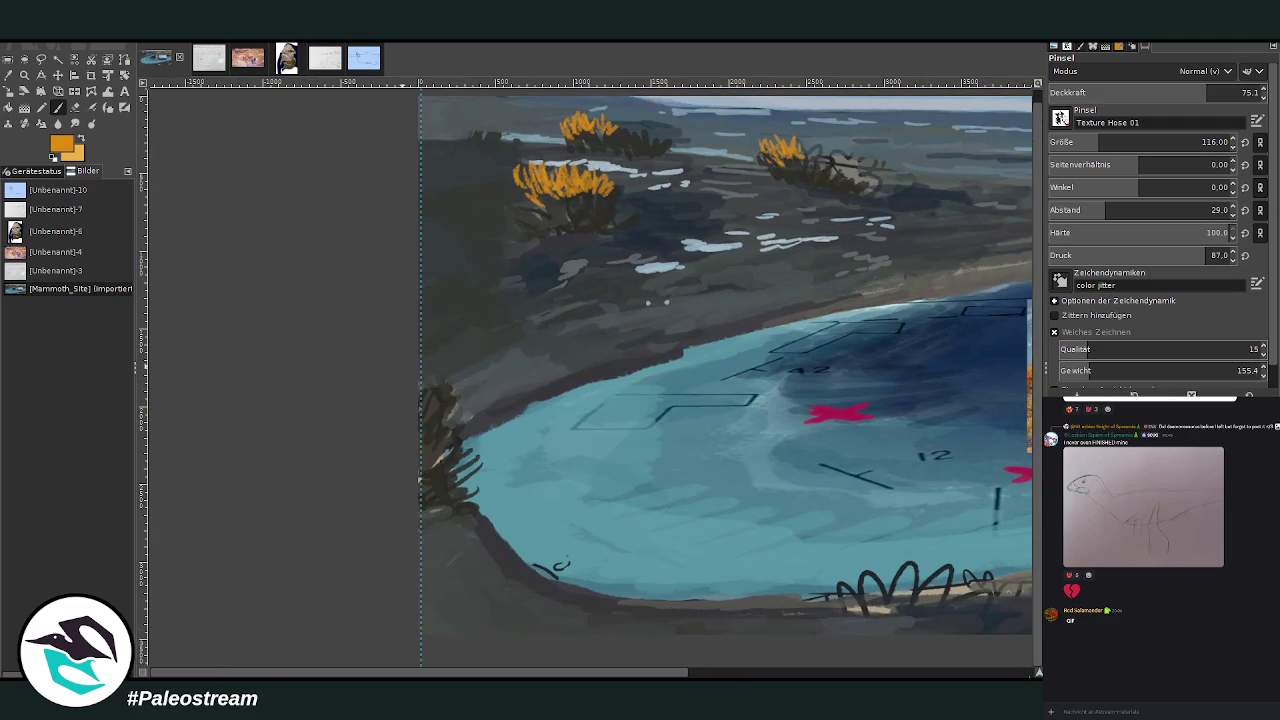
mouse_move(427, 379)
left_mouse_down()
mouse_move(437, 375)
mouse_move(428, 395)
mouse_move(450, 380)
mouse_move(445, 365)
mouse_move(456, 392)
mouse_move(440, 412)
mouse_move(430, 392)
mouse_move(455, 402)
mouse_move(470, 385)
left_mouse_up()
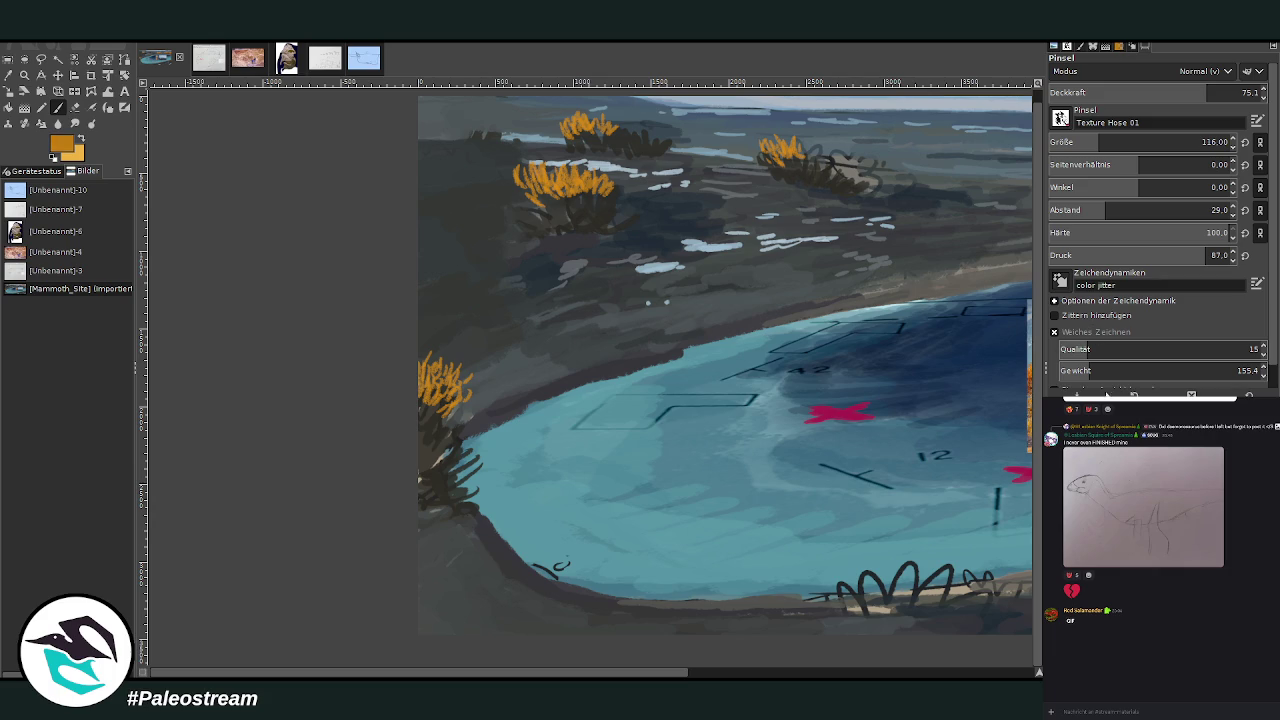
left_click_drag(464, 411, 428, 418)
key("bracketright")
mouse_move(438, 440)
left_mouse_down()
mouse_move(446, 412)
mouse_move(430, 466)
mouse_move(451, 424)
left_mouse_up()
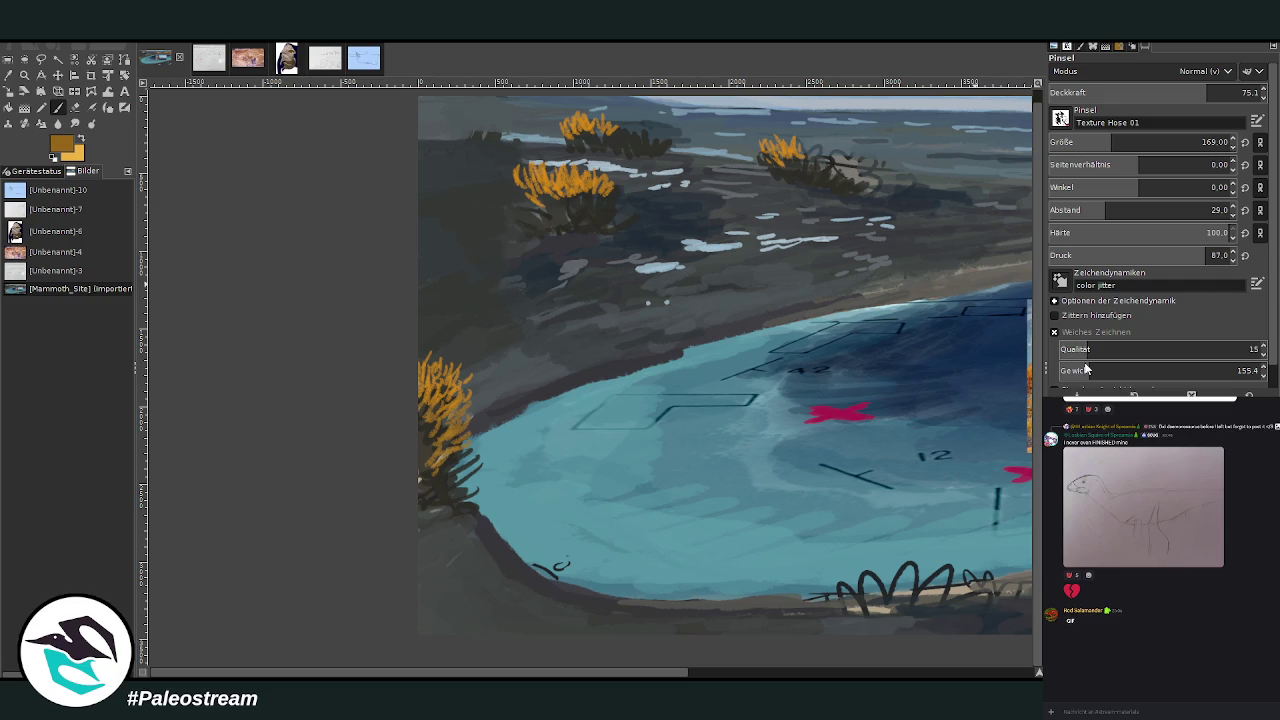
mouse_move(424, 448)
left_mouse_down()
mouse_move(460, 460)
mouse_move(456, 482)
left_mouse_up()
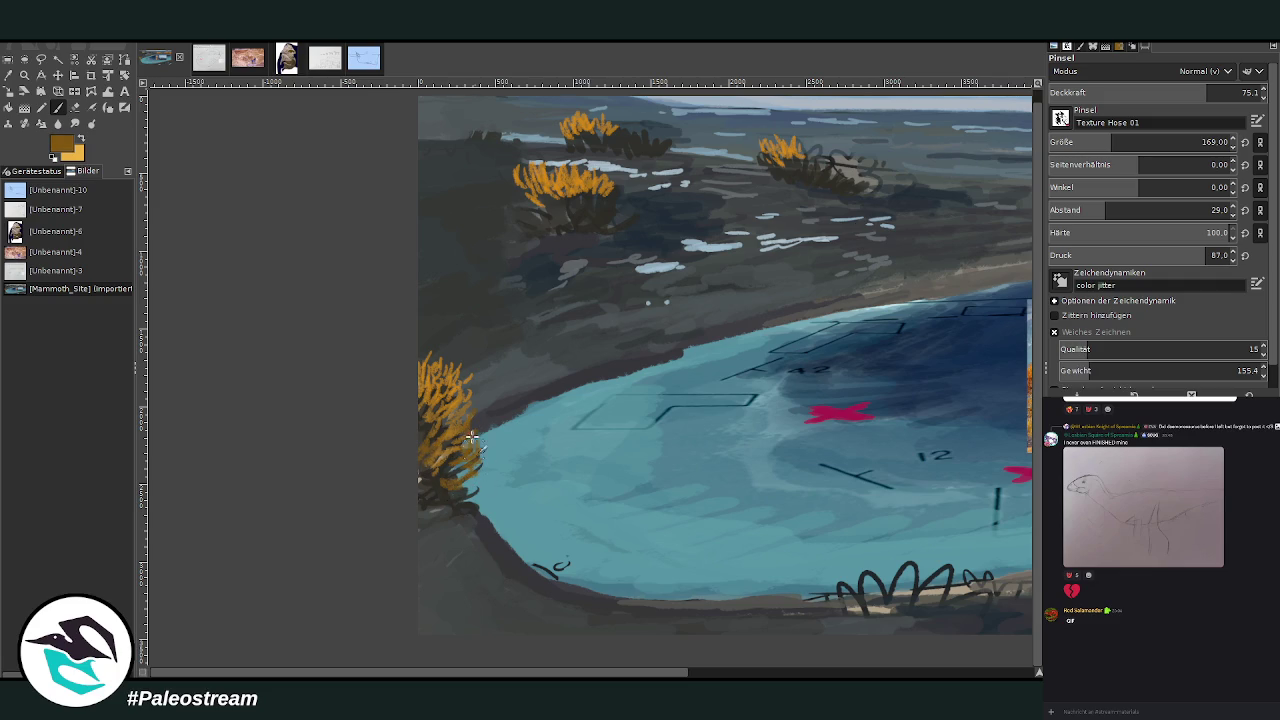
At size 135 and 91.2 opacity, thicken the left-edge shrub and extend the middle and top shrubs rightward.
left_click_drag(1215, 95, 1242, 95)
left_click(1203, 142)
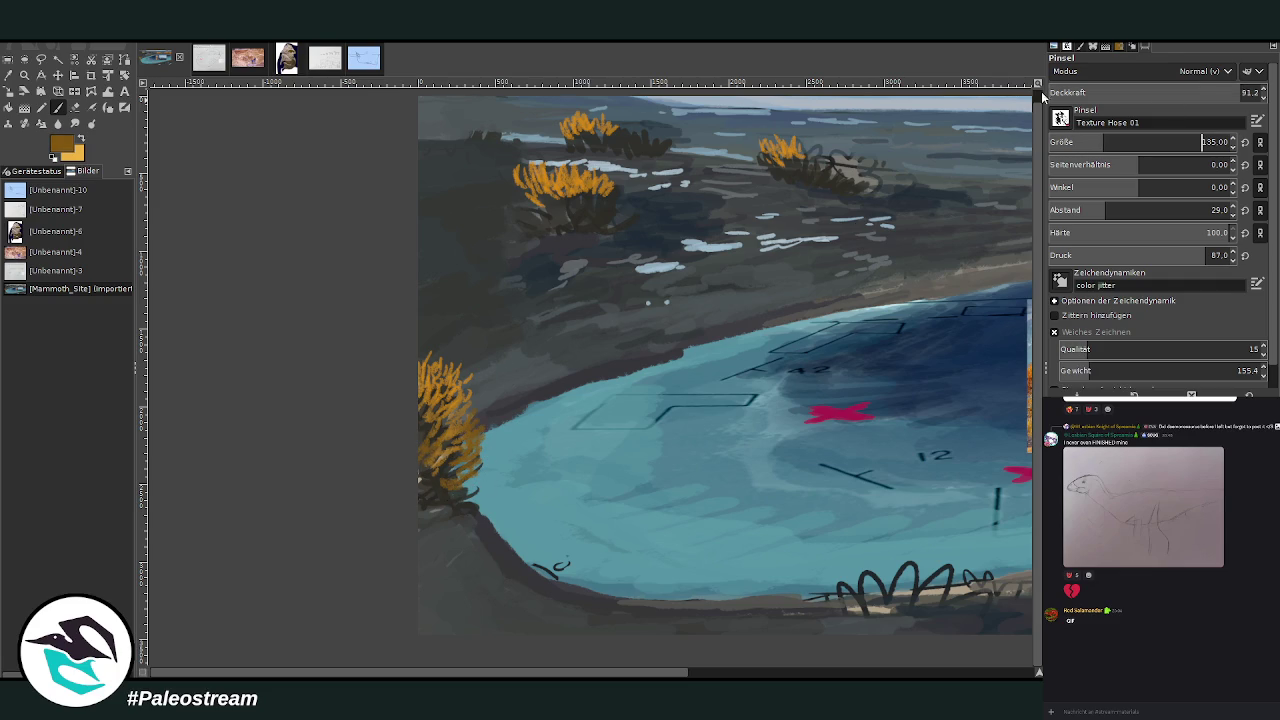
mouse_move(470, 424)
left_mouse_down()
mouse_move(470, 468)
mouse_move(451, 456)
mouse_move(470, 399)
left_mouse_up()
mouse_move(605, 186)
left_mouse_down()
mouse_move(598, 202)
mouse_move(615, 175)
mouse_move(626, 210)
mouse_move(590, 180)
mouse_move(568, 182)
mouse_move(552, 205)
mouse_move(578, 177)
left_mouse_up()
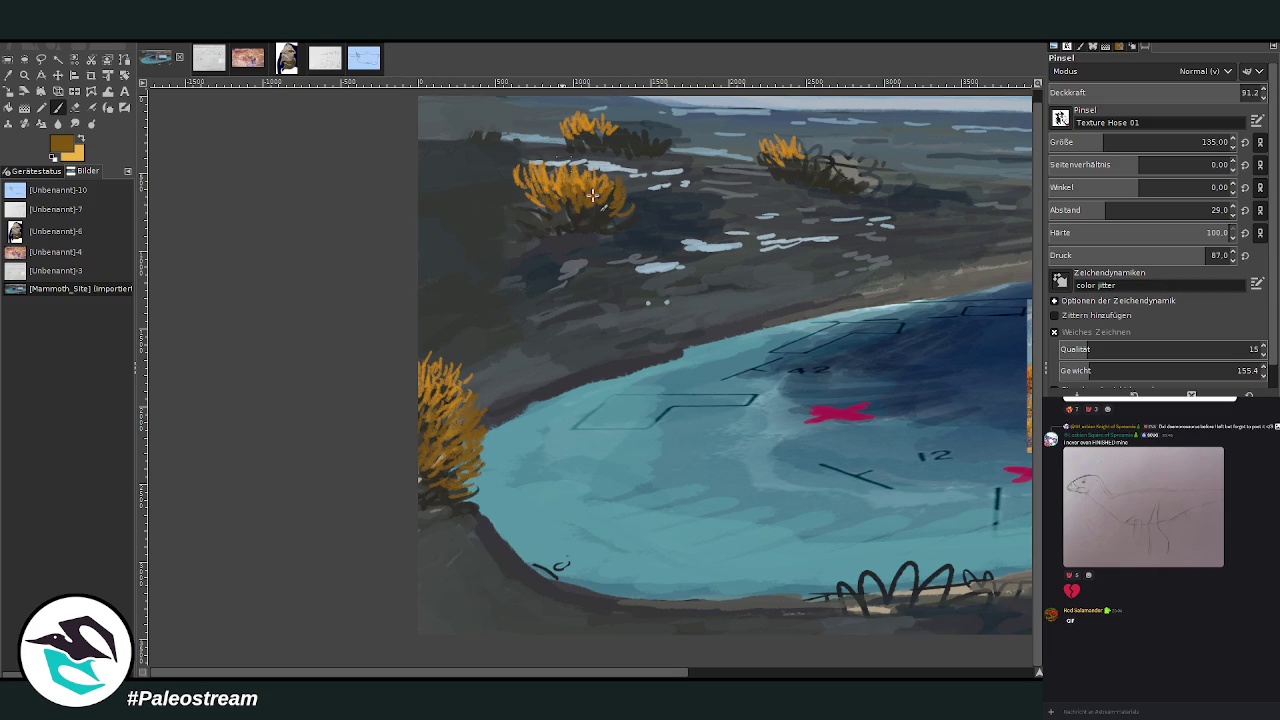
mouse_move(617, 123)
left_mouse_down()
mouse_move(635, 145)
mouse_move(657, 143)
mouse_move(619, 121)
left_mouse_up()
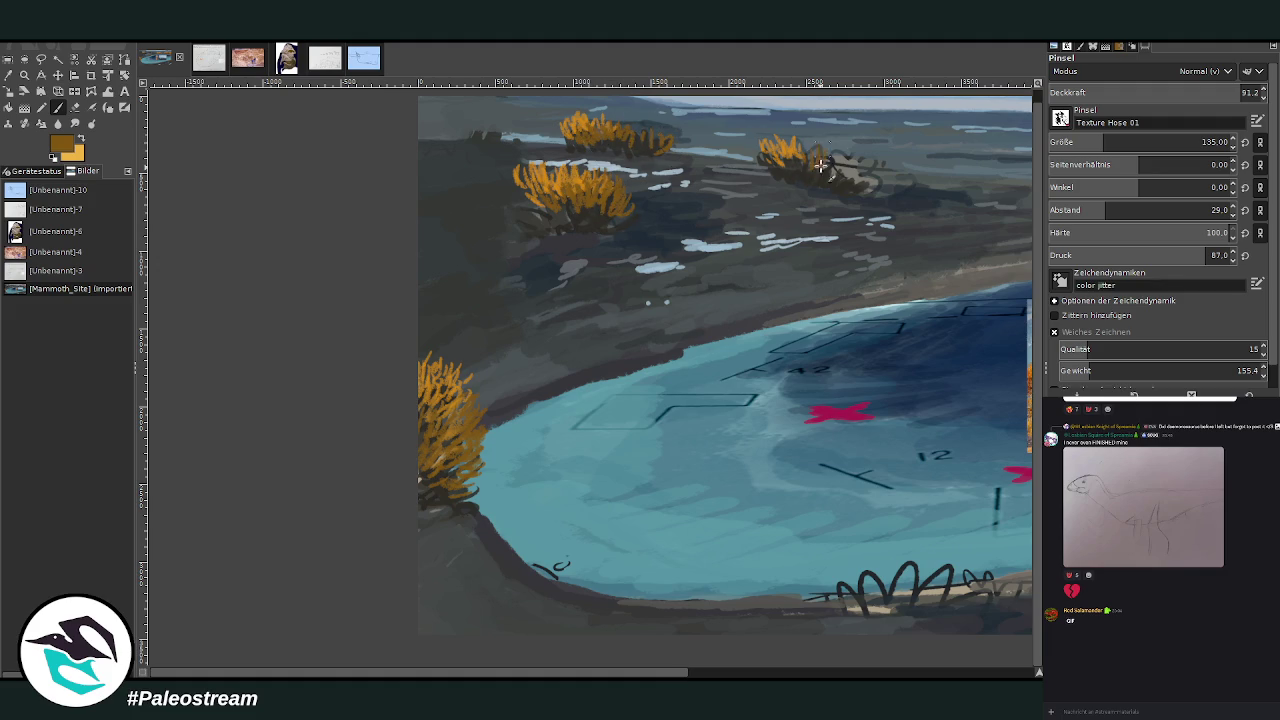
scroll(549, 627, "right", 5)
scroll(691, 590, "right", 2)
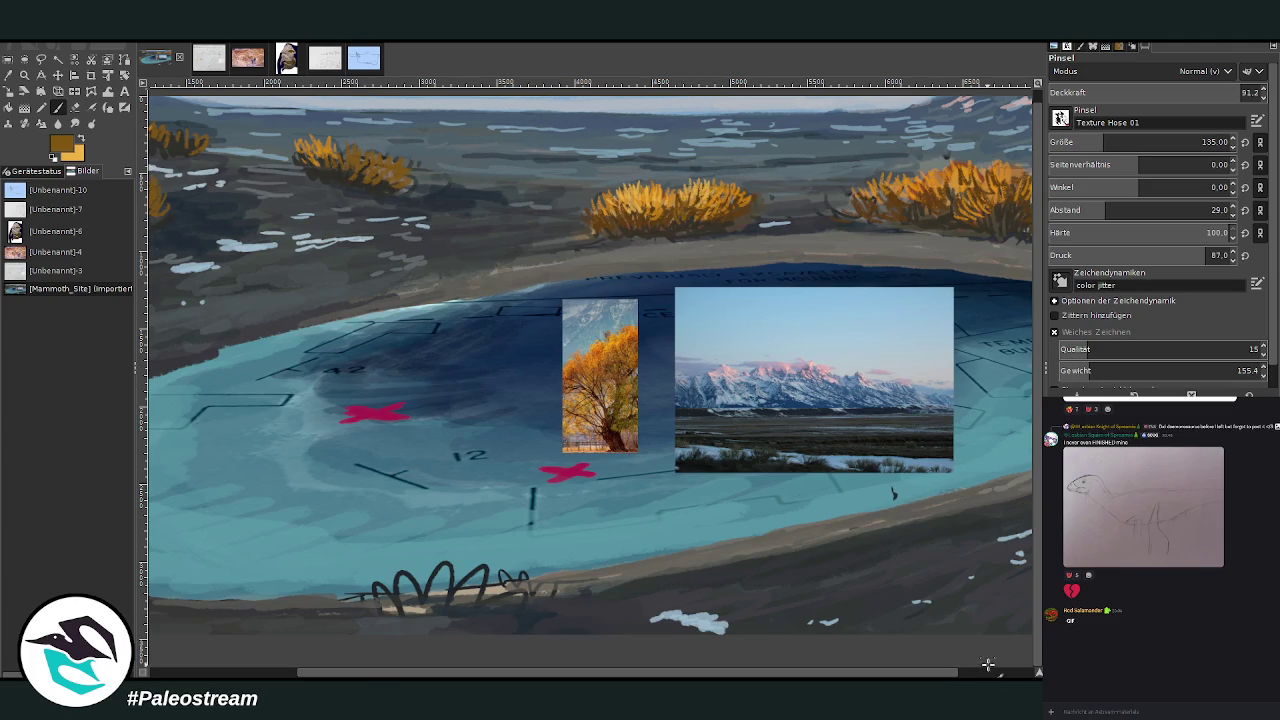
Paint a reddish-brown scrub patch on the far top-left hills and fit the image to the window.
scroll(986, 664, "right", 2)
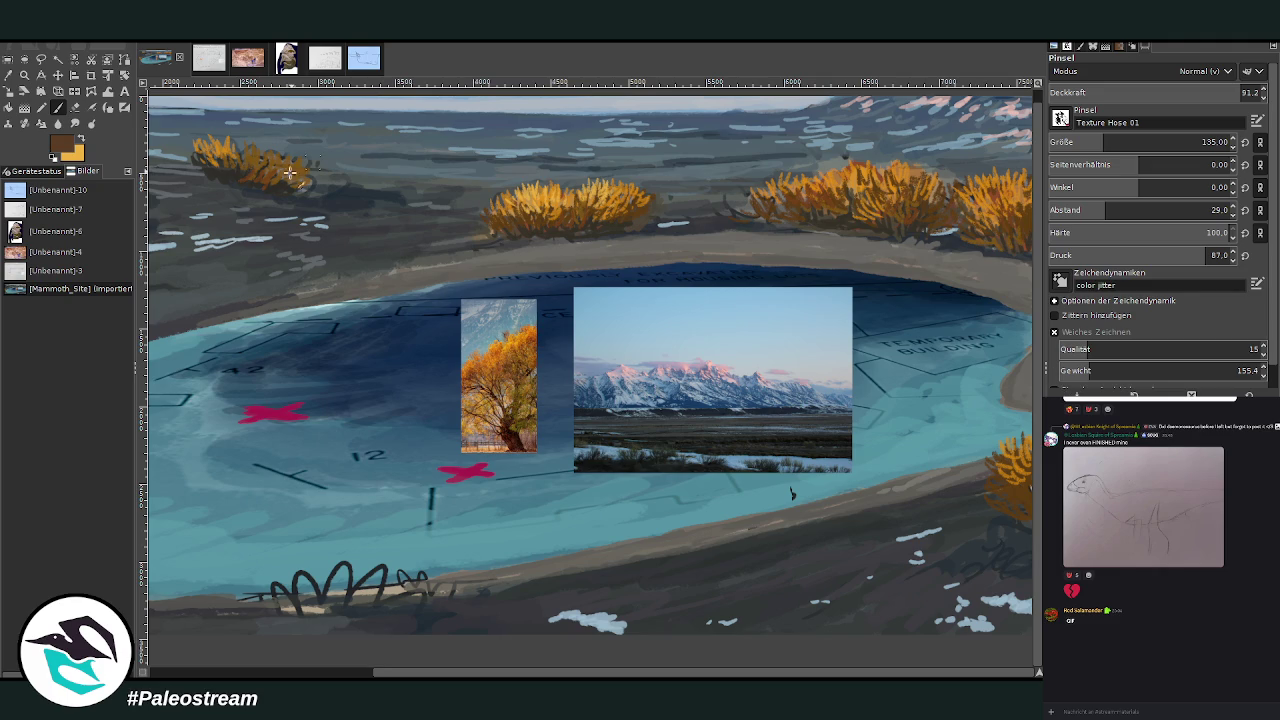
scroll(330, 155, "left", 5)
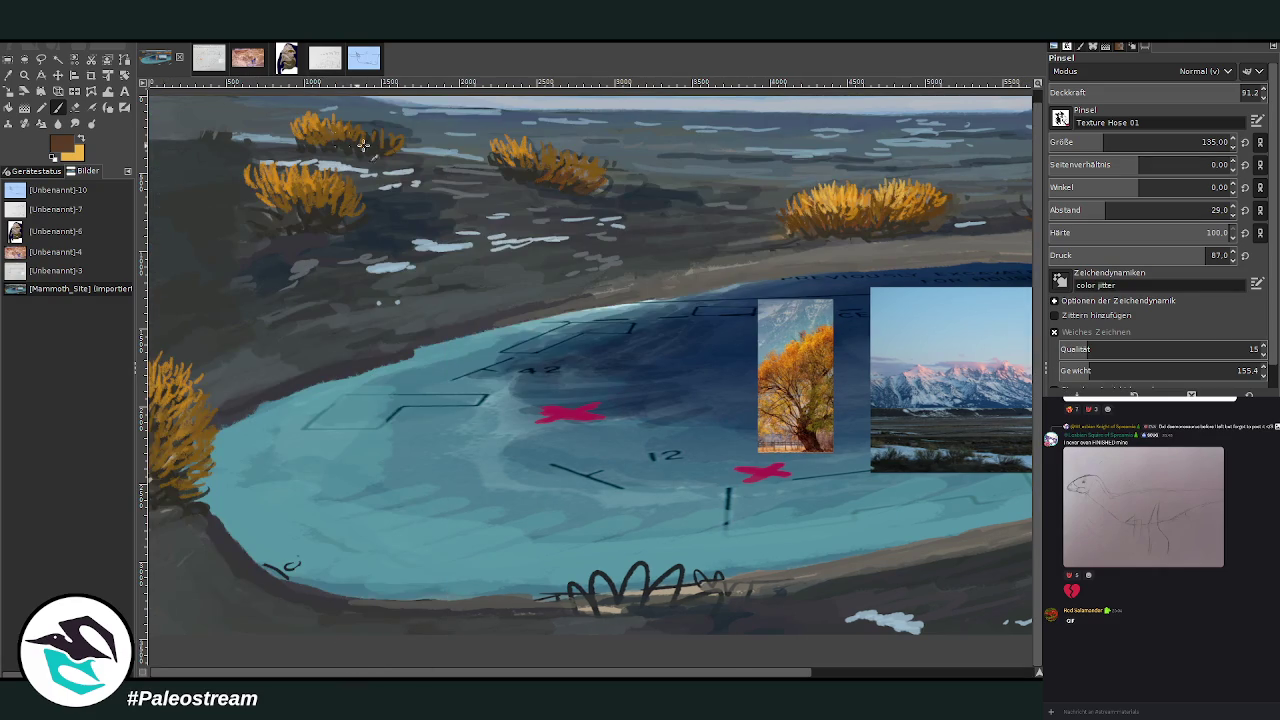
mouse_move(260, 136)
left_mouse_down()
mouse_move(188, 121)
mouse_move(153, 136)
left_mouse_up()
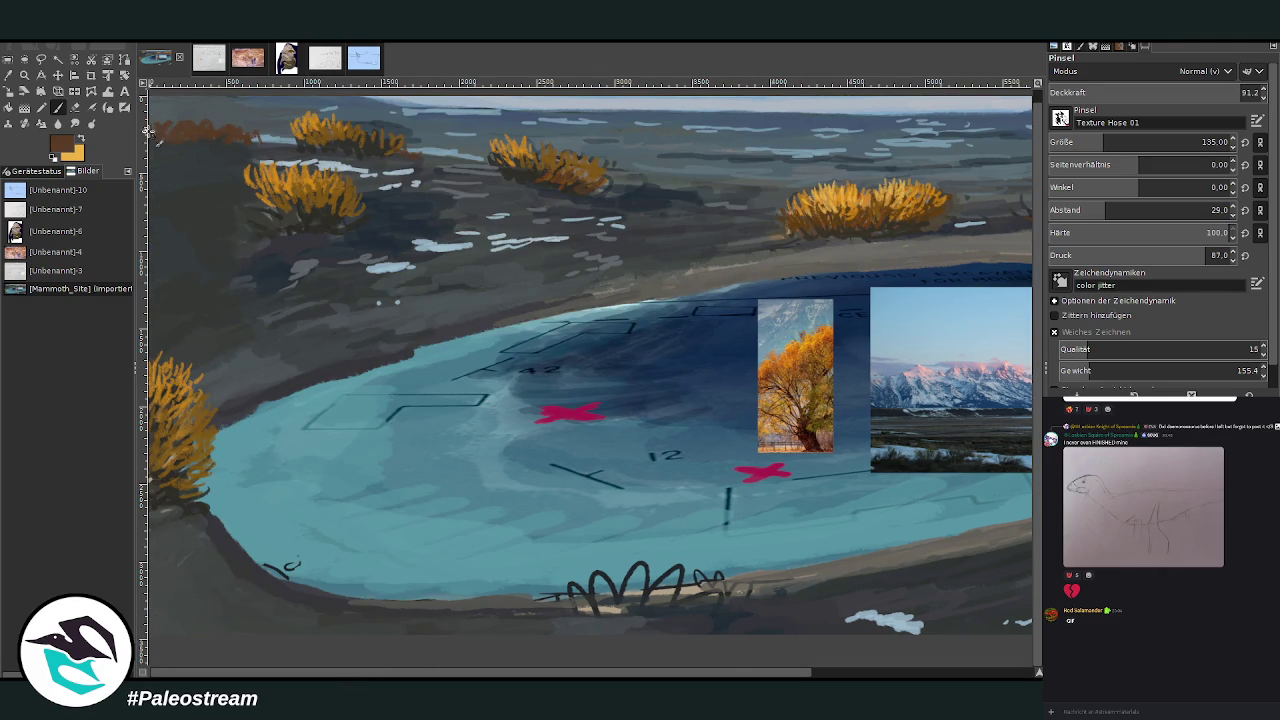
left_click(162, 174)
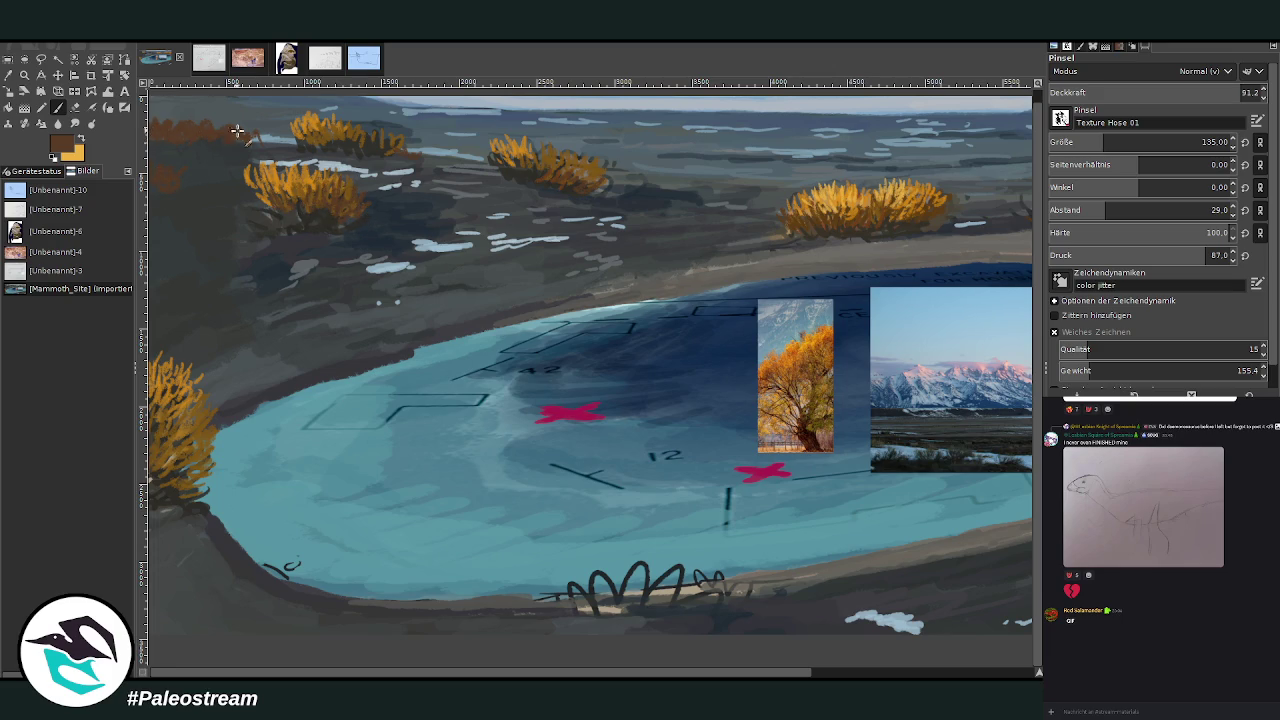
key("shift+ctrl+j")
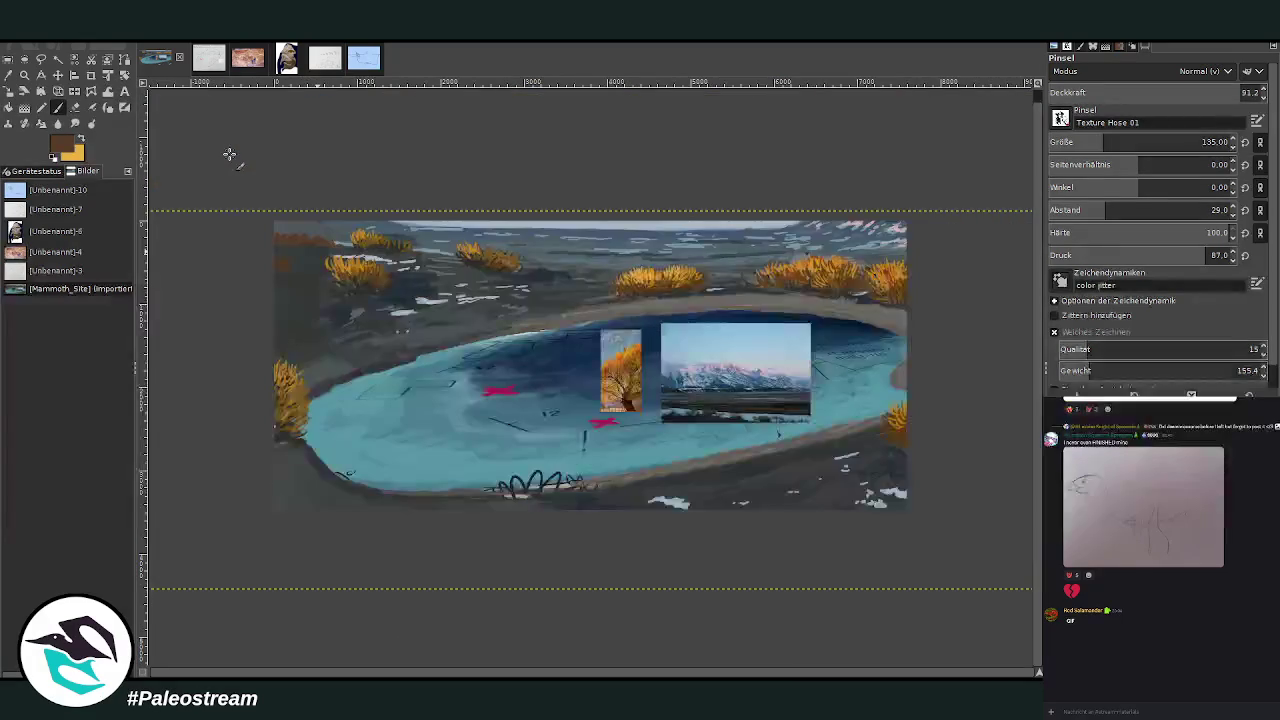
Move the tree and mountain reference photos off the lake to the painting's top edge.
left_click(24, 74)
left_click_drag(444, 146, 824, 542)
left_click(57, 76)
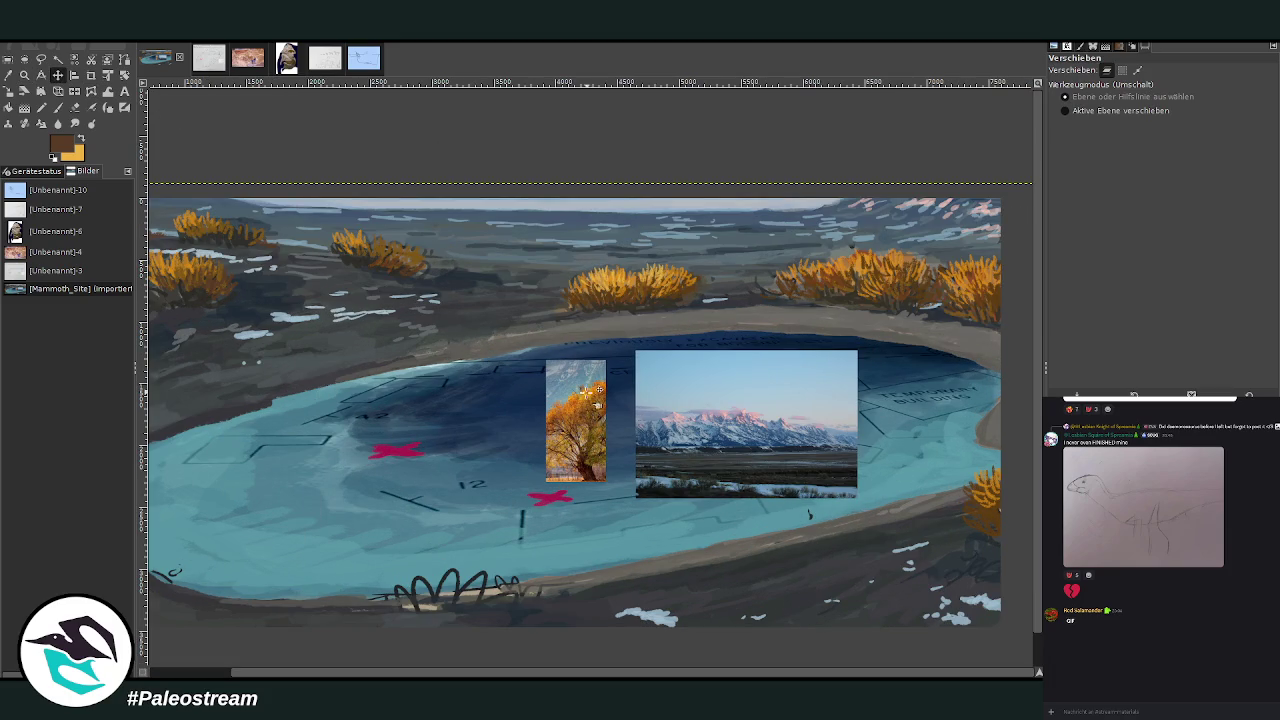
left_click_drag(588, 380, 552, 191)
mouse_move(692, 375)
left_mouse_down()
mouse_move(665, 181)
mouse_move(620, 149)
left_mouse_up()
Sample the lake's muted blue and dab it along the grey upper shore.
left_click(9, 75)
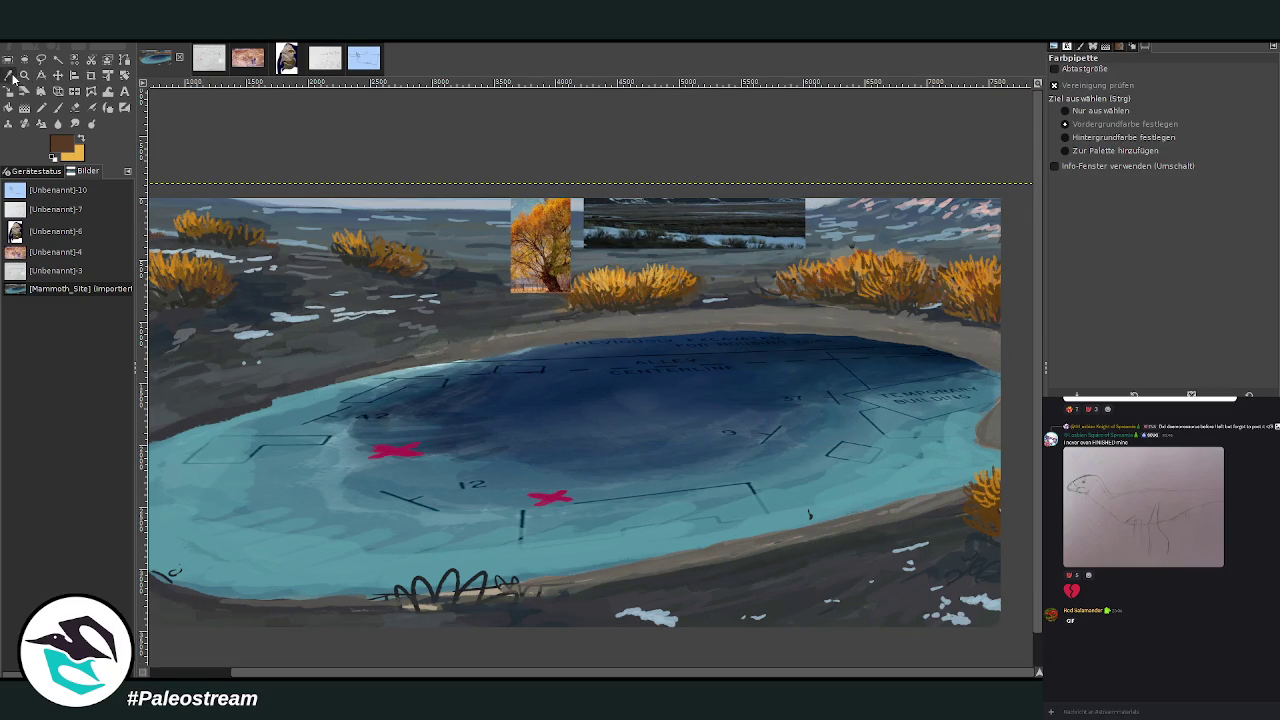
left_click(786, 240)
left_click(57, 107)
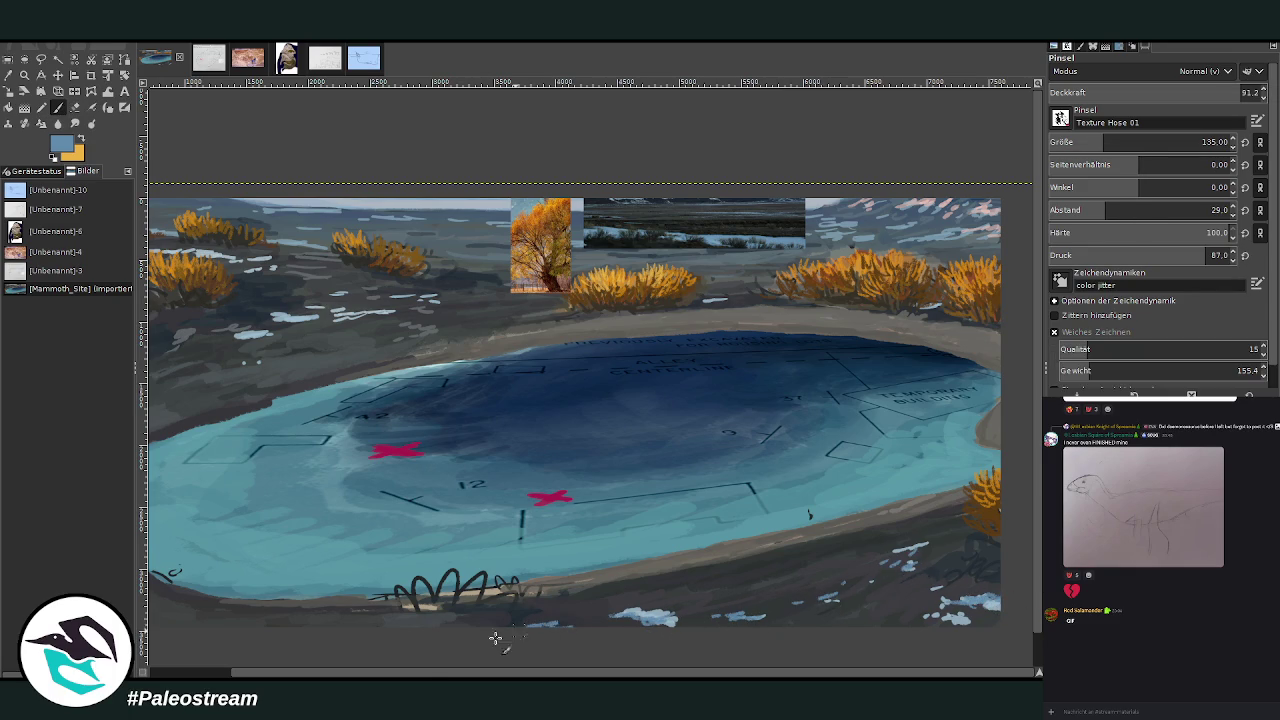
left_click_drag(425, 675, 340, 675)
left_click_drag(323, 332, 218, 302)
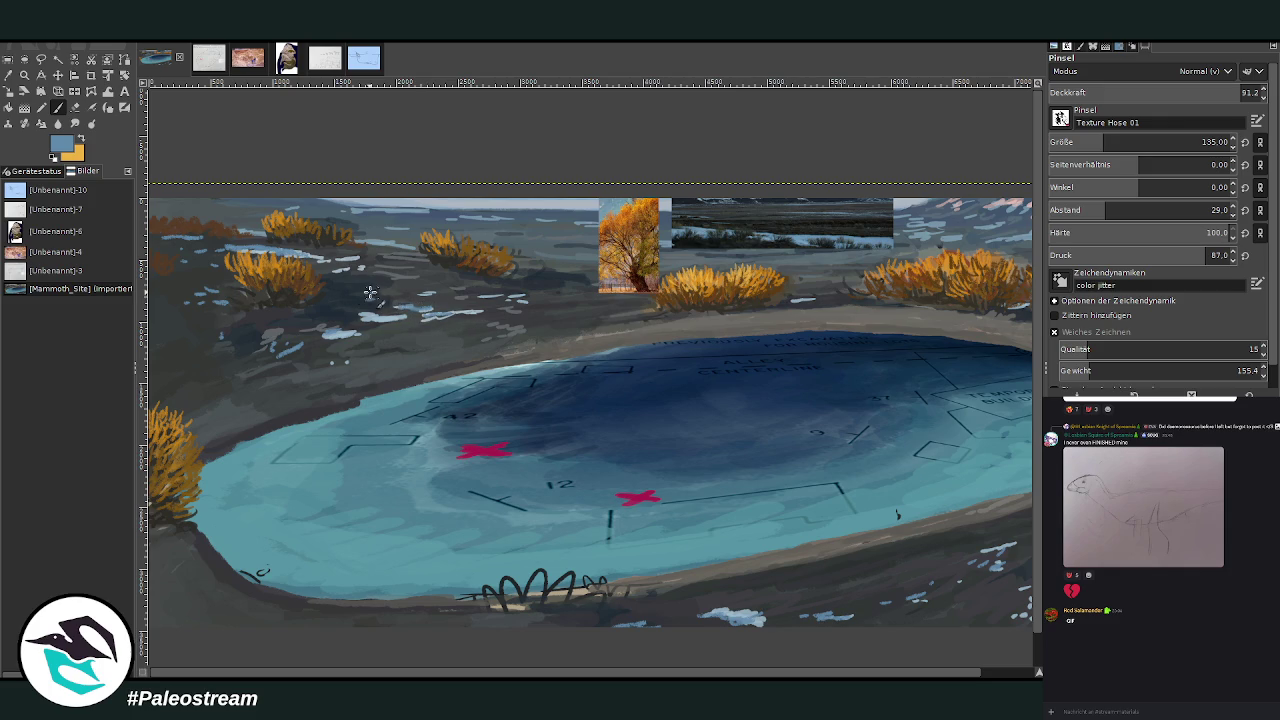
left_click_drag(408, 284, 428, 274)
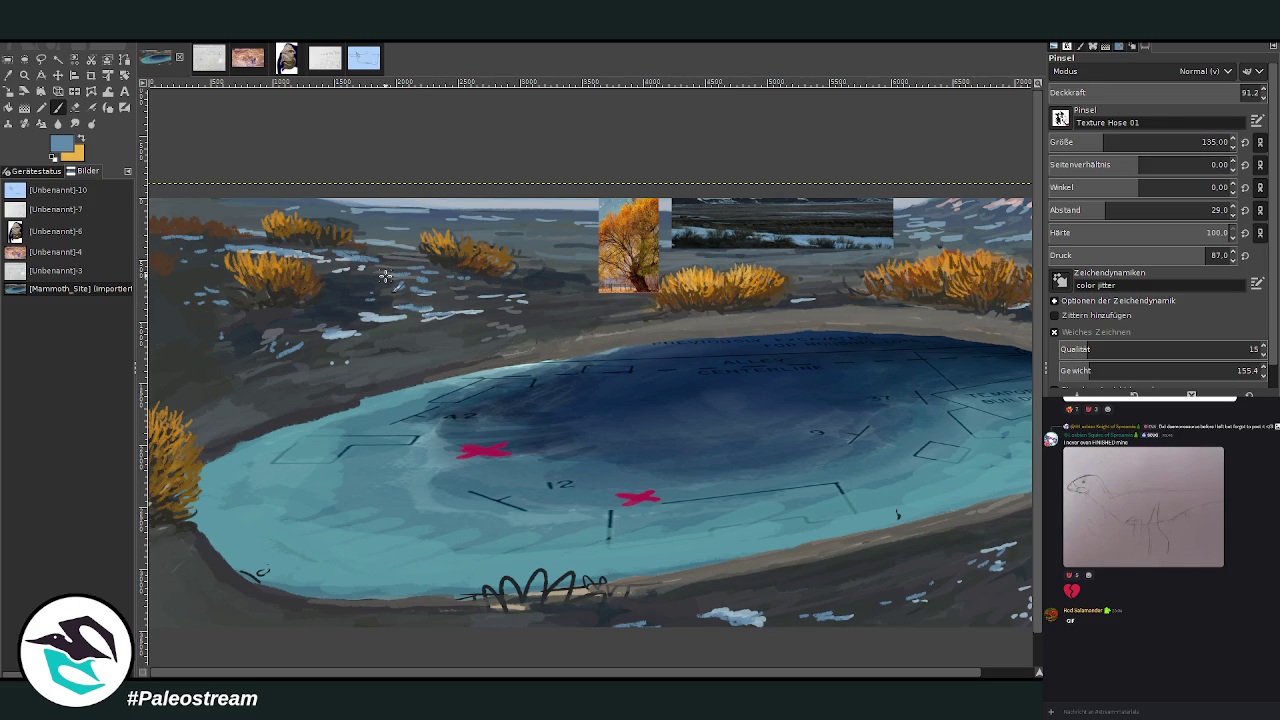
key("minus")
key("minus")
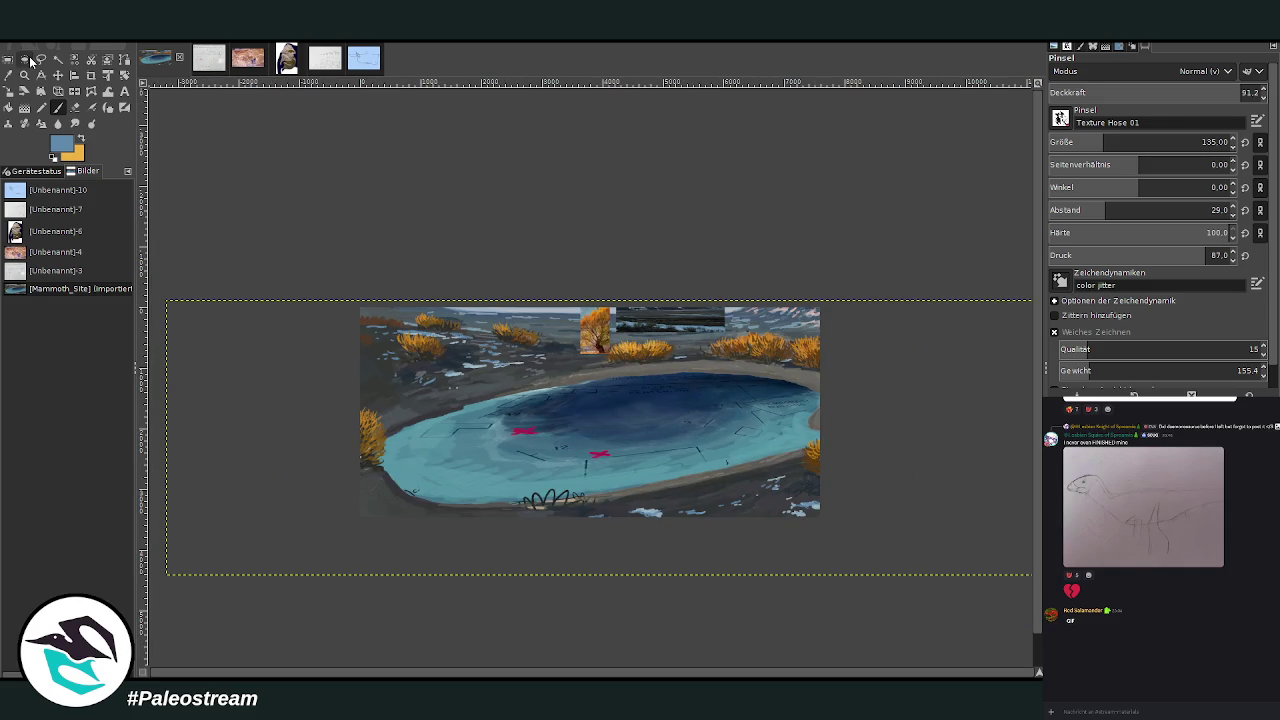
left_click(24, 74)
left_click_drag(350, 263, 834, 552)
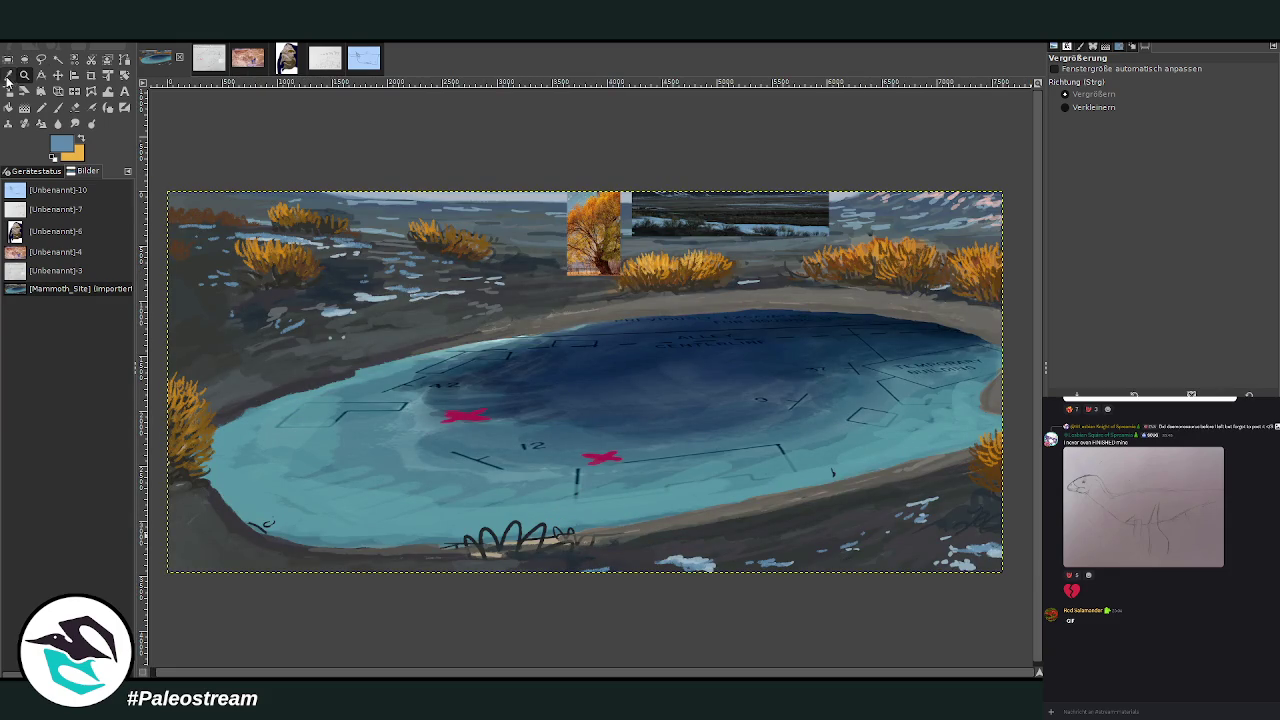
Pick dark navy from the lake centre and enlarge the Chalk 03 brush for broad strokes.
left_click(8, 74)
left_click(865, 320)
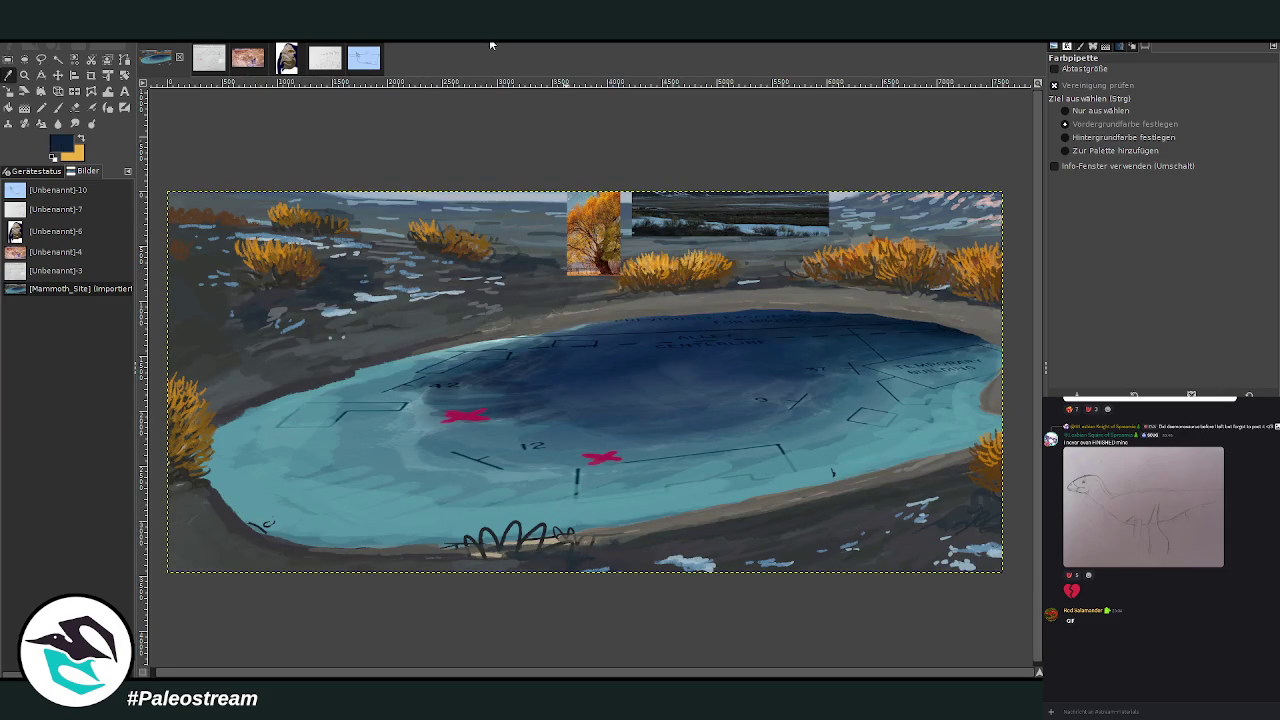
left_click(57, 107)
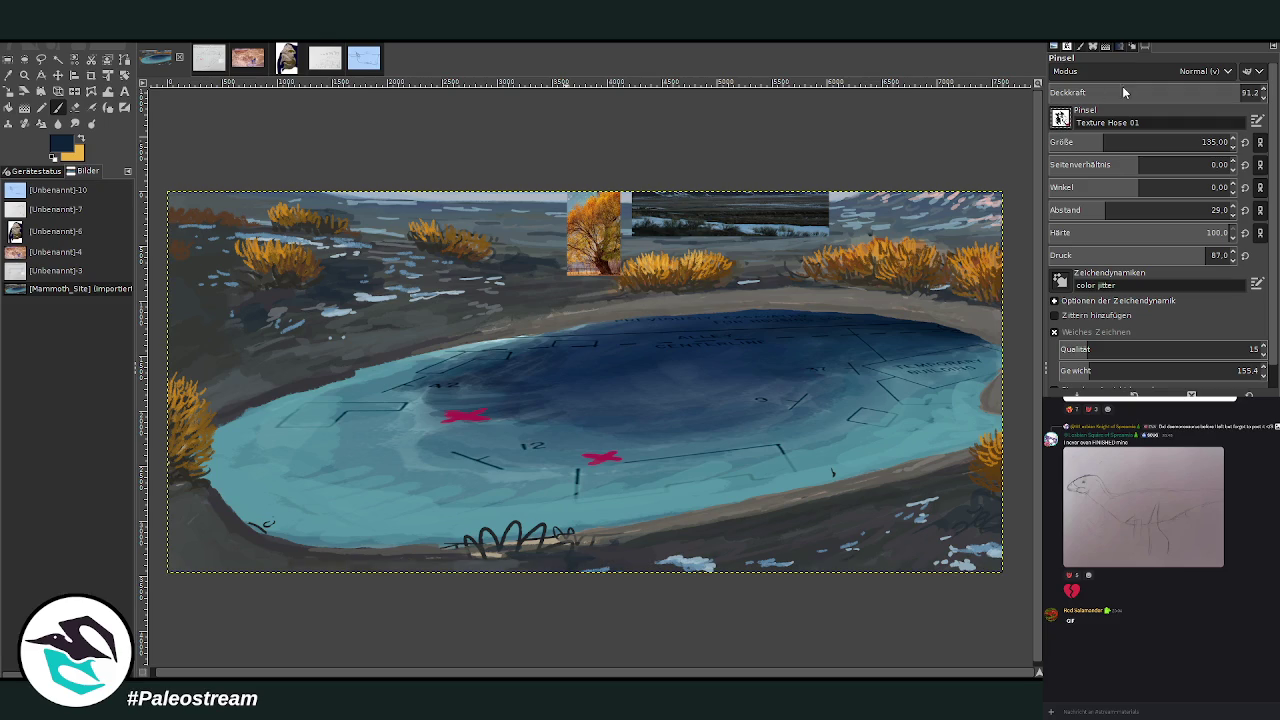
key("period")
key("period")
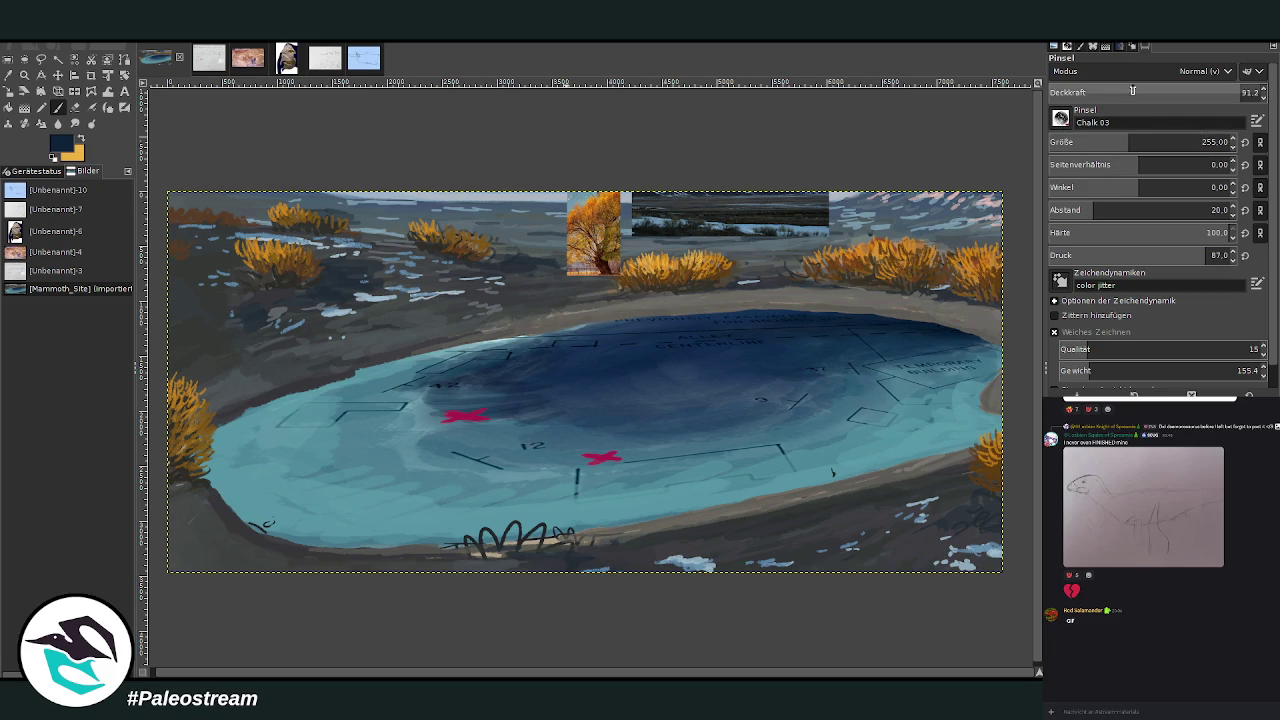
left_click_drag(1231, 92, 1248, 92)
left_click_drag(1130, 142, 1157, 142)
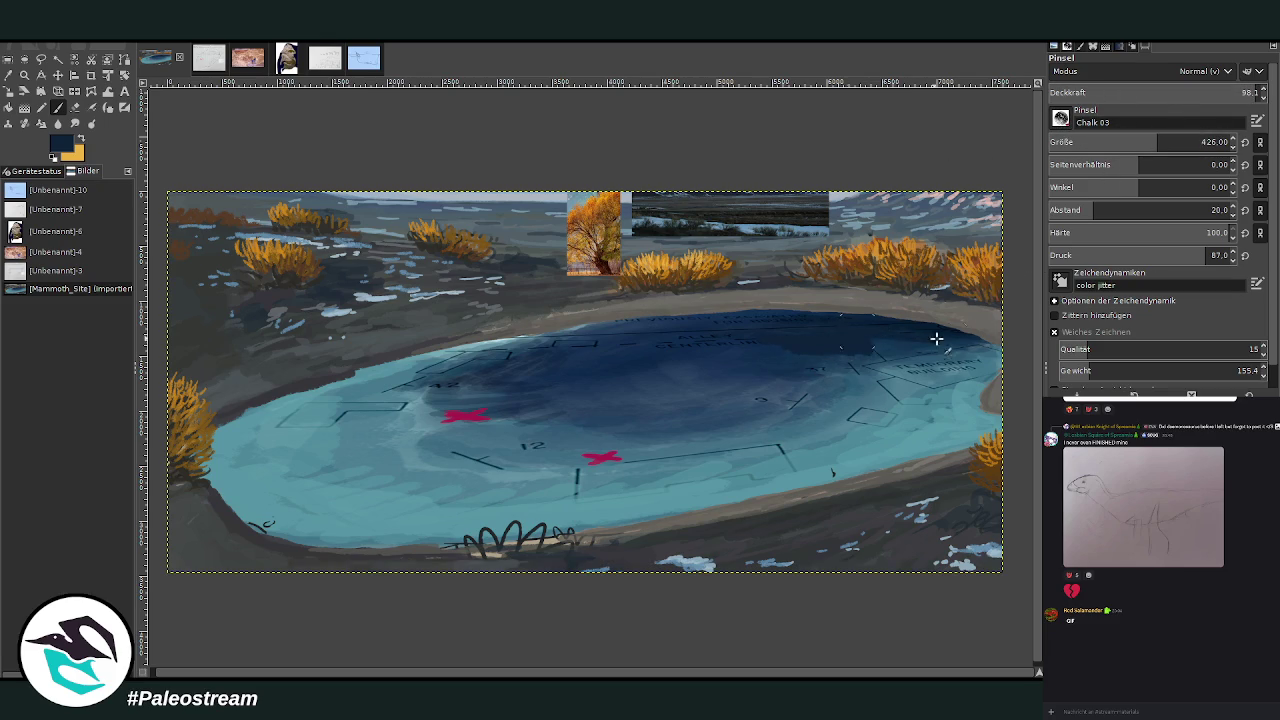
Spread dark navy across the lake's upper and middle area at about 79 opacity.
left_click_drag(943, 346, 957, 334)
mouse_move(752, 318)
left_mouse_down()
mouse_move(631, 334)
mouse_move(709, 344)
left_mouse_up()
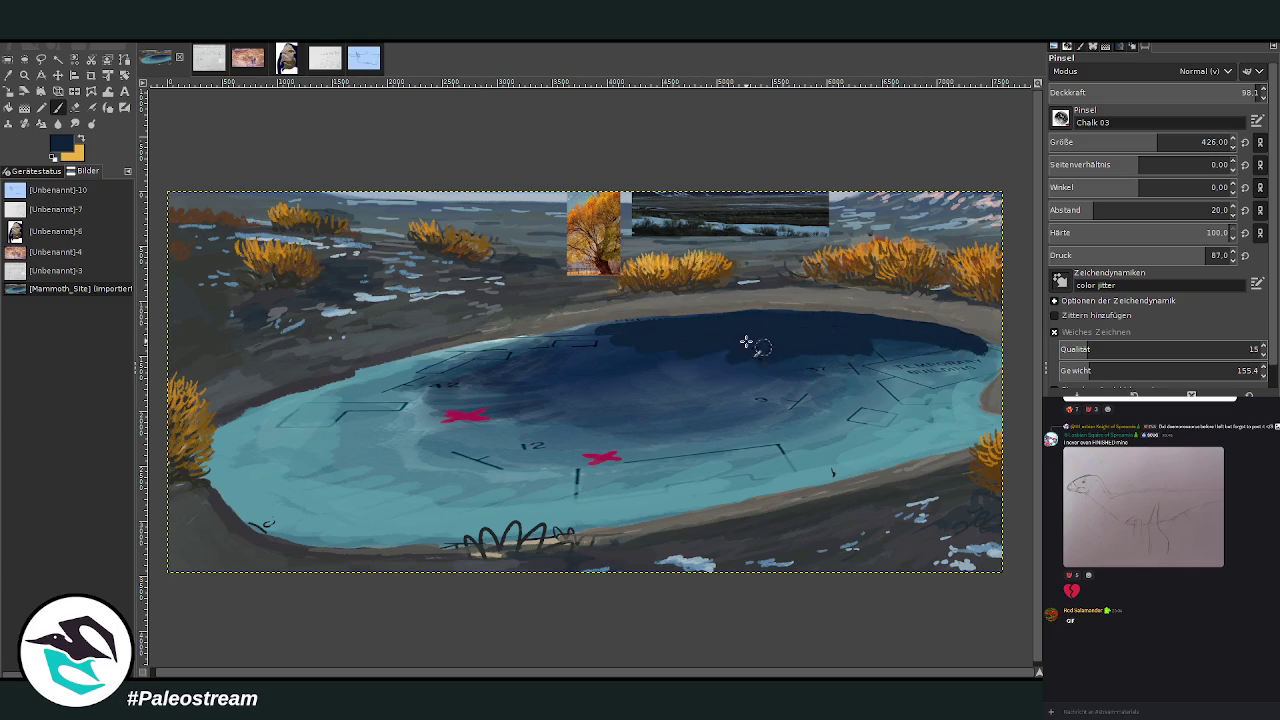
mouse_move(793, 335)
left_mouse_down()
mouse_move(571, 357)
mouse_move(603, 330)
mouse_move(503, 363)
mouse_move(640, 386)
left_mouse_up()
left_click_drag(1095, 92, 1122, 88)
mouse_move(713, 379)
left_mouse_down()
mouse_move(586, 389)
mouse_move(757, 380)
mouse_move(644, 400)
mouse_move(534, 397)
mouse_move(529, 380)
mouse_move(457, 414)
mouse_move(745, 385)
mouse_move(674, 423)
mouse_move(714, 410)
mouse_move(629, 423)
mouse_move(852, 364)
mouse_move(852, 346)
mouse_move(929, 349)
left_mouse_up()
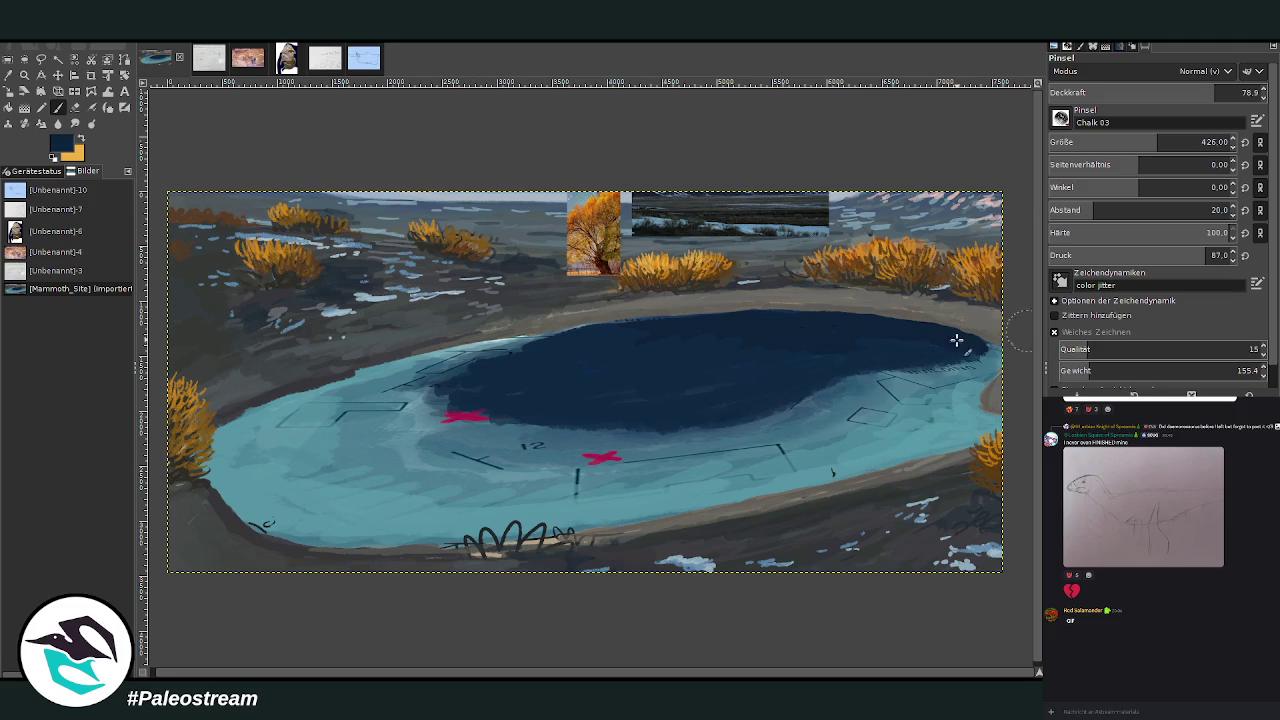
mouse_move(916, 355)
left_mouse_down()
mouse_move(757, 403)
mouse_move(560, 423)
left_mouse_up()
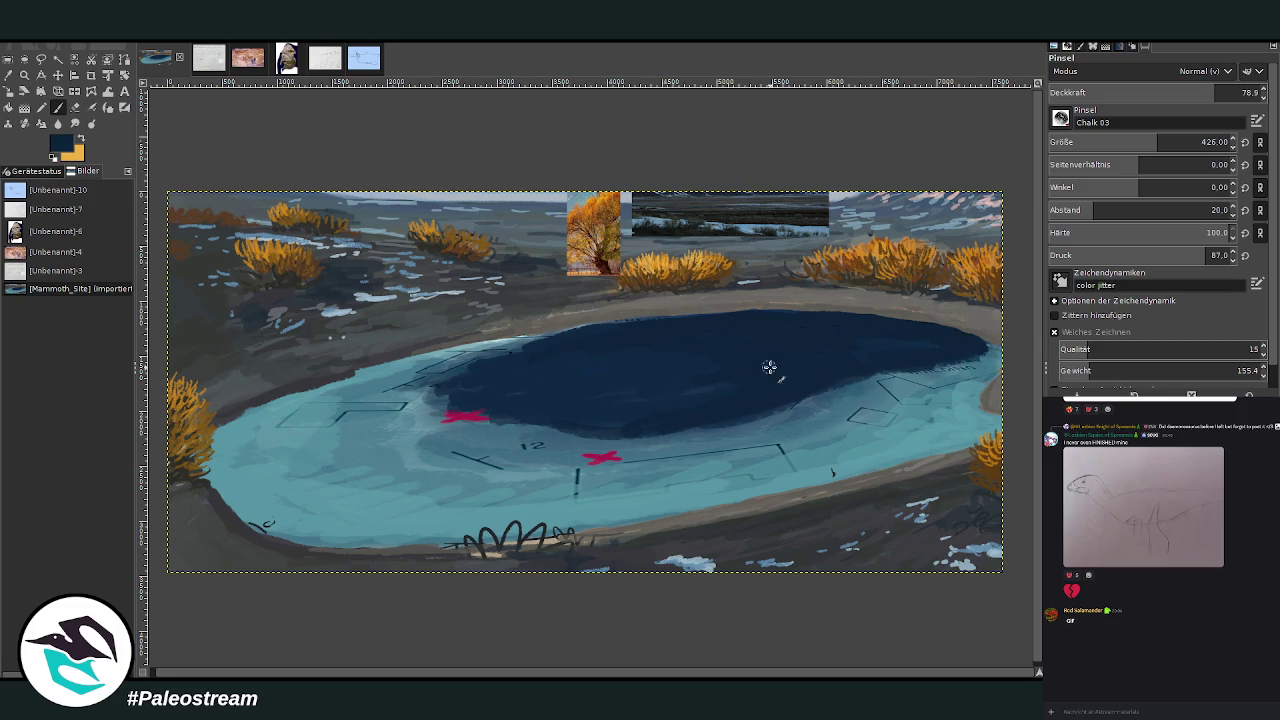
mouse_move(679, 321)
left_mouse_down()
mouse_move(500, 349)
mouse_move(470, 383)
left_mouse_up()
left_click(8, 74)
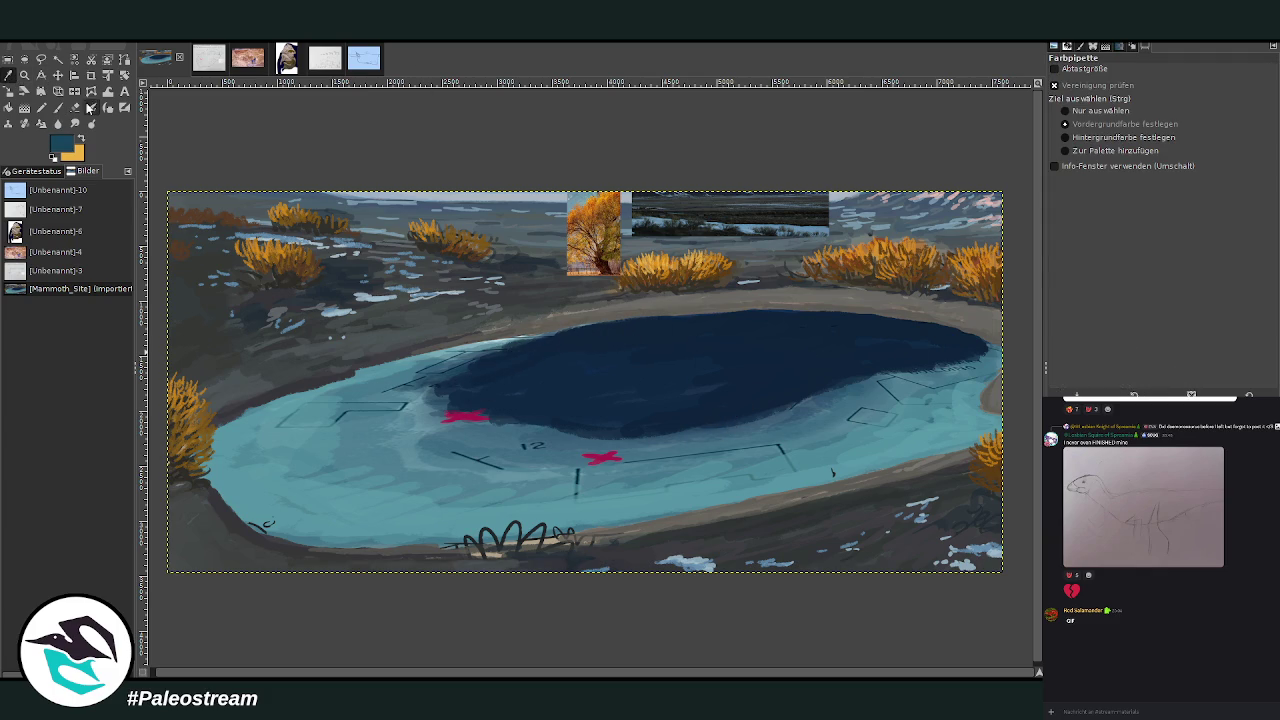
Paint navy over the lower lake and red X with a size 523 brush at 88 opacity.
key("p")
left_click(1239, 92)
left_click(1150, 147)
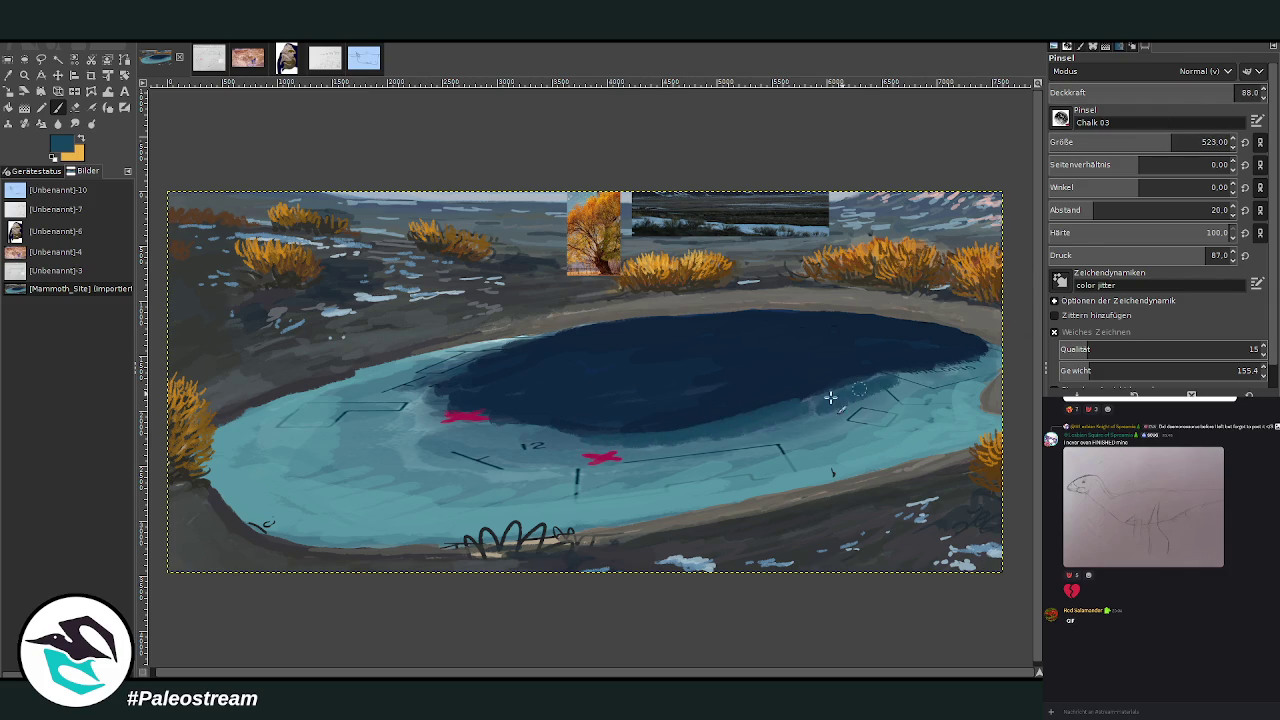
mouse_move(791, 423)
left_mouse_down()
mouse_move(659, 444)
mouse_move(427, 371)
mouse_move(455, 450)
mouse_move(722, 442)
left_mouse_up()
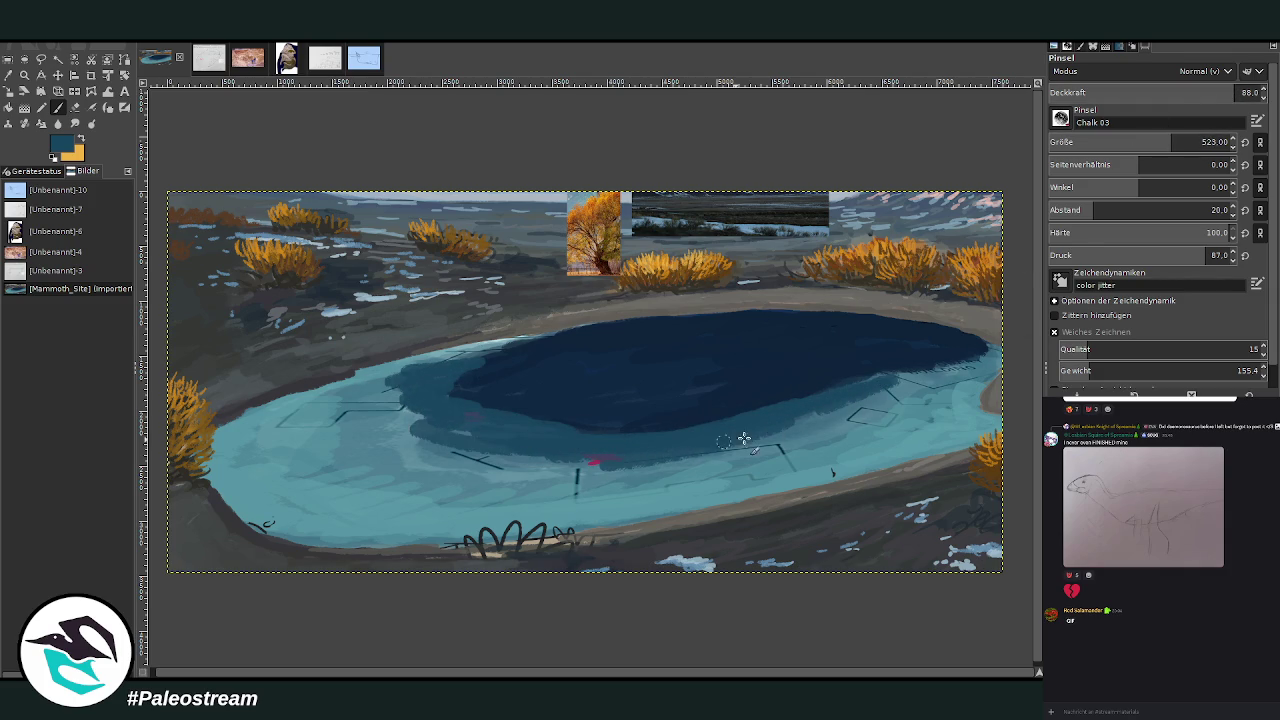
mouse_move(794, 414)
left_mouse_down()
mouse_move(981, 369)
mouse_move(914, 371)
mouse_move(937, 377)
mouse_move(930, 385)
left_mouse_up()
left_click_drag(1207, 94, 1172, 94)
mouse_move(950, 382)
left_mouse_down()
mouse_move(856, 405)
mouse_move(863, 391)
mouse_move(714, 449)
mouse_move(579, 448)
mouse_move(443, 409)
mouse_move(339, 407)
left_mouse_up()
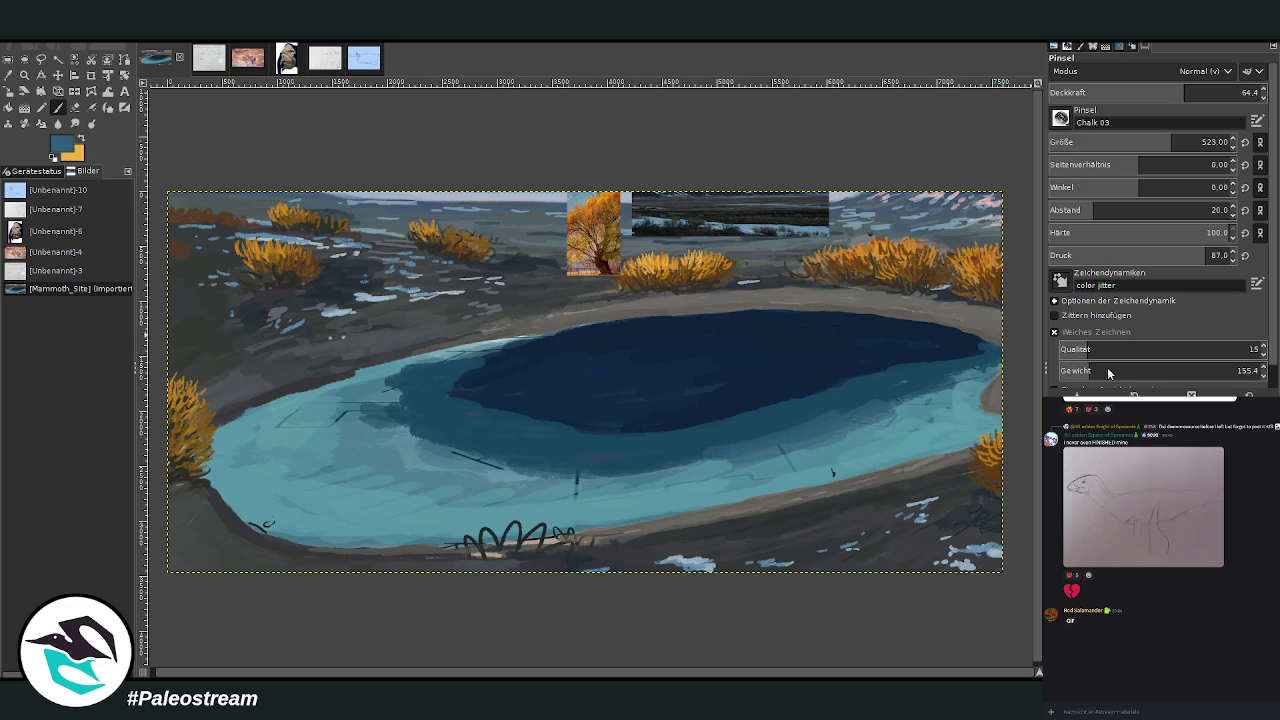
At 79.2 opacity, add teal strokes along the lake's right edge and lower band.
left_click_drag(1190, 93, 1215, 93)
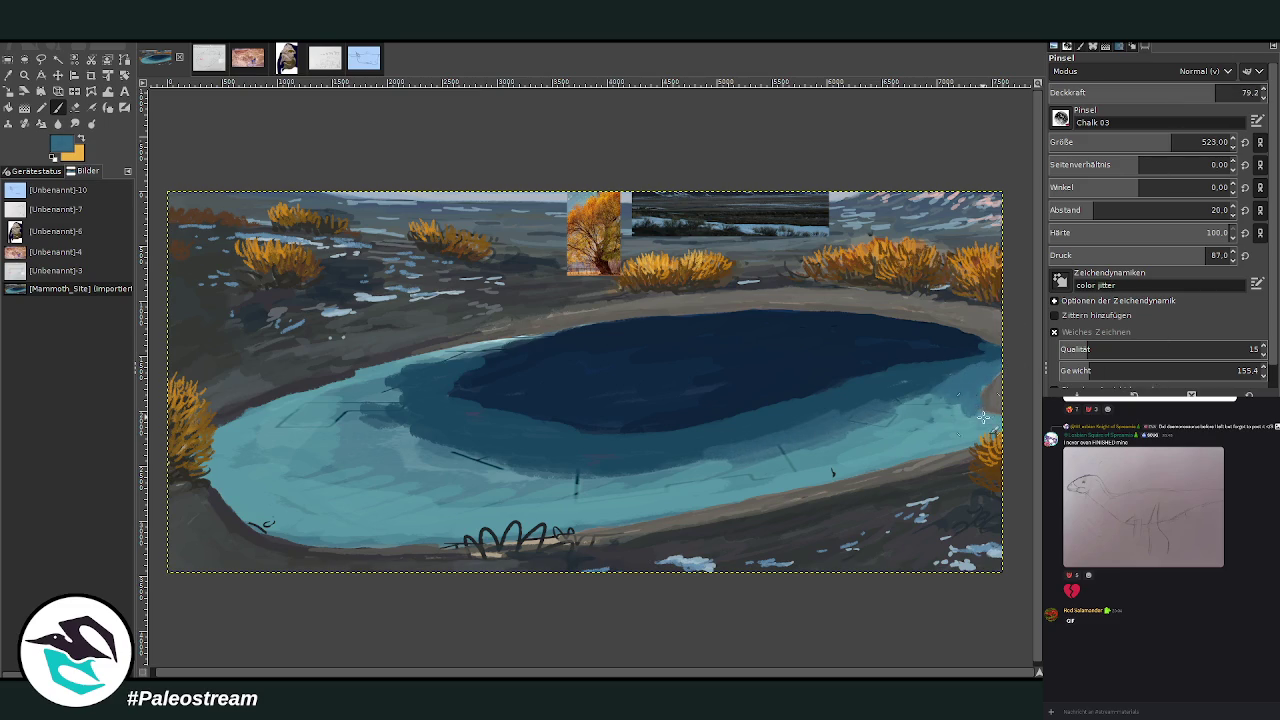
left_click_drag(996, 424, 962, 427)
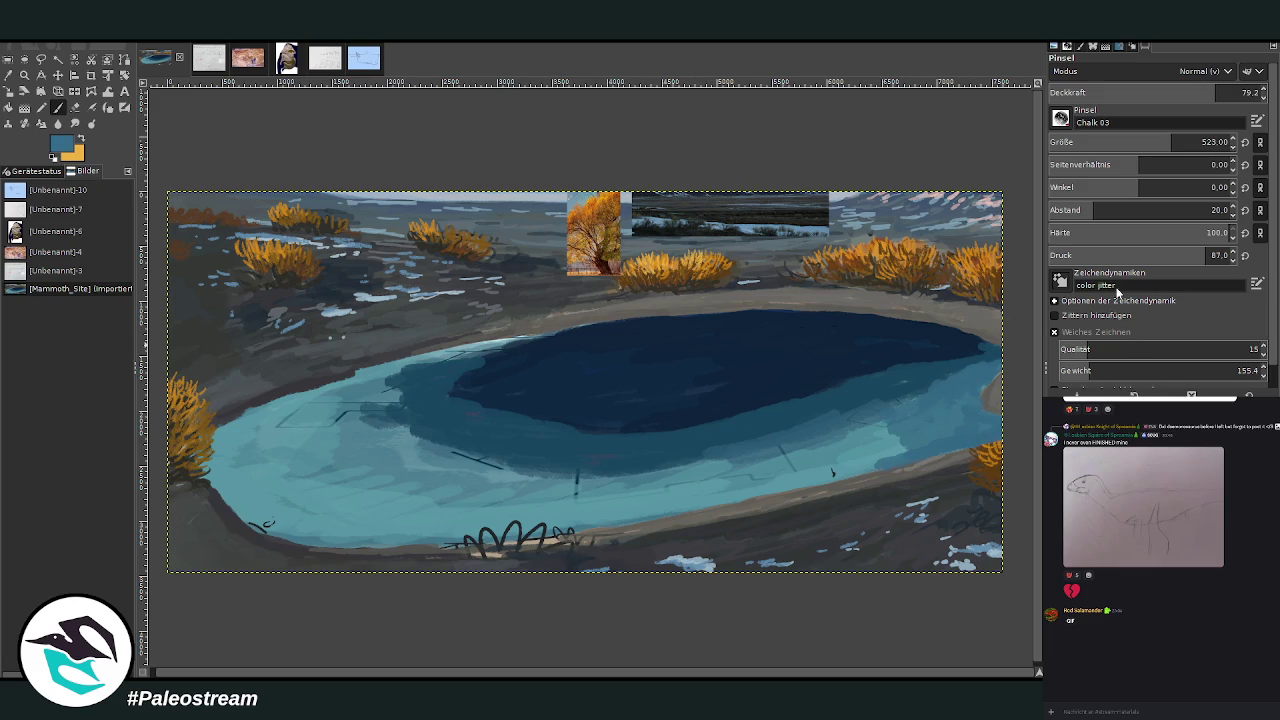
mouse_move(940, 415)
left_mouse_down()
mouse_move(851, 469)
mouse_move(665, 505)
mouse_move(722, 467)
left_mouse_up()
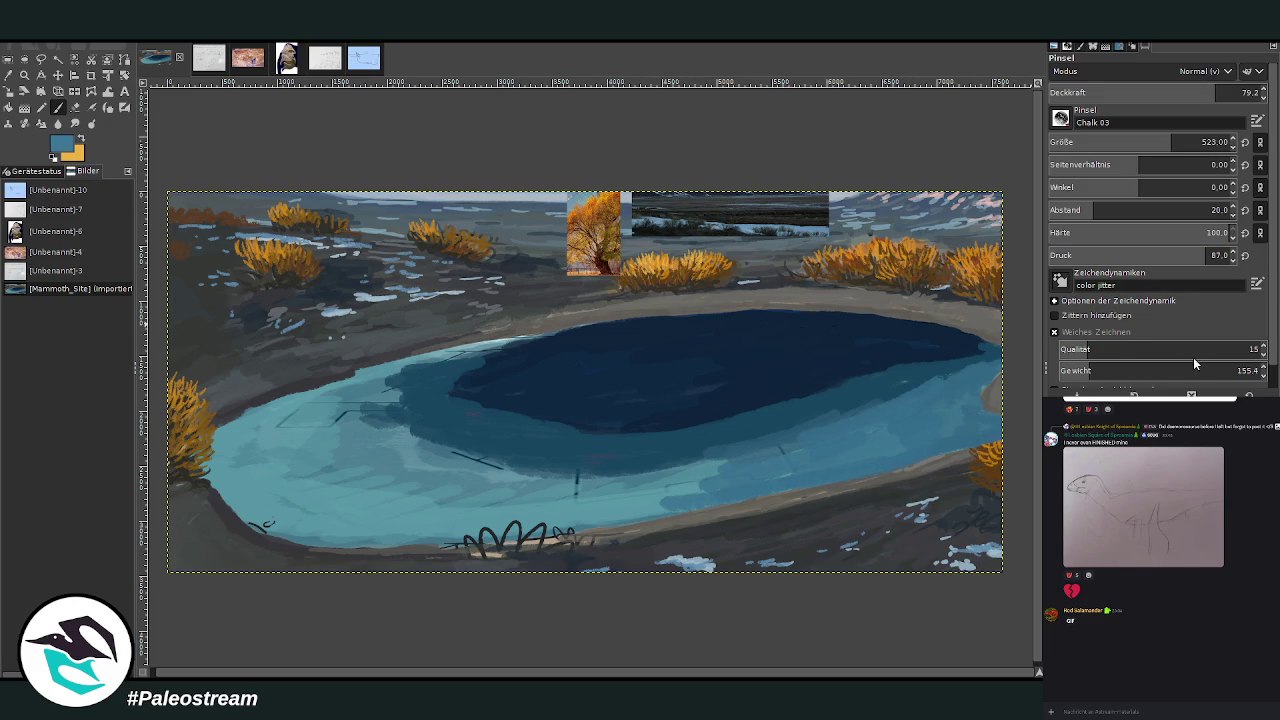
mouse_move(915, 445)
left_mouse_down()
mouse_move(632, 510)
mouse_move(343, 530)
mouse_move(232, 482)
mouse_move(236, 423)
mouse_move(280, 490)
mouse_move(400, 512)
mouse_move(490, 505)
left_mouse_up()
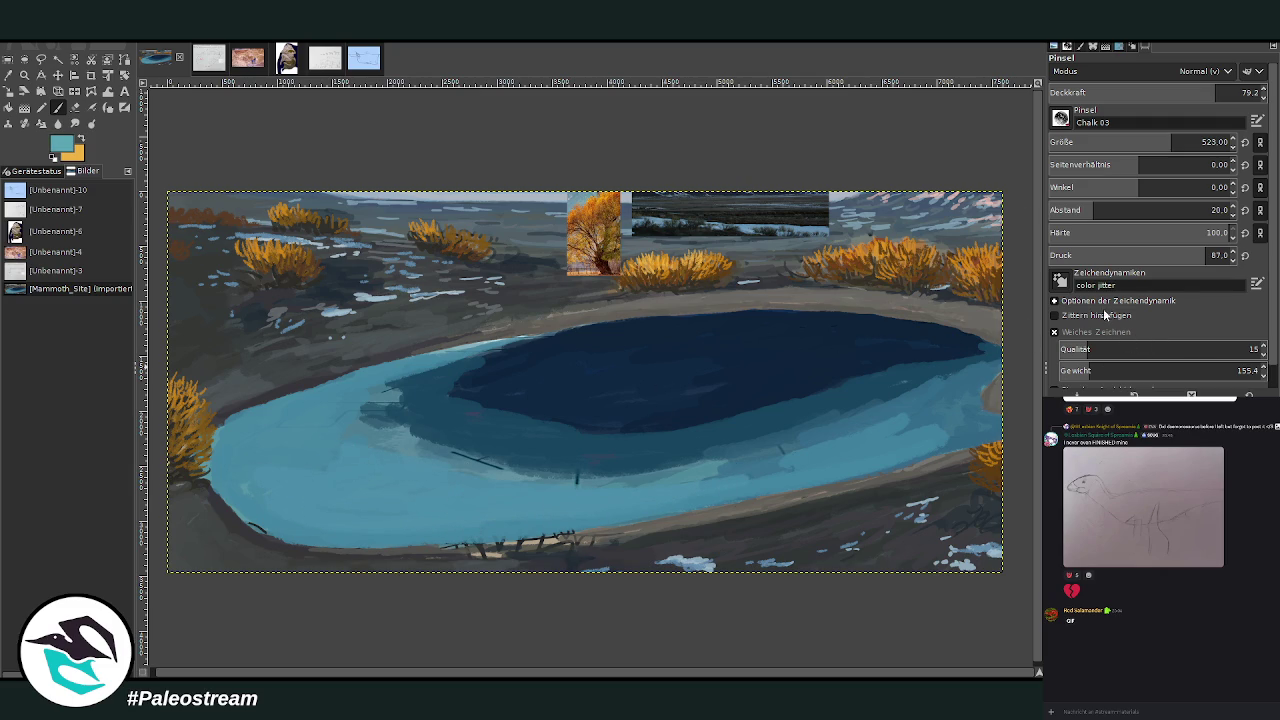
Paint lighter teal strokes across the lake's lower shallows and shore.
left_click_drag(604, 503, 340, 522)
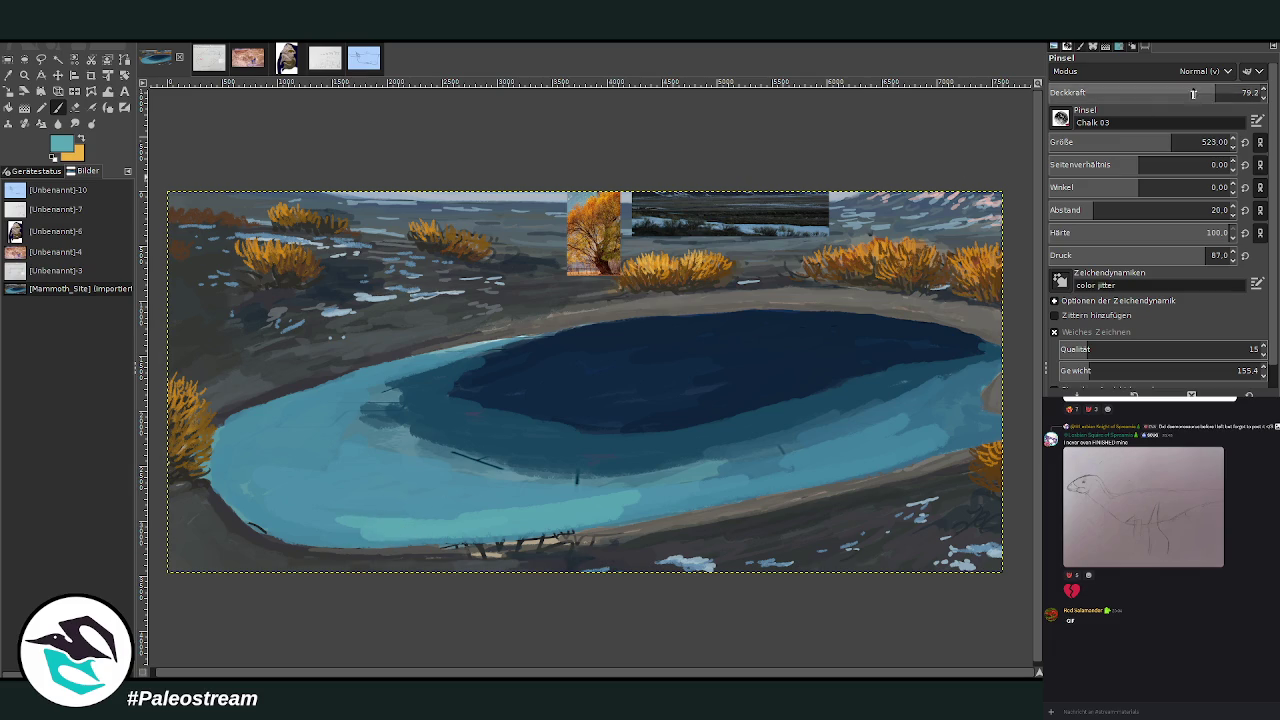
mouse_move(560, 492)
left_mouse_down()
mouse_move(360, 512)
mouse_move(725, 492)
mouse_move(420, 463)
left_mouse_up()
mouse_move(682, 486)
left_mouse_down()
mouse_move(786, 478)
mouse_move(555, 530)
left_mouse_up()
mouse_move(540, 462)
left_mouse_down()
mouse_move(406, 452)
mouse_move(362, 426)
left_mouse_up()
mouse_move(745, 488)
left_mouse_down()
mouse_move(445, 452)
mouse_move(383, 408)
mouse_move(360, 418)
mouse_move(395, 428)
left_mouse_up()
left_click_drag(742, 474, 491, 471)
mouse_move(737, 457)
left_mouse_down()
mouse_move(822, 474)
mouse_move(598, 476)
left_mouse_up()
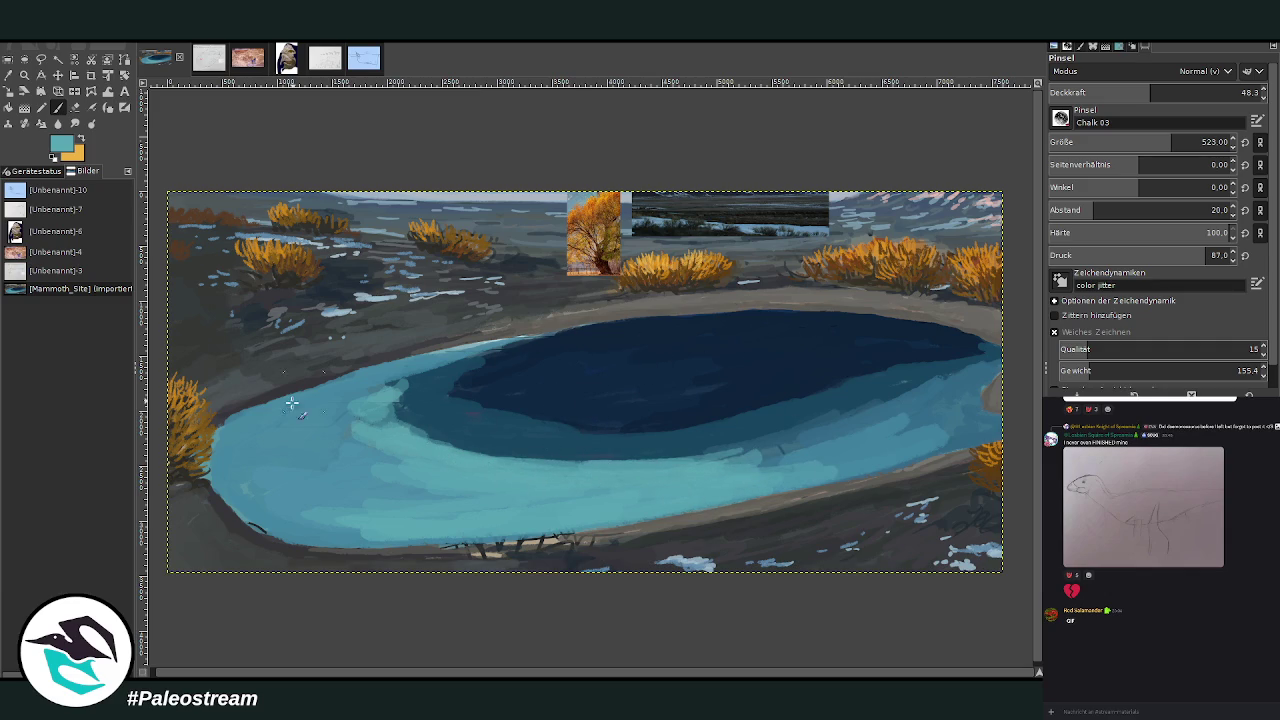
mouse_move(741, 490)
left_mouse_down()
mouse_move(866, 462)
mouse_move(706, 472)
left_mouse_up()
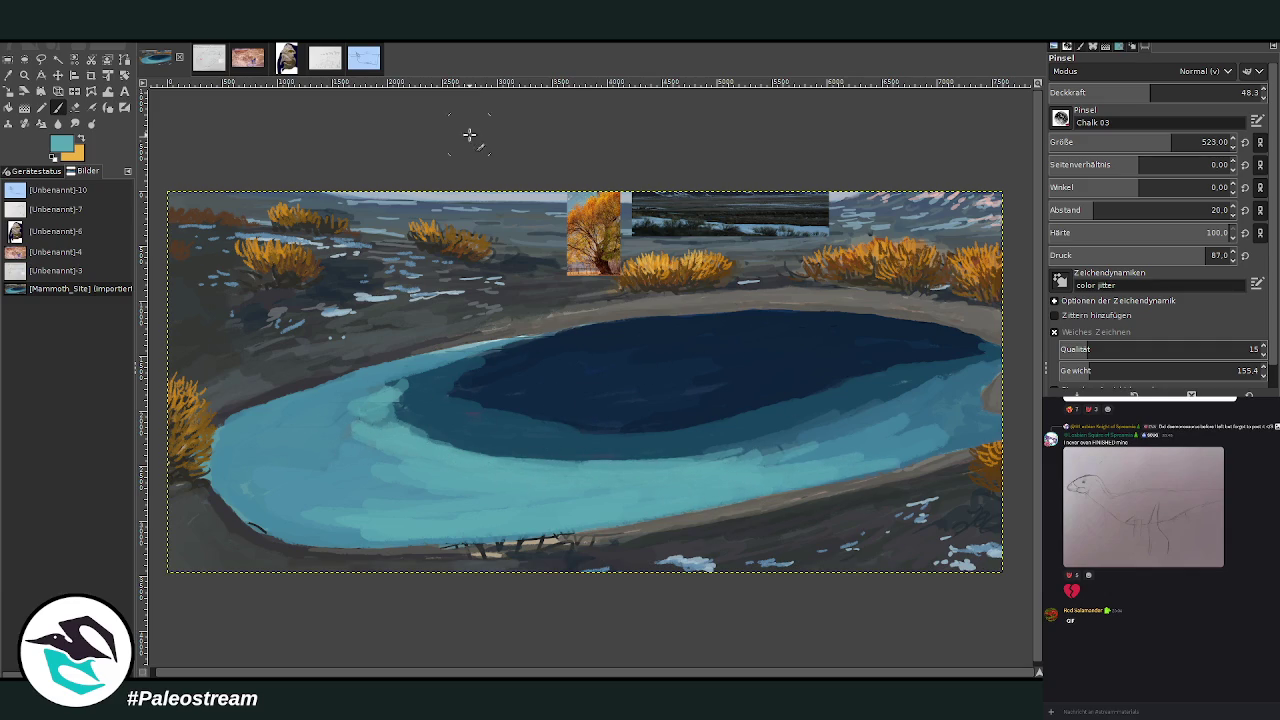
left_click(207, 60)
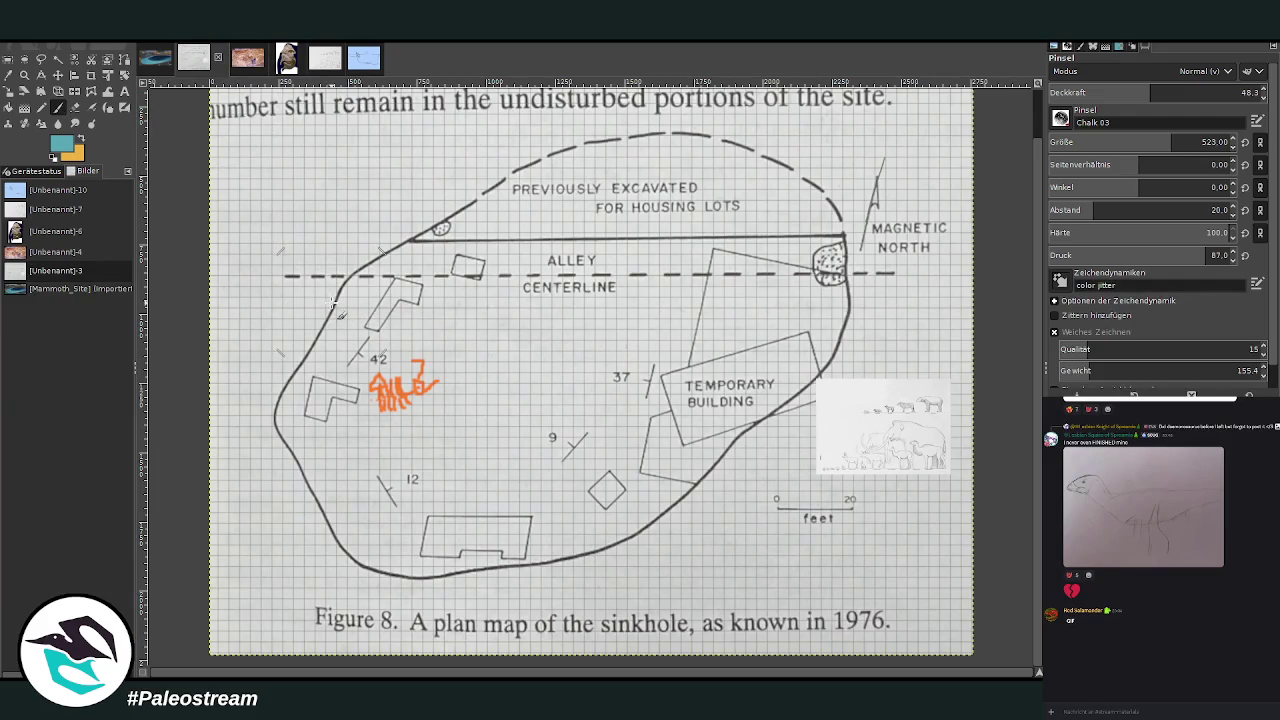
left_click_drag(1150, 92, 1229, 92)
left_click_drag(1171, 142, 1090, 142)
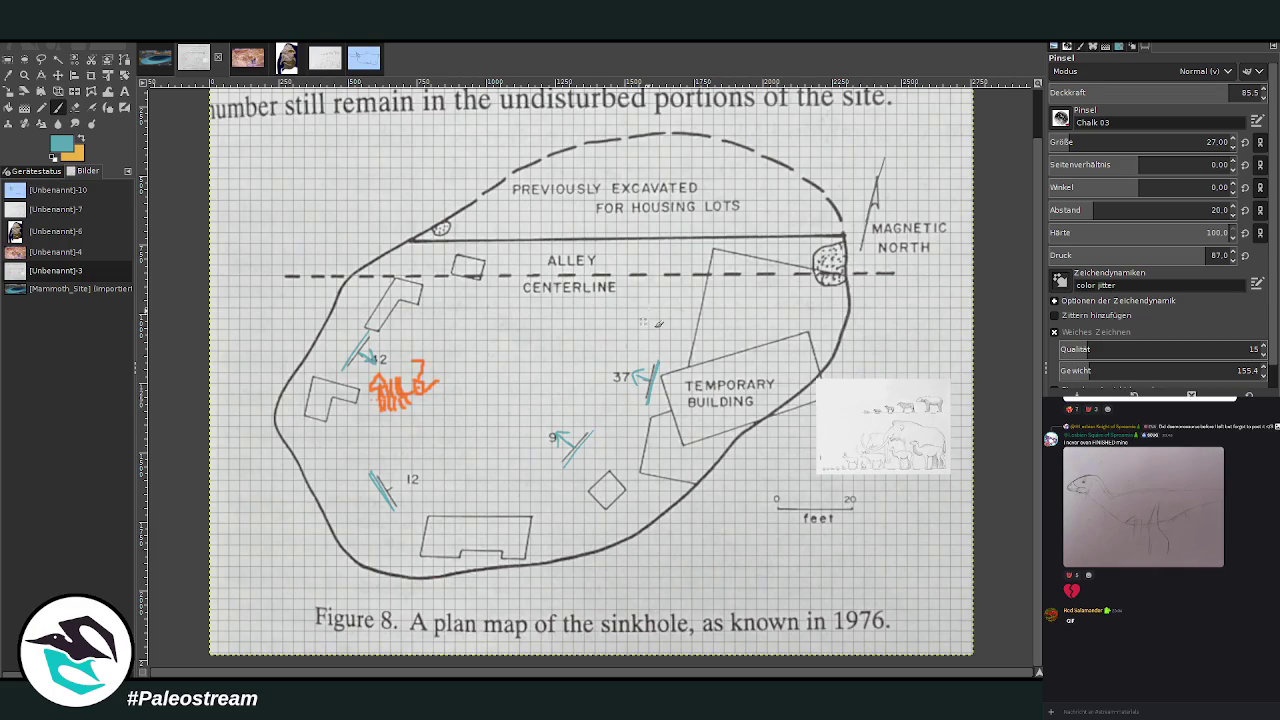
key("ctrl+z")
left_click_drag(815, 246, 813, 245)
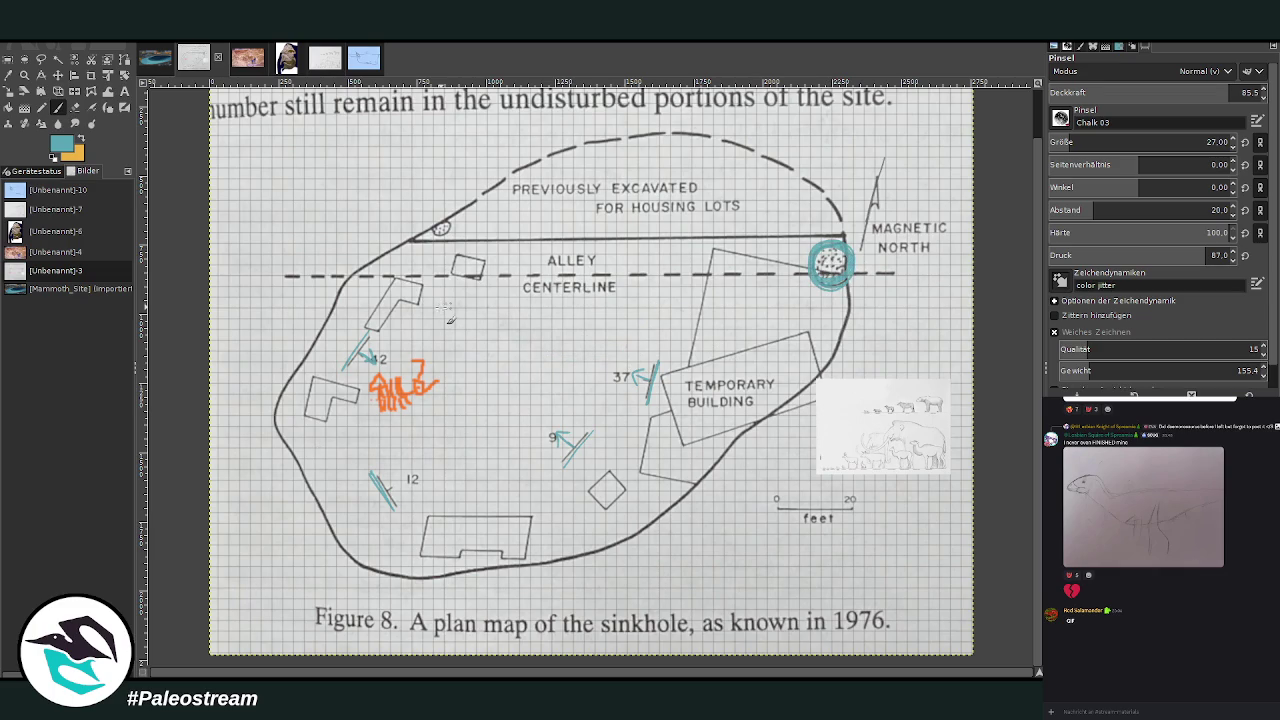
key("ctrl+z")
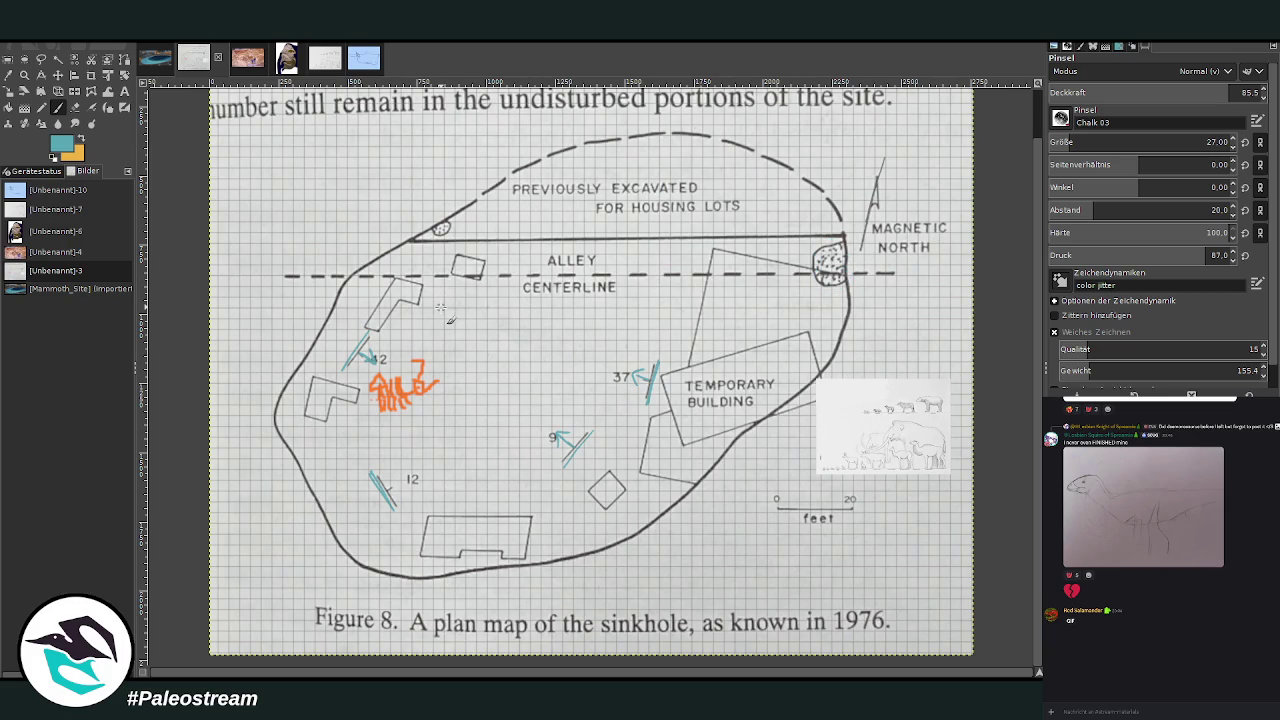
left_click_drag(818, 268, 822, 278)
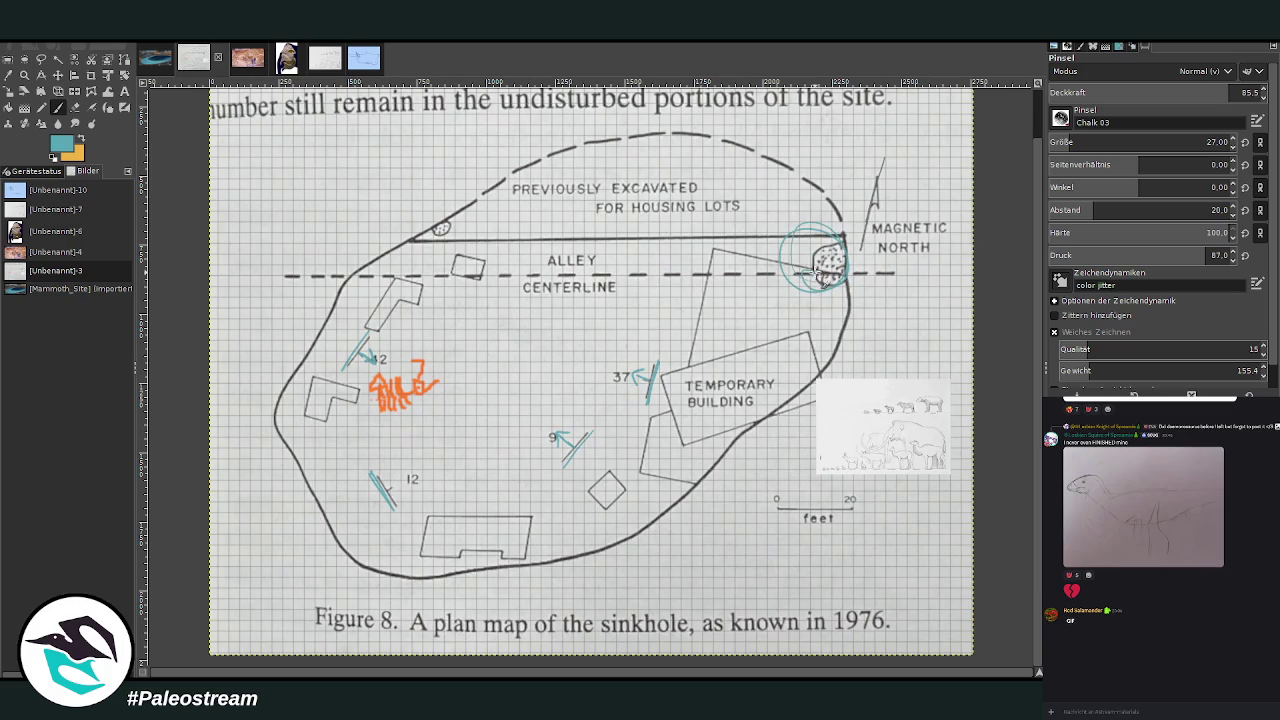
mouse_move(658, 395)
left_mouse_down()
mouse_move(360, 500)
mouse_move(458, 274)
mouse_move(425, 515)
mouse_move(660, 315)
left_mouse_up()
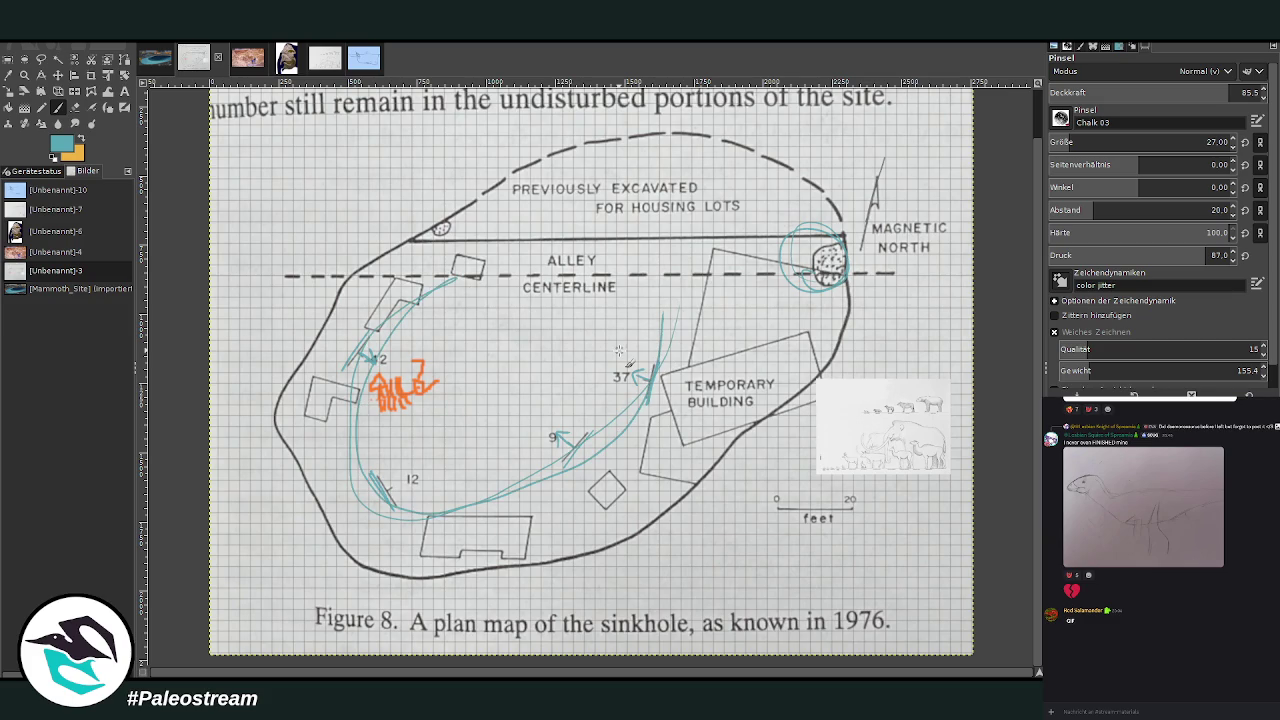
key("ctrl+z")
key("ctrl+z")
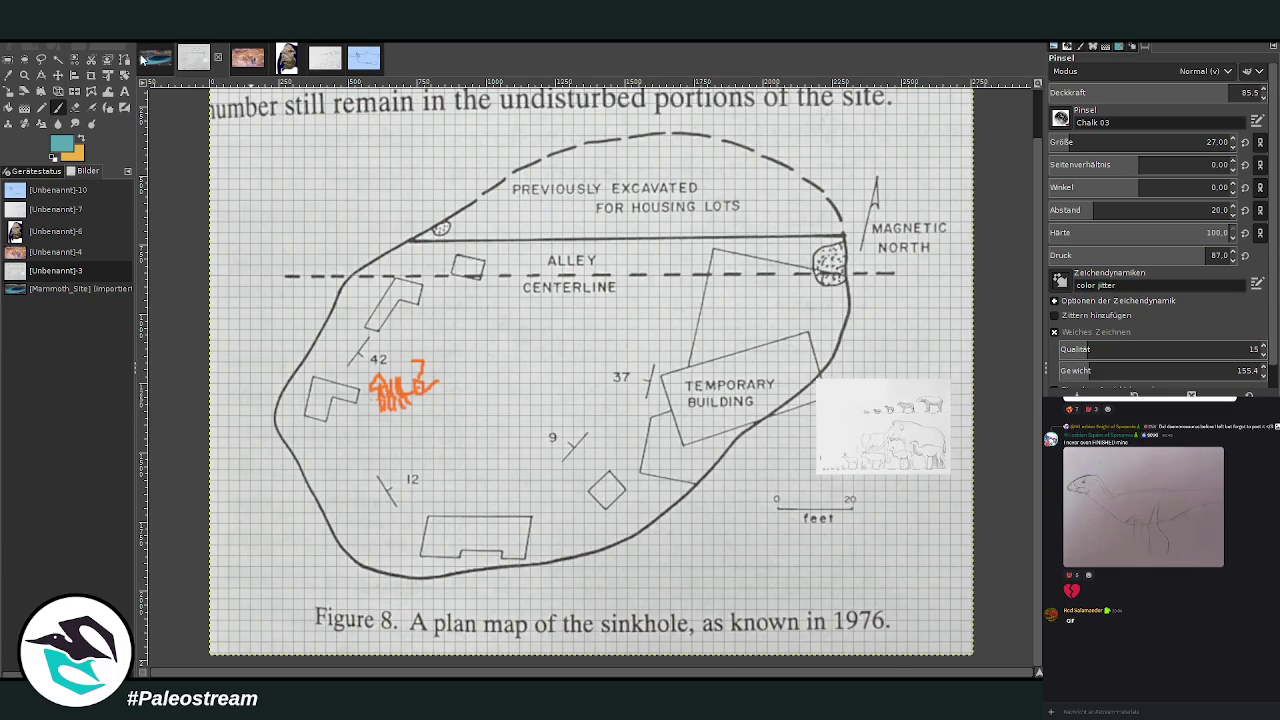
left_click(152, 64)
left_click(58, 108)
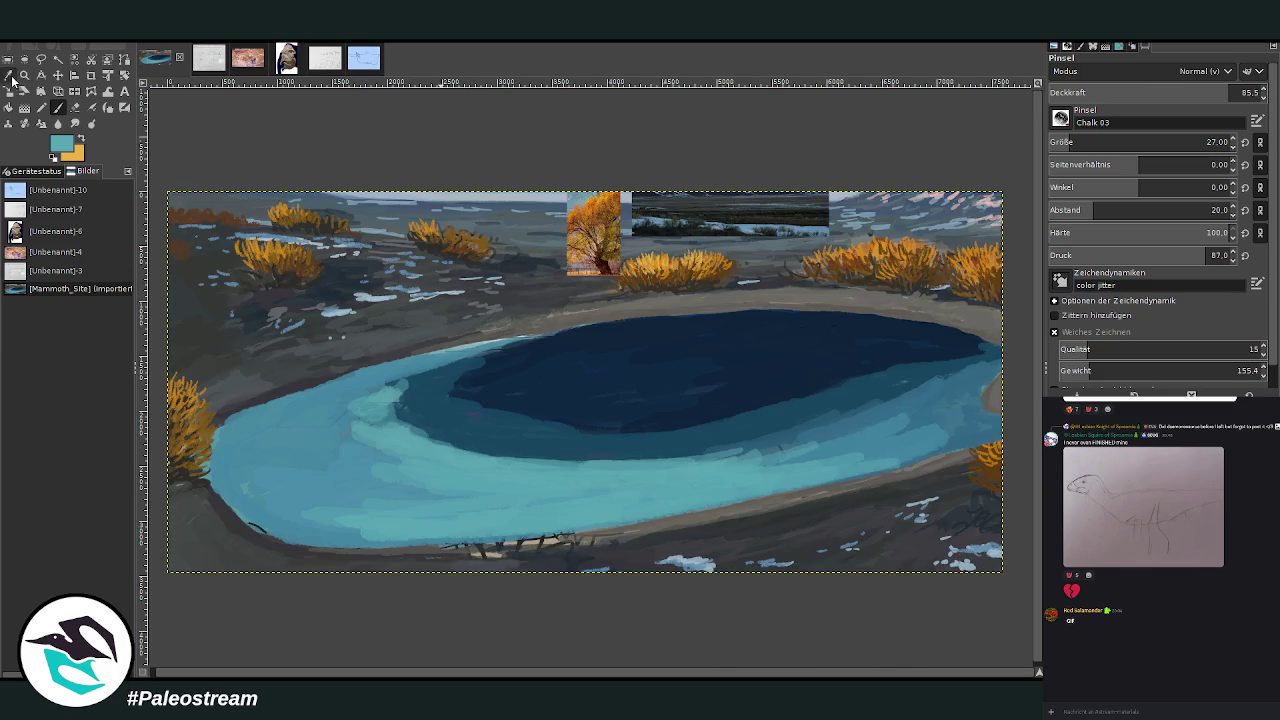
Smudge the navy/turquoise boundary with the Charcoal 01 smudge brush at size 592.
left_click(76, 123)
left_click_drag(1140, 144, 1202, 144)
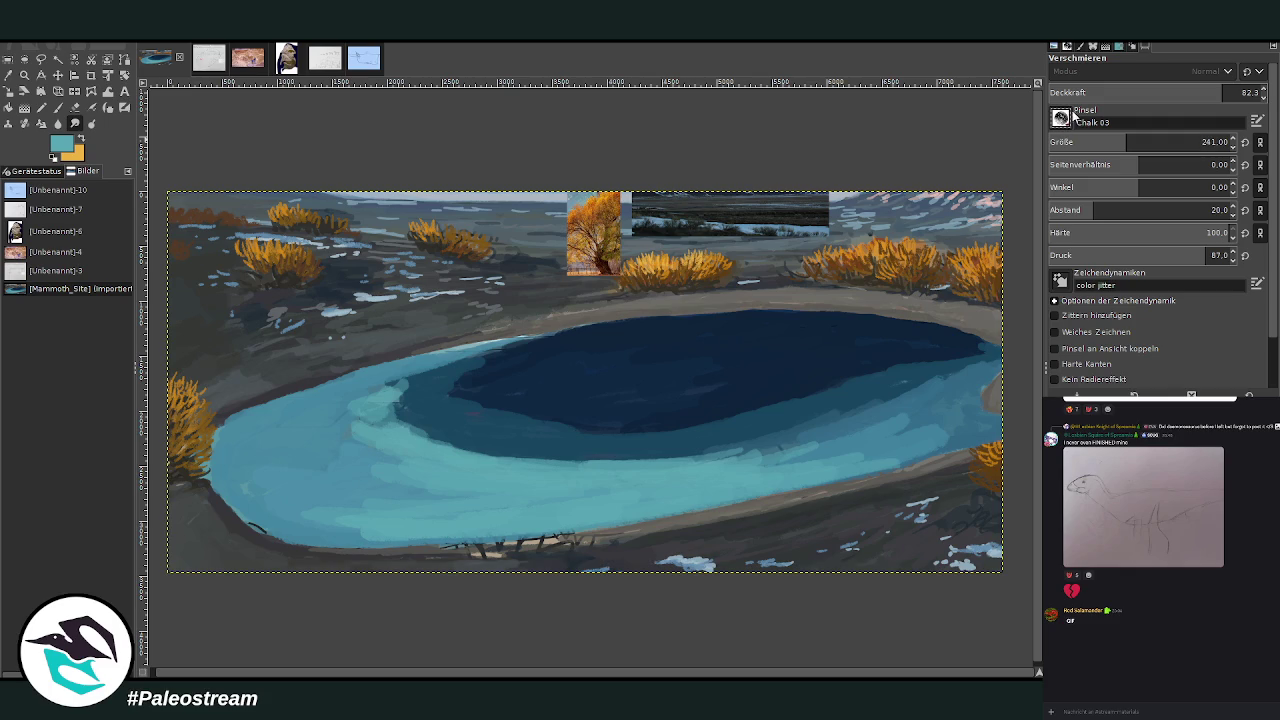
key("period")
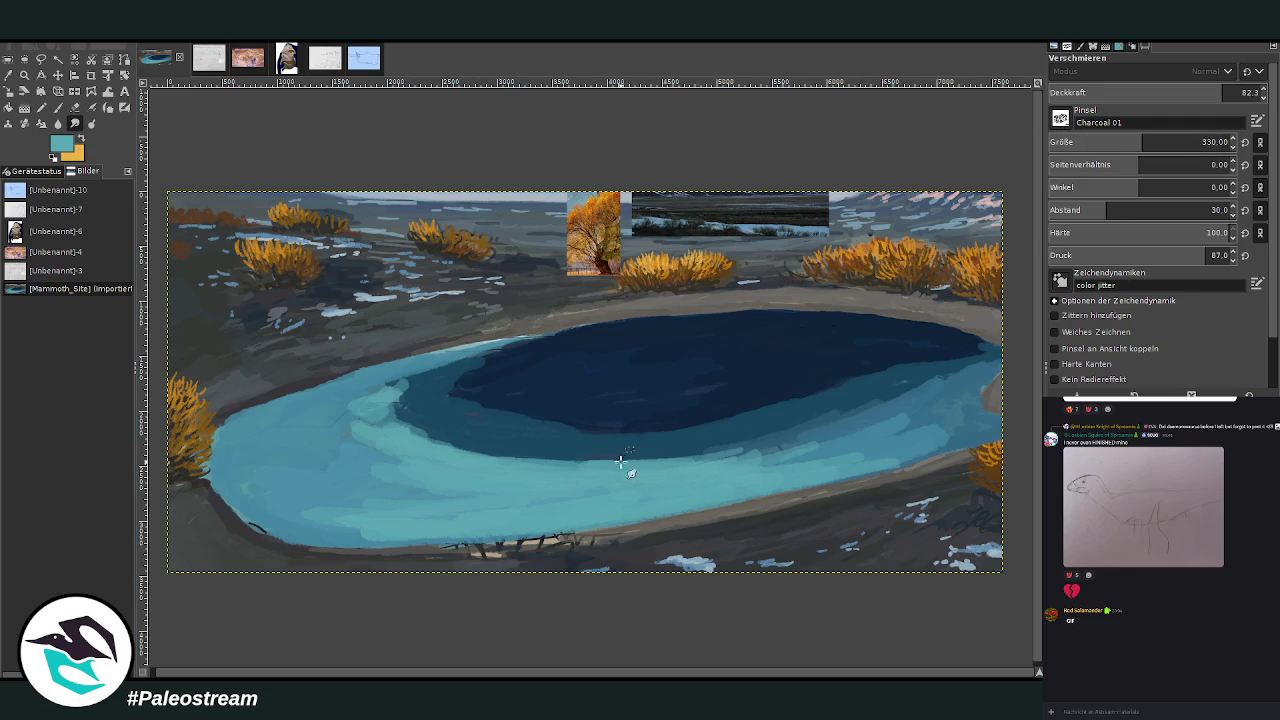
key("bracketright")
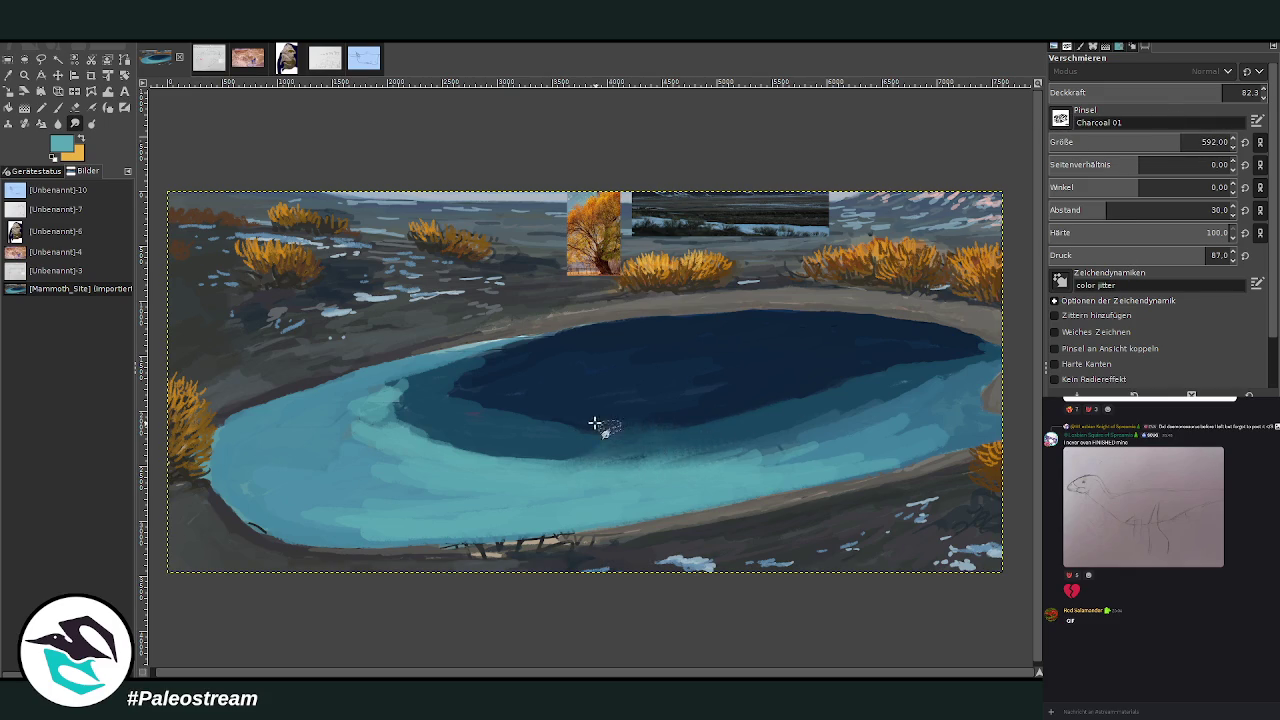
mouse_move(903, 368)
left_mouse_down()
mouse_move(886, 400)
mouse_move(749, 457)
mouse_move(857, 451)
mouse_move(845, 466)
mouse_move(534, 486)
mouse_move(520, 468)
mouse_move(460, 462)
mouse_move(400, 414)
mouse_move(514, 357)
mouse_move(437, 400)
mouse_move(471, 417)
mouse_move(651, 440)
mouse_move(500, 360)
mouse_move(554, 342)
mouse_move(398, 380)
mouse_move(371, 403)
mouse_move(443, 449)
mouse_move(436, 523)
left_mouse_up()
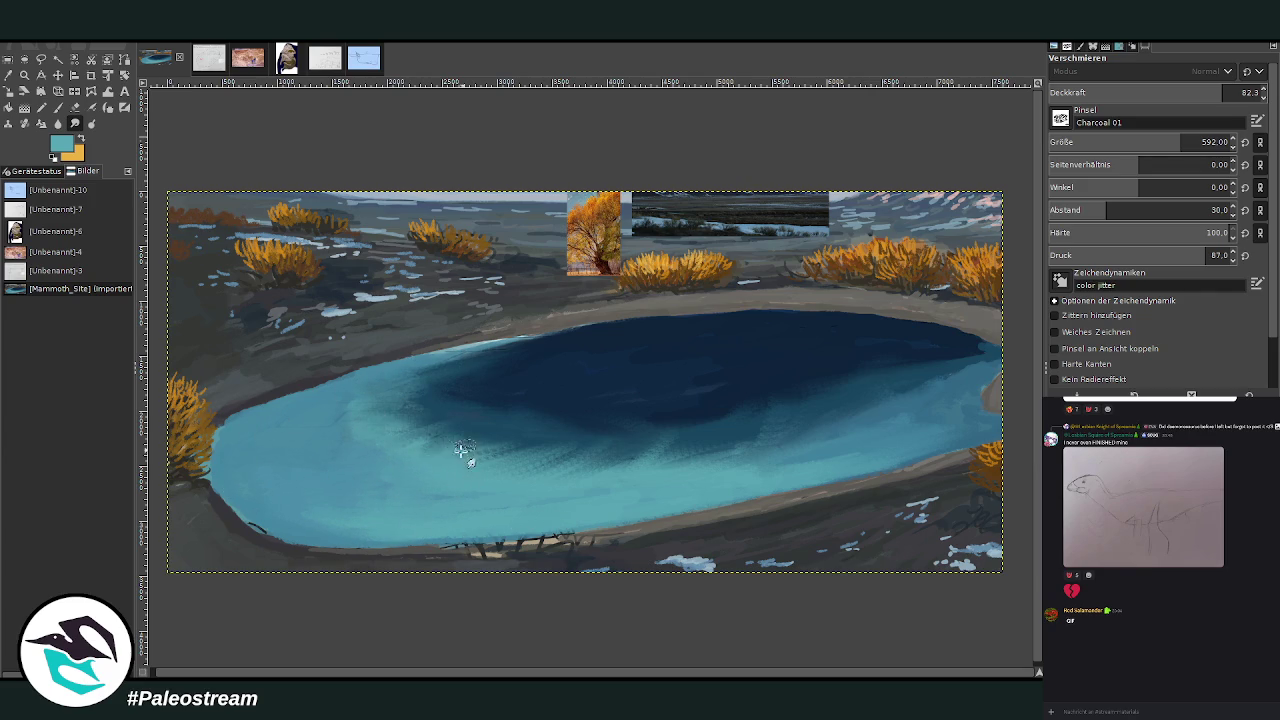
Enlarge the smudge brush to 774 and sample the dark navy from the lake.
left_click(1202, 141)
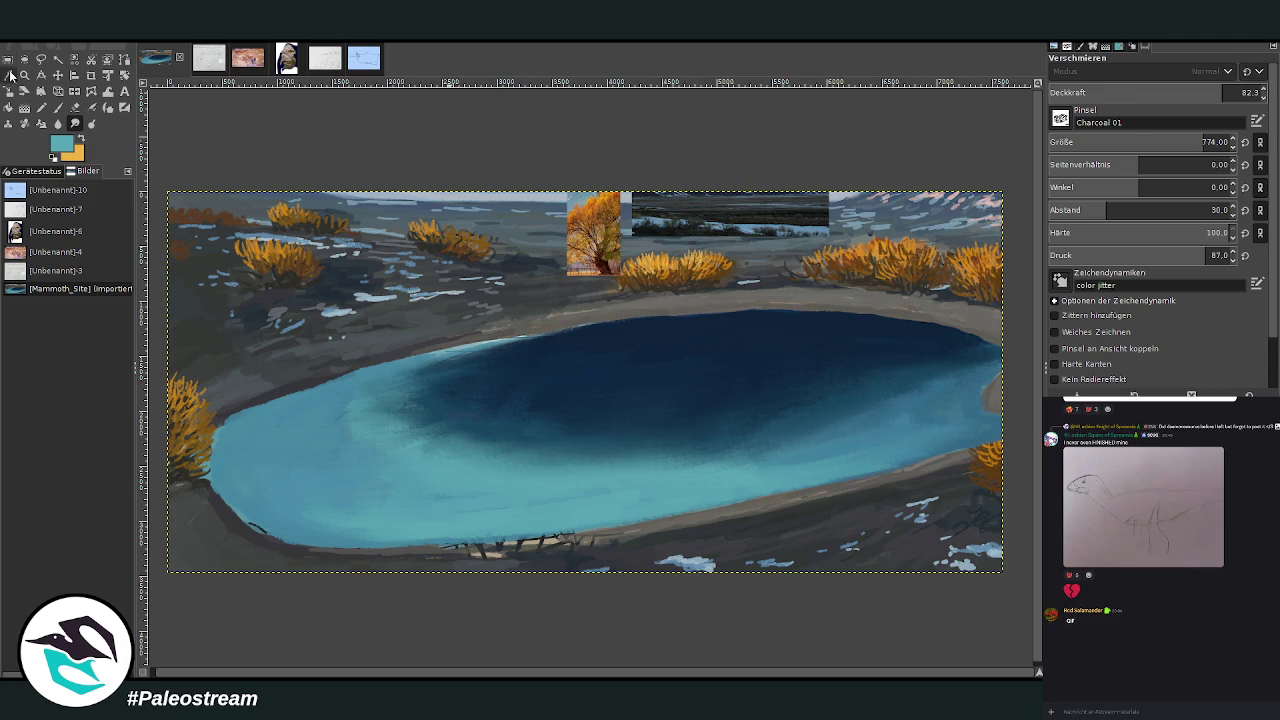
left_click(9, 75)
left_click(860, 368)
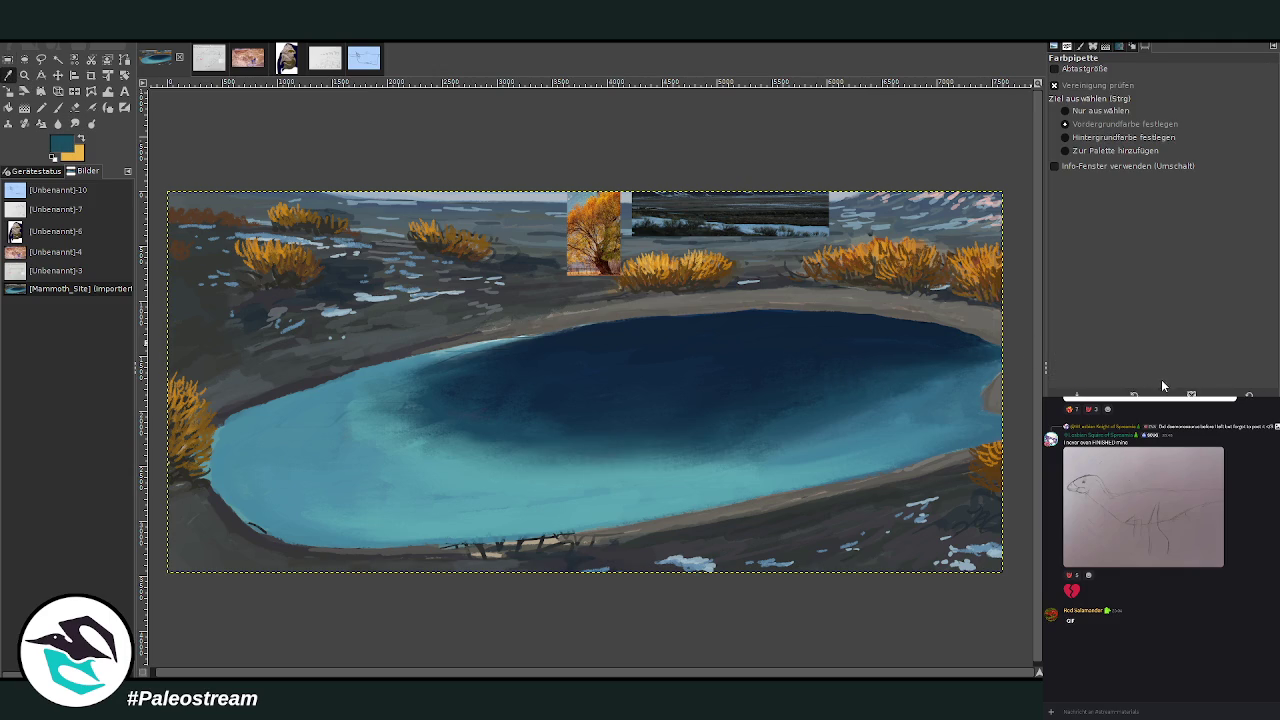
Paint navy strokes across the deep water and along its upper-left, lower and right edges, using brush size 135.
key("p")
mouse_move(640, 451)
left_mouse_down()
mouse_move(465, 455)
mouse_move(380, 414)
mouse_move(457, 405)
mouse_move(405, 385)
left_mouse_up()
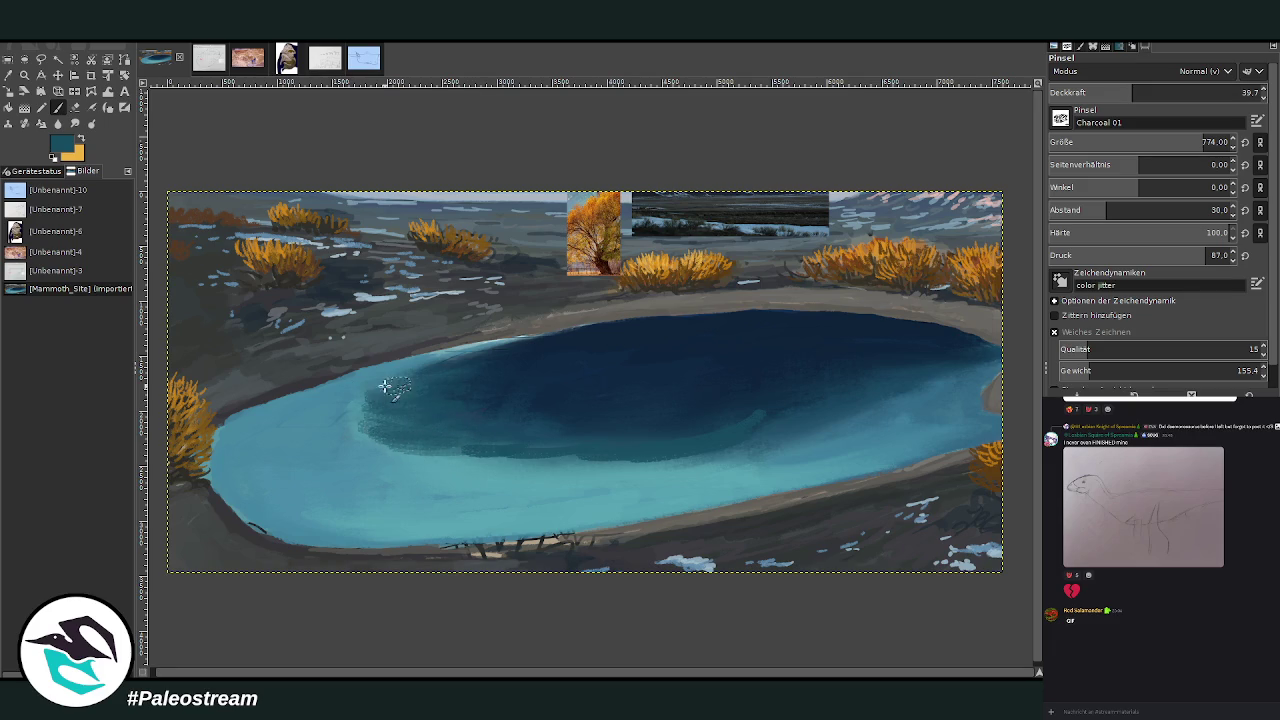
left_click(1083, 147)
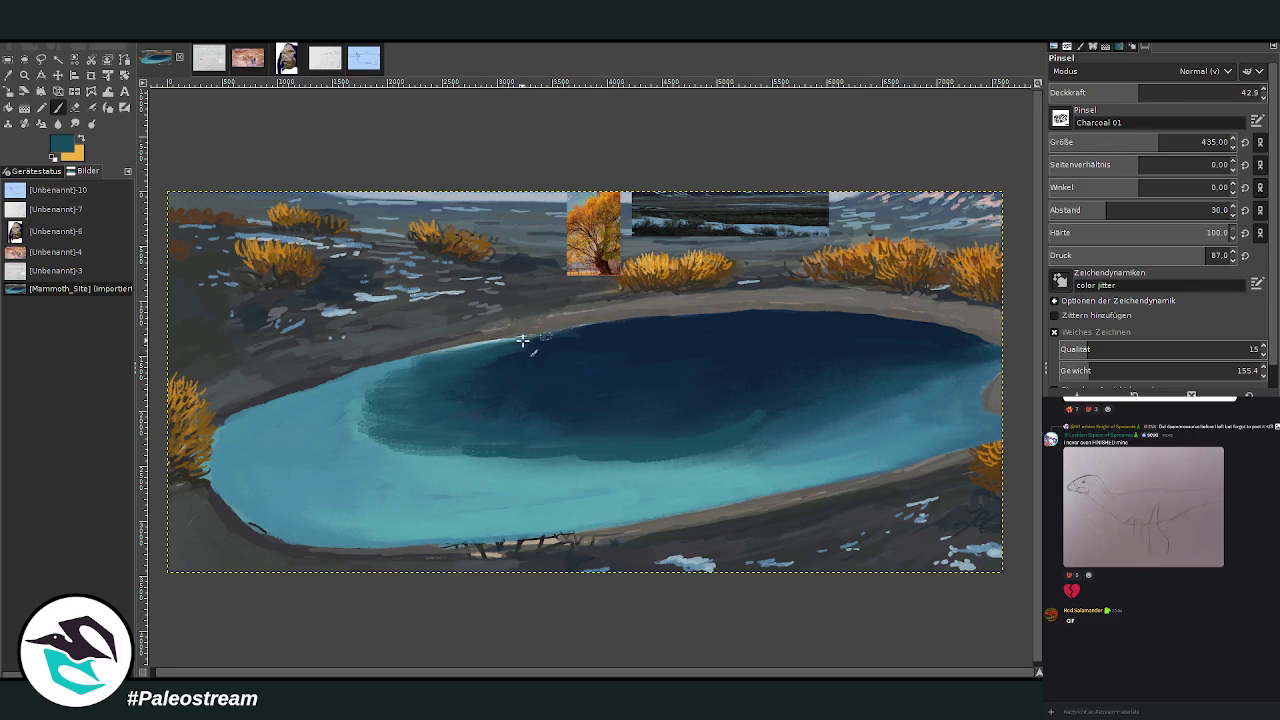
left_click_drag(520, 345, 415, 356)
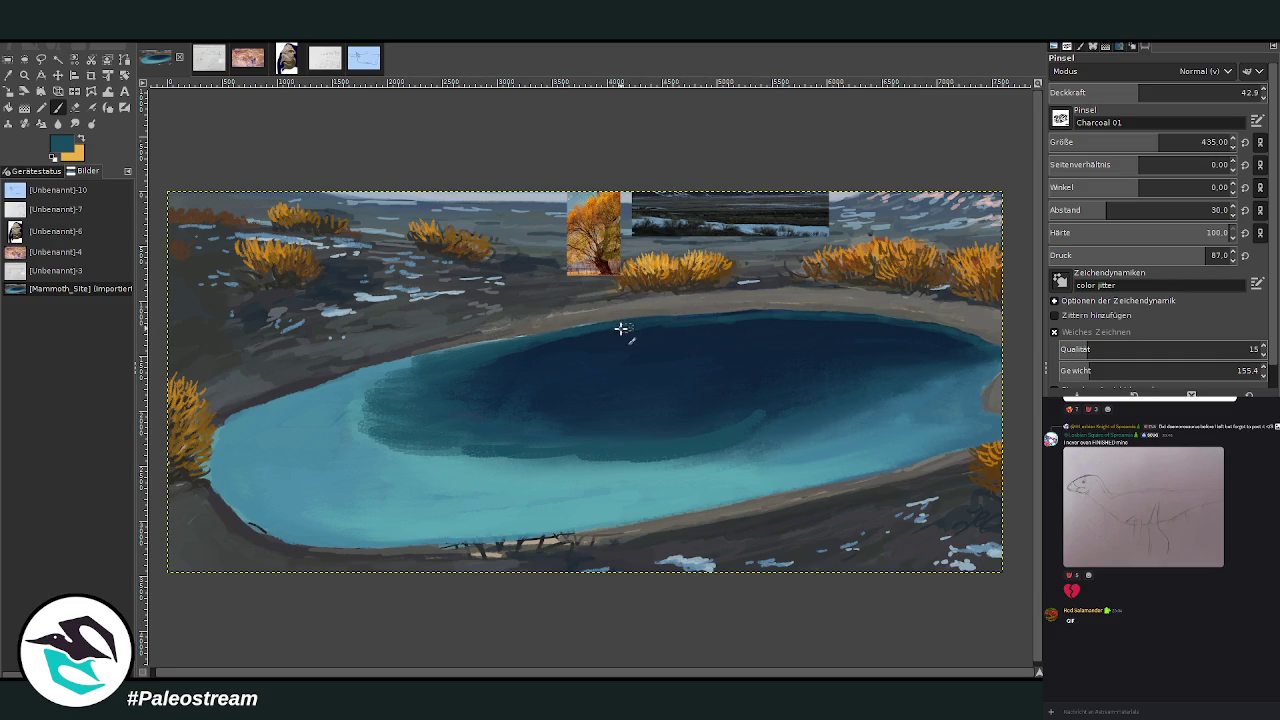
left_click_drag(380, 448, 731, 459)
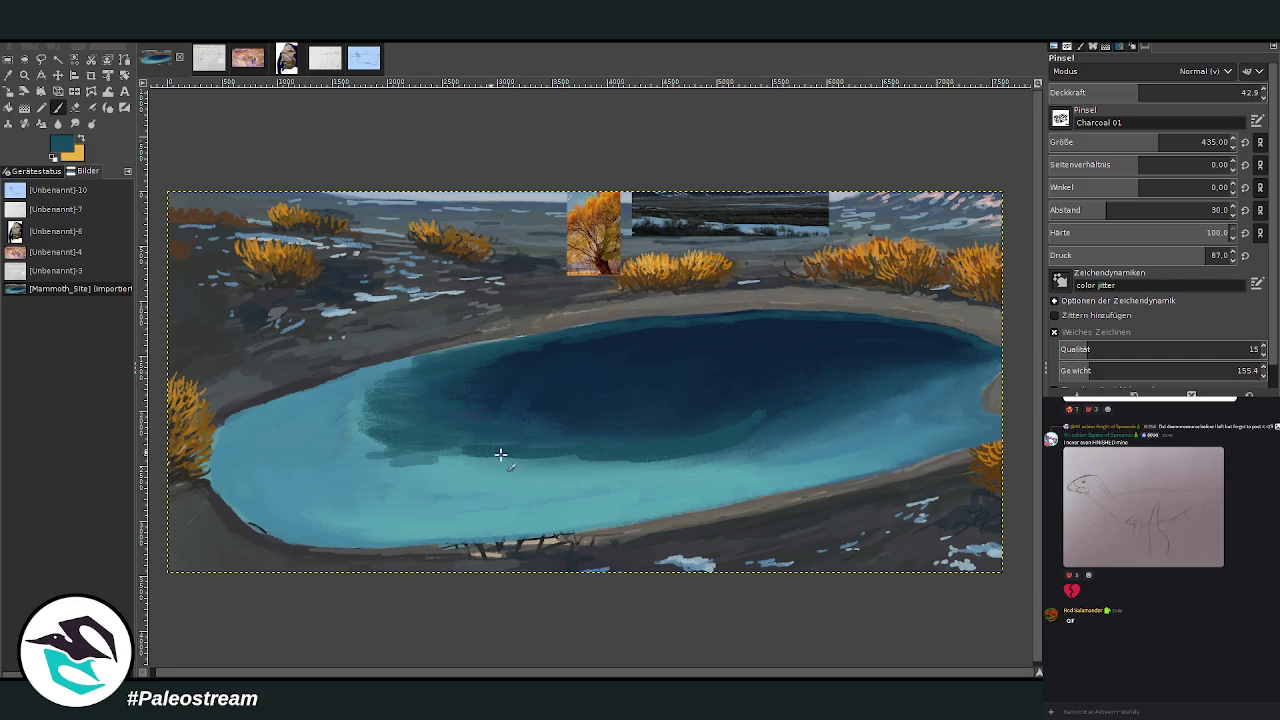
mouse_move(812, 440)
left_mouse_down()
mouse_move(934, 383)
mouse_move(977, 393)
mouse_move(839, 430)
left_mouse_up()
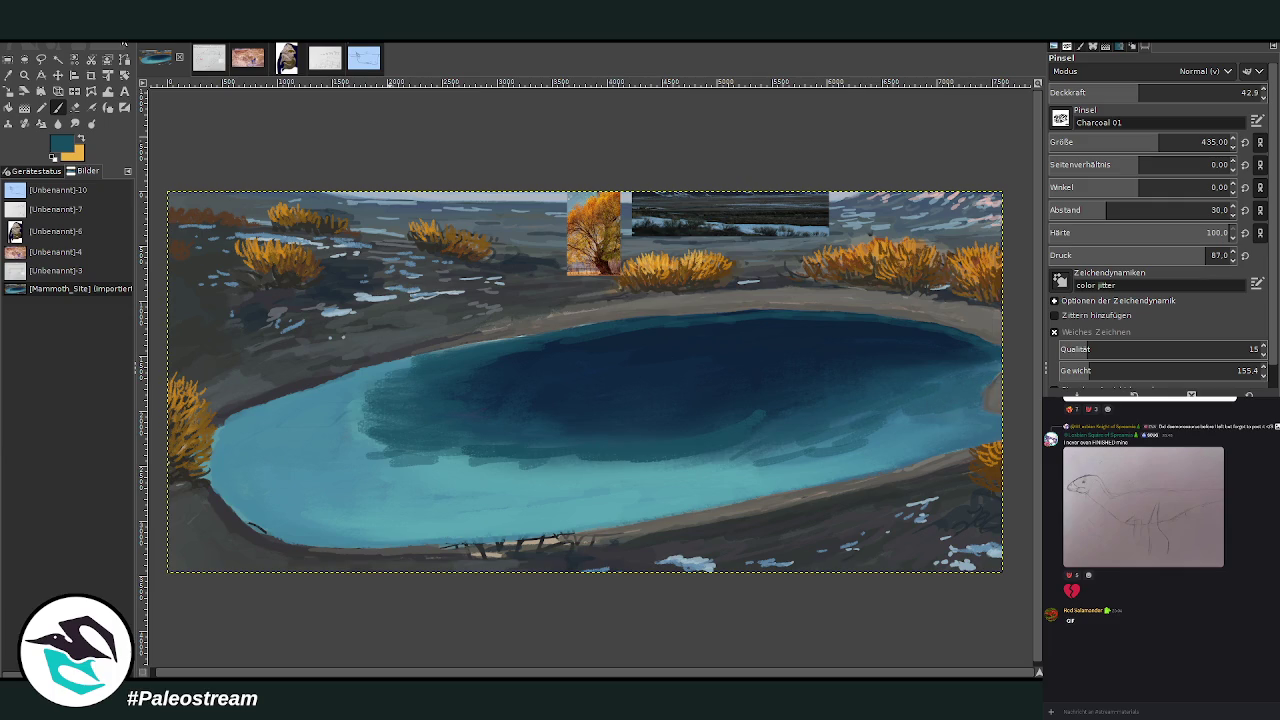
Set the Smudge brush to size 691 at 69.4 opacity, then view the Mammoth Site photo.
left_click(73, 124)
left_click_drag(1156, 142, 1200, 142)
left_click_drag(1222, 92, 1193, 92)
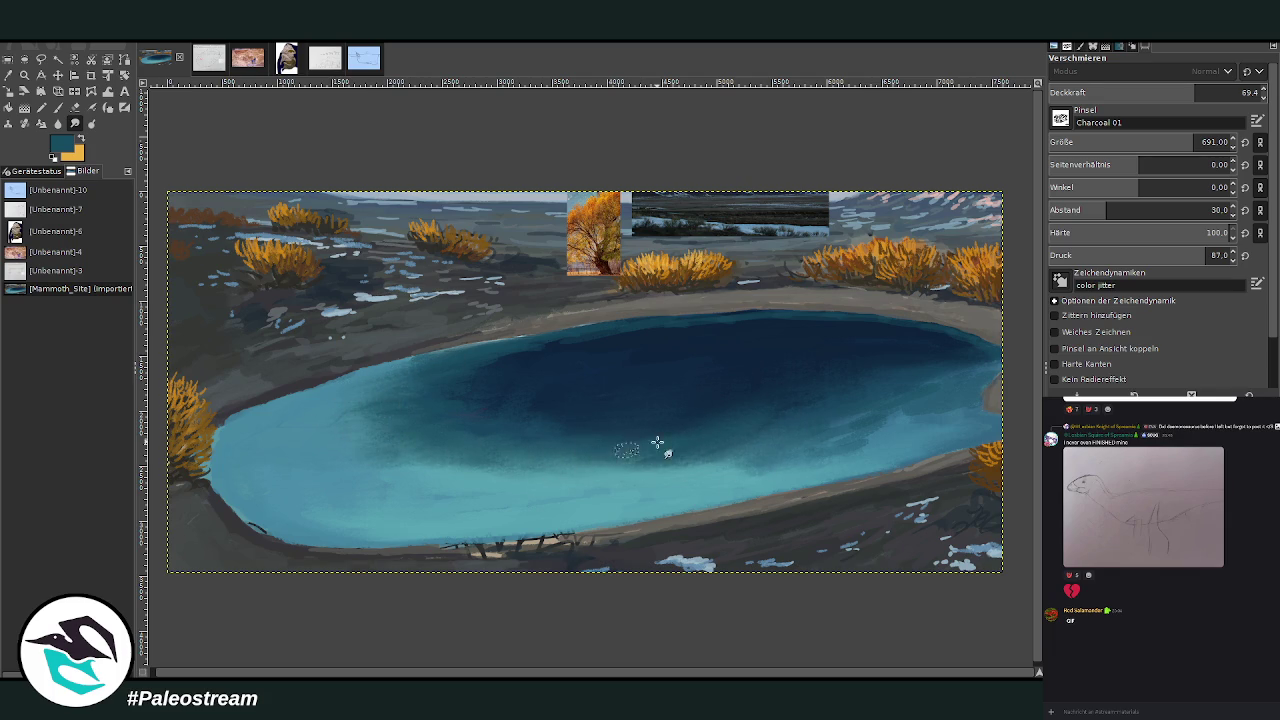
left_click(246, 61)
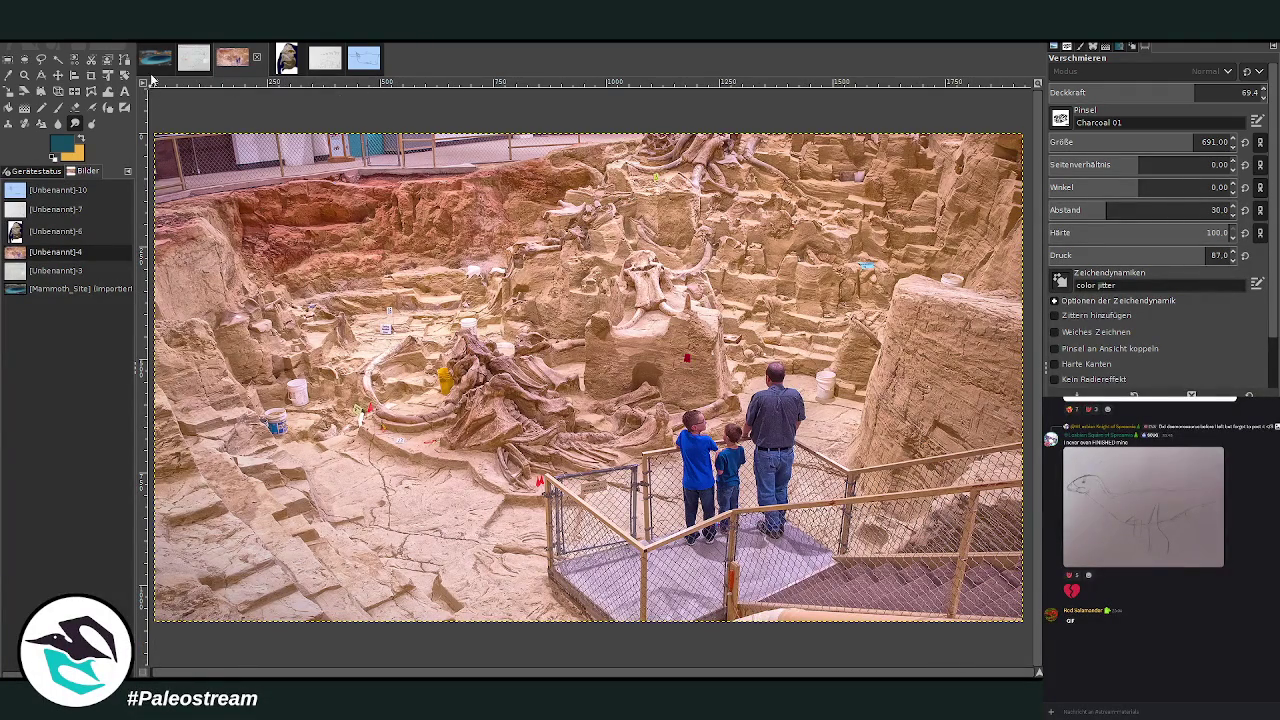
Sample a brown from the excavated earth in the Mammoth Site photo.
left_click(8, 75)
left_click(338, 212)
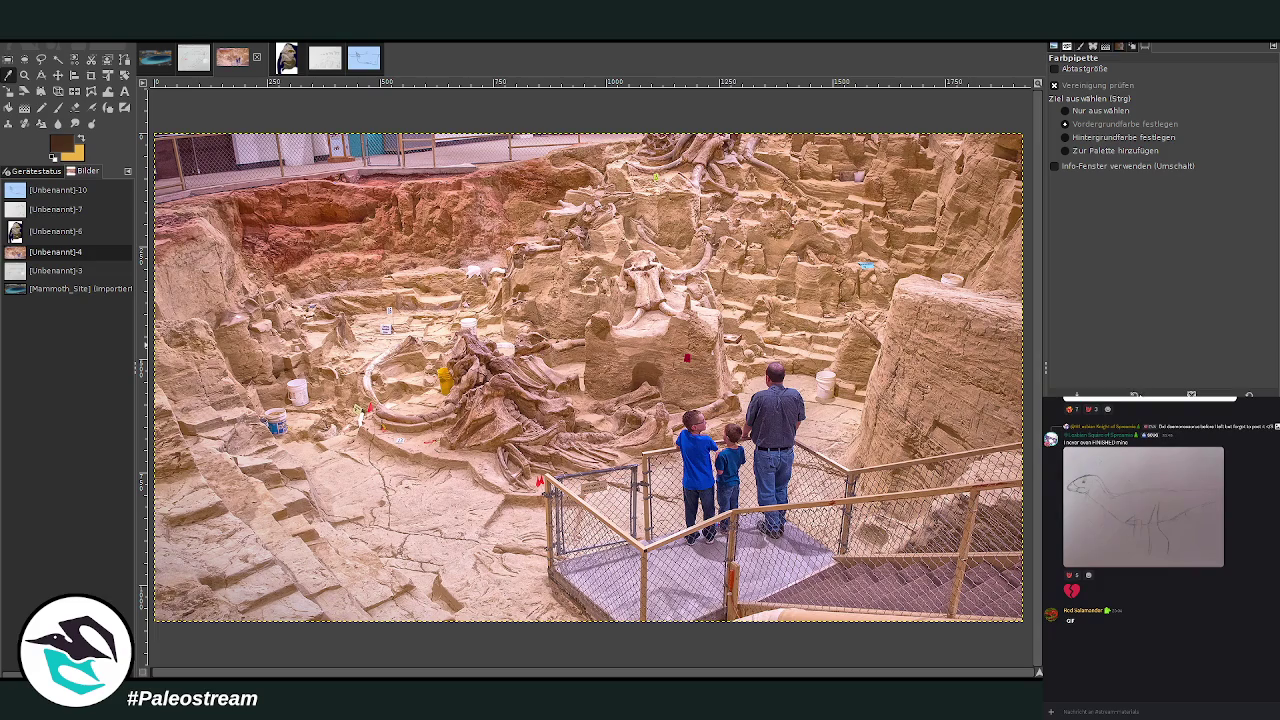
left_click(155, 59)
Paint brown over the lower and lower-left shore, then make the brush smaller and more opaque.
left_click(57, 107)
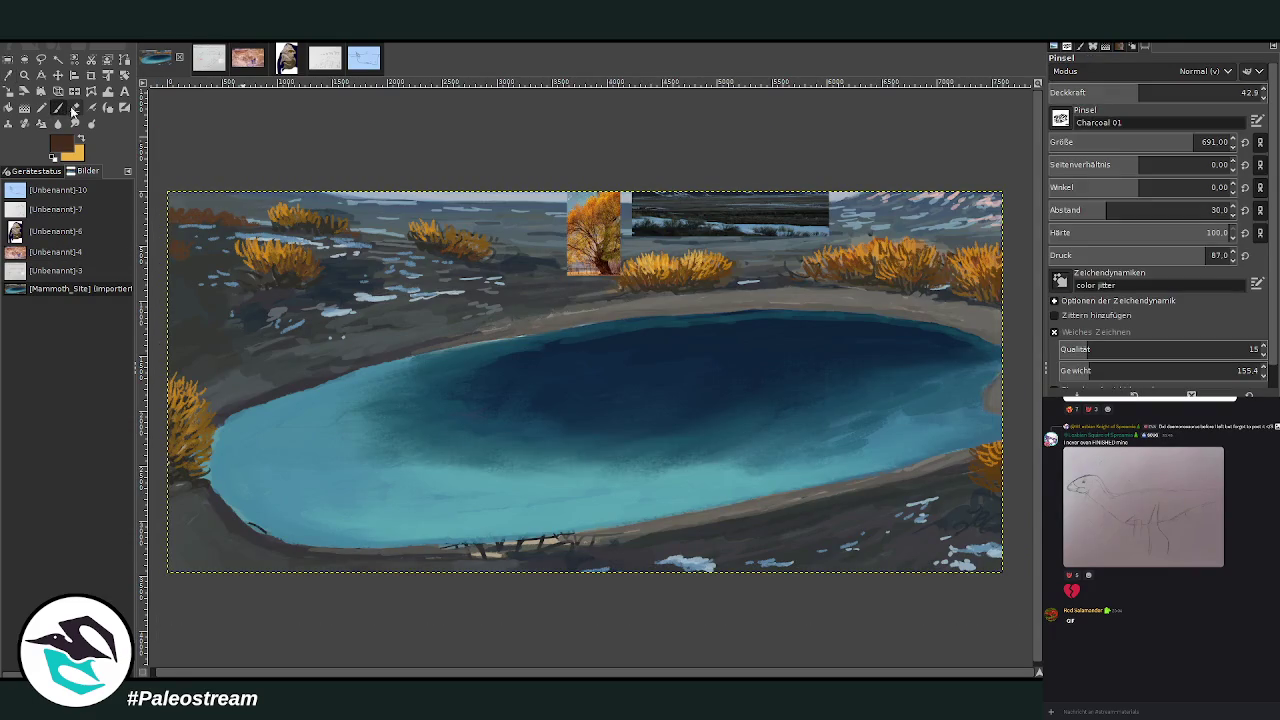
mouse_move(701, 537)
left_mouse_down()
mouse_move(687, 535)
mouse_move(890, 538)
mouse_move(684, 533)
mouse_move(923, 491)
mouse_move(809, 523)
left_mouse_up()
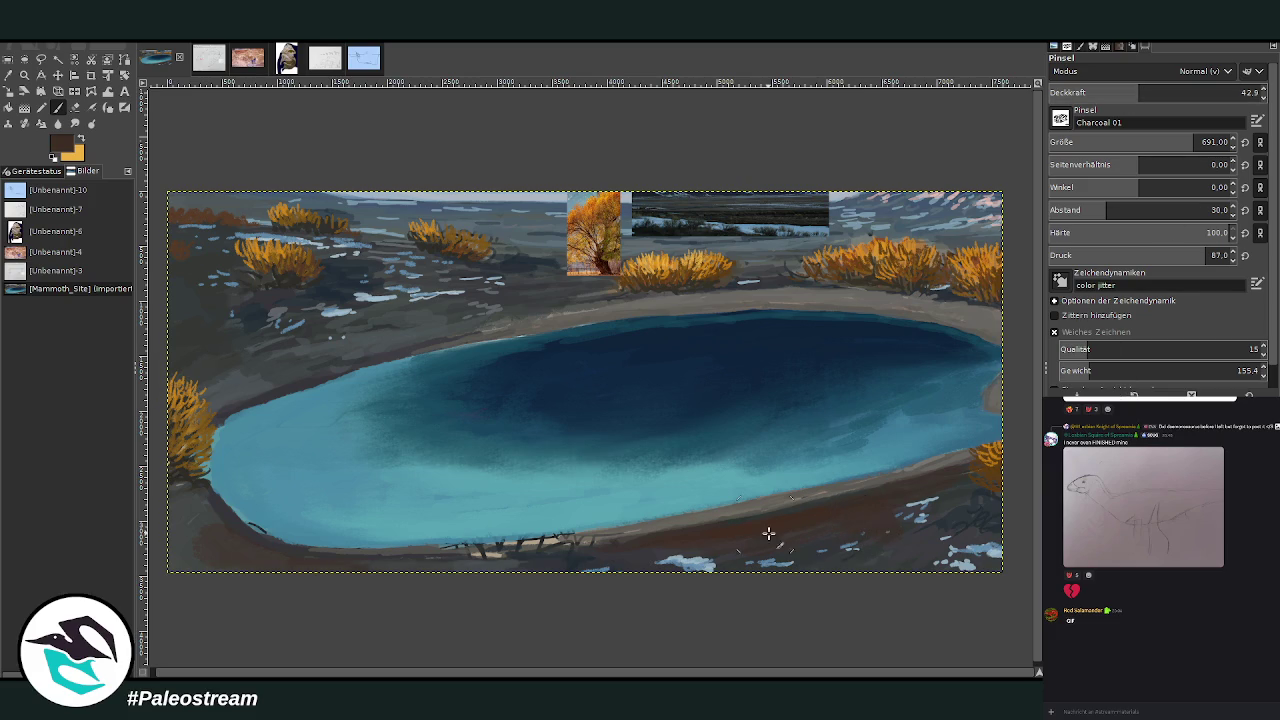
key("Page_Up")
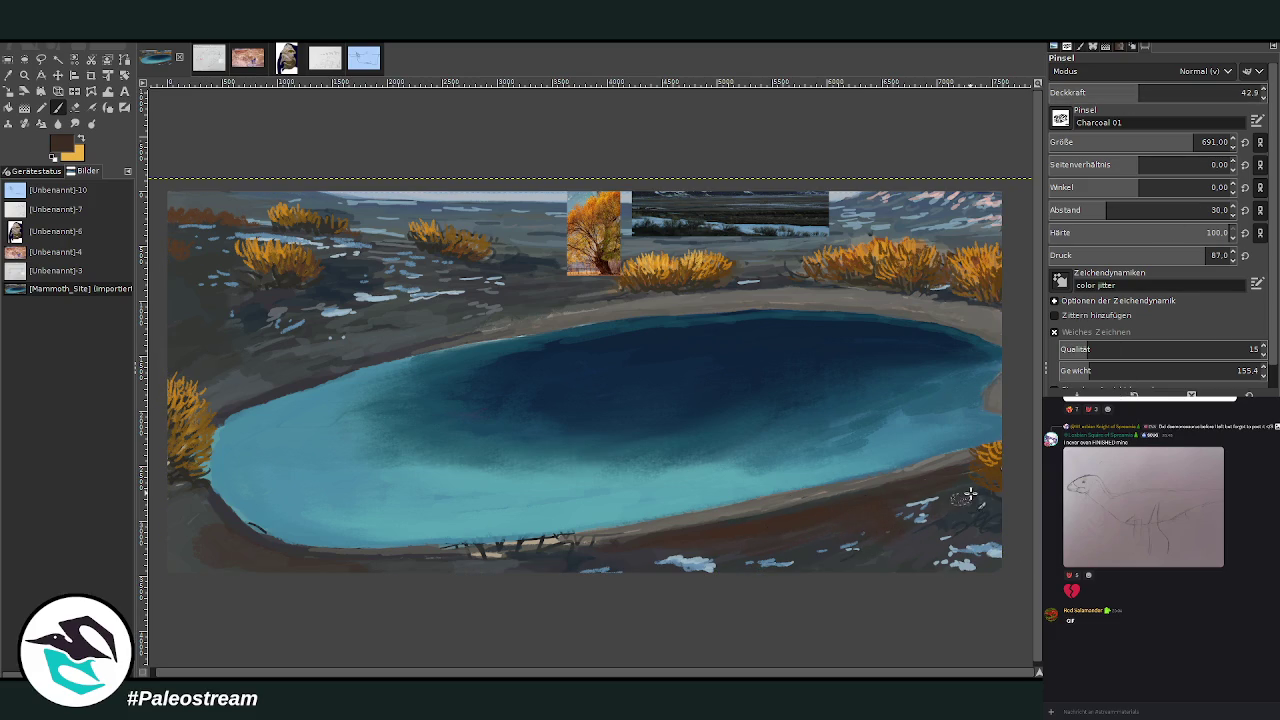
left_click_drag(235, 548, 168, 515)
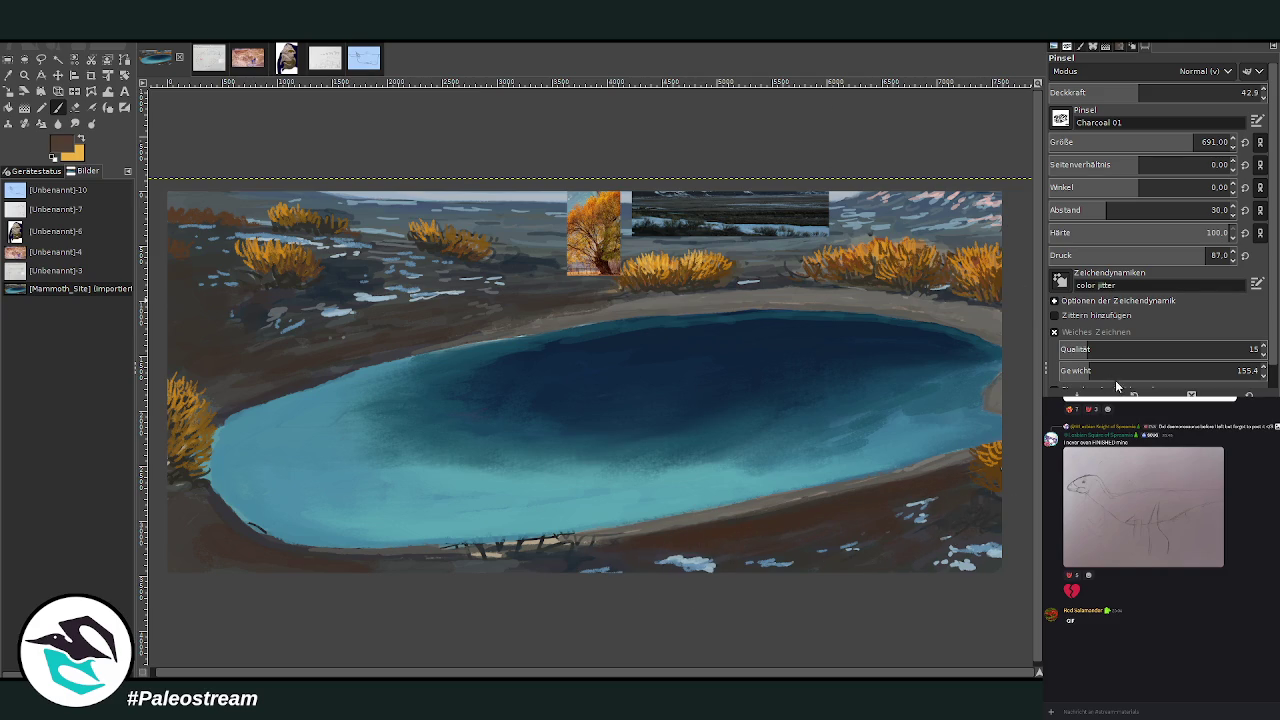
left_click_drag(1140, 92, 1185, 92)
left_click_drag(1200, 142, 1158, 142)
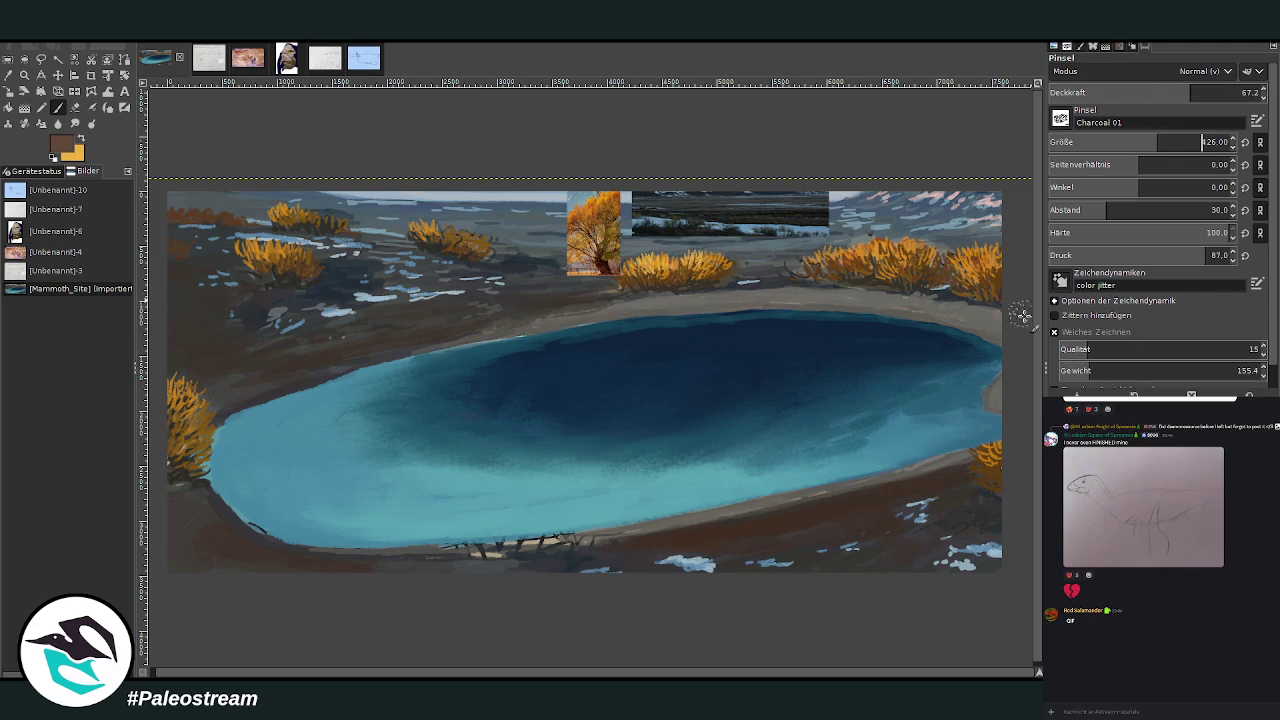
Brush brown over the top shoreline and right water edge at size 426, opacity 67.2.
mouse_move(991, 316)
left_mouse_down()
mouse_move(1006, 337)
mouse_move(908, 305)
mouse_move(953, 321)
mouse_move(791, 294)
left_mouse_up()
mouse_move(1006, 366)
left_mouse_down()
mouse_move(998, 399)
mouse_move(1006, 371)
left_mouse_up()
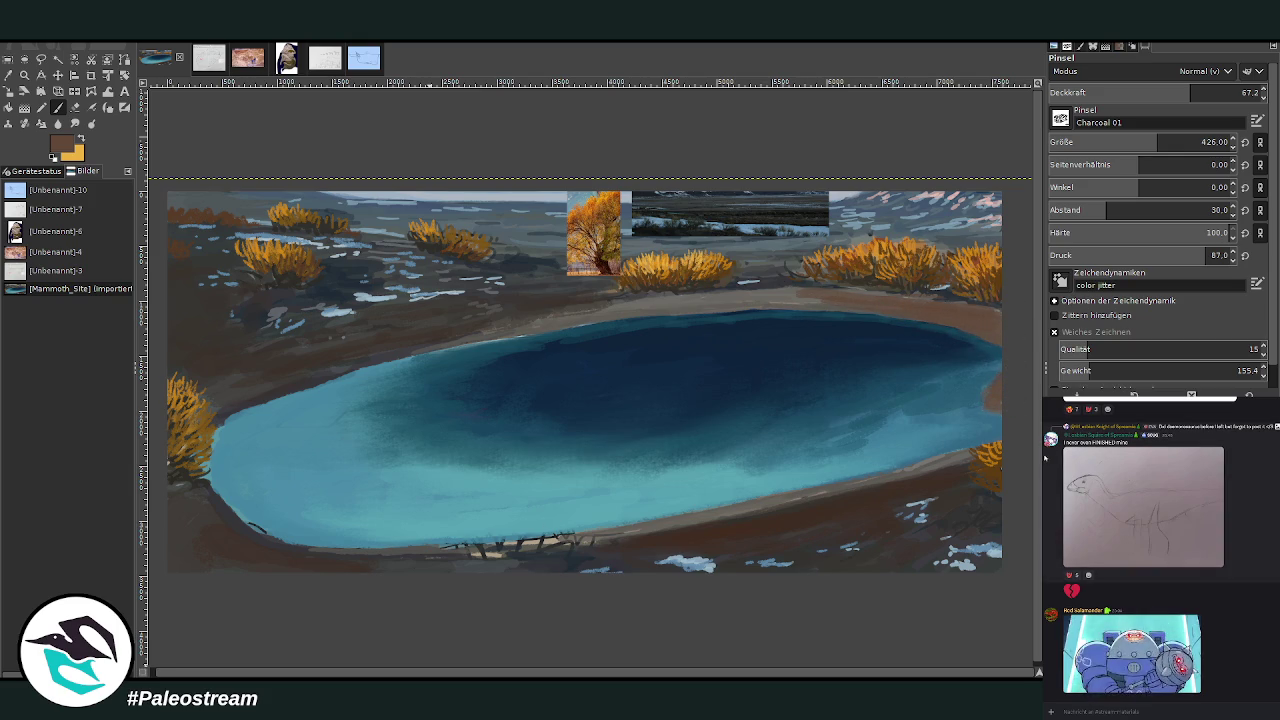
right_click(1130, 600)
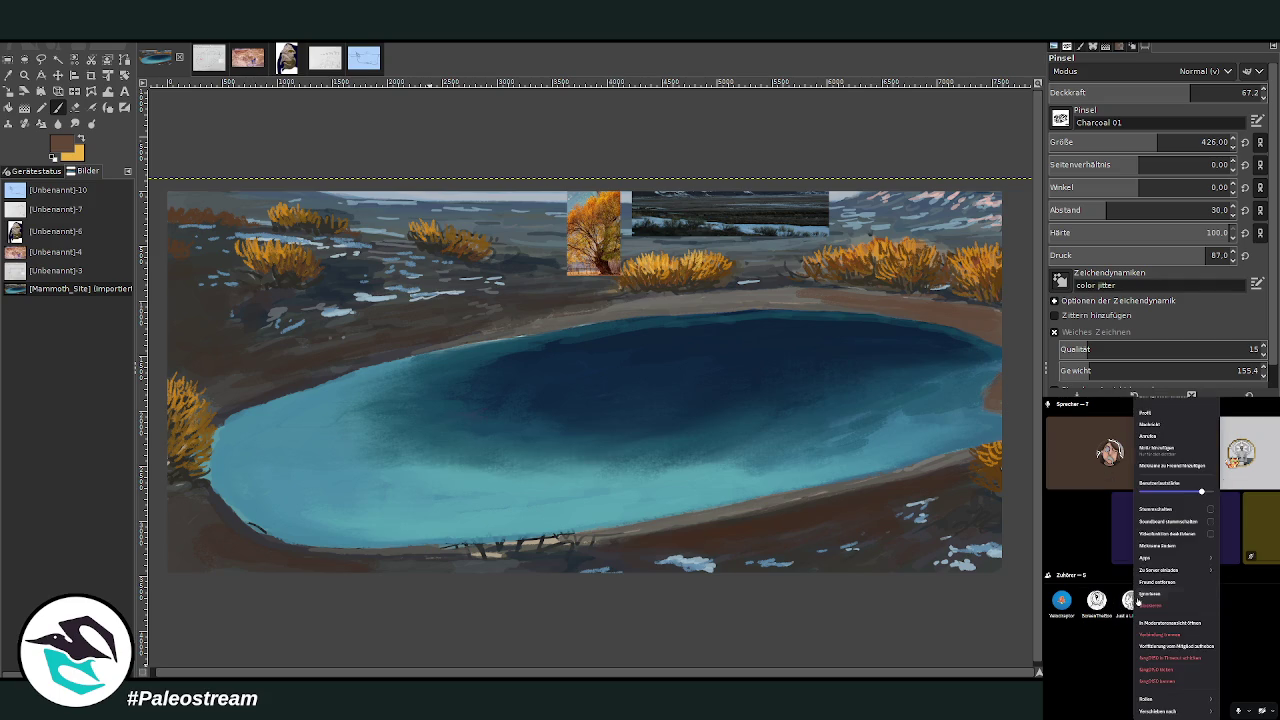
key("Escape")
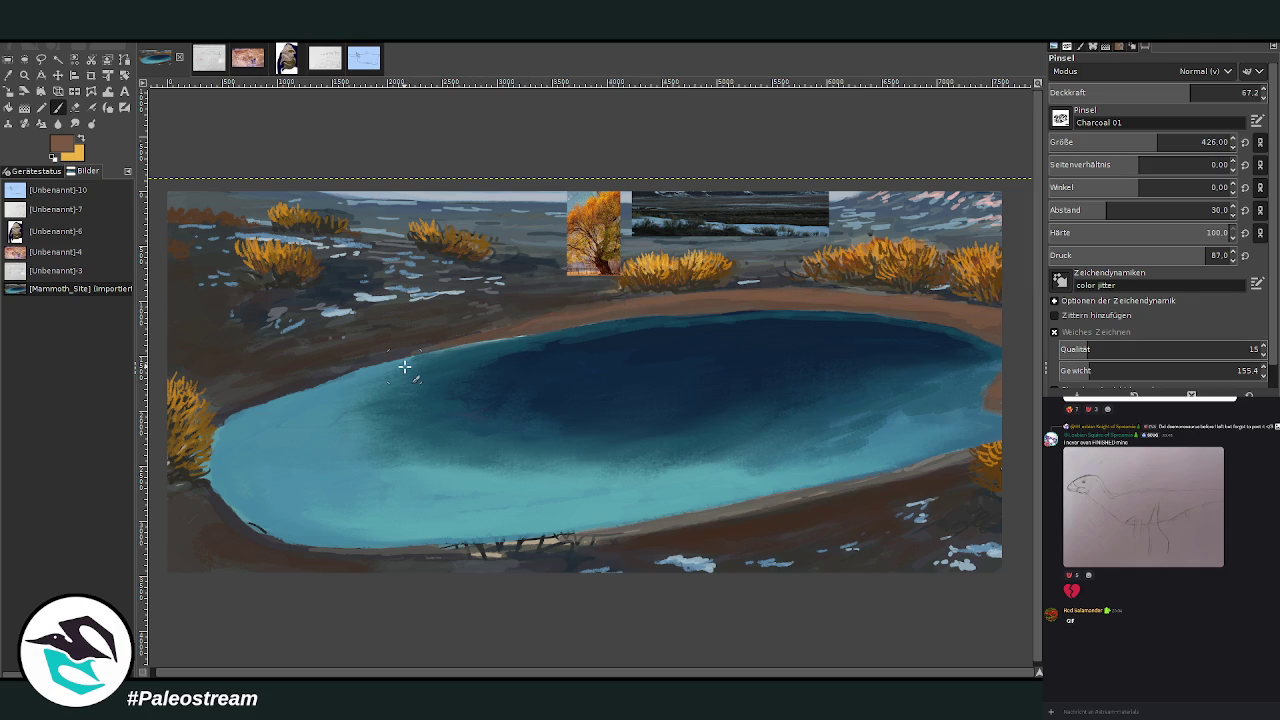
key("o")
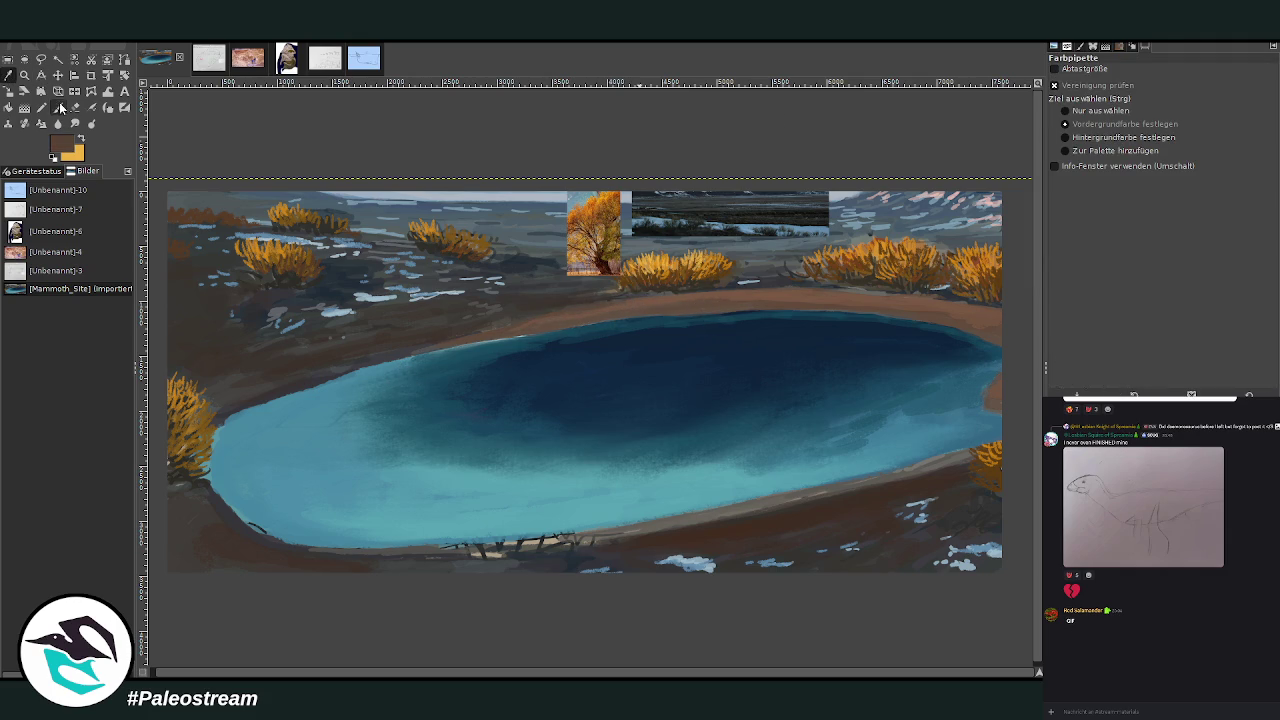
Set the Paintbrush to size 379 and opacity near 65 for brown strokes on the left bank.
left_click(58, 105)
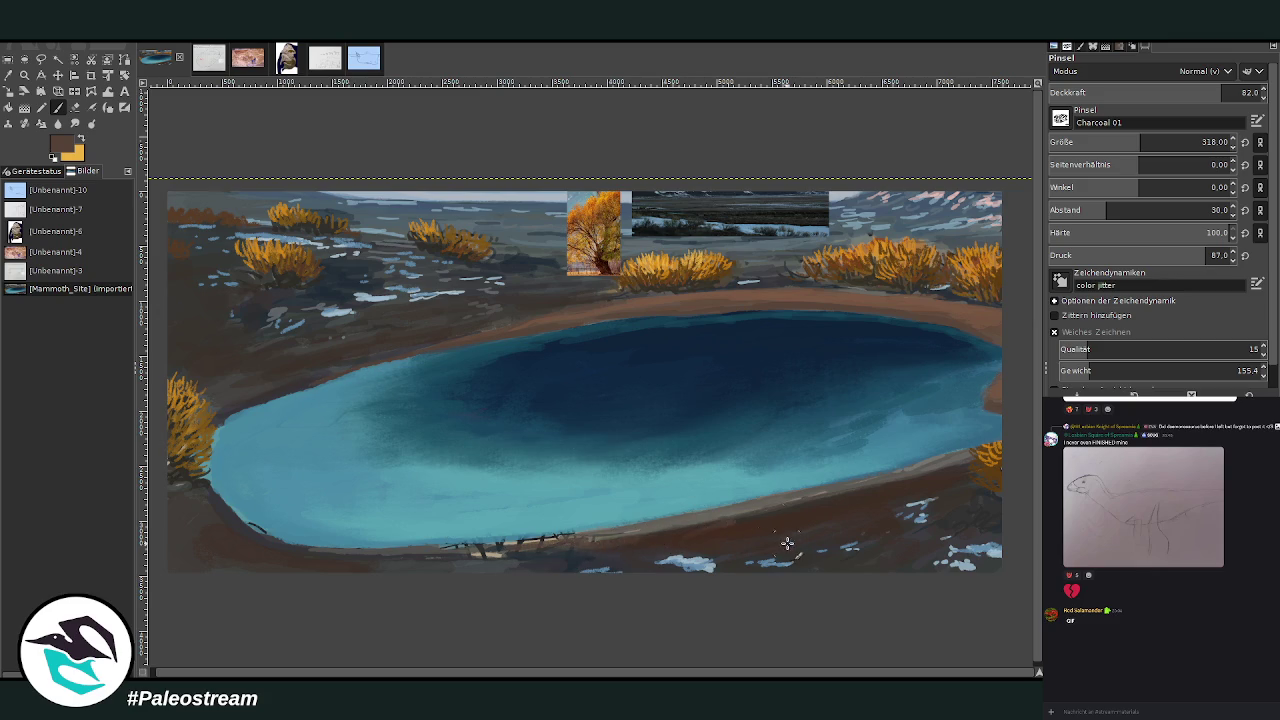
left_click_drag(1114, 138, 1150, 140)
left_click_drag(1220, 96, 1195, 96)
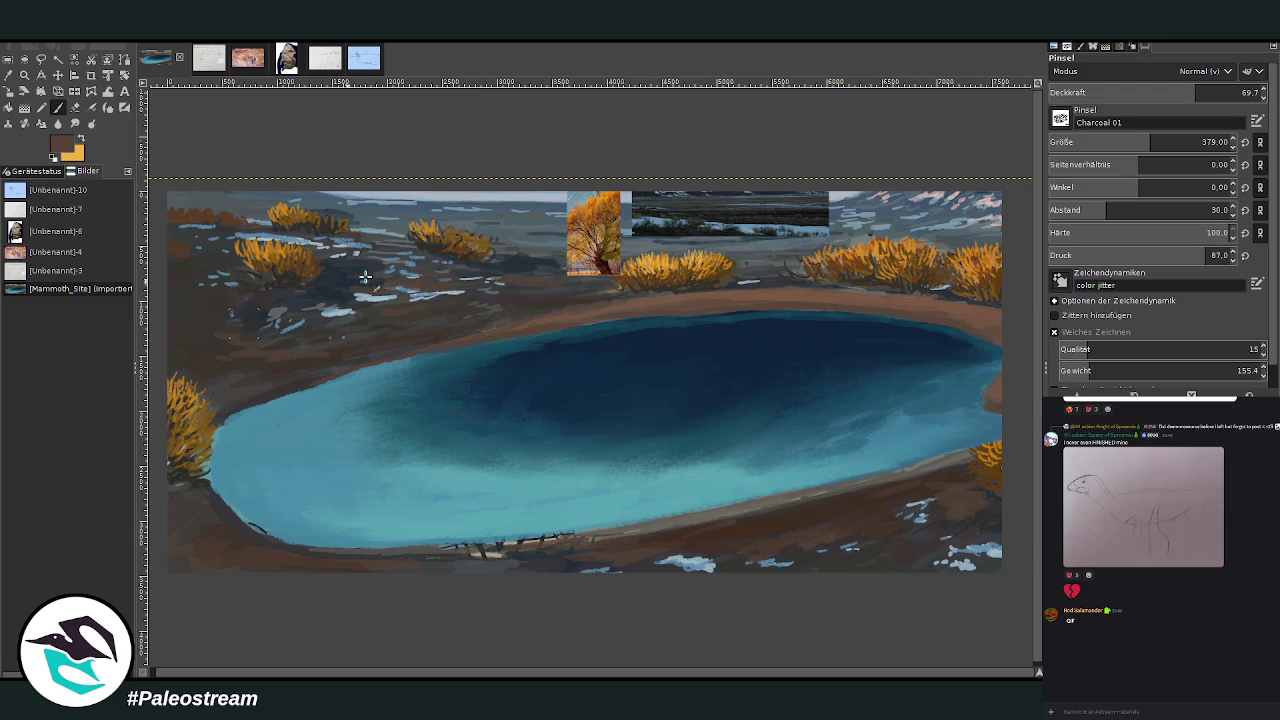
left_click(1157, 92)
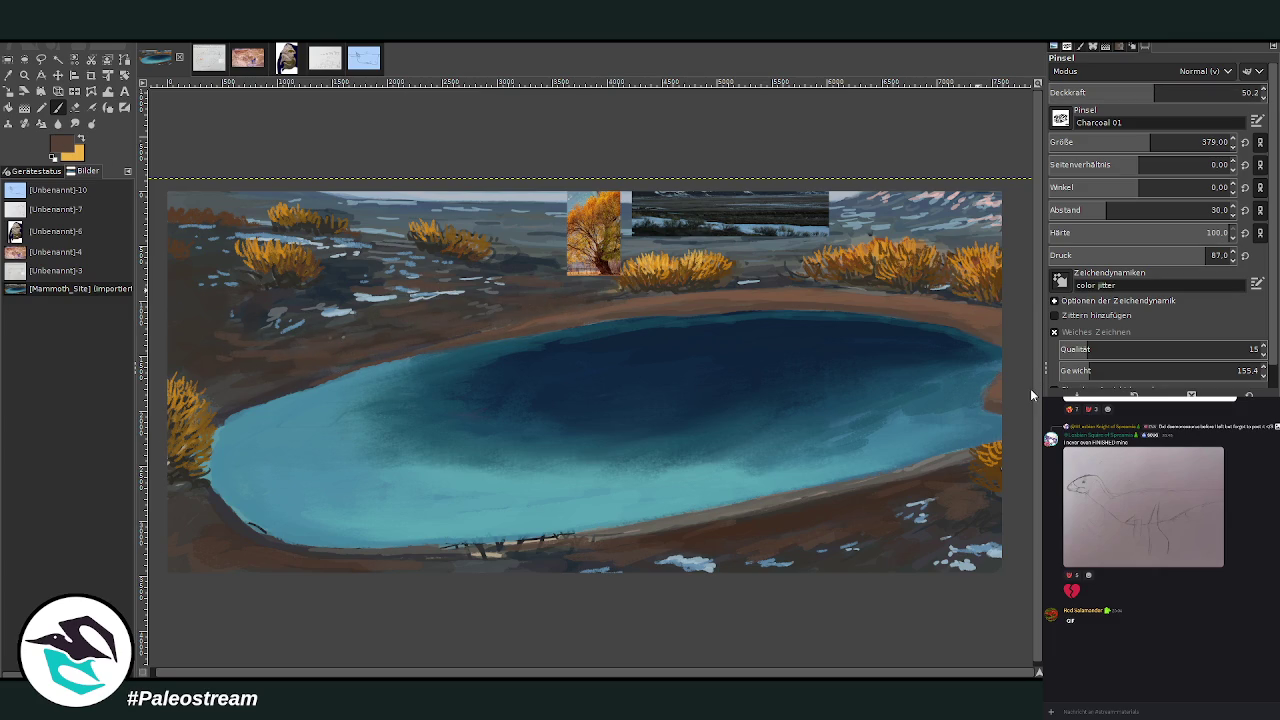
left_click(1186, 92)
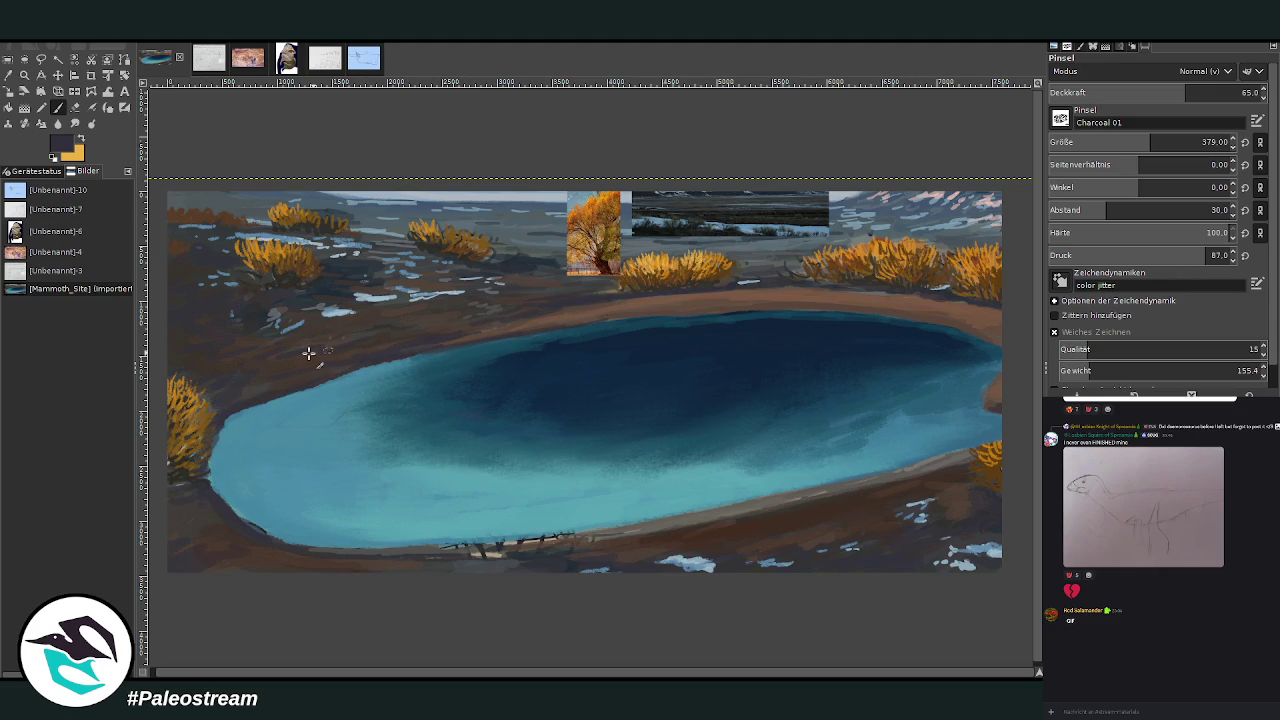
Zoom in on the lake with the Zoom tool.
scroll(243, 368, "down", 2)
scroll(243, 368, "down", 1)
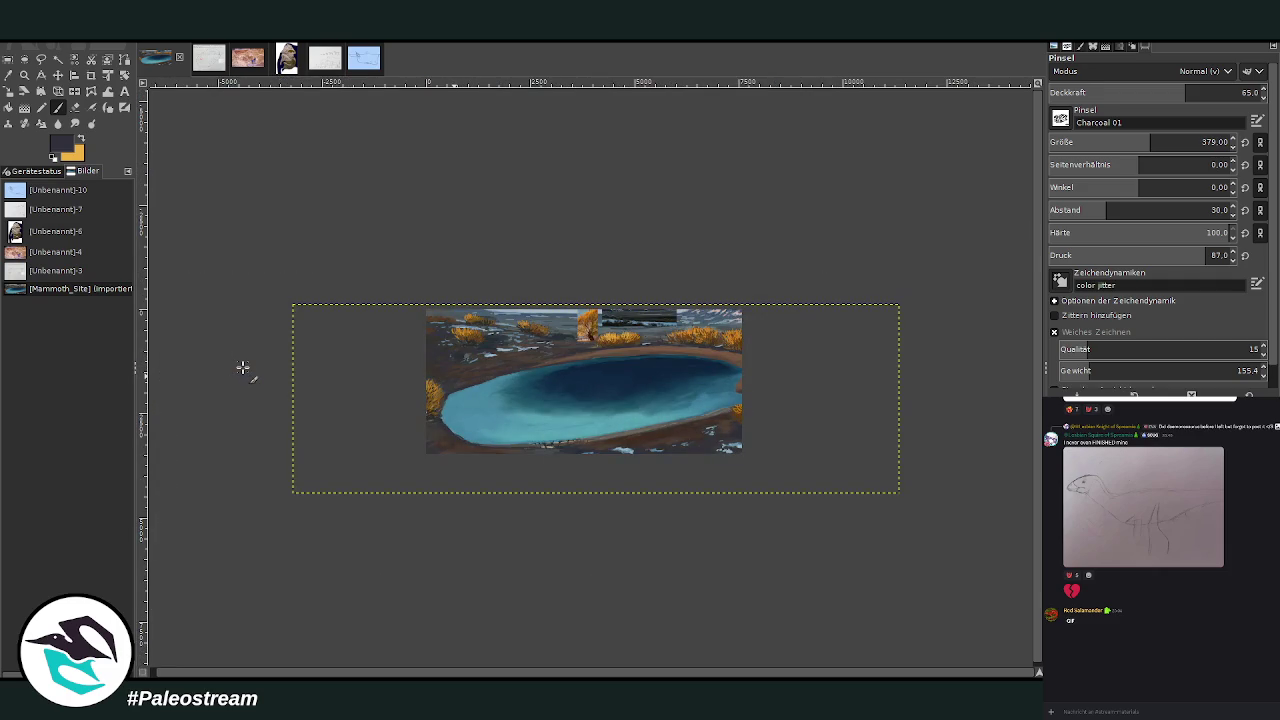
left_click(25, 75)
left_click_drag(436, 270, 776, 520)
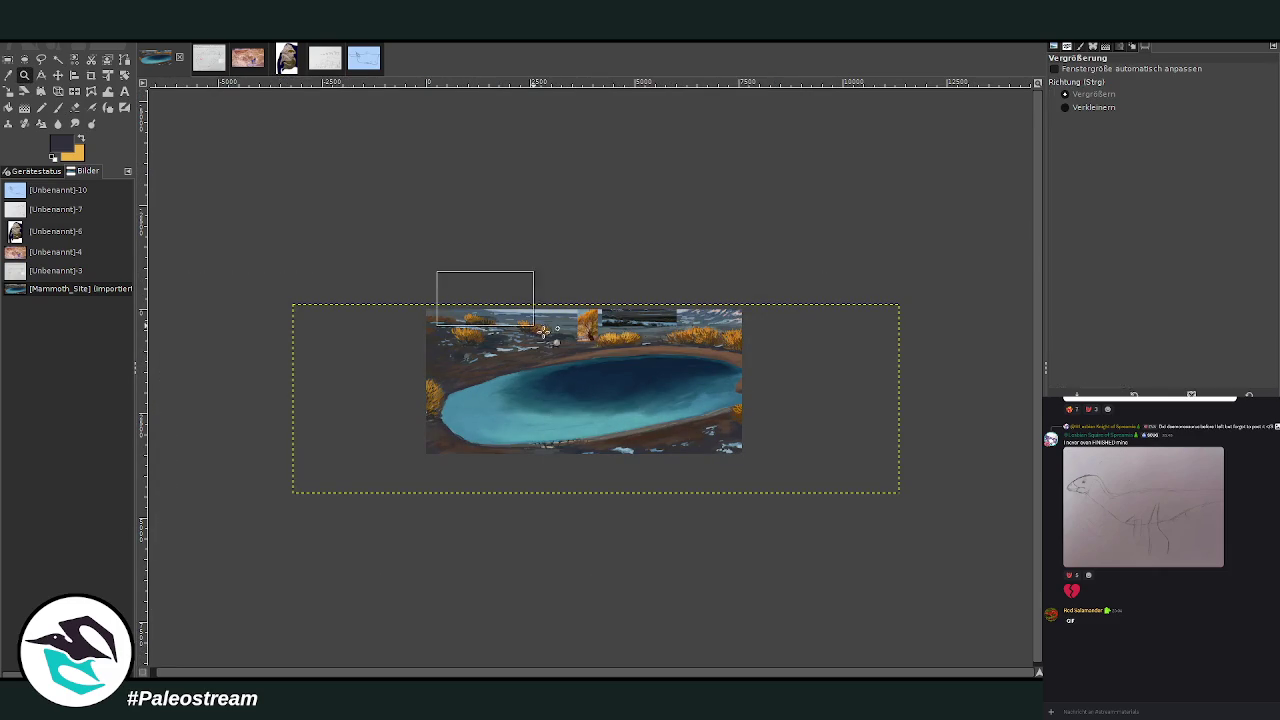
left_click_drag(322, 126, 837, 549)
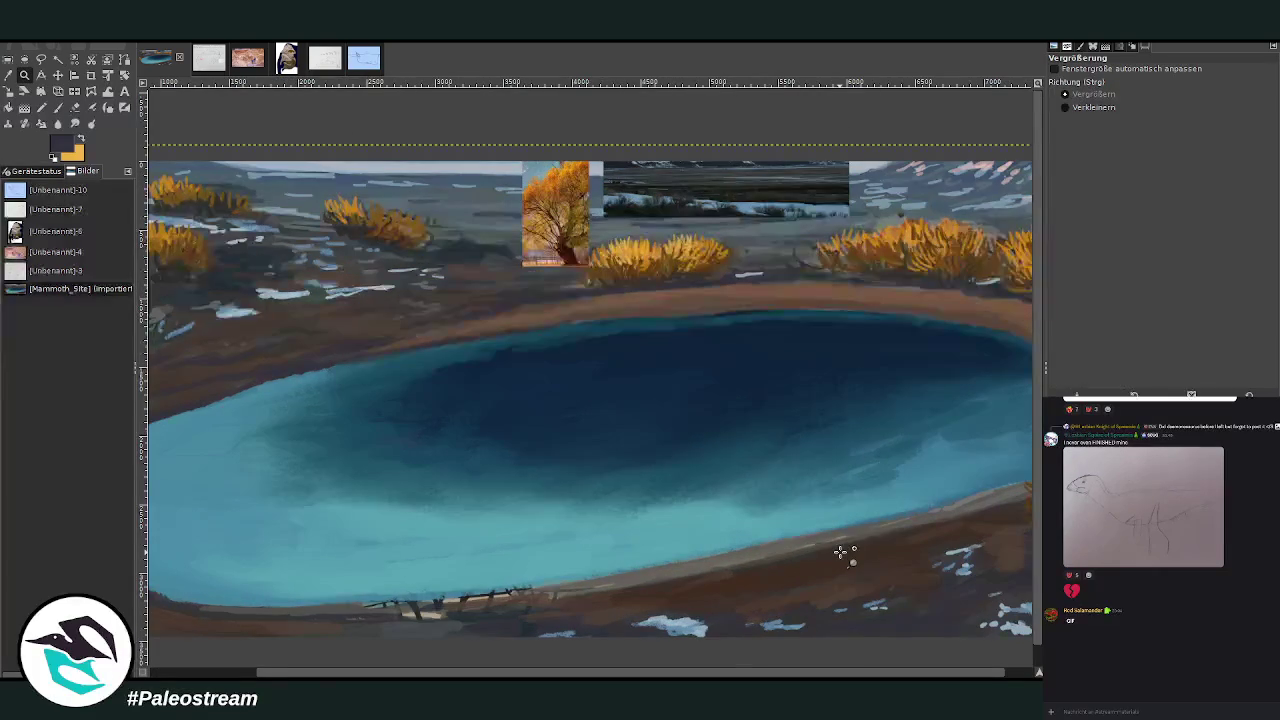
Set the Charcoal 01 smudge brush to size 702 after checking the sinkhole plan map.
left_click(74, 124)
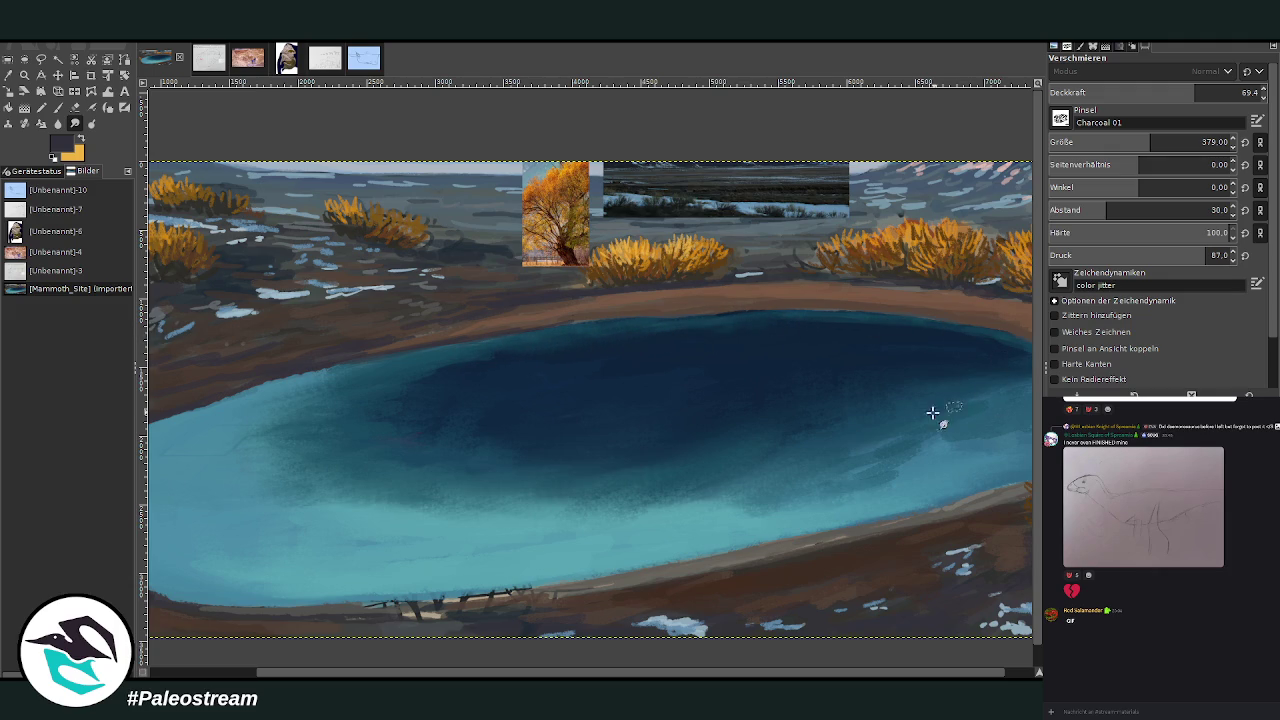
key("bracketright")
left_click(207, 63)
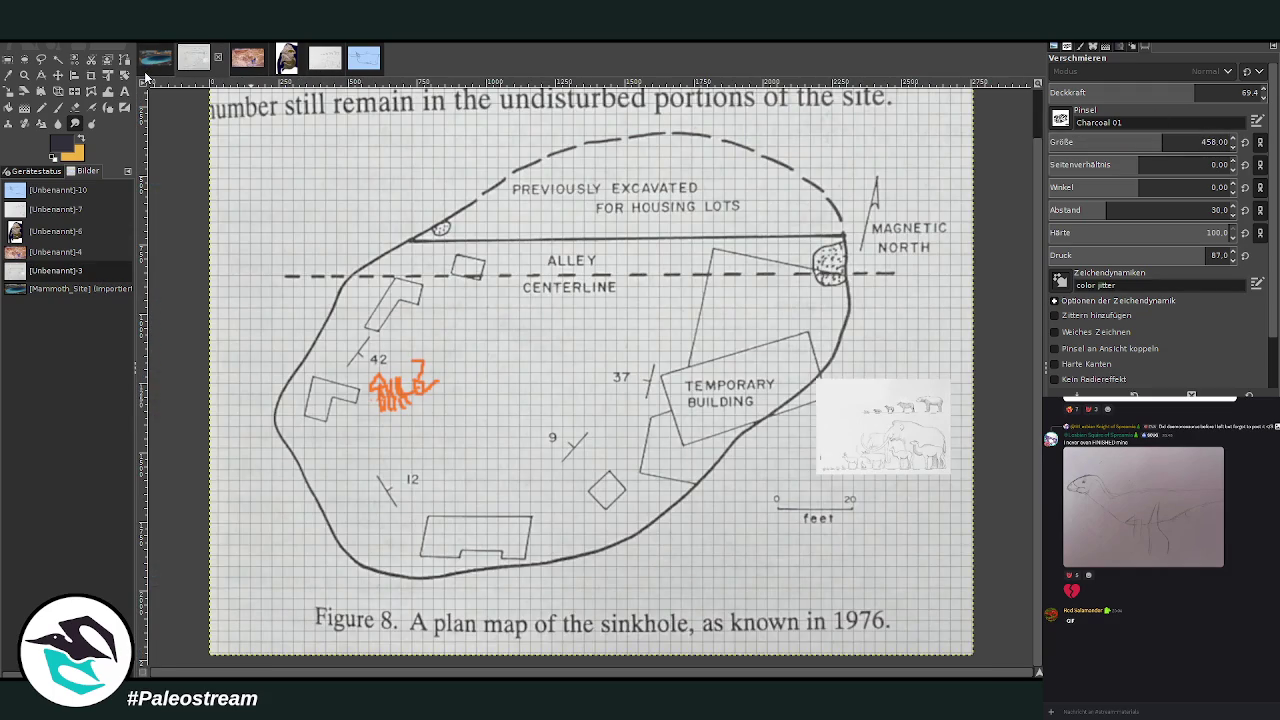
left_click(156, 58)
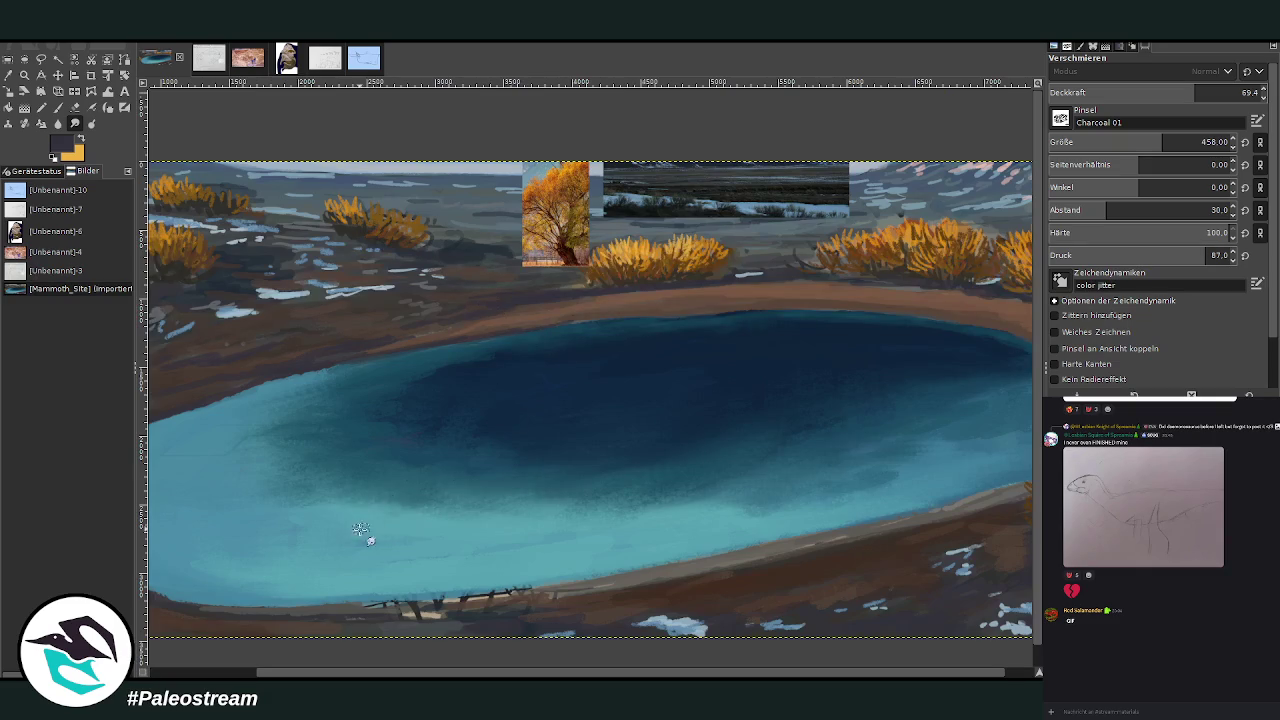
left_click_drag(1140, 142, 1180, 142)
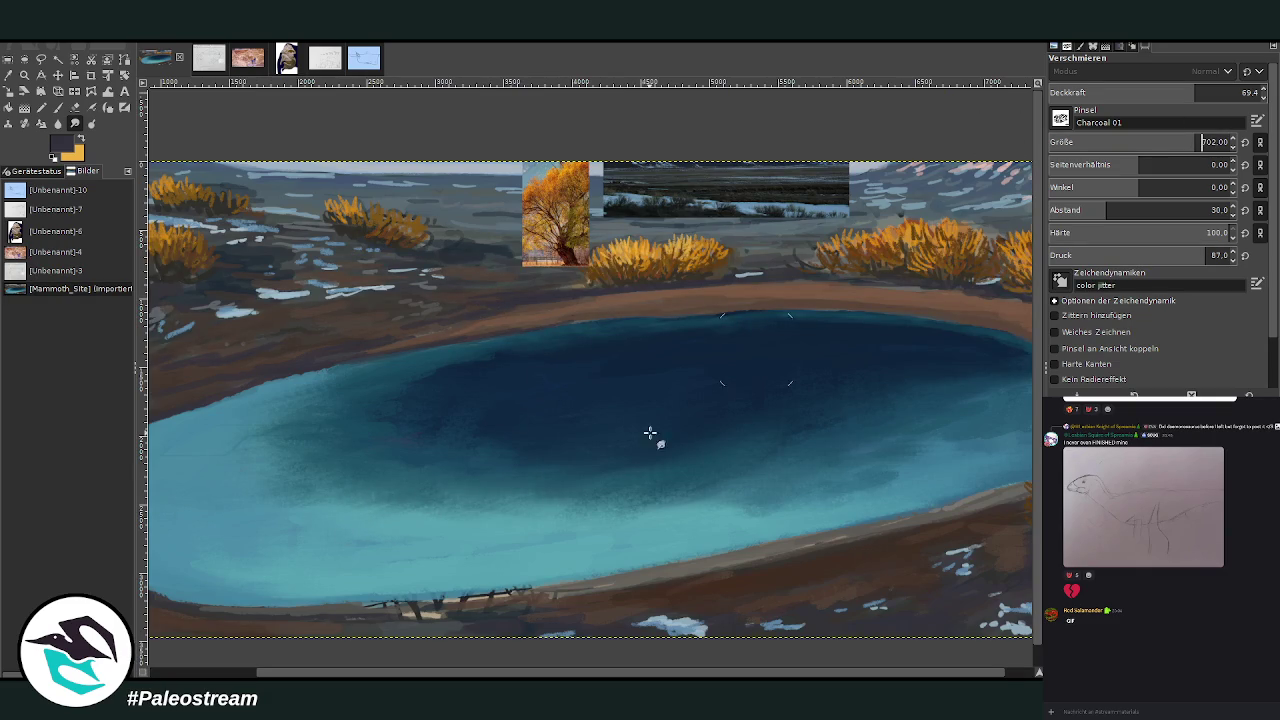
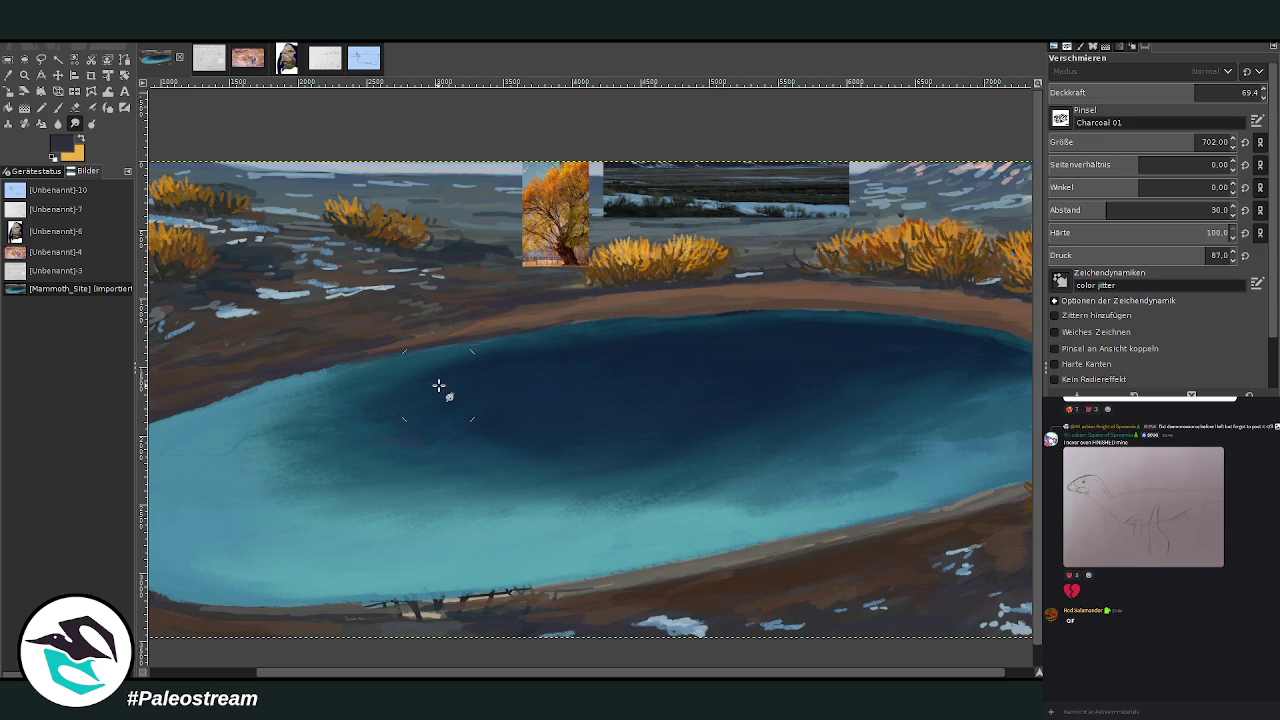
Sample the lake's dark teal and set a larger, lower-opacity paintbrush.
key("o")
left_click(445, 349)
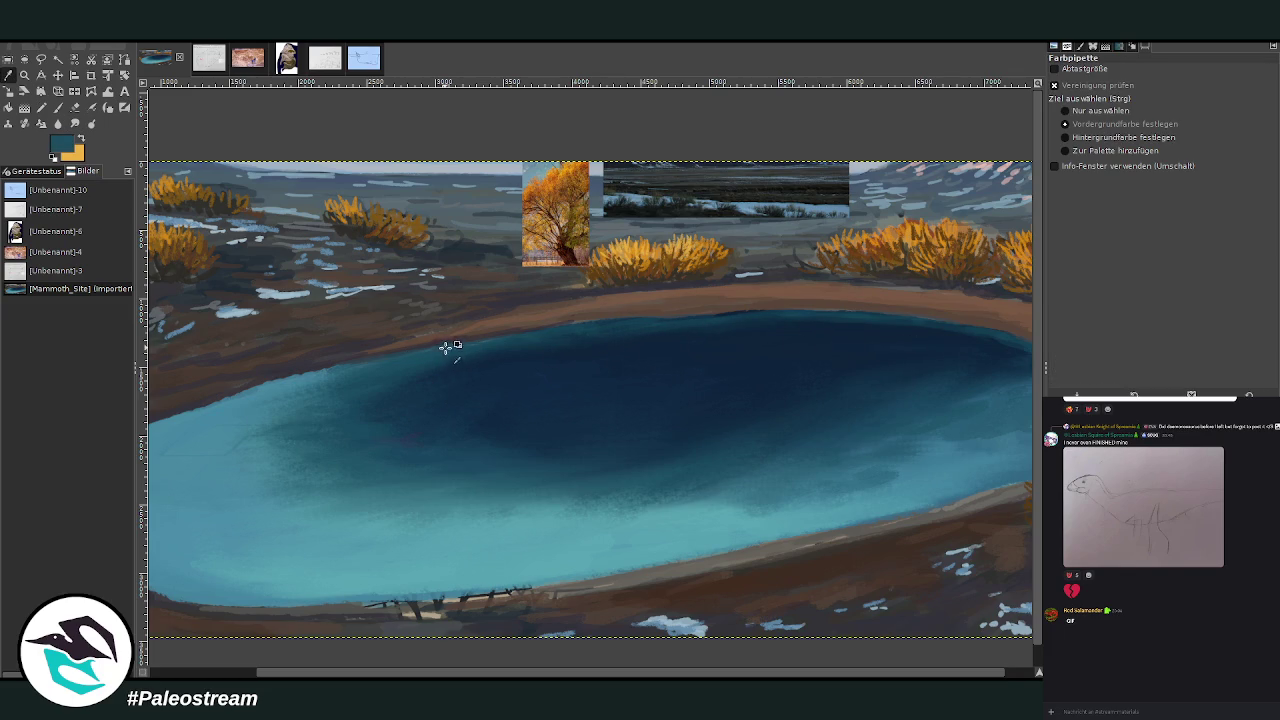
left_click(58, 107)
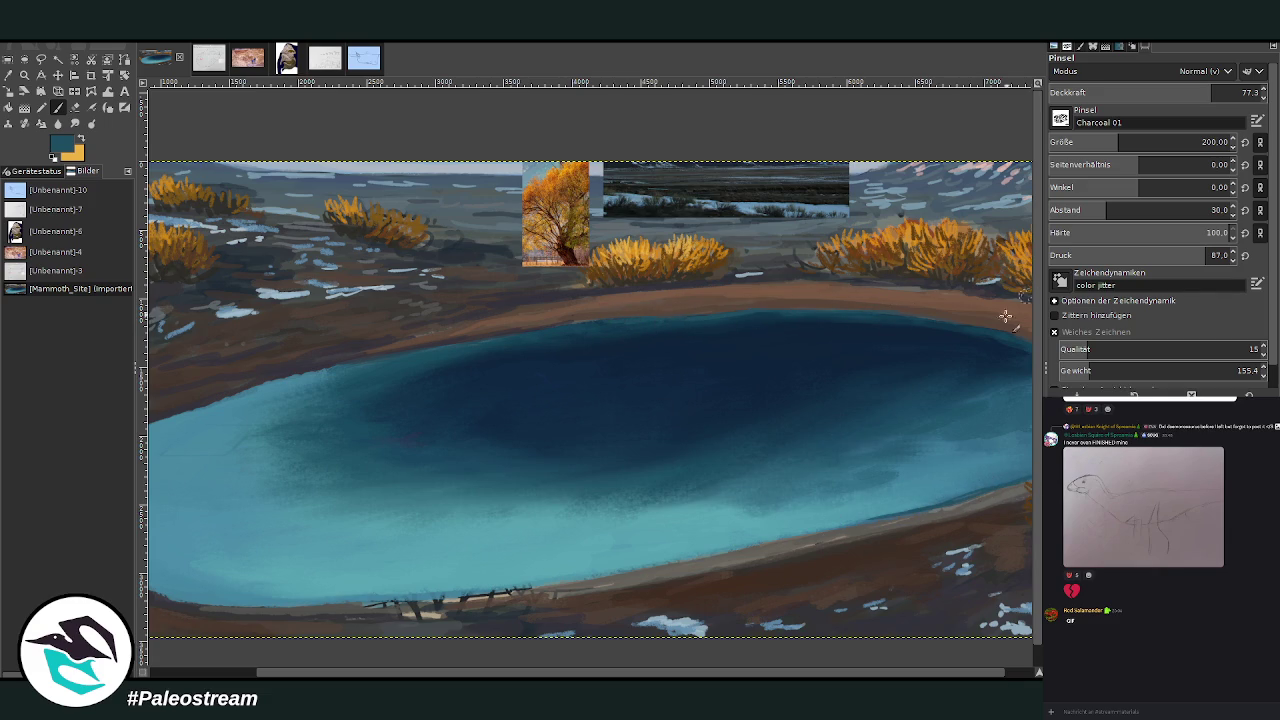
left_click(1129, 142)
left_click(1158, 92)
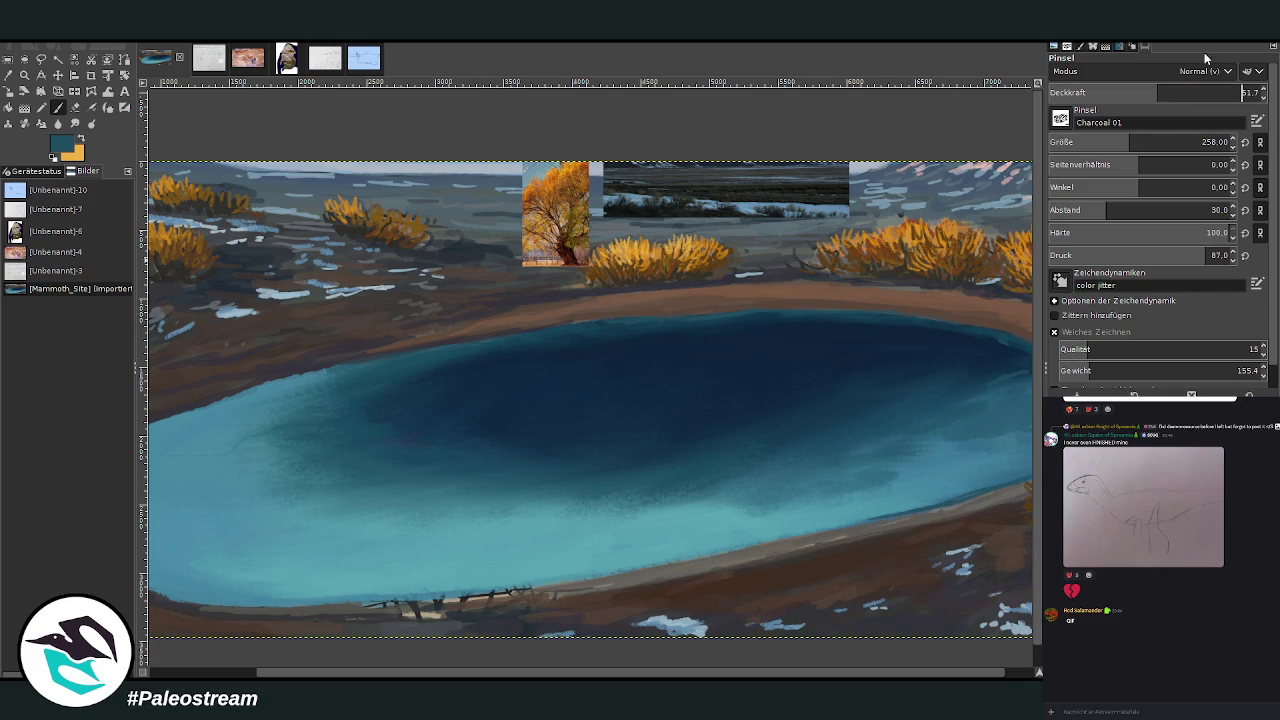
Sample the lake's dark blue and make the brush bigger and more opaque.
key("o")
left_click(995, 360)
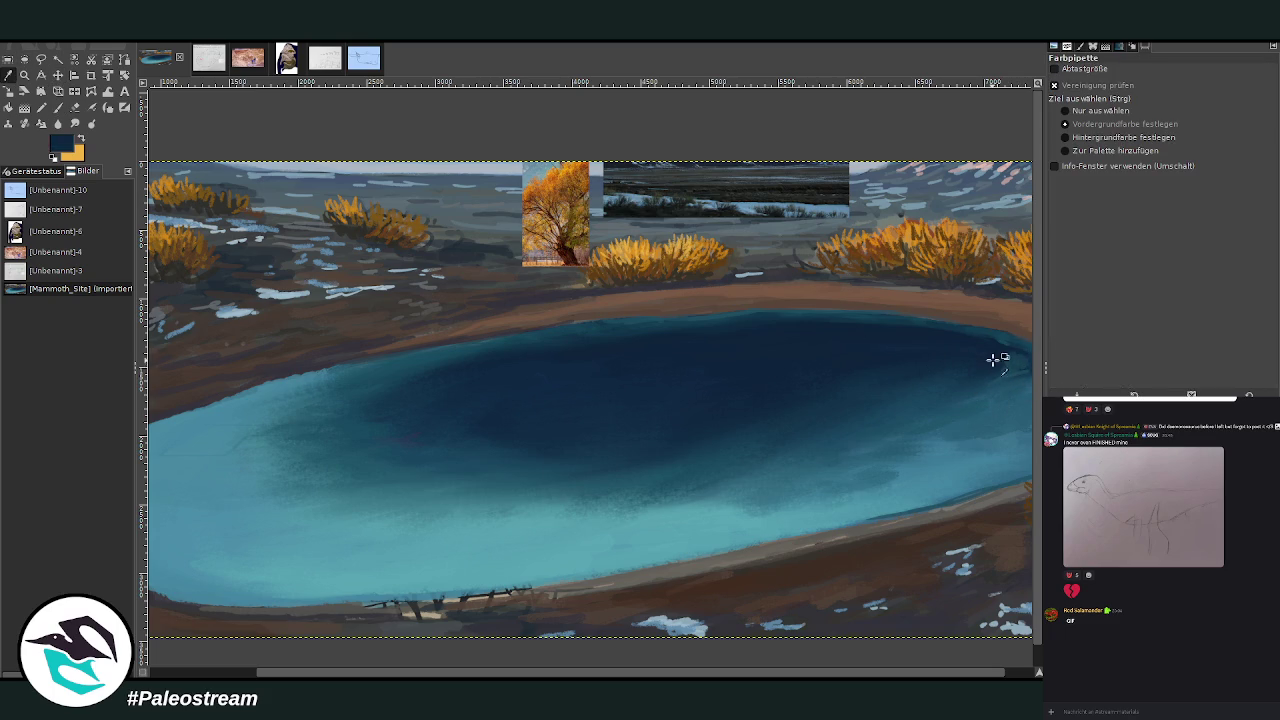
key("p")
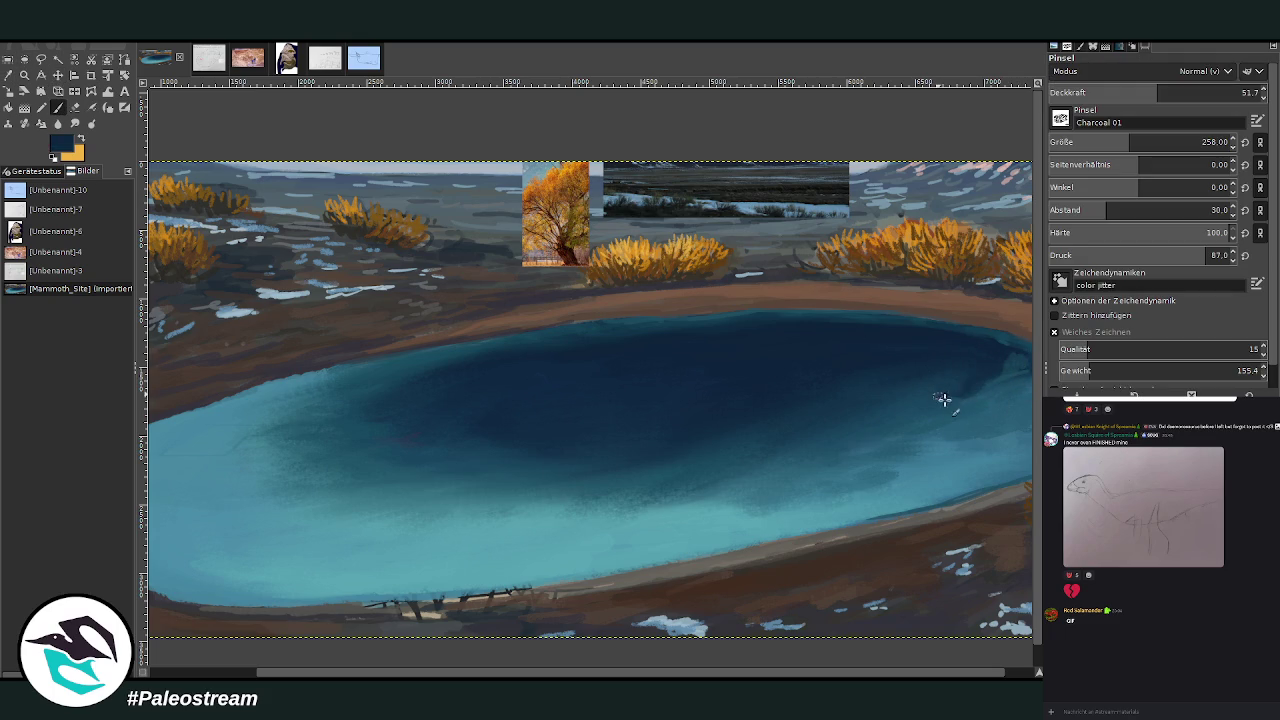
key("bracketright")
key("bracketright")
key("bracketright")
key("greater")
key("greater")
key("greater")
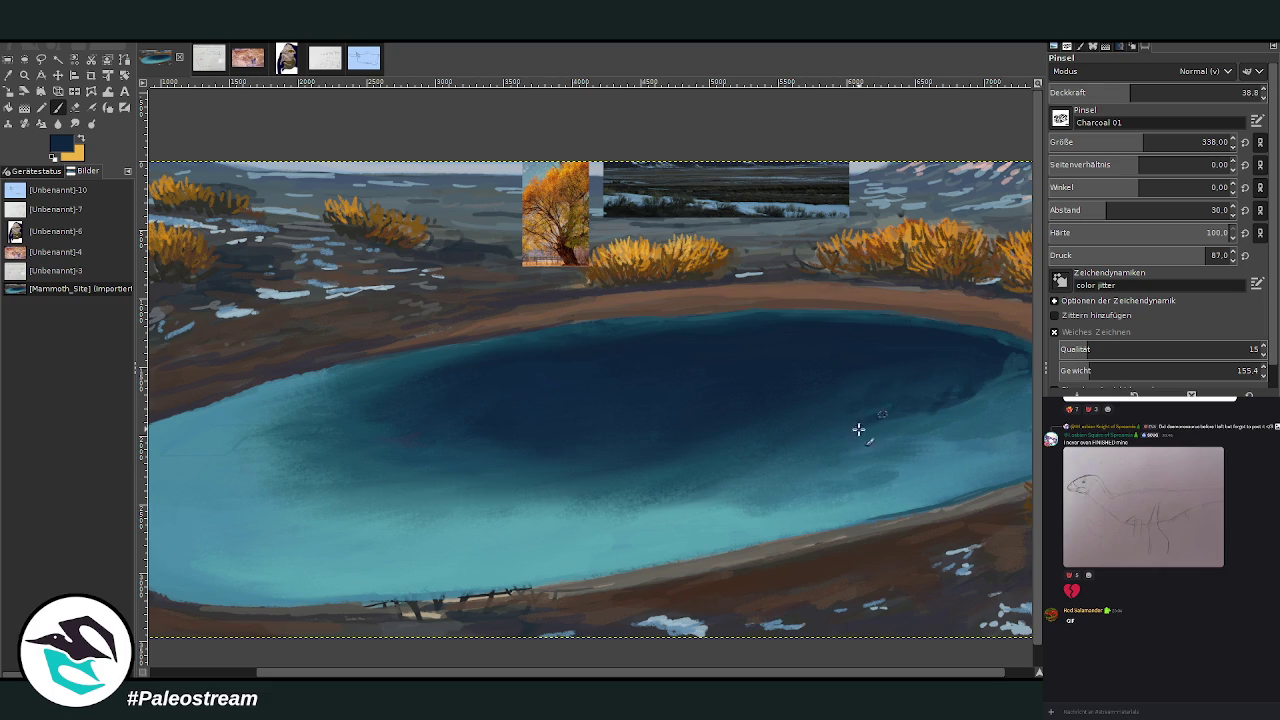
Smudge away the light patches at the lake's right end.
left_click(75, 123)
left_click_drag(983, 385, 770, 420)
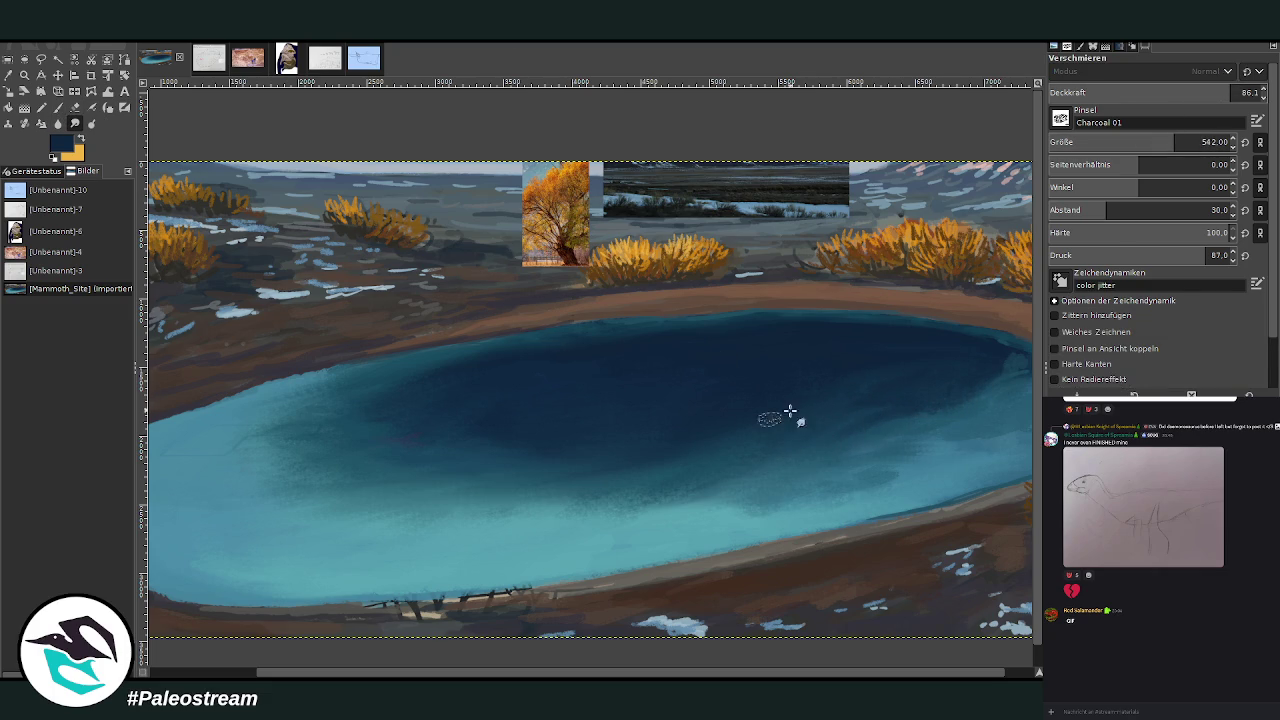
scroll(608, 441, "down", 3)
scroll(608, 441, "down", 2)
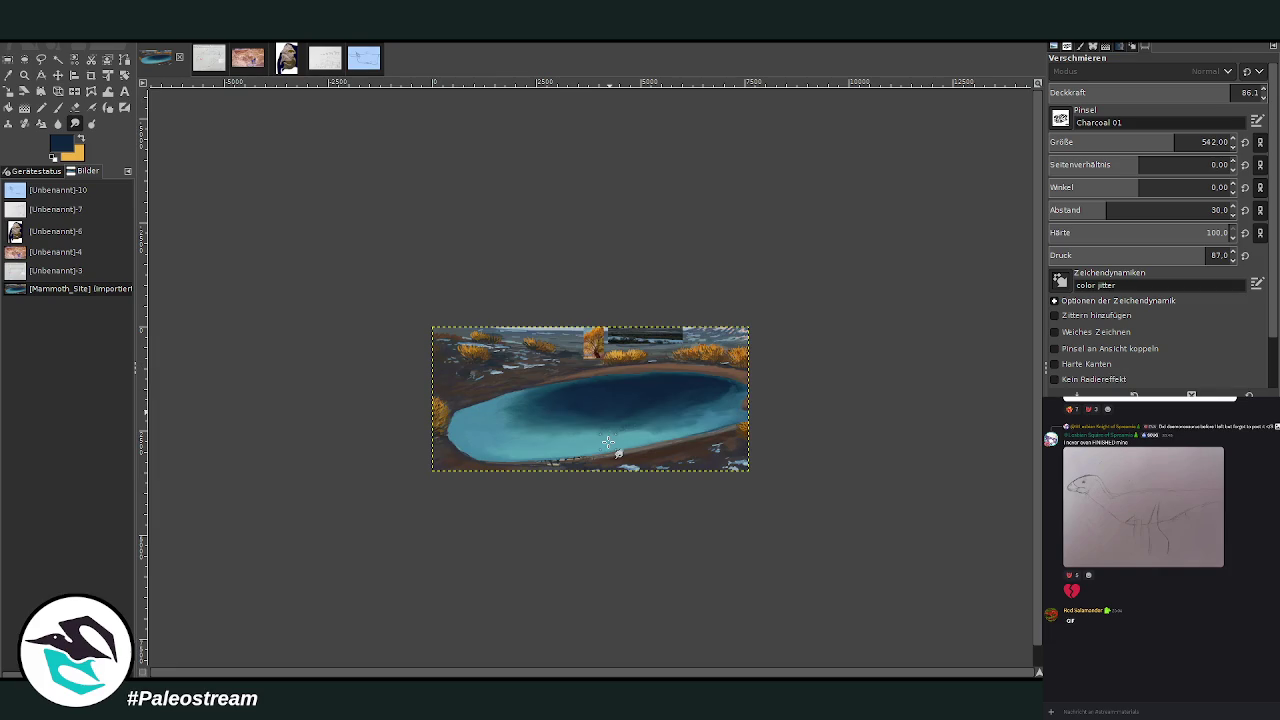
Zoom back in so the painting fills the view.
key("z")
left_click_drag(468, 267, 733, 481)
left_click_drag(284, 167, 843, 609)
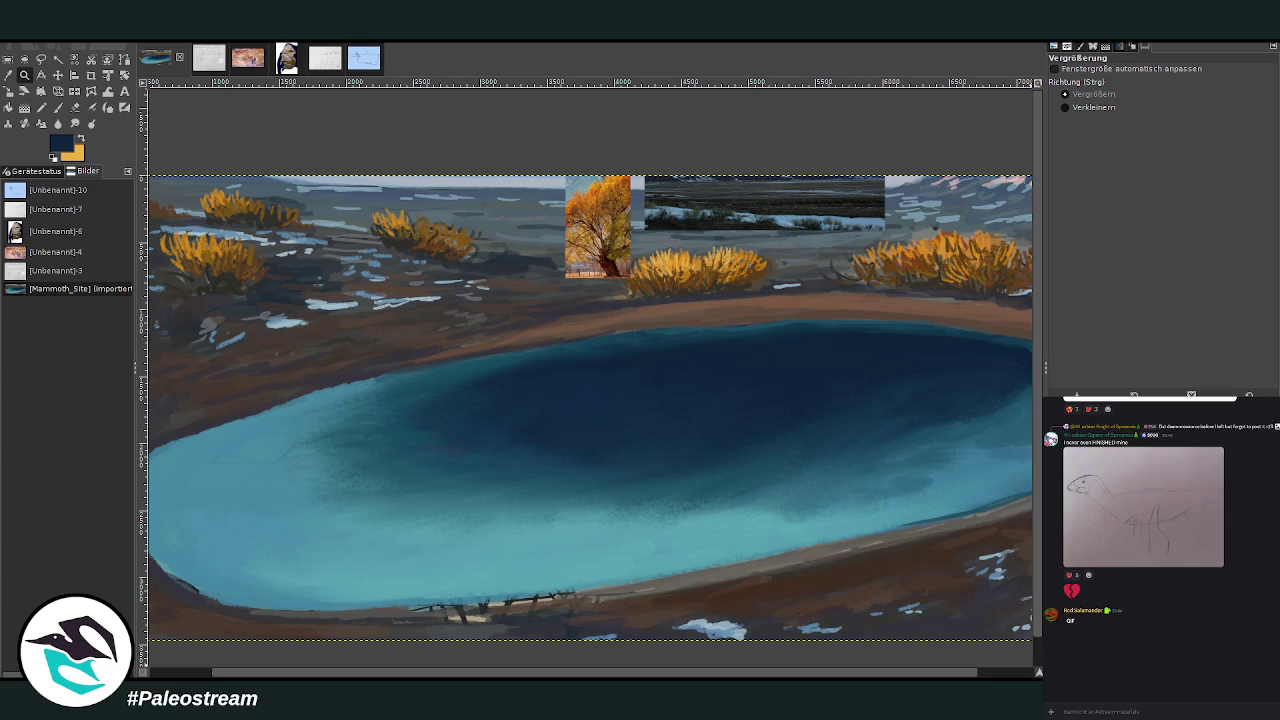
left_click(9, 76)
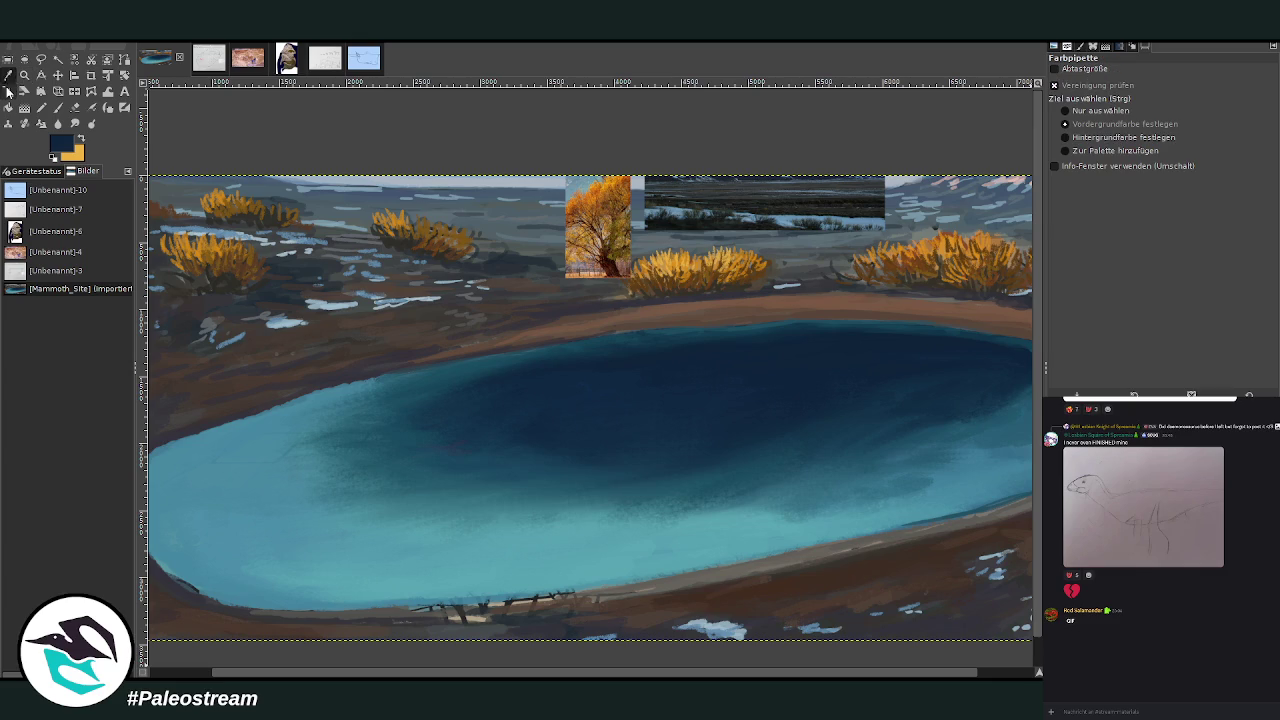
scroll(777, 645, "right", 1)
scroll(779, 631, "right", 1)
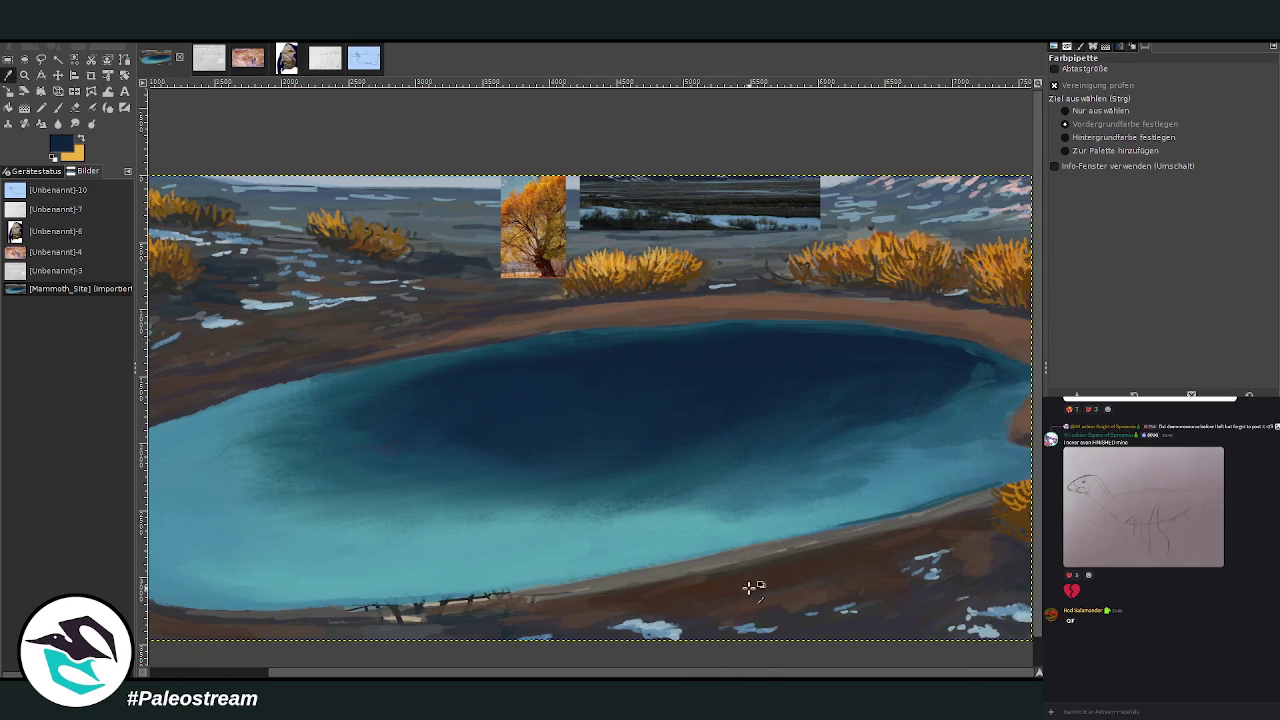
left_click(43, 61)
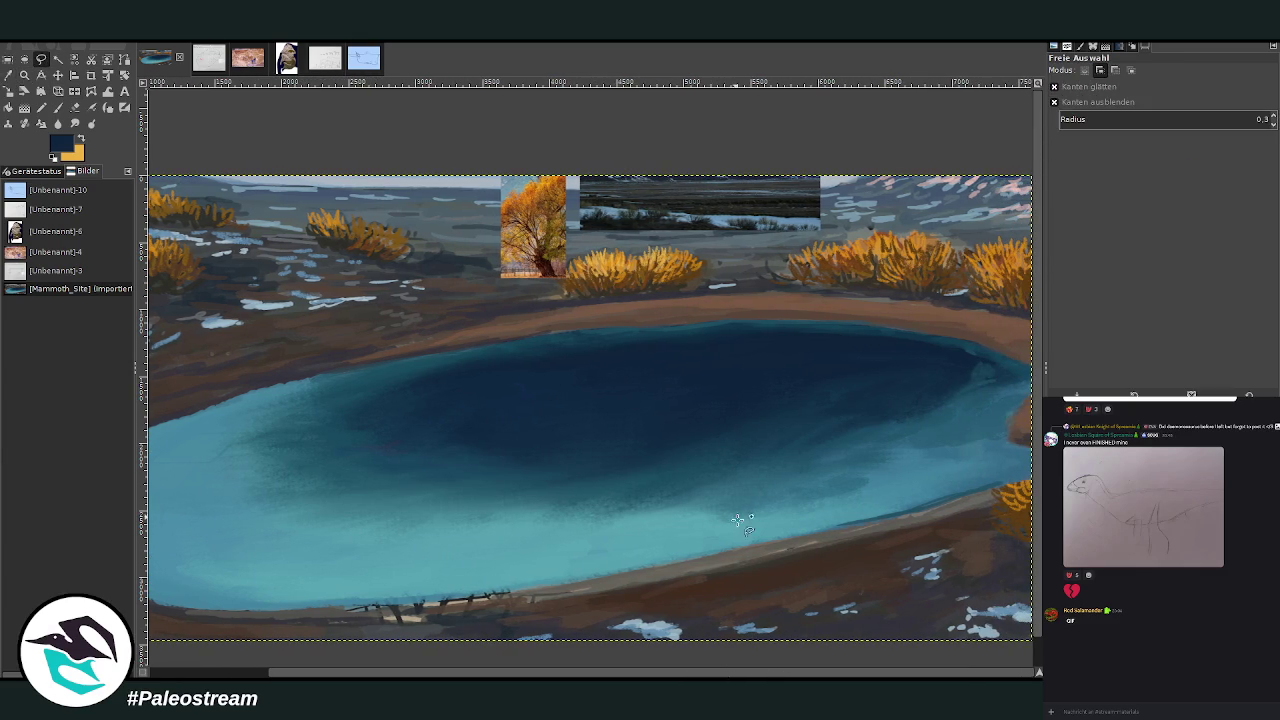
Trace the lake's lower, left and upper shoreline with Free Select into one water selection.
scroll(436, 598, "left", 2)
mouse_move(500, 607)
left_mouse_down()
mouse_move(315, 607)
mouse_move(268, 590)
left_mouse_up()
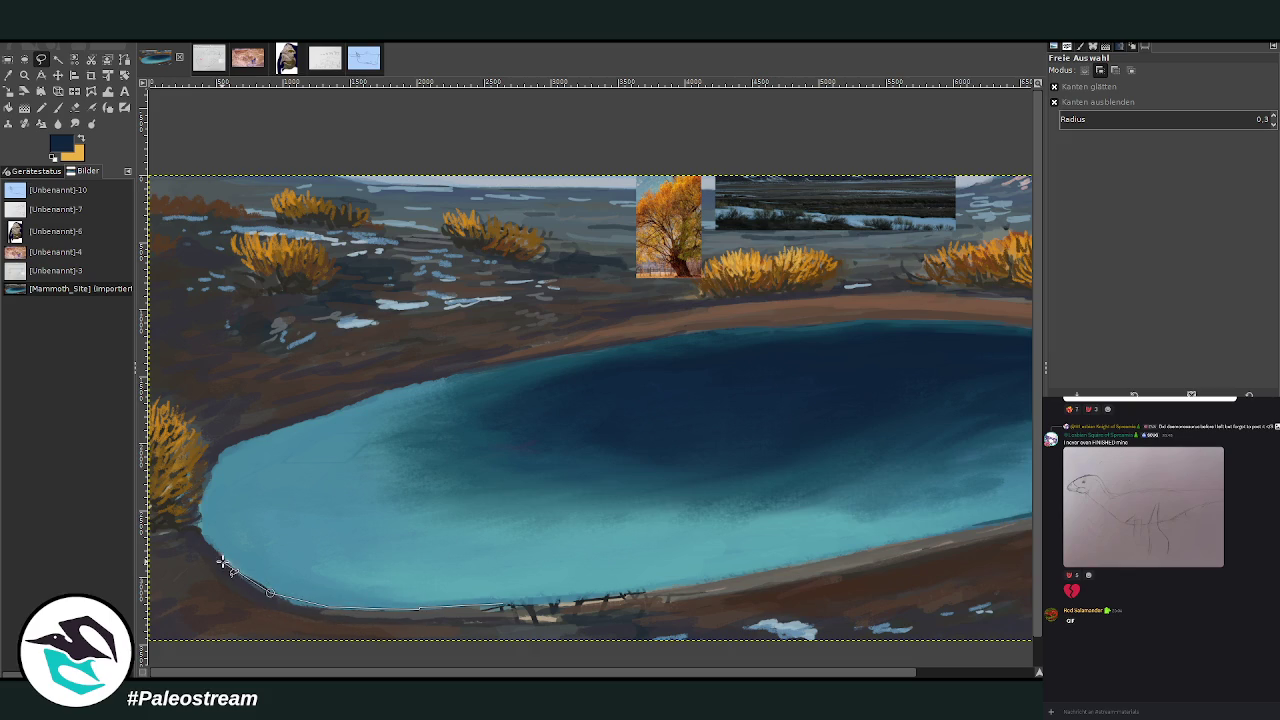
mouse_move(203, 480)
left_mouse_down()
mouse_move(220, 451)
mouse_move(437, 374)
mouse_move(609, 346)
left_mouse_up()
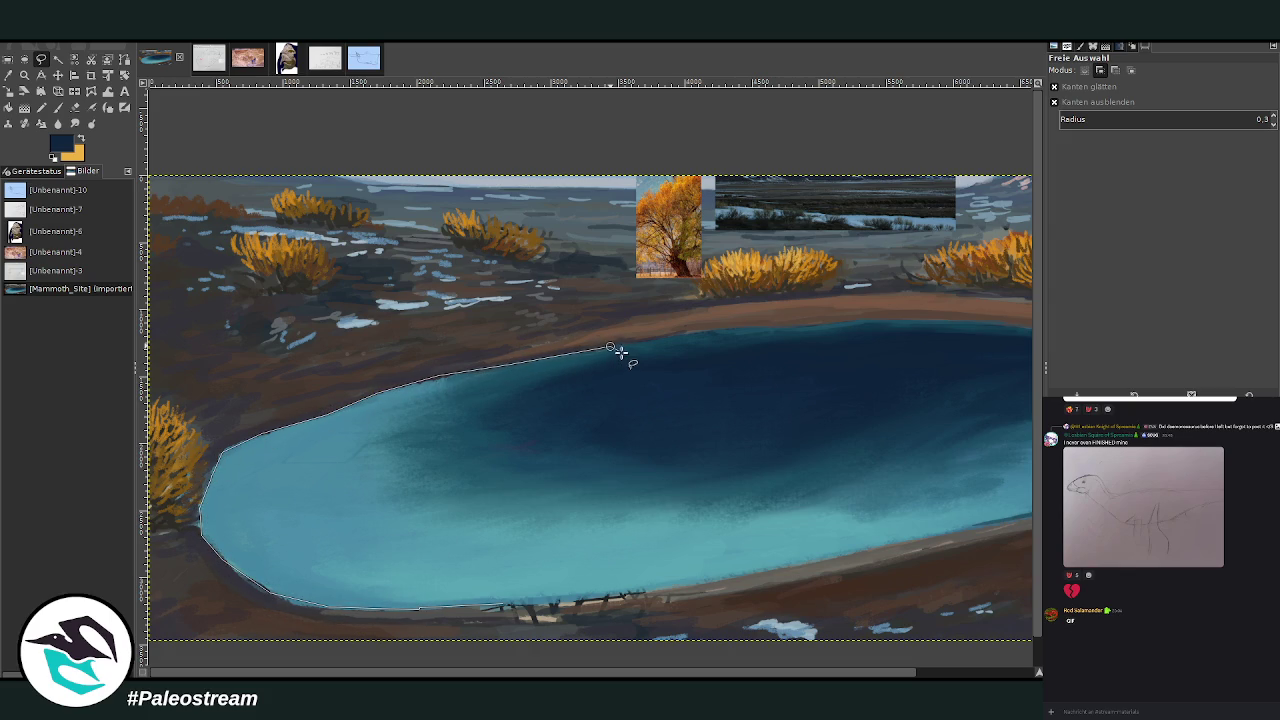
left_click_drag(900, 671, 1017, 671)
mouse_move(567, 331)
left_mouse_down()
mouse_move(766, 320)
mouse_move(970, 340)
left_mouse_up()
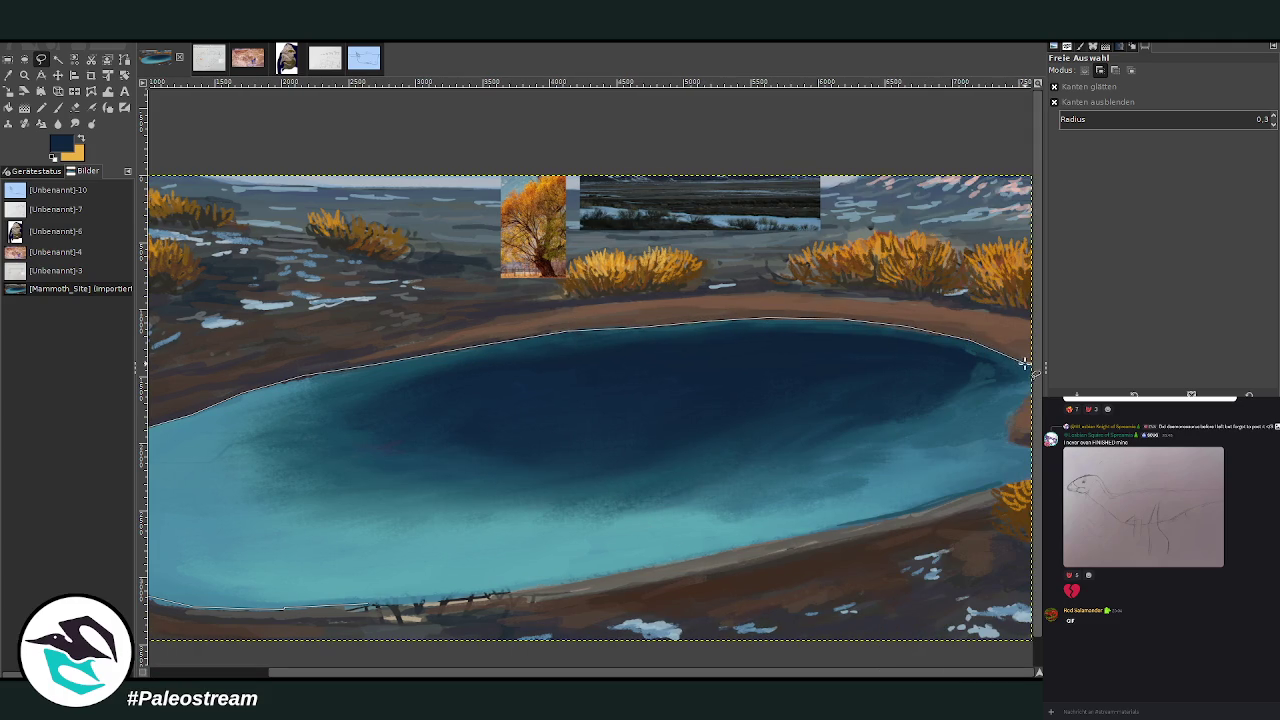
key("Return")
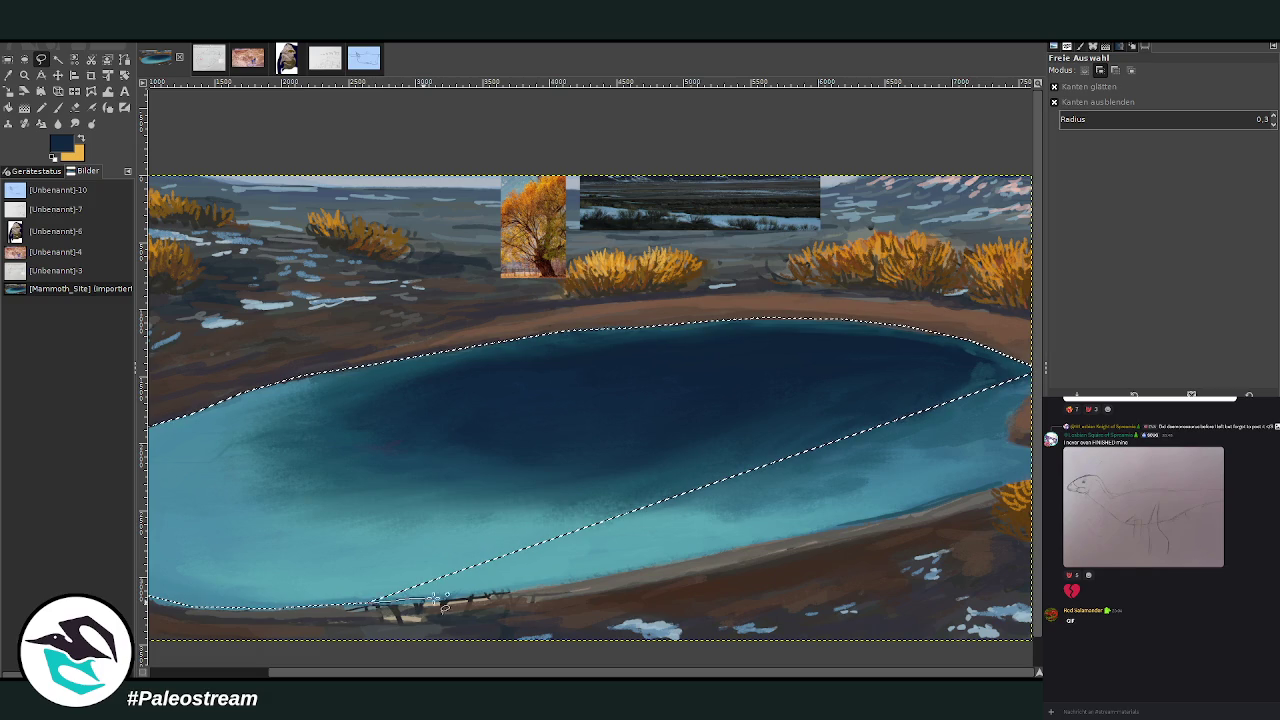
mouse_move(523, 590)
left_mouse_down()
mouse_move(1034, 477)
mouse_move(1000, 440)
mouse_move(1012, 405)
mouse_move(962, 362)
left_mouse_up()
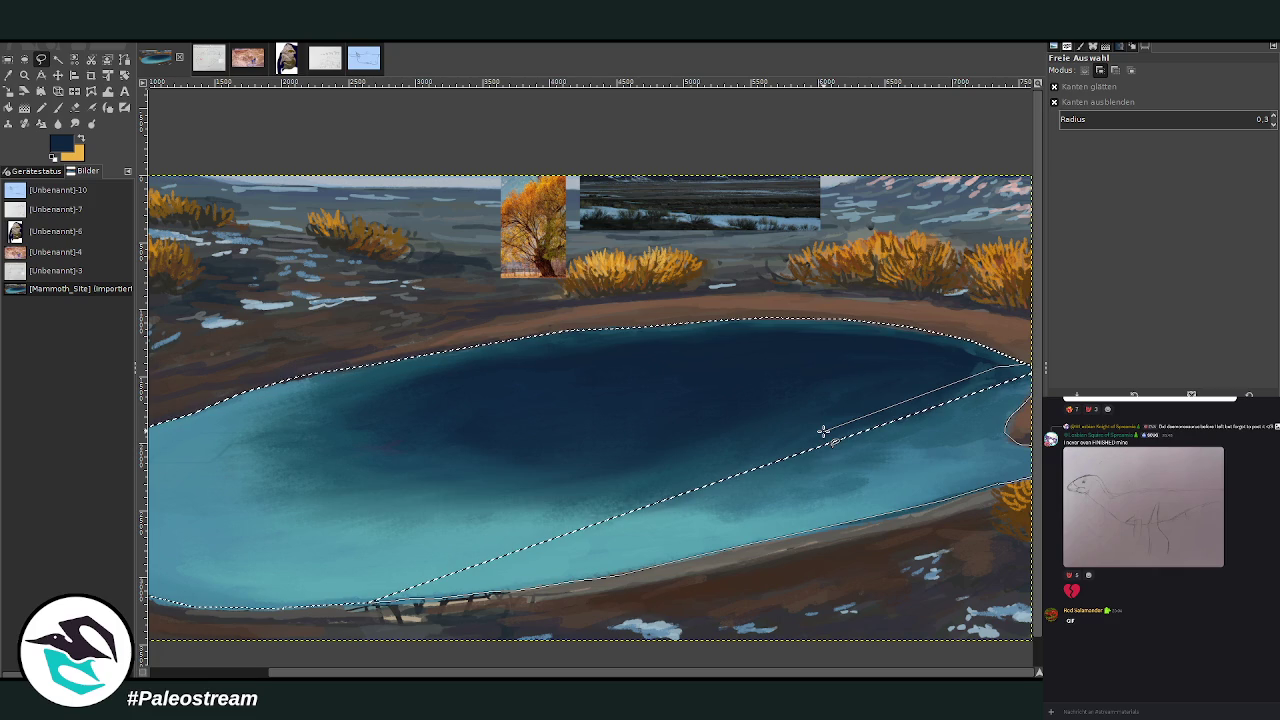
key("Return")
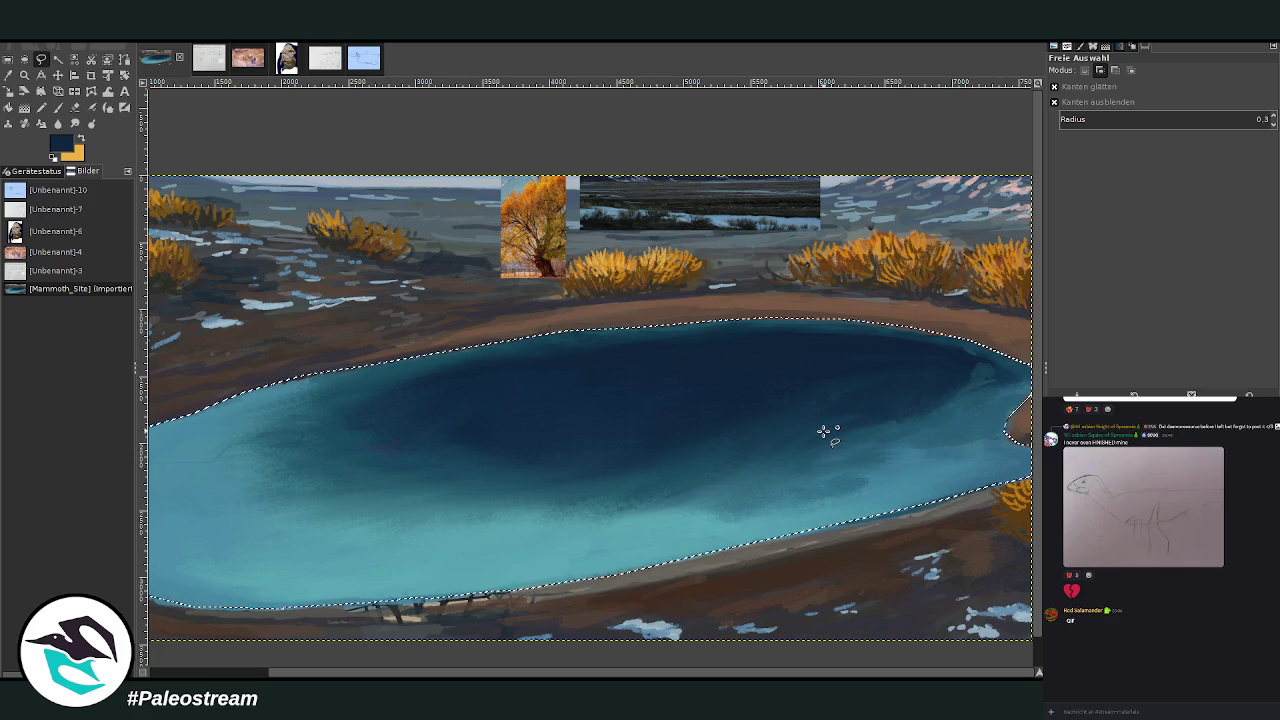
key("o")
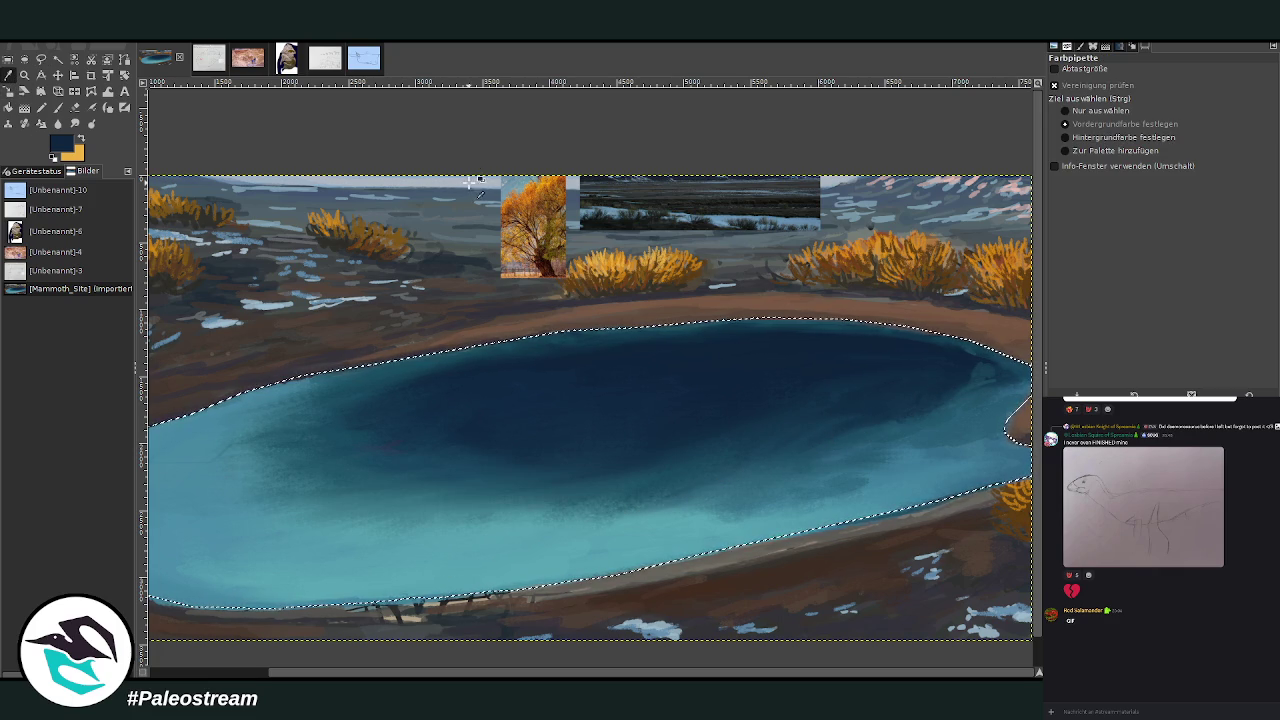
left_click(57, 75)
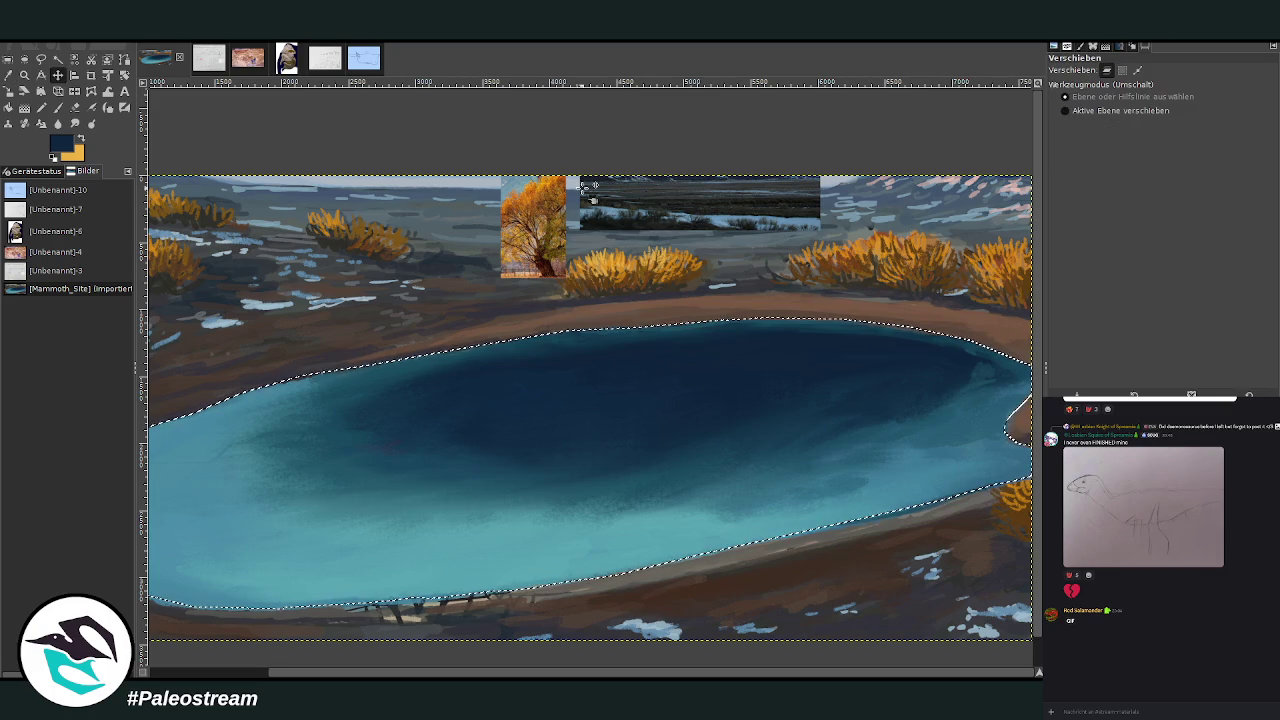
Sample light sky blue from the mountain photo and lay a top-to-bottom gradient on the lake.
left_click_drag(652, 208, 640, 280)
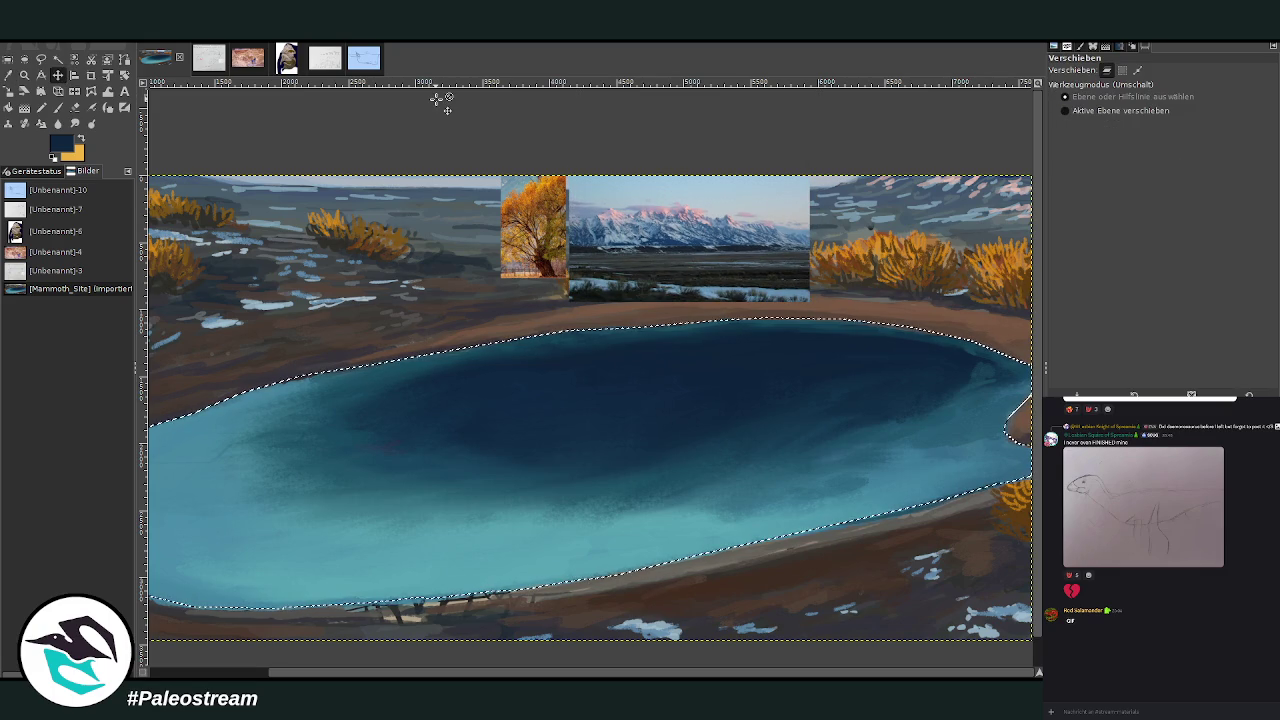
left_click(8, 78)
left_click(758, 180)
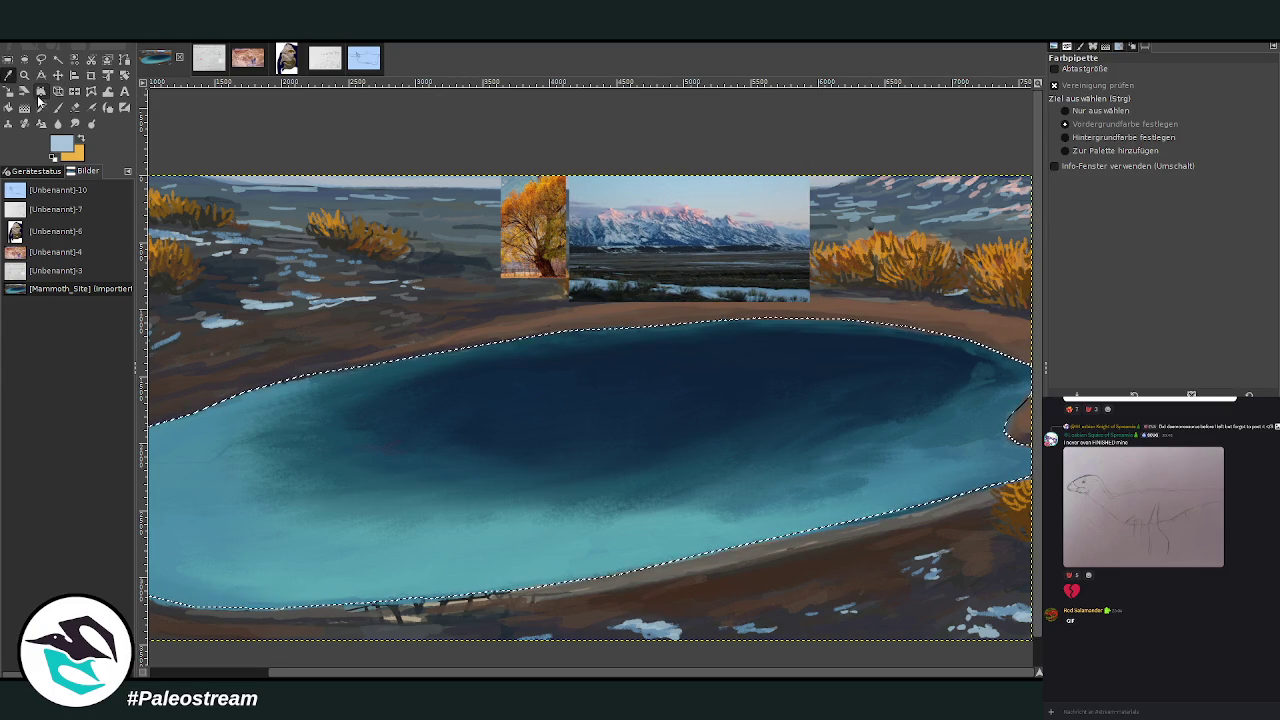
key("g")
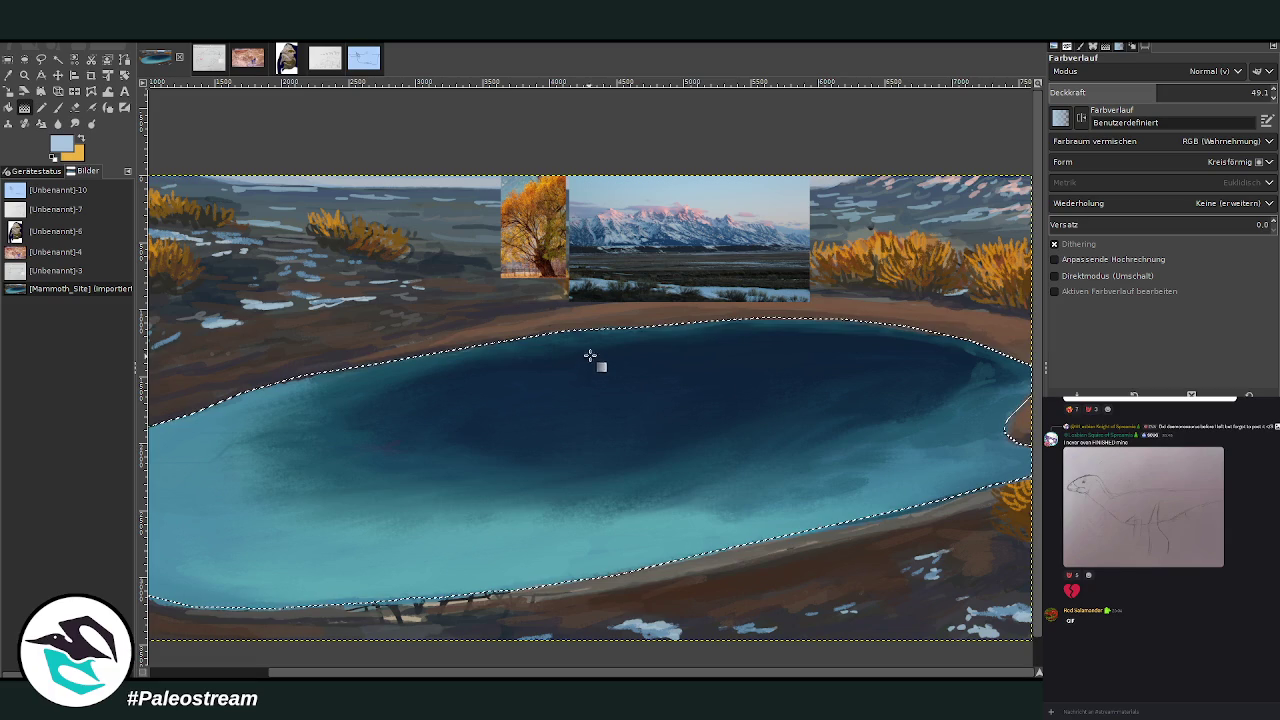
left_click_drag(584, 362, 538, 600)
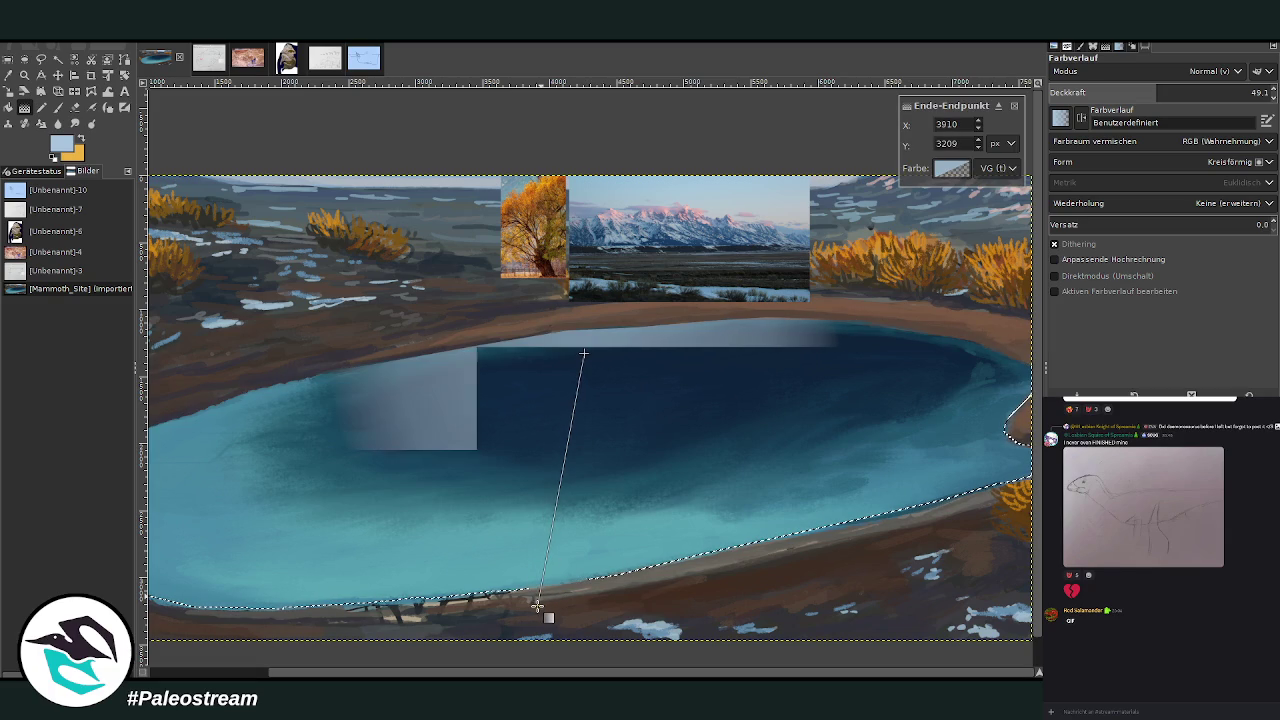
key("Return")
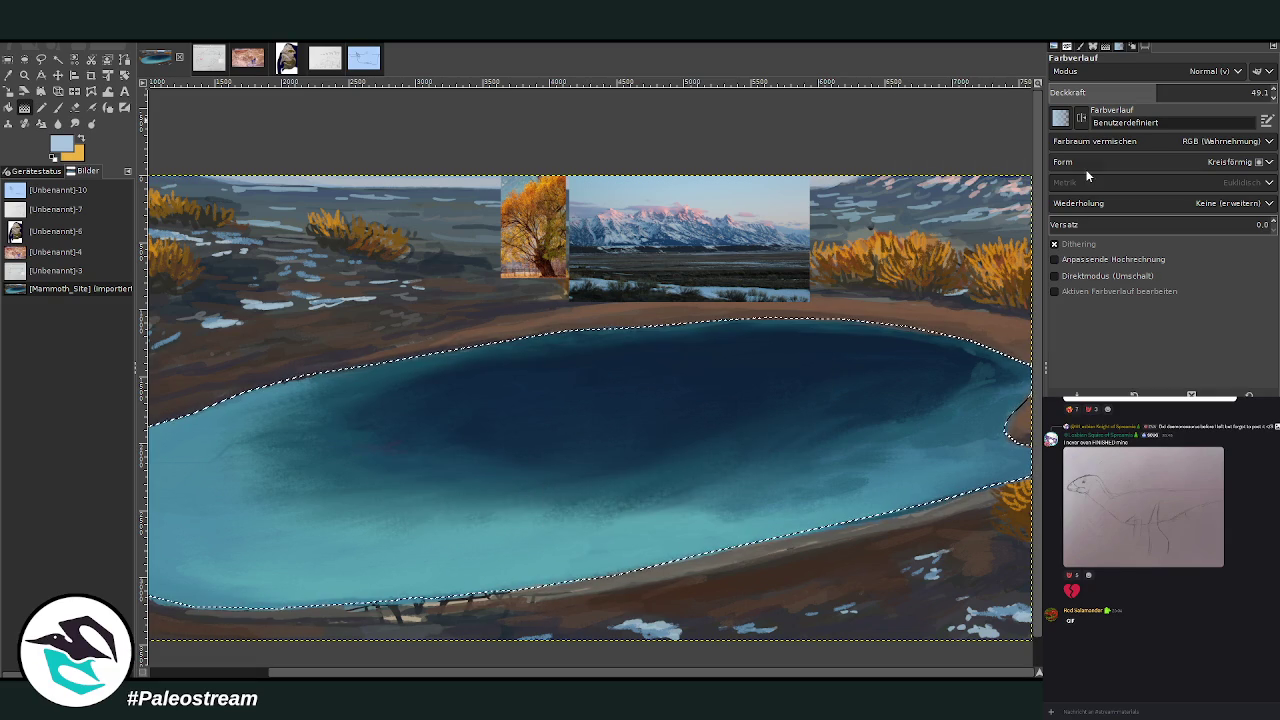
Add fainter vertical gradient passes down the selected lake.
scroll(1068, 162, "up", 2)
type("16.6")
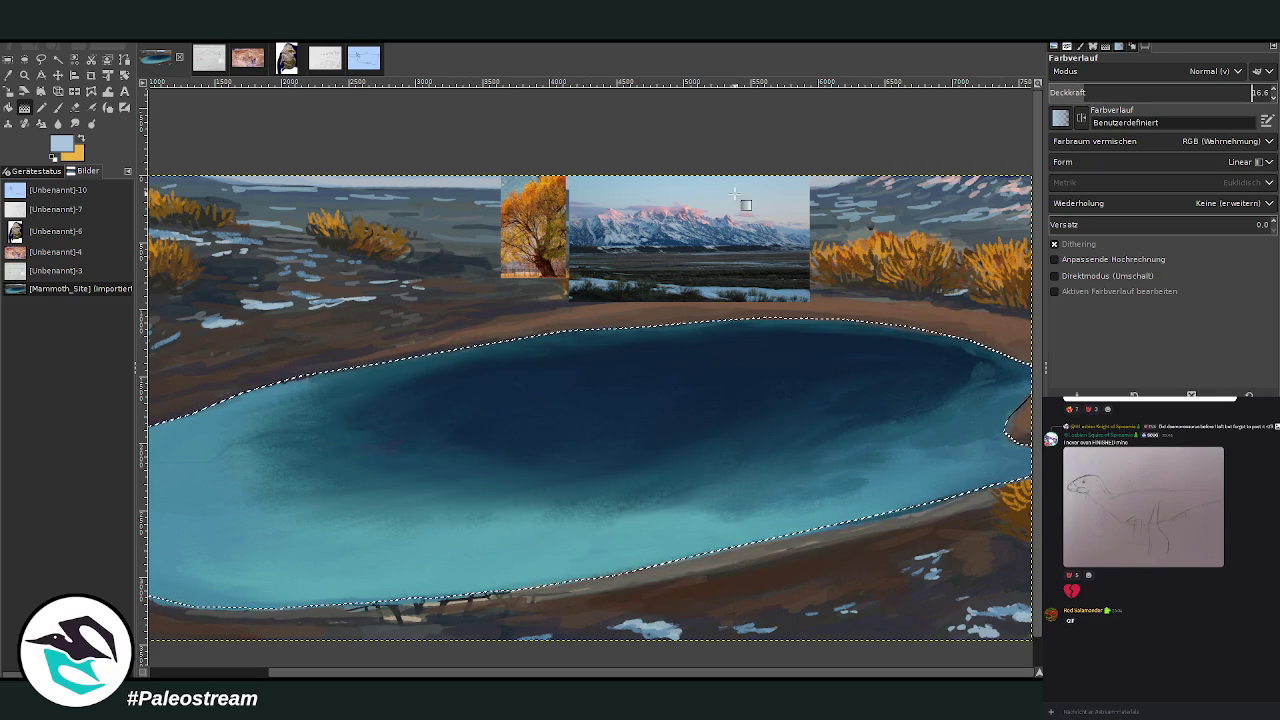
left_click_drag(566, 327, 537, 616)
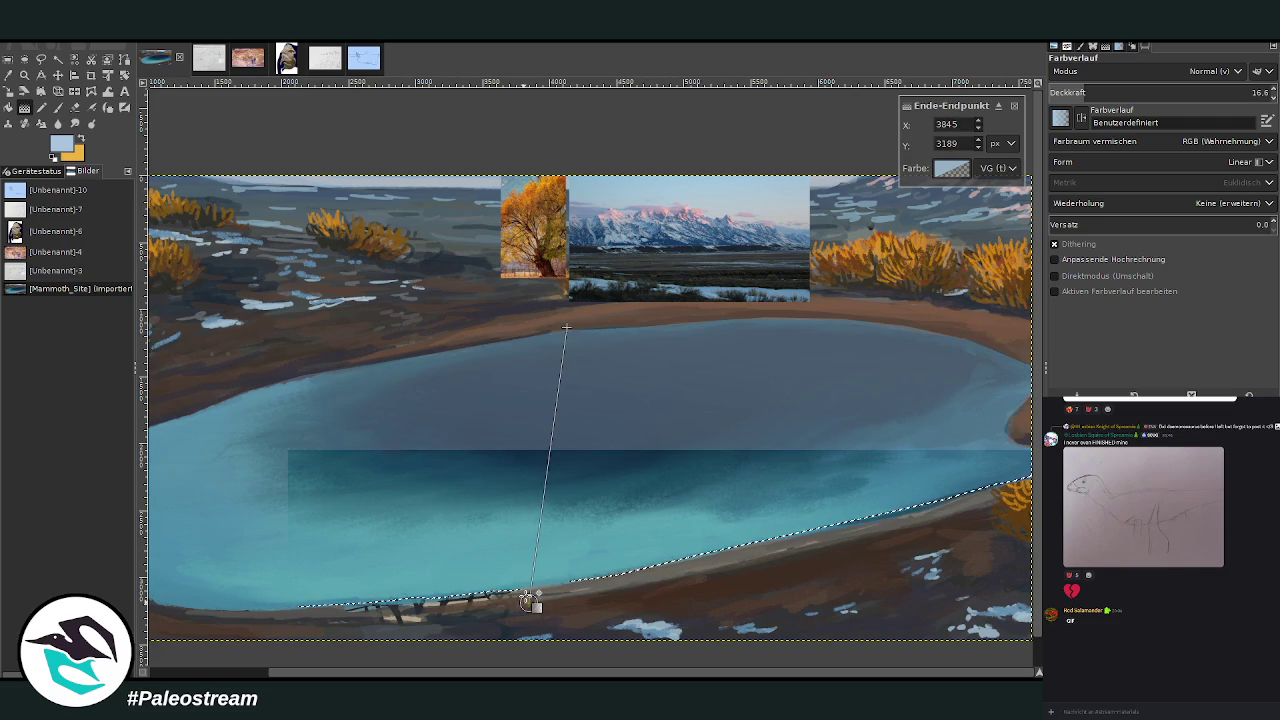
key("Return")
scroll(404, 298, "down", 2)
key("z")
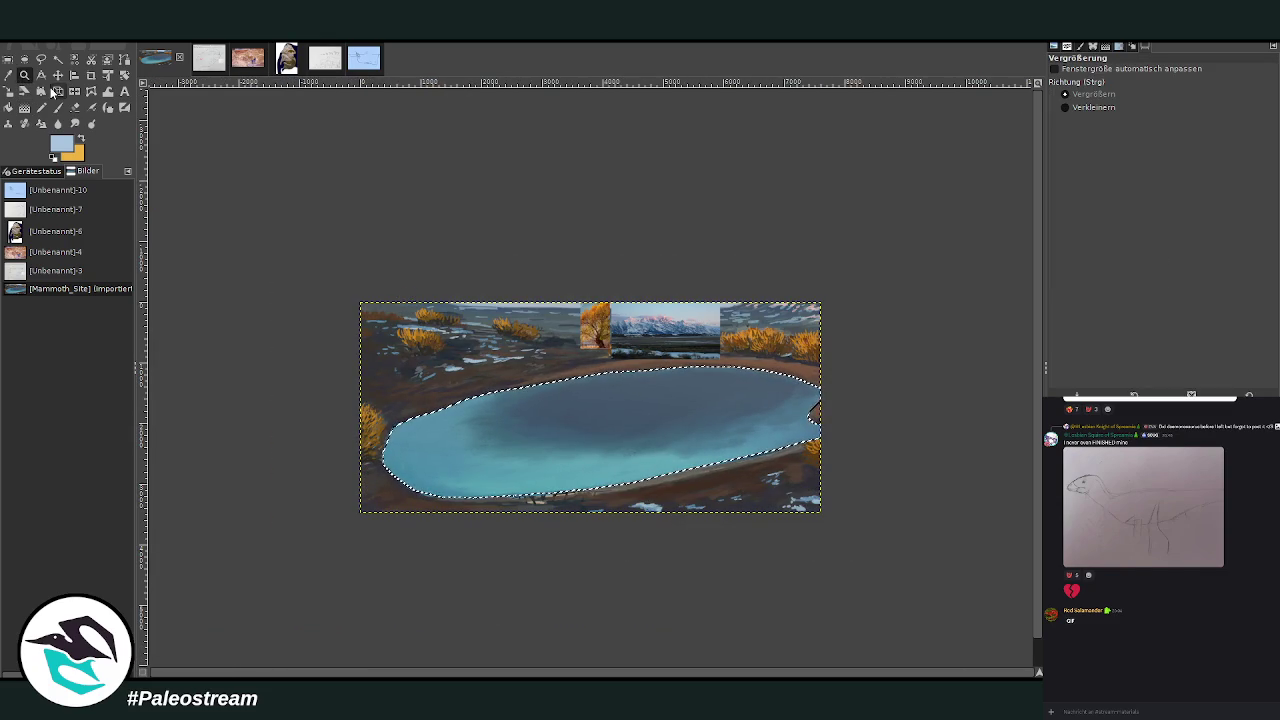
mouse_move(481, 285)
left_mouse_down()
mouse_move(510, 292)
mouse_move(736, 534)
left_mouse_up()
key("g")
scroll(737, 603, "right", 2)
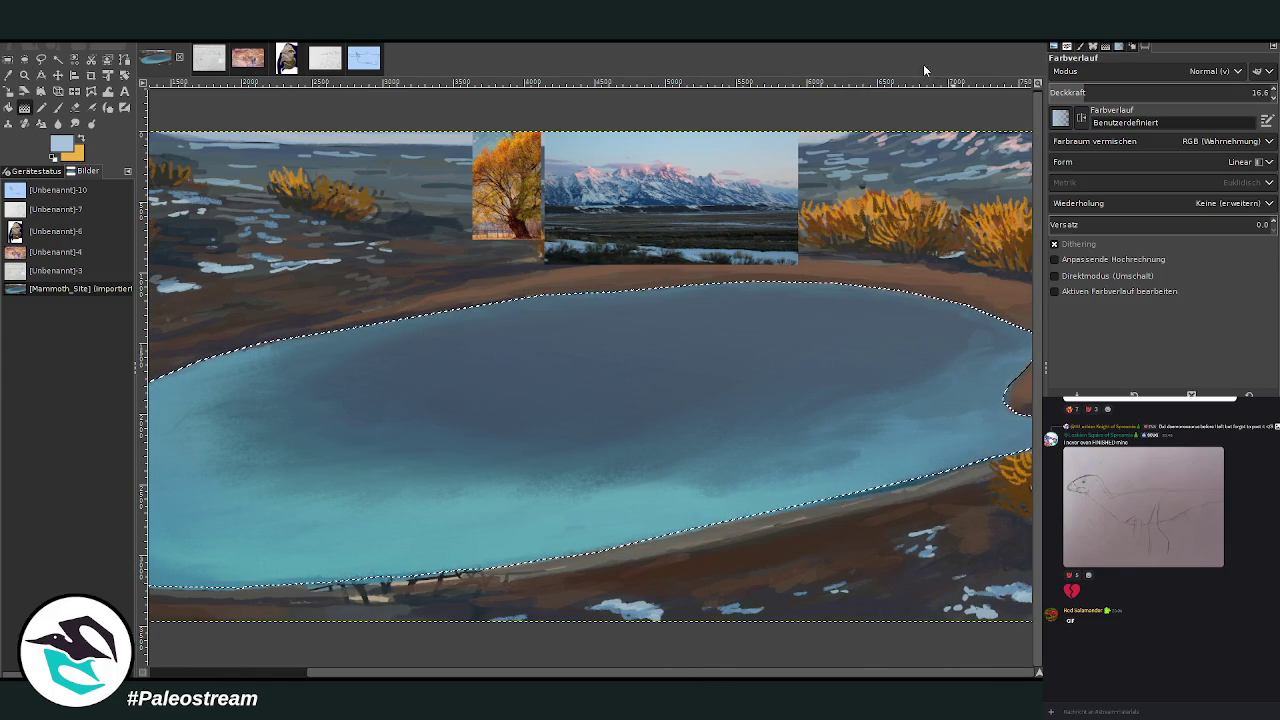
left_click_drag(674, 248, 662, 406)
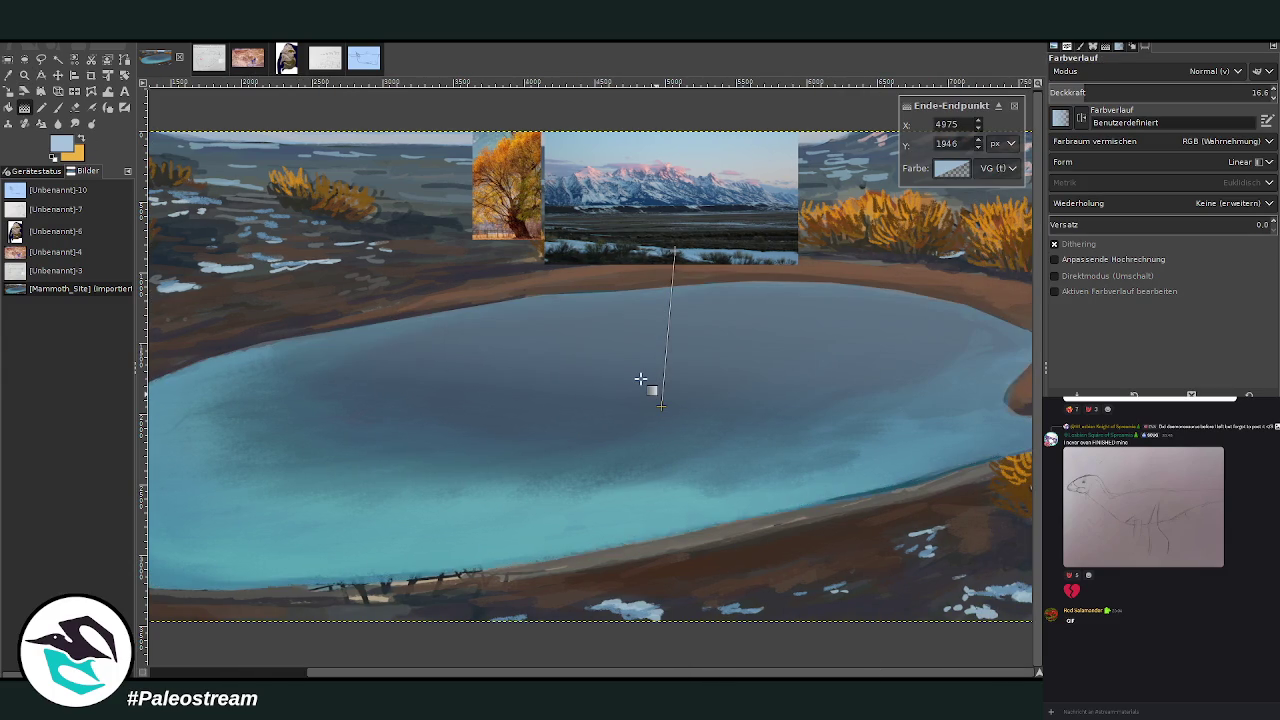
key("Return")
Redo the too-strong gradient at 10.5 opacity, then clear the water selection.
key("ctrl+z")
left_click(1071, 92)
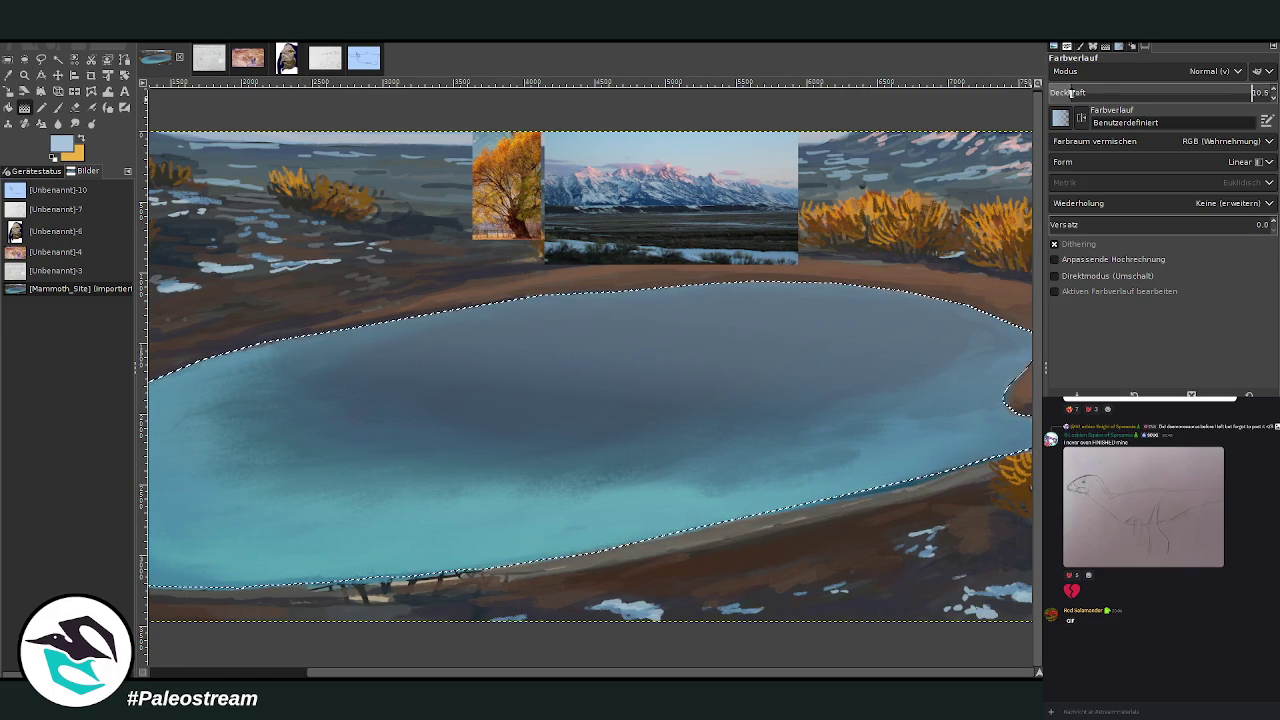
left_click_drag(618, 243, 621, 364)
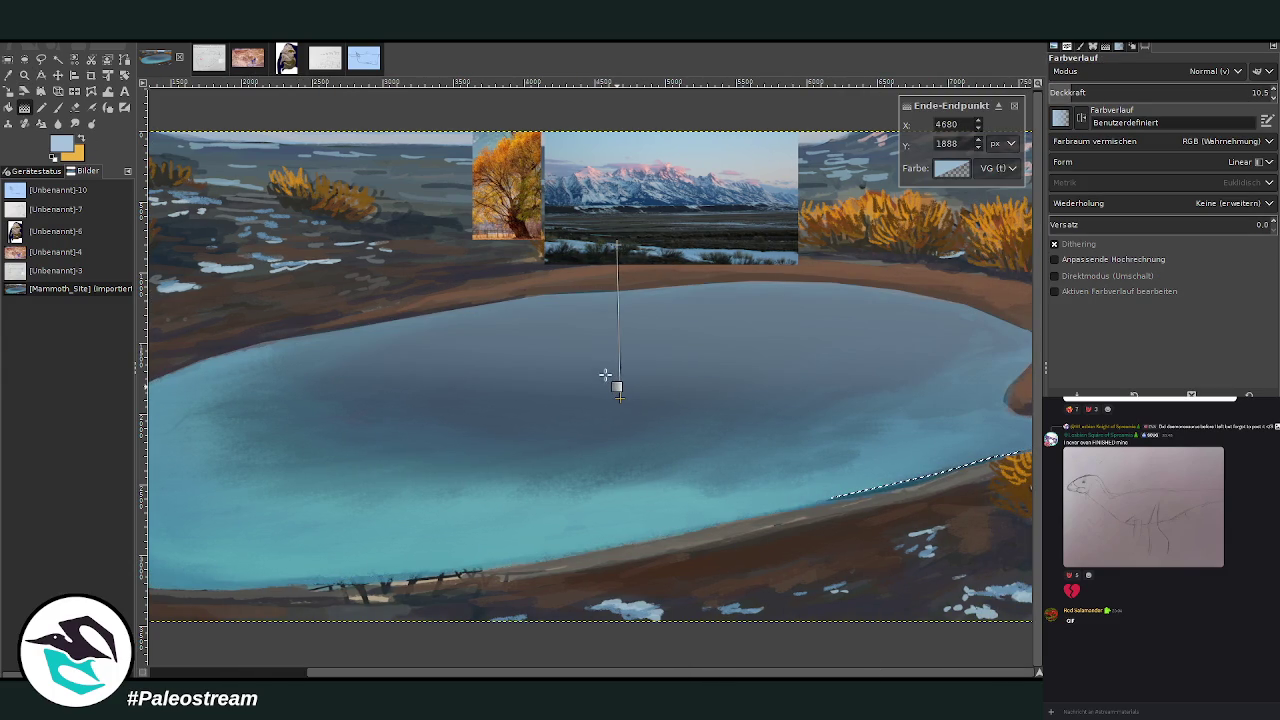
key("Return")
left_click(8, 59)
left_click(242, 135)
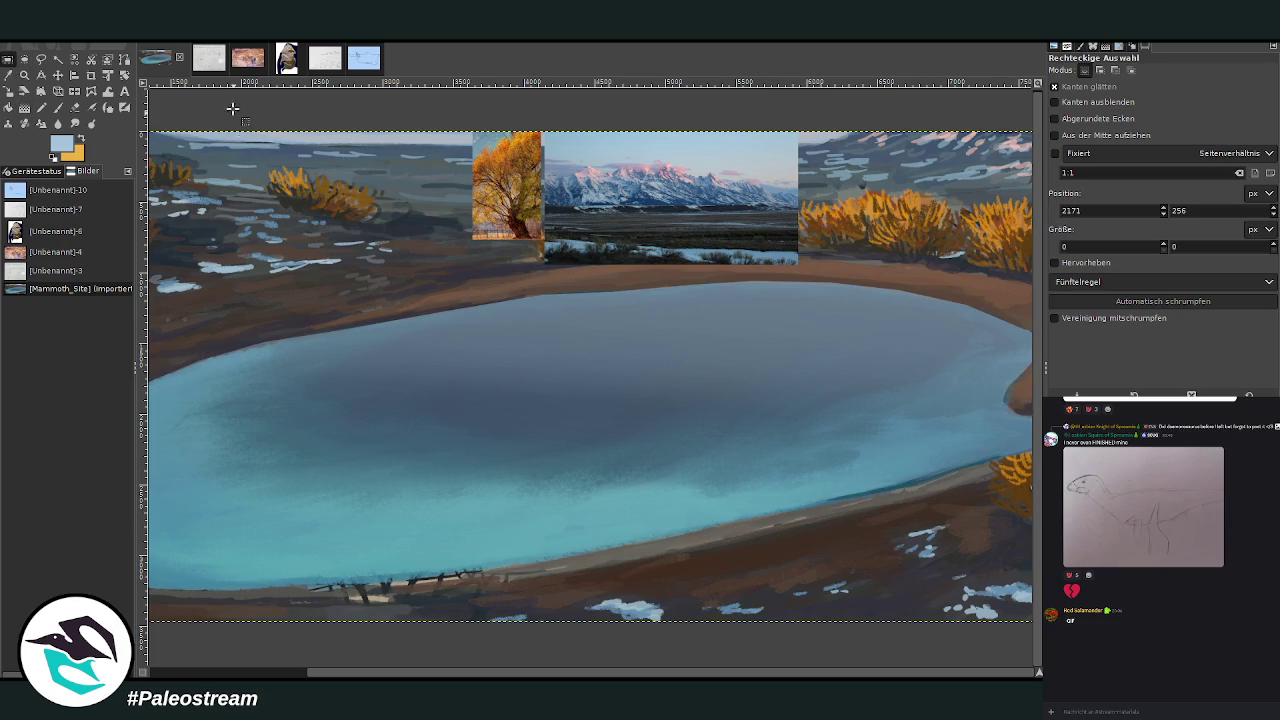
left_click(74, 123)
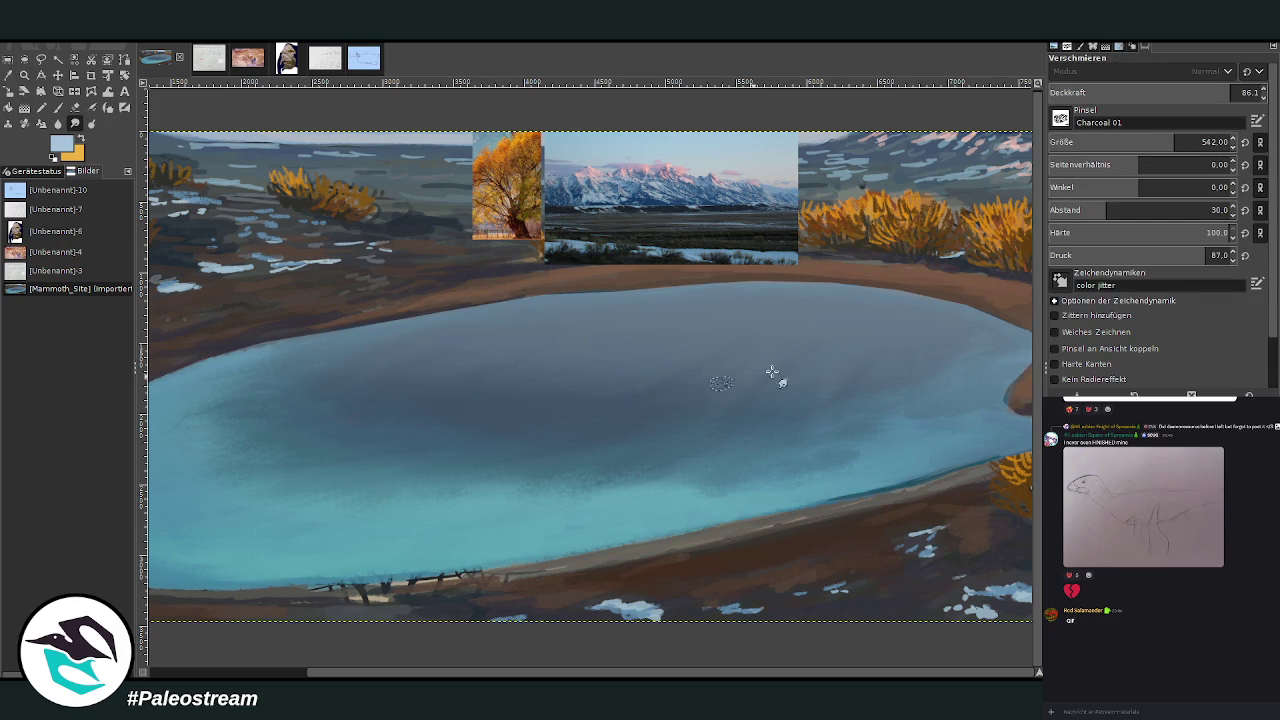
Size the brush to 740 with 54.3 opacity and switch to the Paintbrush.
left_click_drag(1175, 142, 1200, 142)
left_click_drag(1229, 92, 1162, 92)
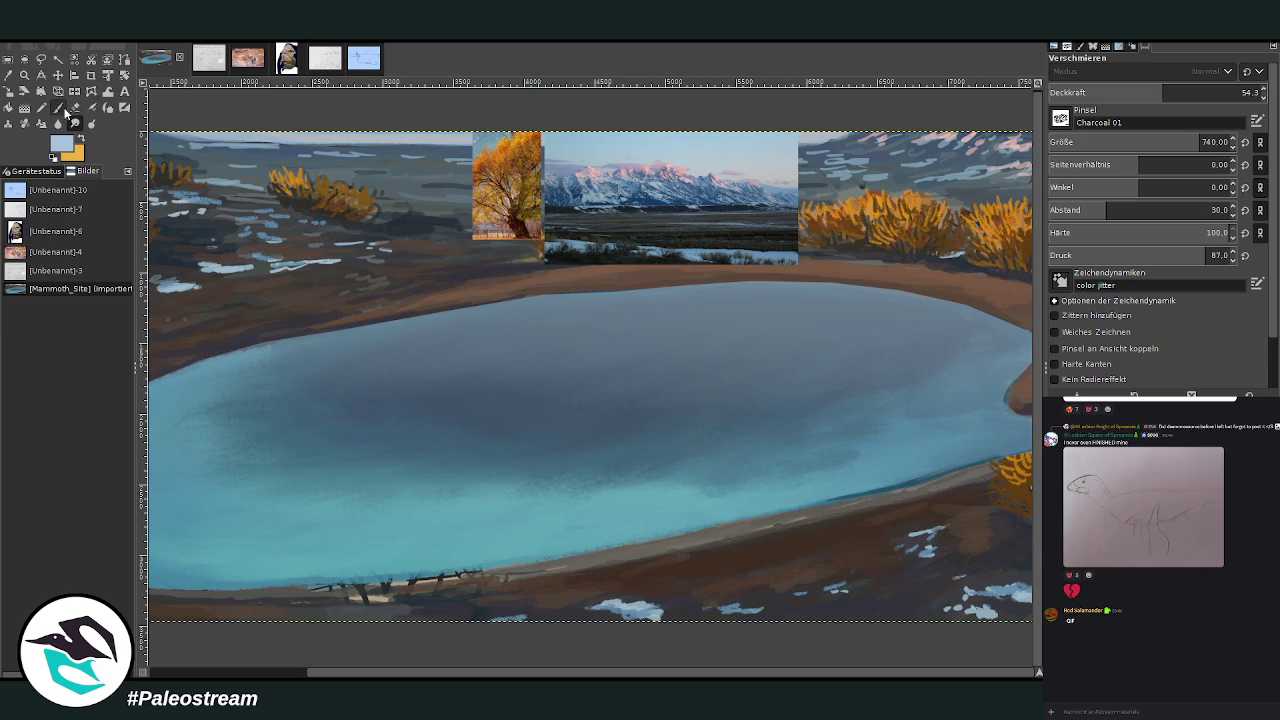
key("p")
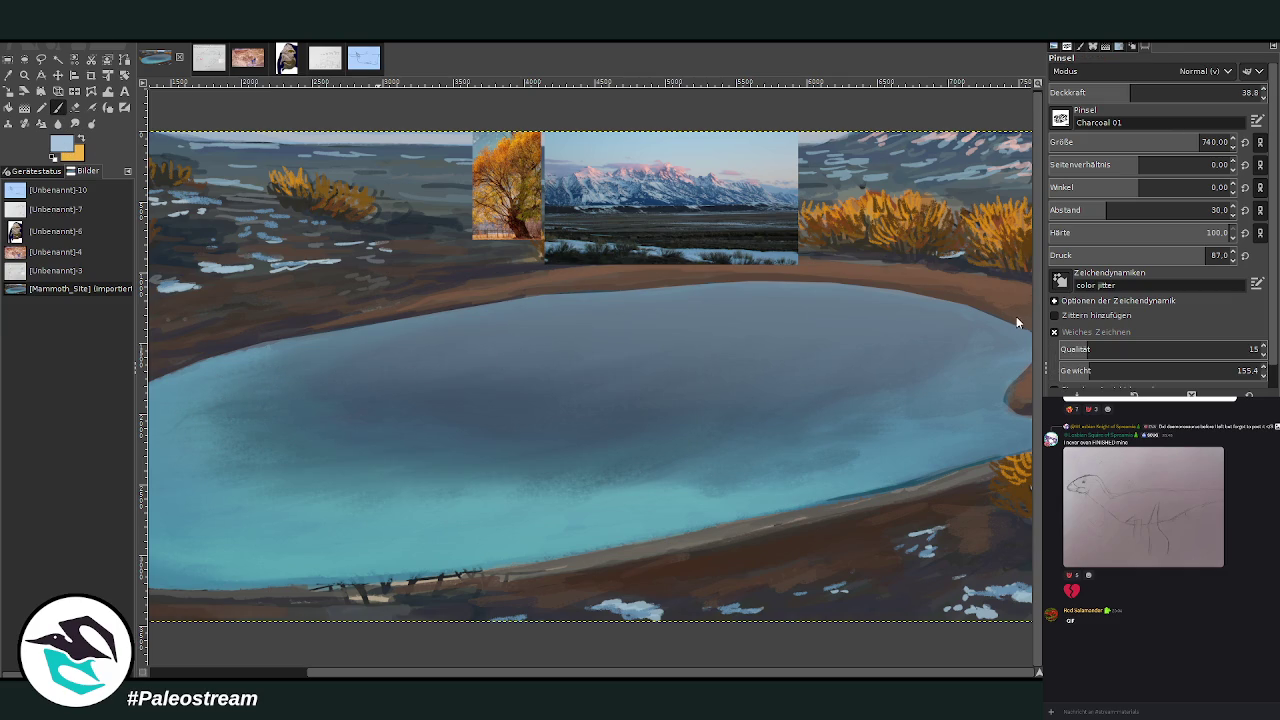
At 12.3 brush opacity, brush light haze along the pool's shoreline.
left_click(1220, 92)
left_click_drag(822, 272, 718, 280)
left_click(1134, 92)
left_click_drag(859, 268, 590, 285)
mouse_move(937, 318)
left_mouse_down()
mouse_move(922, 282)
mouse_move(868, 256)
mouse_move(848, 226)
left_mouse_up()
mouse_move(958, 259)
left_mouse_down()
mouse_move(860, 290)
mouse_move(591, 297)
mouse_move(460, 318)
left_mouse_up()
Haze across the upper pool and veil the upper-right shrubs and sky.
mouse_move(676, 299)
left_mouse_down()
mouse_move(829, 323)
mouse_move(694, 320)
mouse_move(1005, 340)
mouse_move(780, 345)
mouse_move(651, 389)
mouse_move(734, 336)
mouse_move(563, 337)
mouse_move(863, 374)
mouse_move(929, 334)
left_mouse_up()
mouse_move(608, 298)
left_mouse_down()
mouse_move(490, 310)
mouse_move(651, 334)
mouse_move(626, 406)
mouse_move(685, 417)
mouse_move(757, 414)
mouse_move(850, 385)
mouse_move(949, 333)
left_mouse_up()
left_click_drag(935, 276, 830, 220)
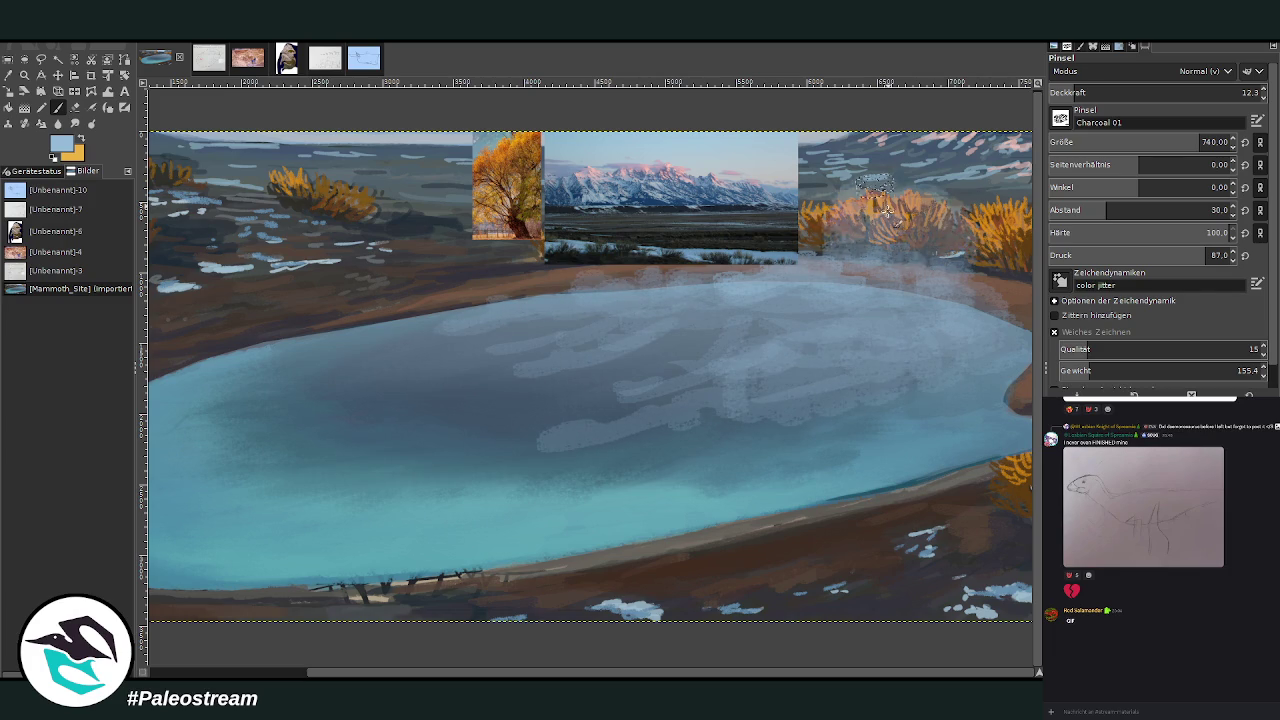
left_click_drag(910, 190, 810, 160)
left_click_drag(1010, 200, 910, 250)
mouse_move(950, 190)
left_mouse_down()
mouse_move(823, 172)
mouse_move(800, 250)
mouse_move(700, 330)
mouse_move(540, 370)
left_mouse_up()
Streak light mist across the pool's middle and over the right-hand shrubs.
left_click_drag(490, 409, 400, 445)
mouse_move(560, 472)
left_mouse_down()
mouse_move(706, 429)
mouse_move(770, 370)
mouse_move(669, 432)
mouse_move(835, 330)
left_mouse_up()
mouse_move(960, 405)
left_mouse_down()
mouse_move(877, 420)
mouse_move(970, 386)
left_mouse_up()
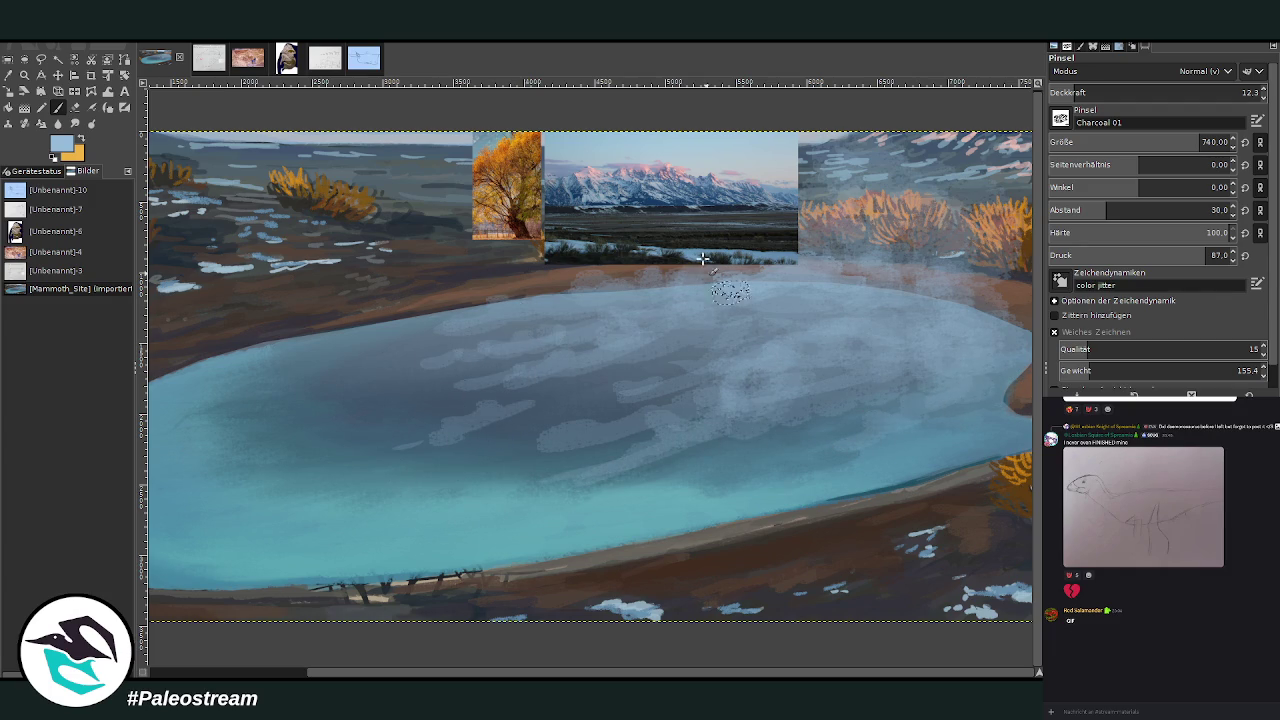
left_click_drag(776, 232, 1013, 203)
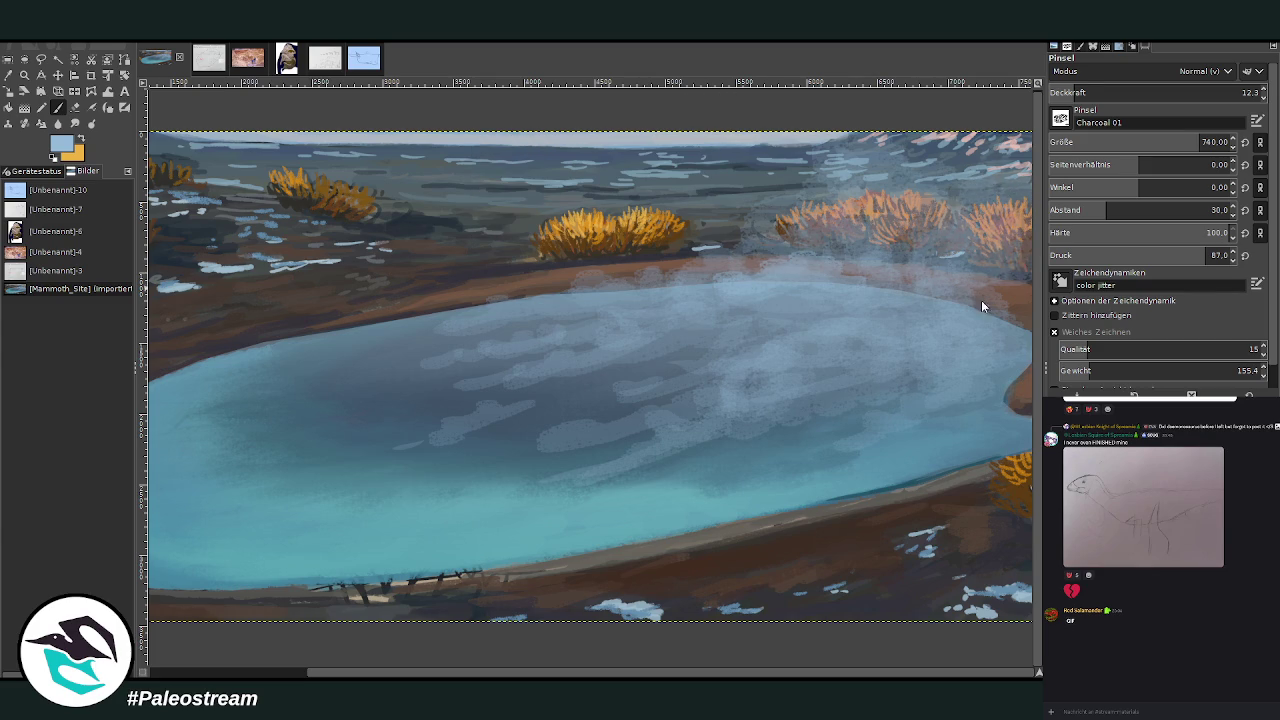
mouse_move(971, 275)
left_mouse_down()
mouse_move(995, 295)
mouse_move(893, 284)
left_mouse_up()
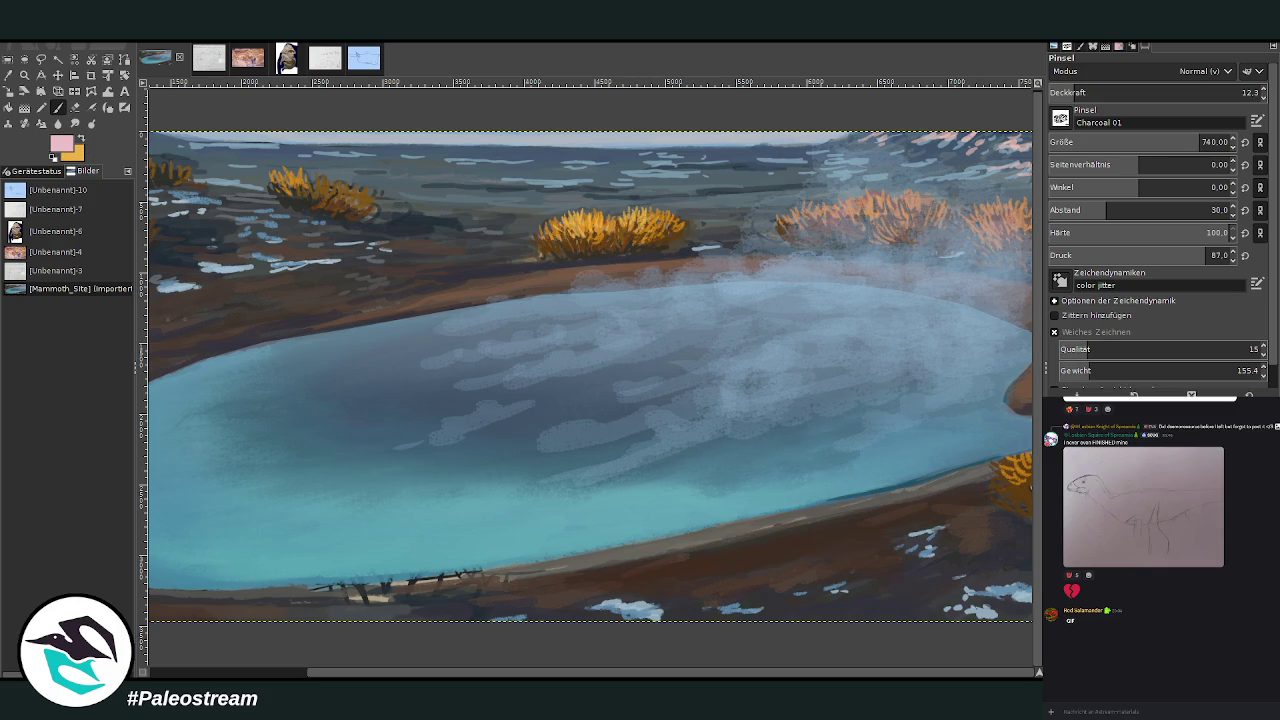
Paint pink steam at the upper right at 18.6 opacity, then drop opacity to 5.0.
left_click(1092, 91)
mouse_move(1000, 262)
left_mouse_down()
mouse_move(890, 312)
mouse_move(1013, 167)
mouse_move(968, 272)
mouse_move(870, 270)
mouse_move(806, 343)
mouse_move(783, 300)
mouse_move(975, 320)
mouse_move(690, 280)
mouse_move(850, 273)
mouse_move(820, 350)
mouse_move(857, 366)
mouse_move(986, 337)
mouse_move(940, 355)
mouse_move(729, 280)
mouse_move(620, 300)
mouse_move(787, 265)
mouse_move(990, 298)
mouse_move(1025, 258)
mouse_move(950, 265)
mouse_move(1015, 222)
mouse_move(950, 190)
mouse_move(870, 250)
mouse_move(970, 215)
mouse_move(1010, 165)
left_mouse_up()
left_click_drag(1090, 95, 1042, 86)
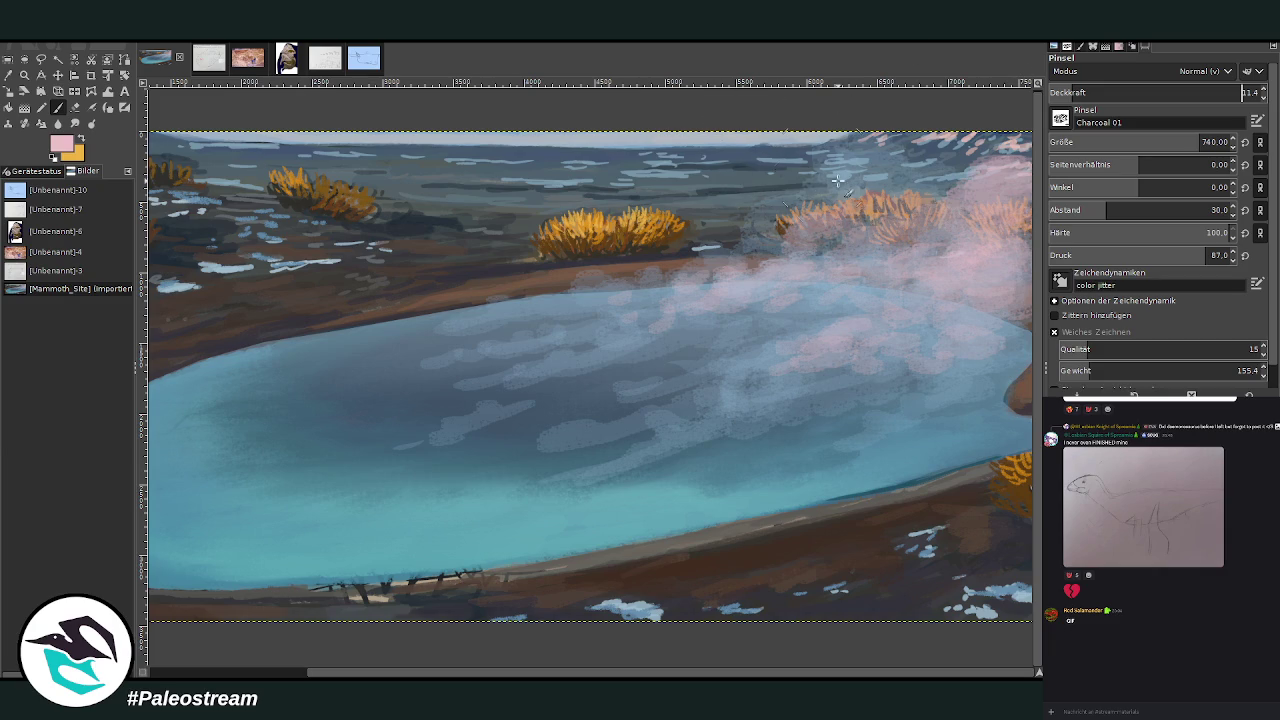
left_click_drag(1080, 93, 1046, 84)
Add a faint pink stroke, then smudge the pale water streaks with a size-670 brush.
left_click_drag(400, 365, 340, 372)
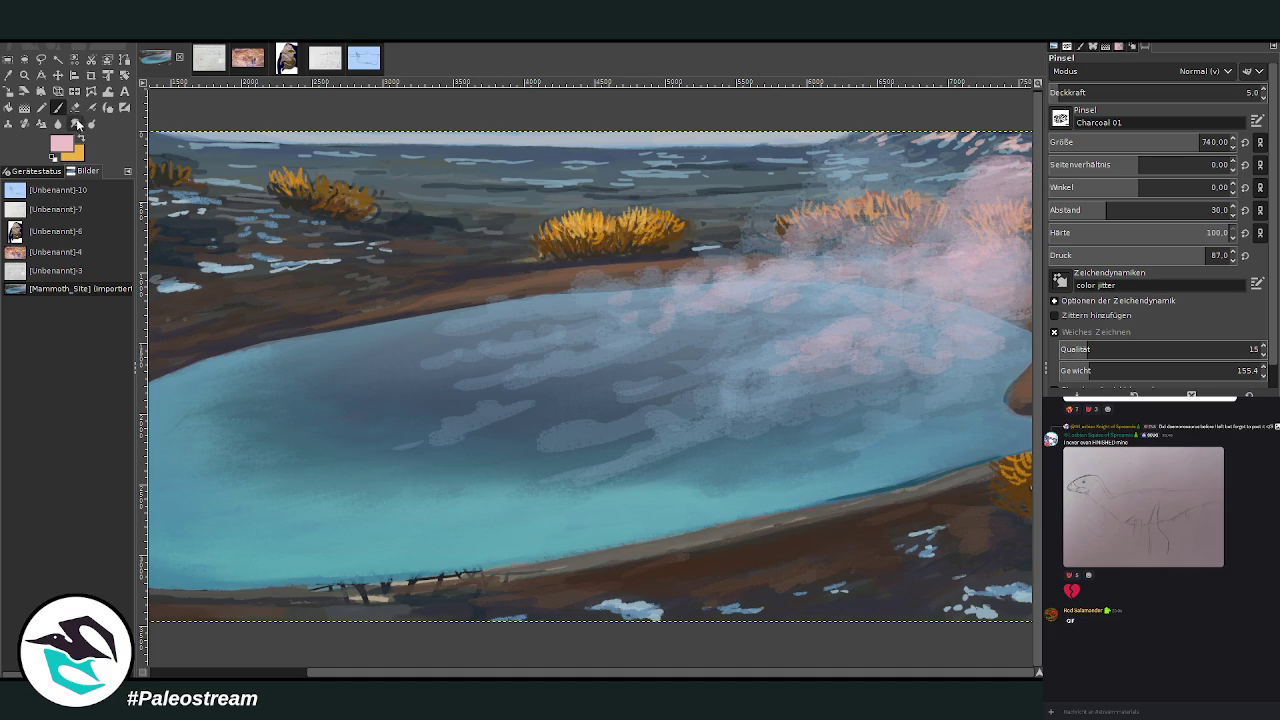
left_click(76, 124)
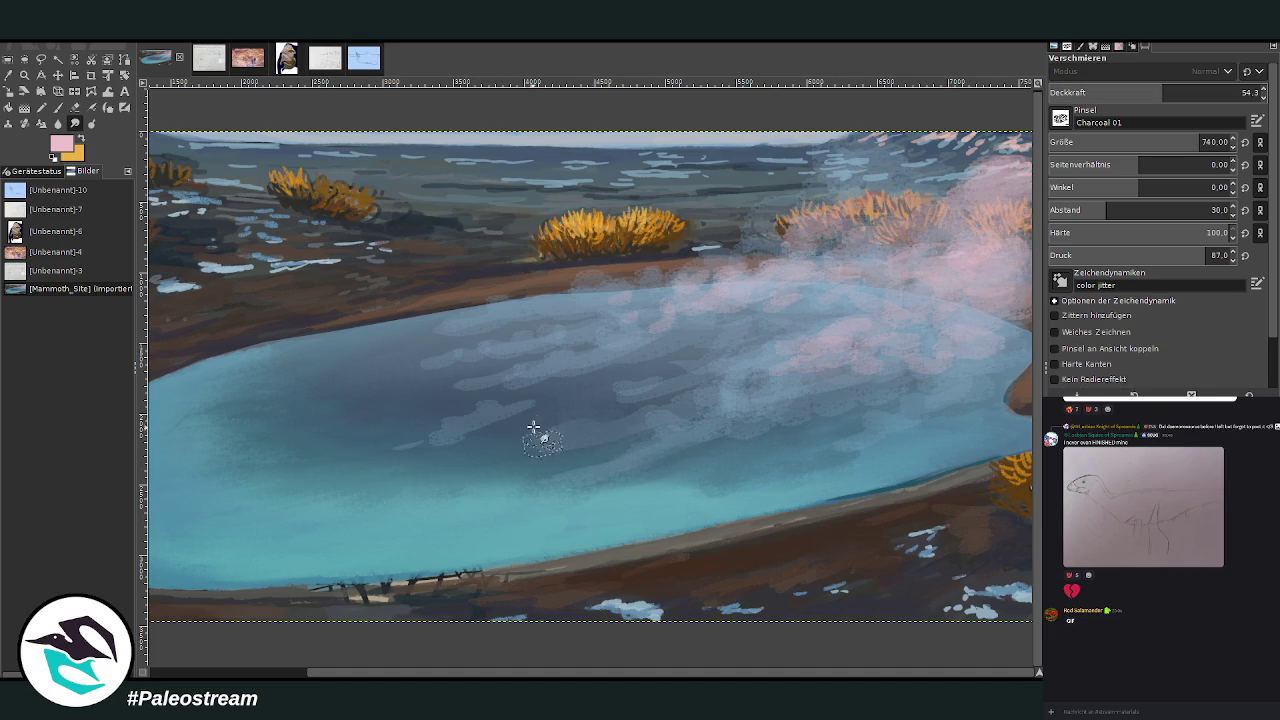
left_click(1173, 90)
left_click(1187, 141)
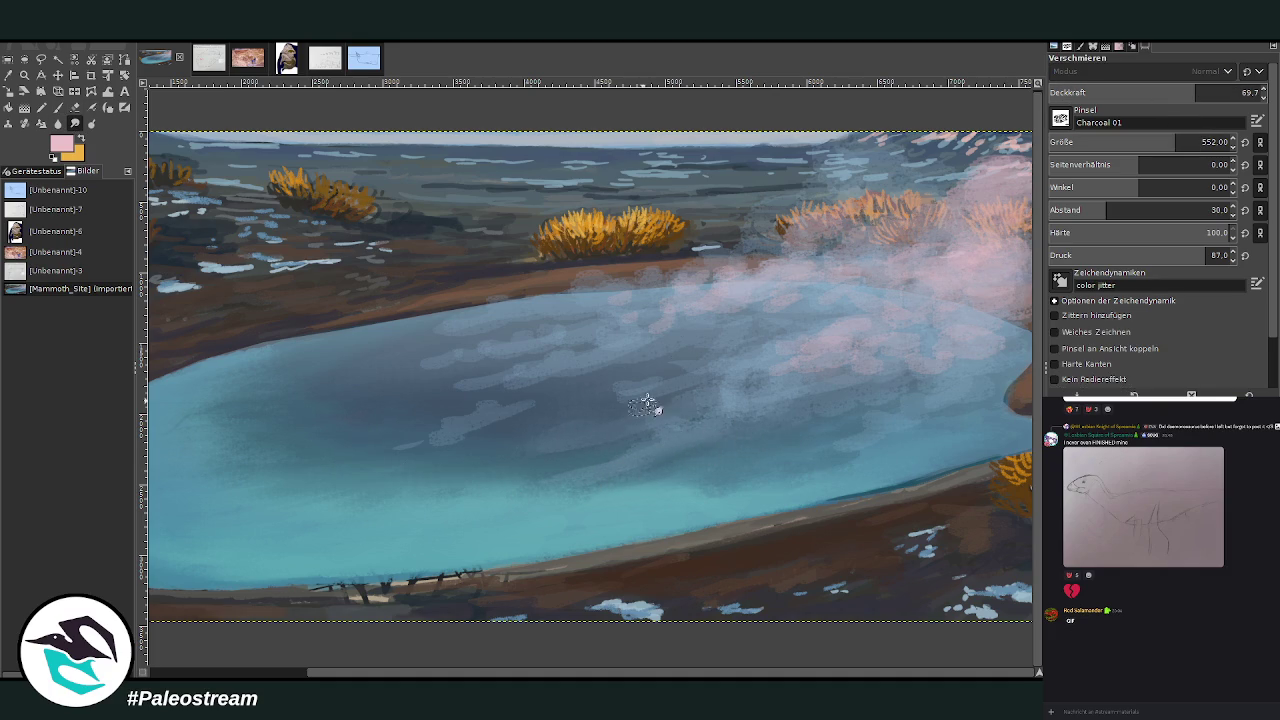
left_click(1190, 141)
mouse_move(532, 408)
left_mouse_down()
mouse_move(443, 428)
mouse_move(491, 394)
mouse_move(437, 363)
mouse_move(500, 352)
mouse_move(514, 303)
mouse_move(803, 242)
left_mouse_up()
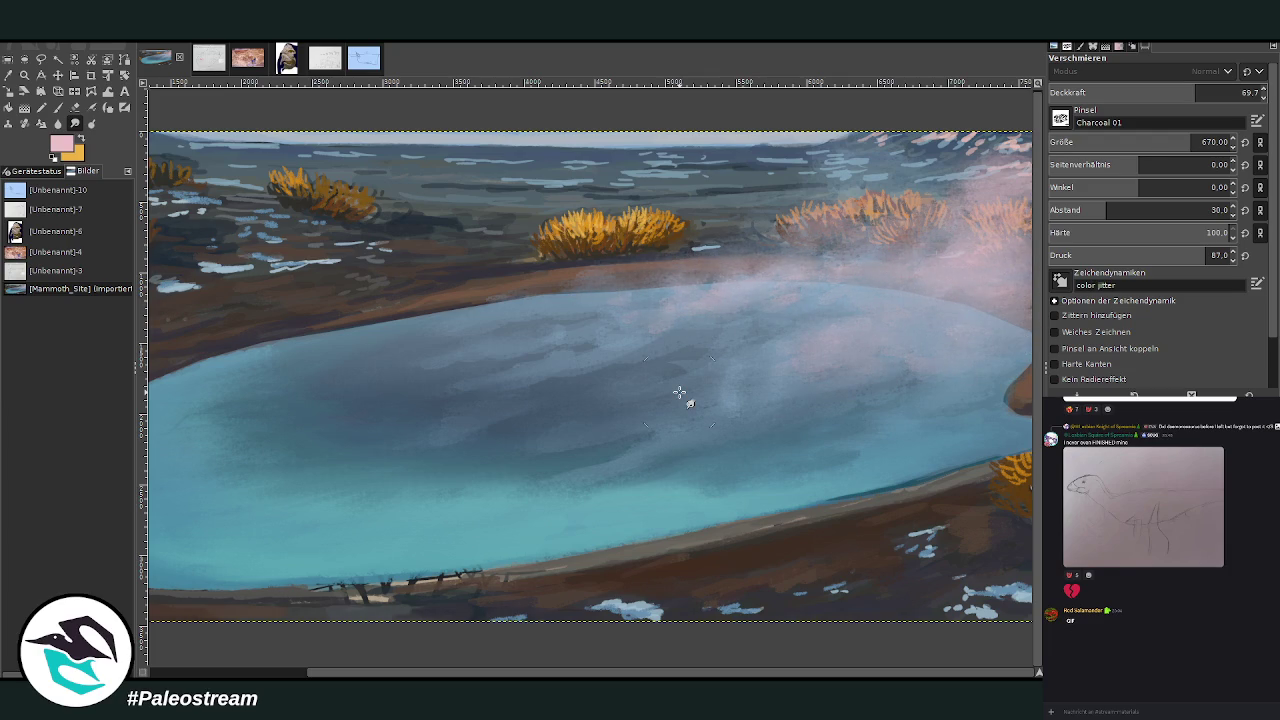
scroll(679, 393, "down", 2)
scroll(679, 393, "down", 1)
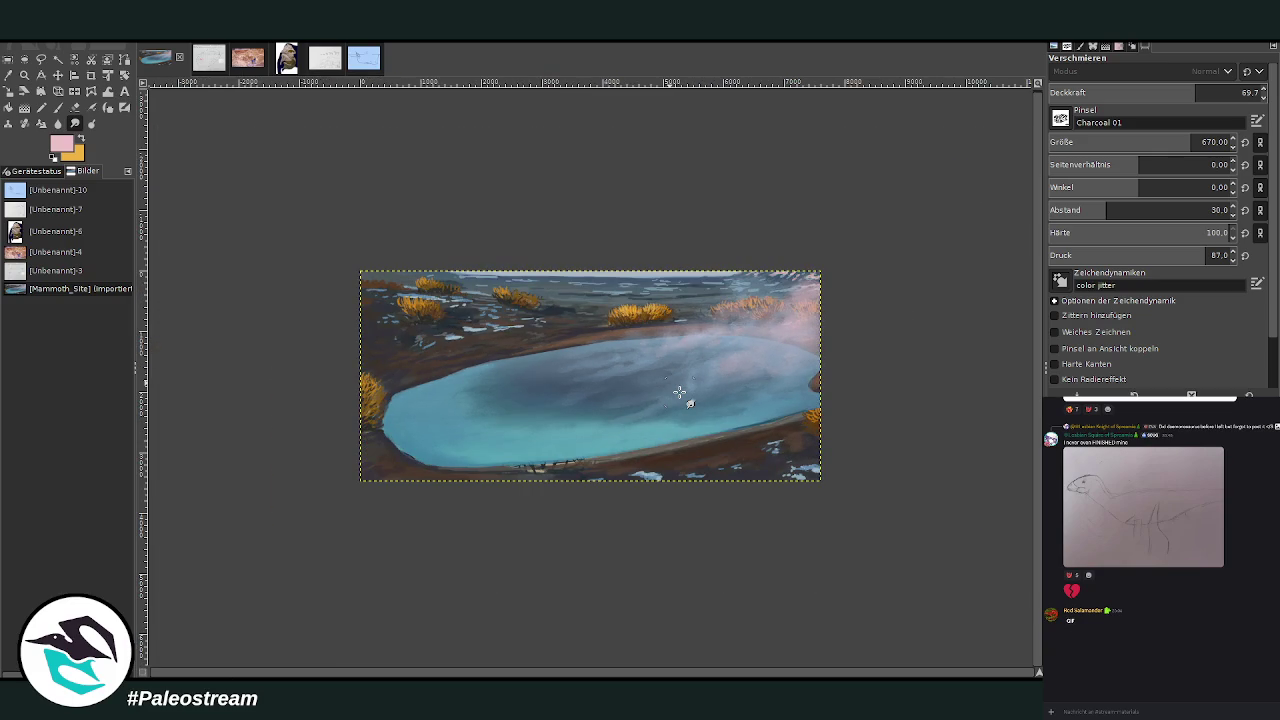
Darken the blue sketch's left ledge with a 25 px brush at 71.6 opacity, then return to Mammoth_Site.
left_click(25, 75)
left_click_drag(489, 228, 690, 450)
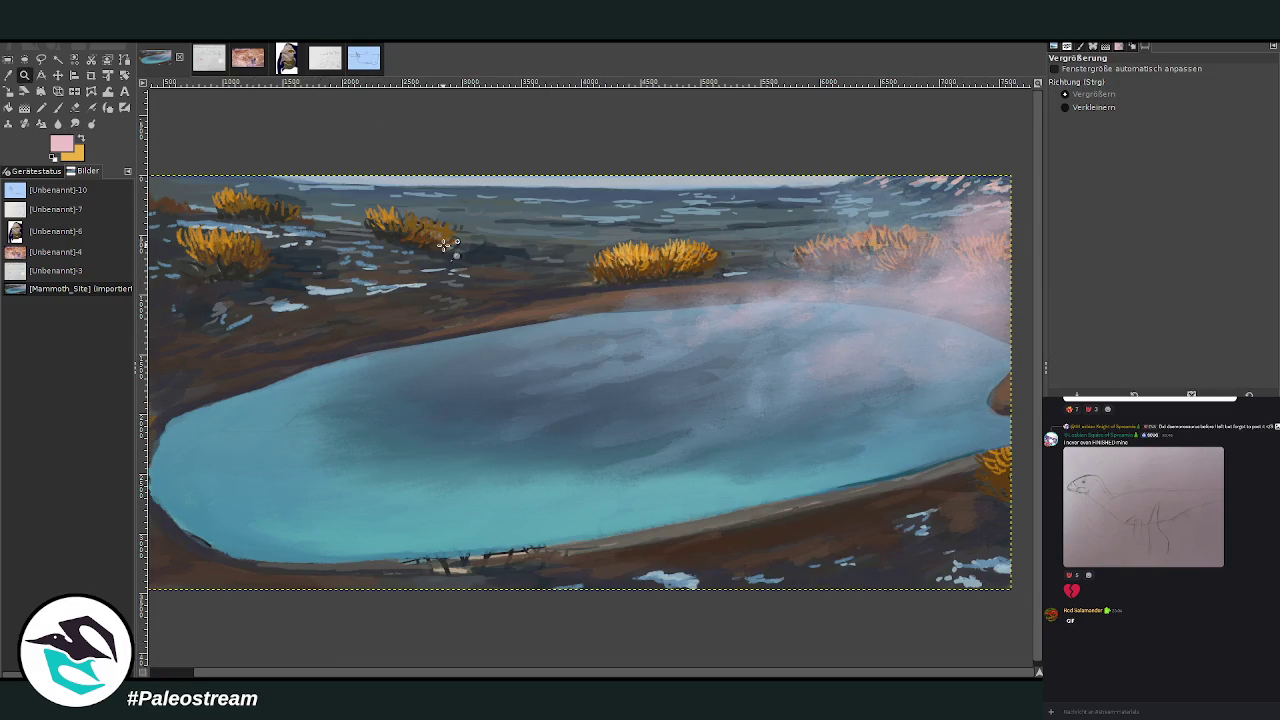
left_click(356, 64)
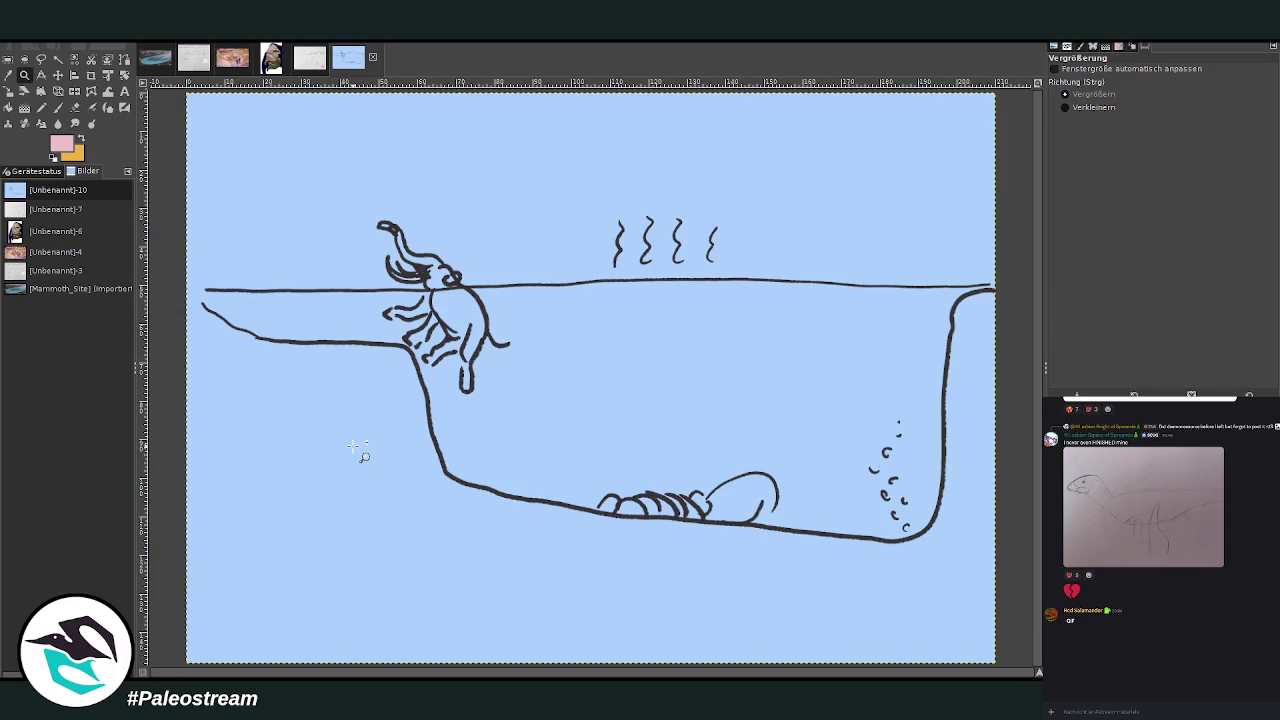
left_click(56, 110)
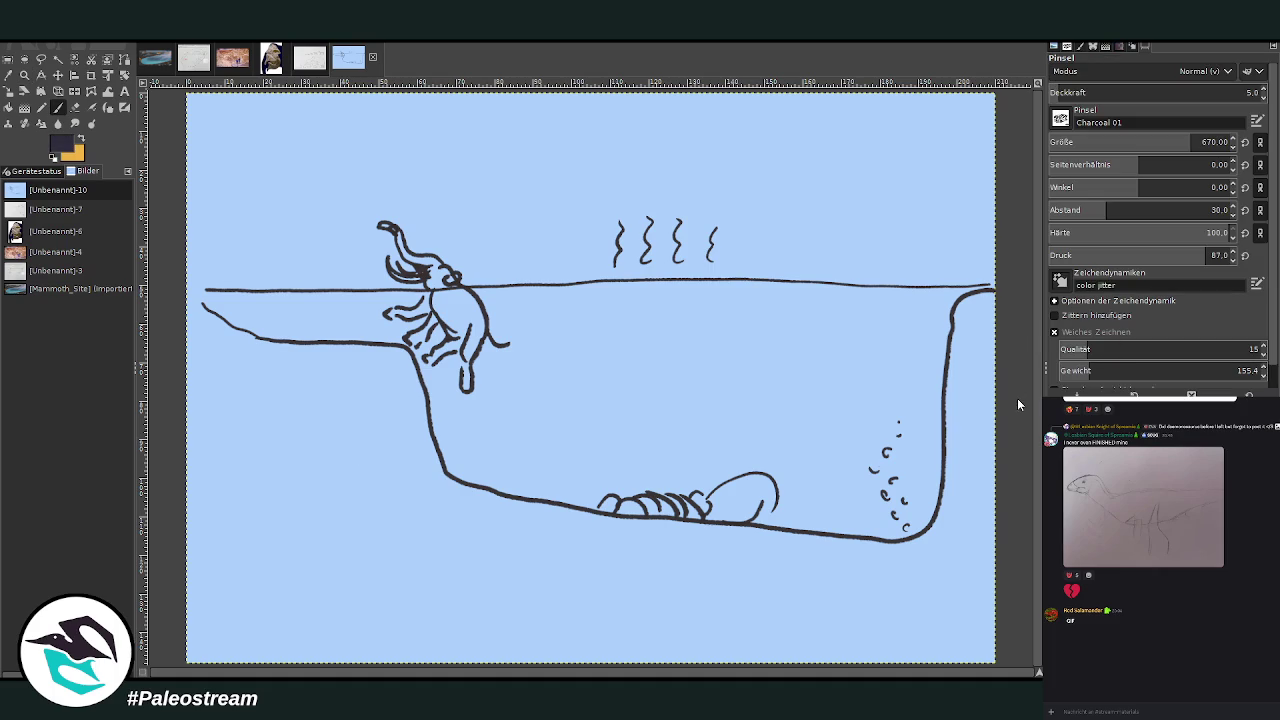
left_click(1053, 142)
left_click_drag(1060, 92, 1213, 92)
mouse_move(392, 318)
left_mouse_down()
mouse_move(218, 316)
mouse_move(409, 308)
mouse_move(240, 316)
mouse_move(405, 310)
mouse_move(401, 358)
left_mouse_up()
left_click(1090, 142)
left_click(1205, 92)
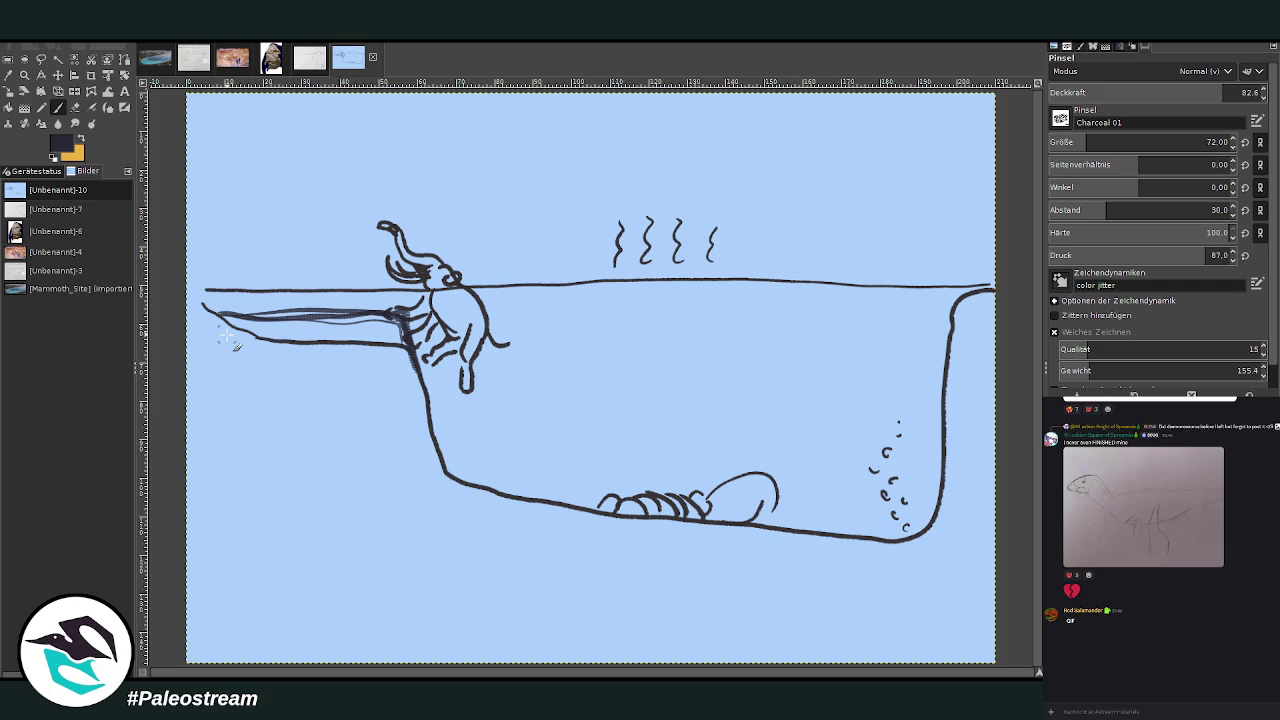
left_click(157, 61)
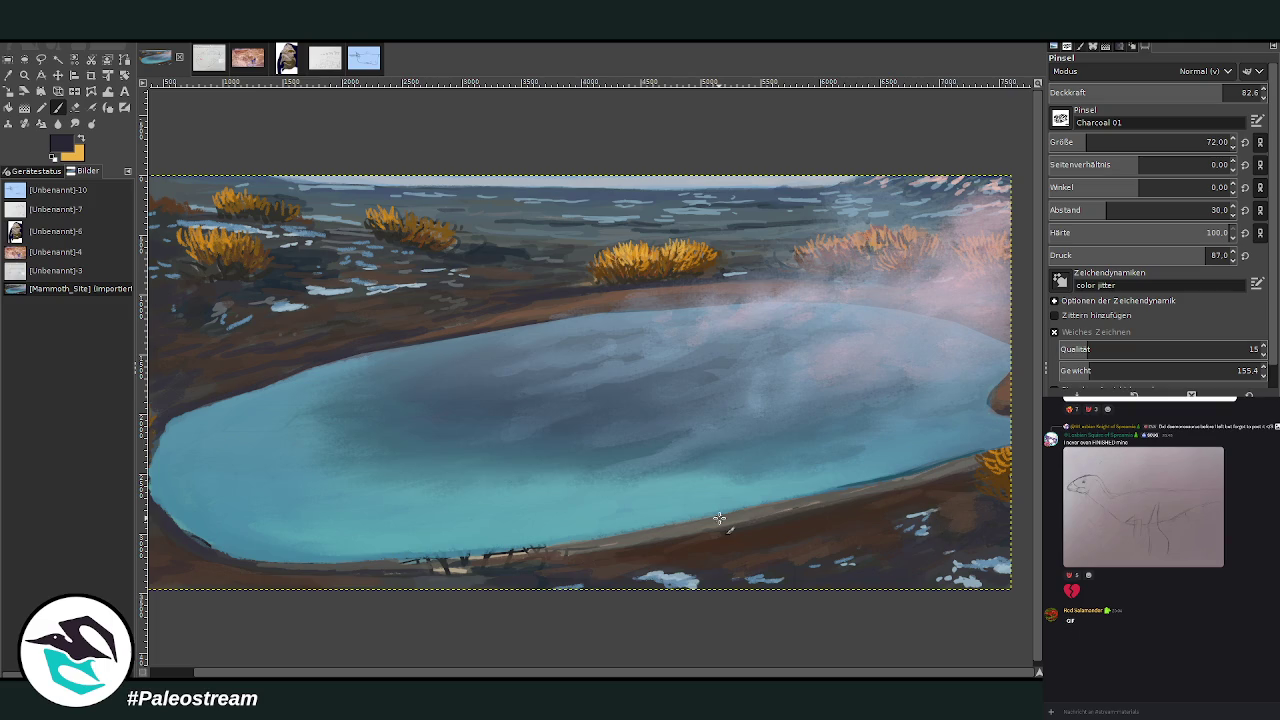
Undo and restore the last pool shading, and make orange the paint colour.
key("ctrl+z")
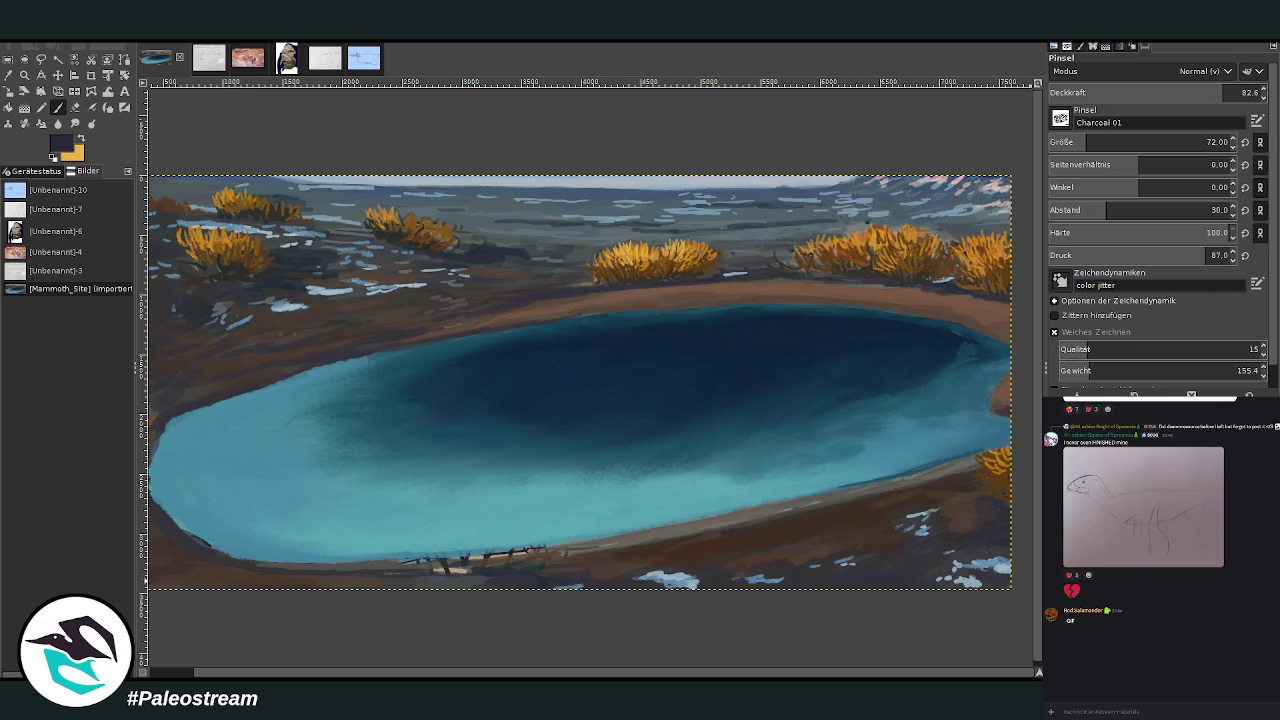
key("ctrl+y")
key("ctrl+y")
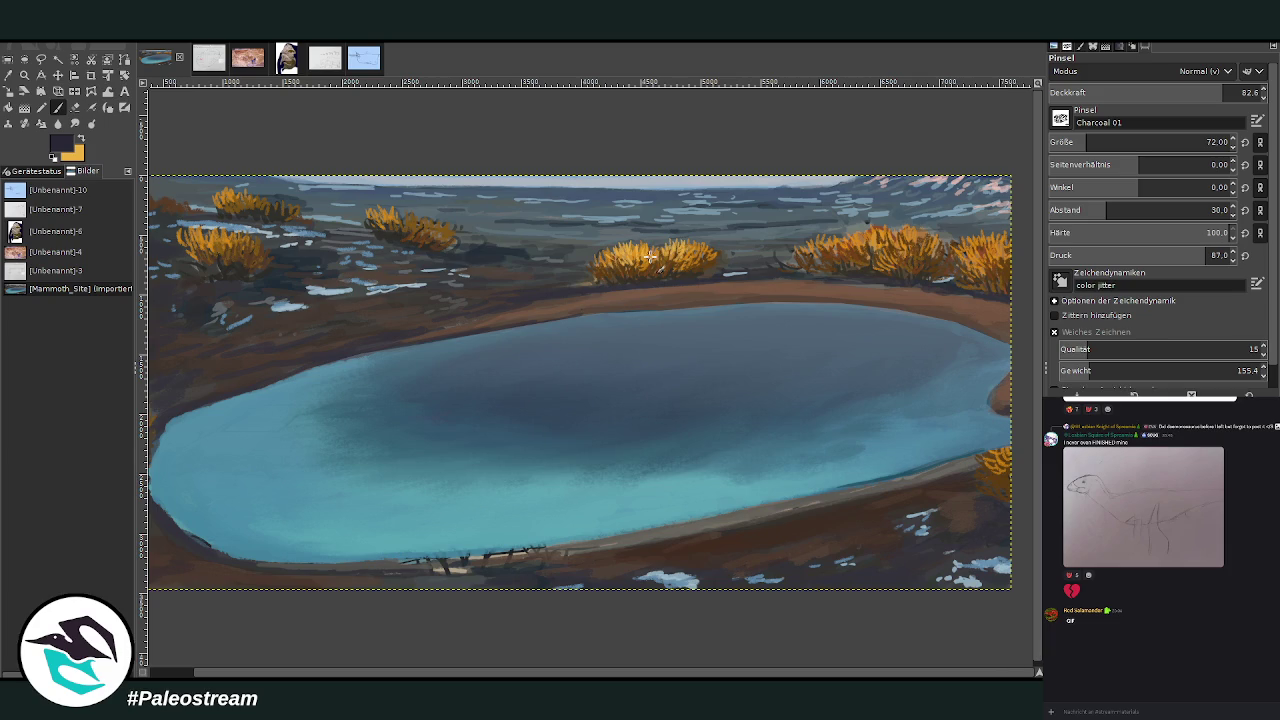
left_click(80, 139)
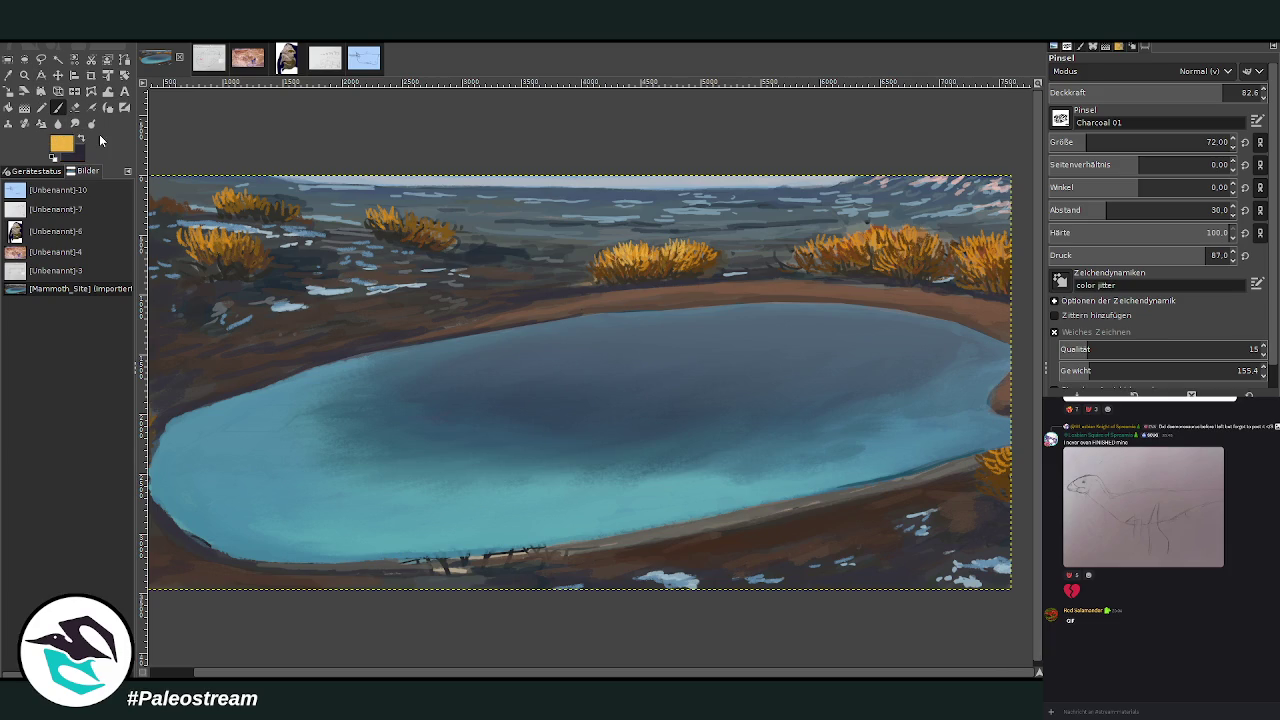
scroll(1140, 142, "down", 5)
scroll(1100, 122, "down", 1)
scroll(1085, 140, "up", 5)
scroll(1085, 140, "up", 4)
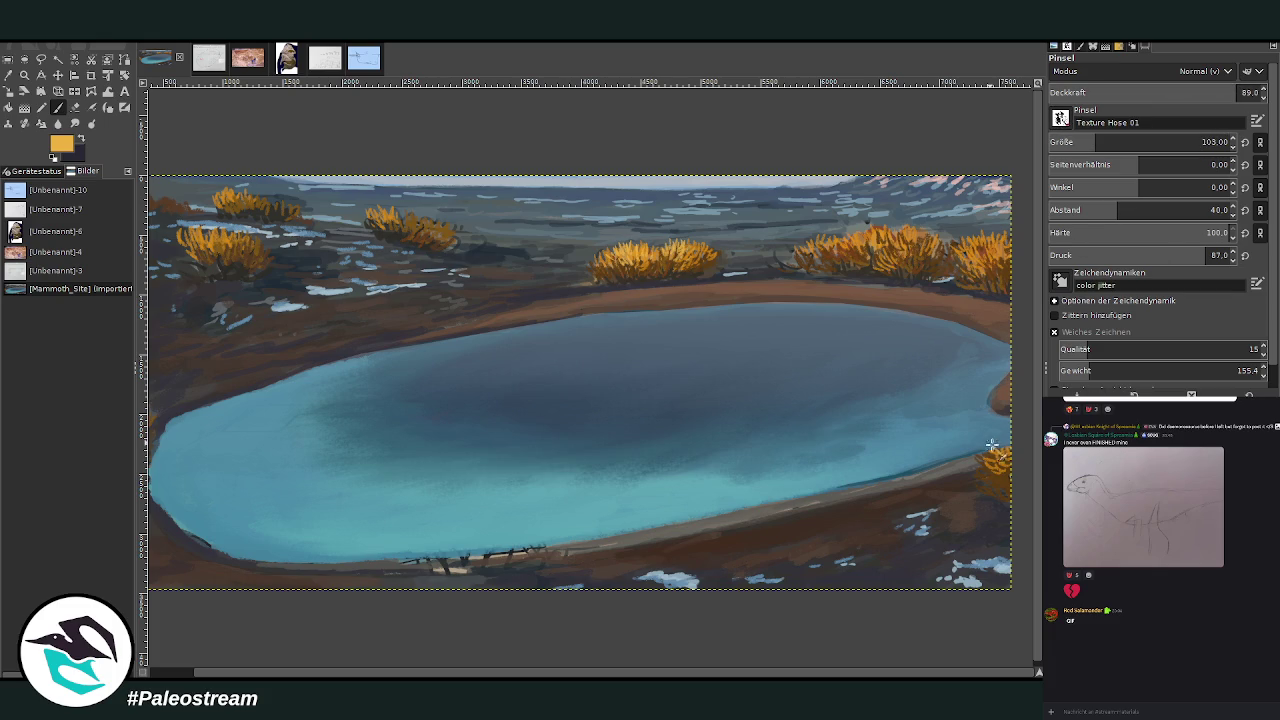
scroll(1140, 142, "up", 6)
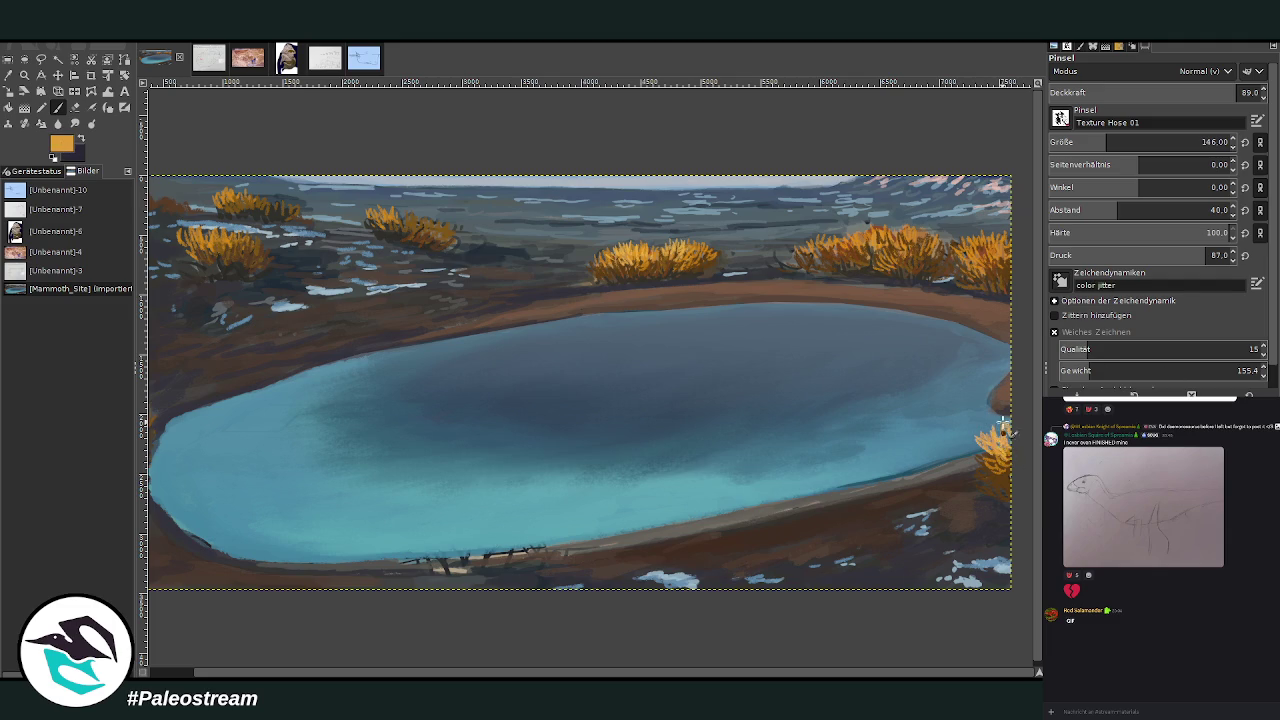
Paint an orange shrub on the pool's right edge, ending at 87.7 opacity and size 94.
left_click_drag(993, 432, 1001, 401)
left_click(1189, 92)
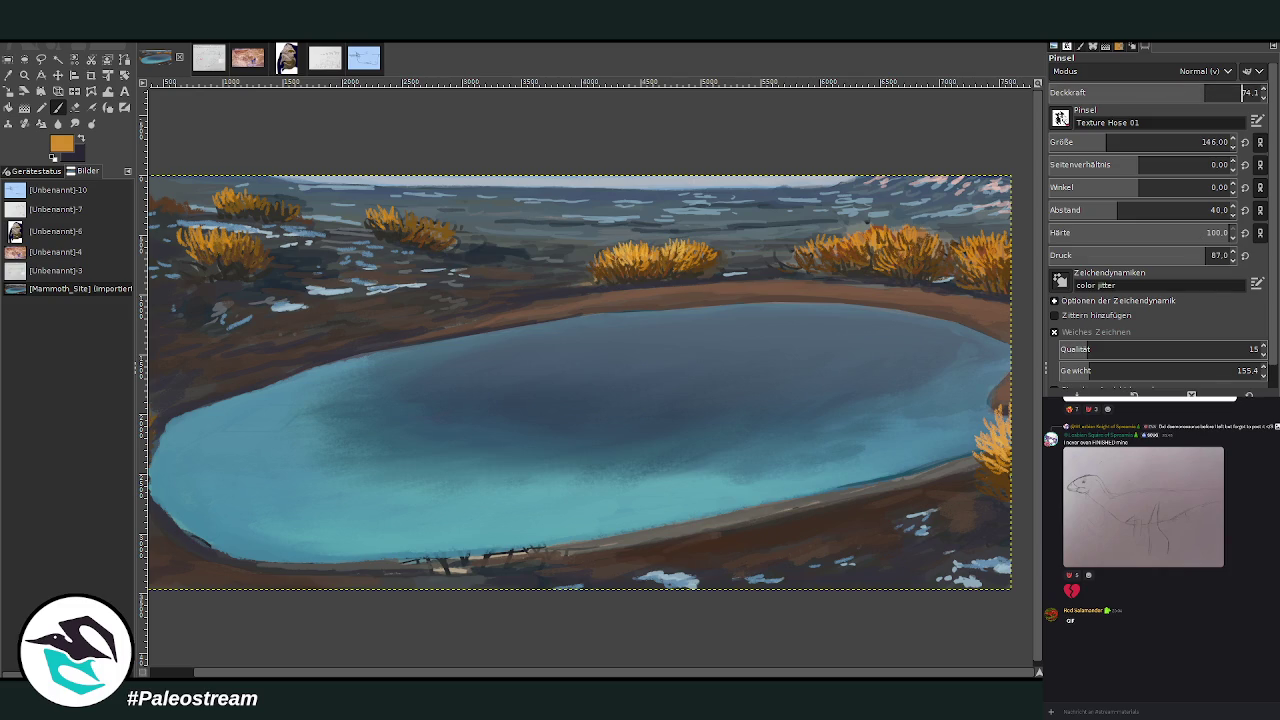
mouse_move(1000, 478)
left_mouse_down()
mouse_move(988, 462)
mouse_move(1002, 437)
left_mouse_up()
left_click_drag(1204, 92, 1232, 92)
left_click_drag(1140, 142, 1100, 142)
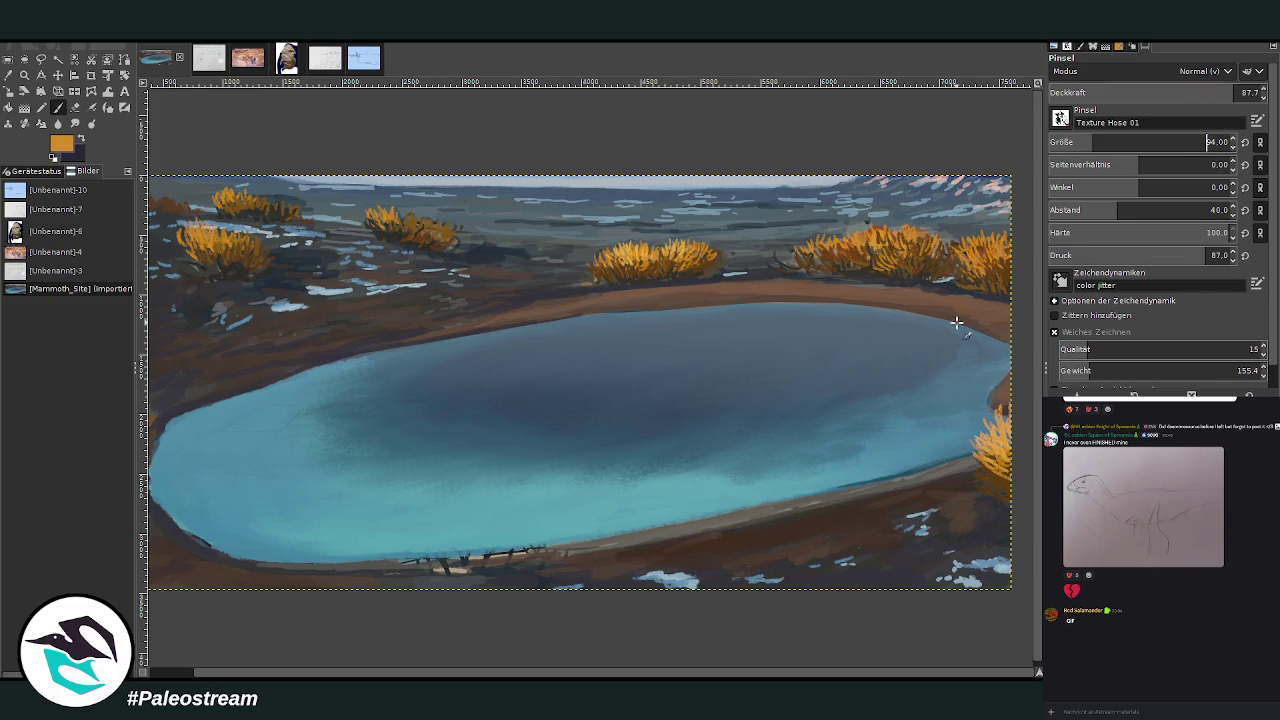
Build up the orange left-edge shrub and pan the painting to fill the window.
scroll(461, 168, "up", 2)
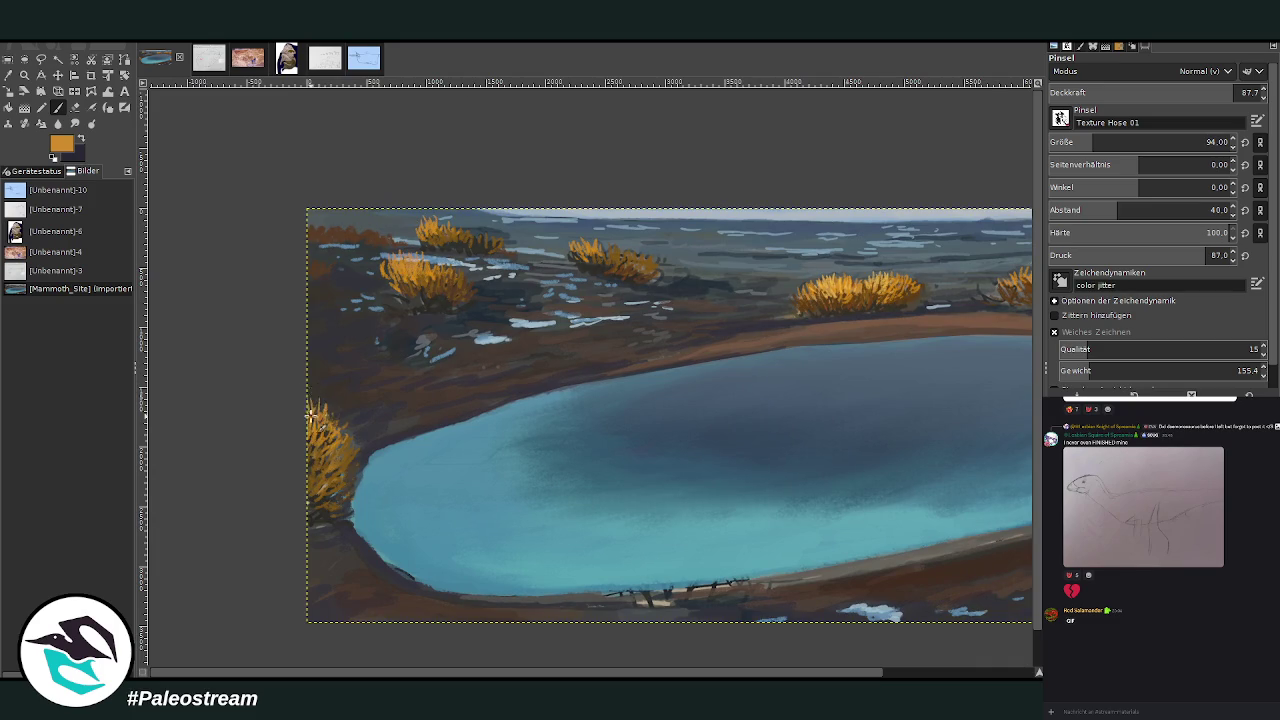
left_click_drag(329, 406, 328, 451)
mouse_move(342, 407)
left_mouse_down()
mouse_move(316, 386)
mouse_move(321, 440)
mouse_move(344, 422)
mouse_move(309, 398)
left_mouse_up()
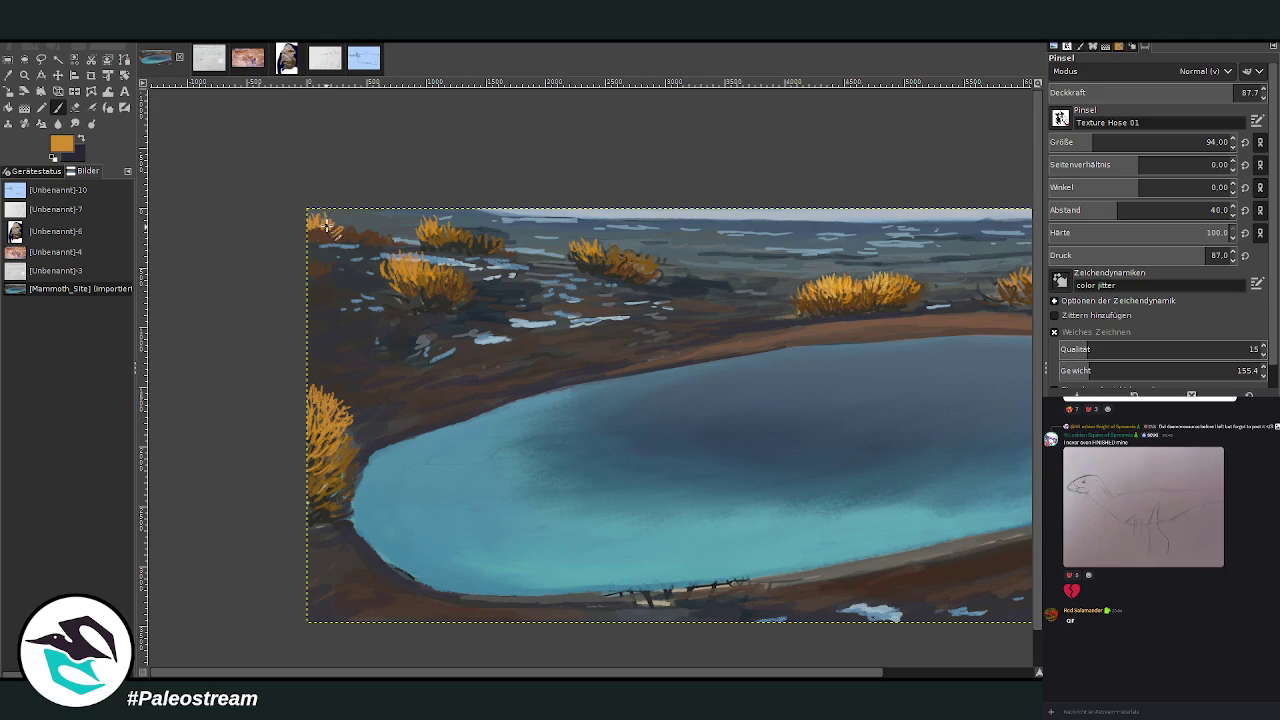
left_click_drag(714, 674, 865, 674)
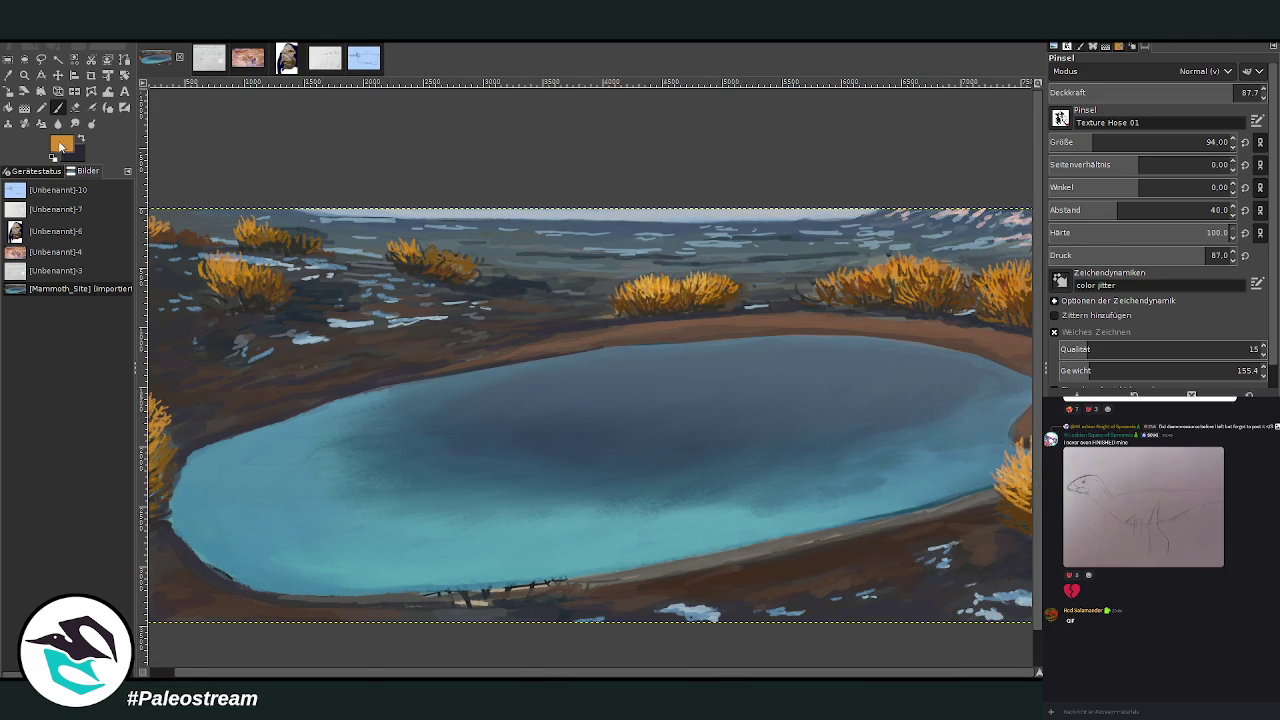
key("x")
left_click(470, 600, "ctrl")
Paint reddish-brown bush strokes at the pool's lower rim with a bigger, tighter-spaced brush.
mouse_move(465, 605)
left_mouse_down()
mouse_move(450, 568)
mouse_move(528, 572)
mouse_move(488, 552)
left_mouse_up()
left_click(1112, 142)
left_click(1104, 210)
left_click_drag(470, 604, 452, 572)
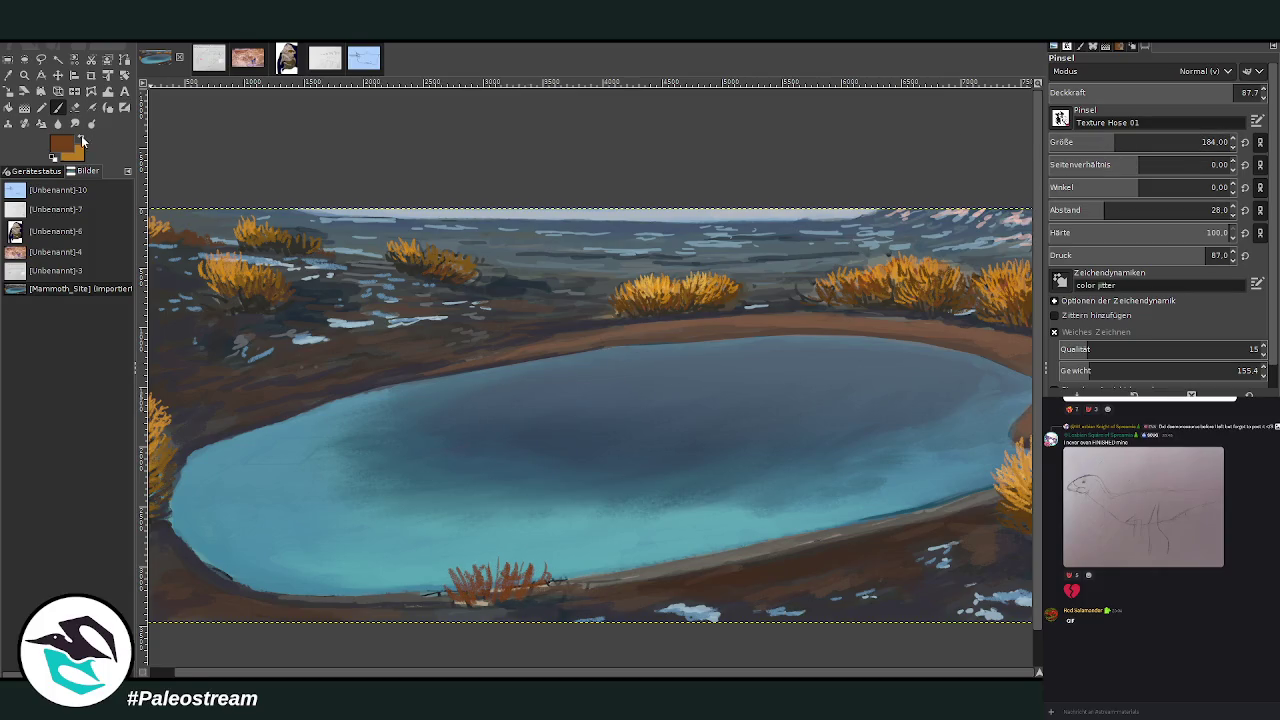
Sample a dark tone and paint dark grey-green grass over and around the bush.
key("x")
left_click(8, 75)
left_click(940, 309)
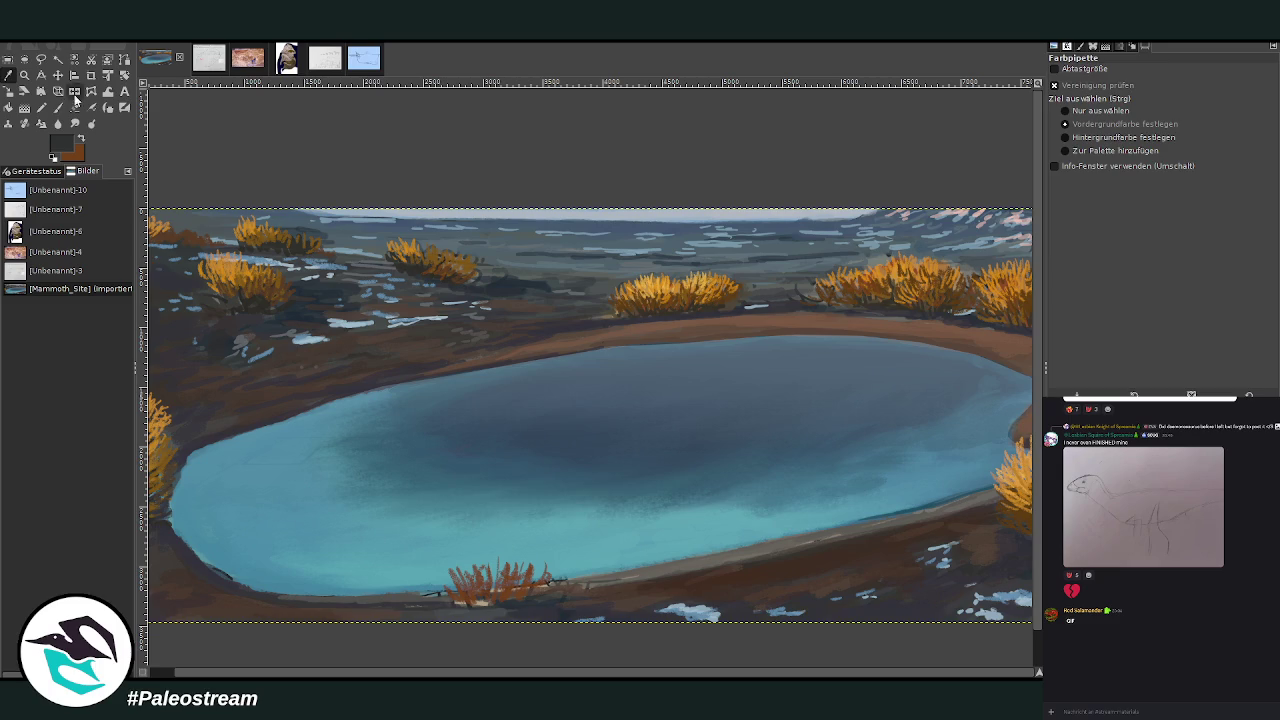
key("p")
mouse_move(500, 588)
left_mouse_down()
mouse_move(494, 556)
mouse_move(478, 567)
left_mouse_up()
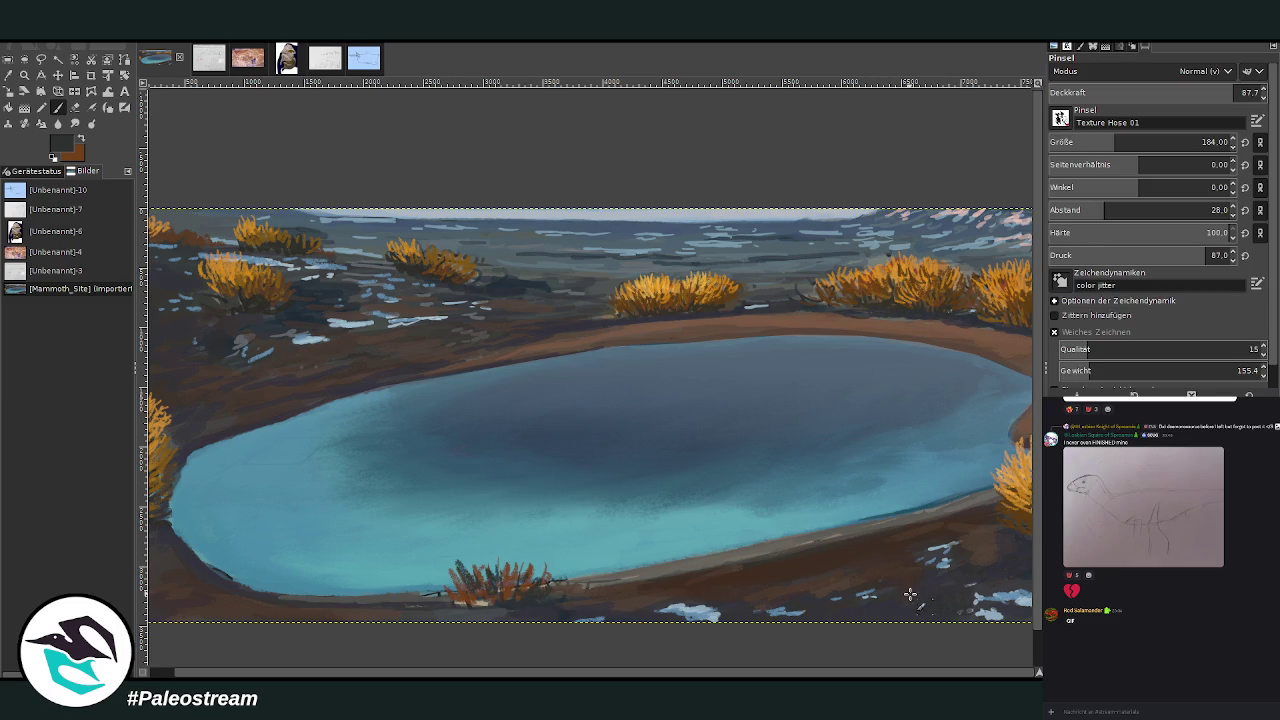
mouse_move(514, 592)
left_mouse_down()
mouse_move(470, 580)
mouse_move(460, 600)
mouse_move(548, 528)
mouse_move(545, 508)
mouse_move(575, 515)
mouse_move(540, 500)
left_mouse_up()
left_click_drag(500, 540, 485, 512)
mouse_move(495, 565)
left_mouse_down()
mouse_move(490, 508)
mouse_move(458, 510)
left_mouse_up()
At 95.3 opacity, add dark grass blades across the bush's left, centre and right.
left_click_drag(1240, 92, 1258, 92)
mouse_move(480, 510)
left_mouse_down()
mouse_move(482, 537)
mouse_move(466, 516)
left_mouse_up()
mouse_move(470, 585)
left_mouse_down()
mouse_move(452, 532)
mouse_move(490, 530)
mouse_move(500, 556)
left_mouse_up()
mouse_move(546, 548)
left_mouse_down()
mouse_move(551, 499)
mouse_move(590, 512)
mouse_move(560, 502)
mouse_move(520, 528)
left_mouse_up()
mouse_move(545, 580)
left_mouse_down()
mouse_move(528, 530)
mouse_move(518, 545)
mouse_move(435, 518)
left_mouse_up()
mouse_move(452, 565)
left_mouse_down()
mouse_move(470, 502)
mouse_move(430, 496)
left_mouse_up()
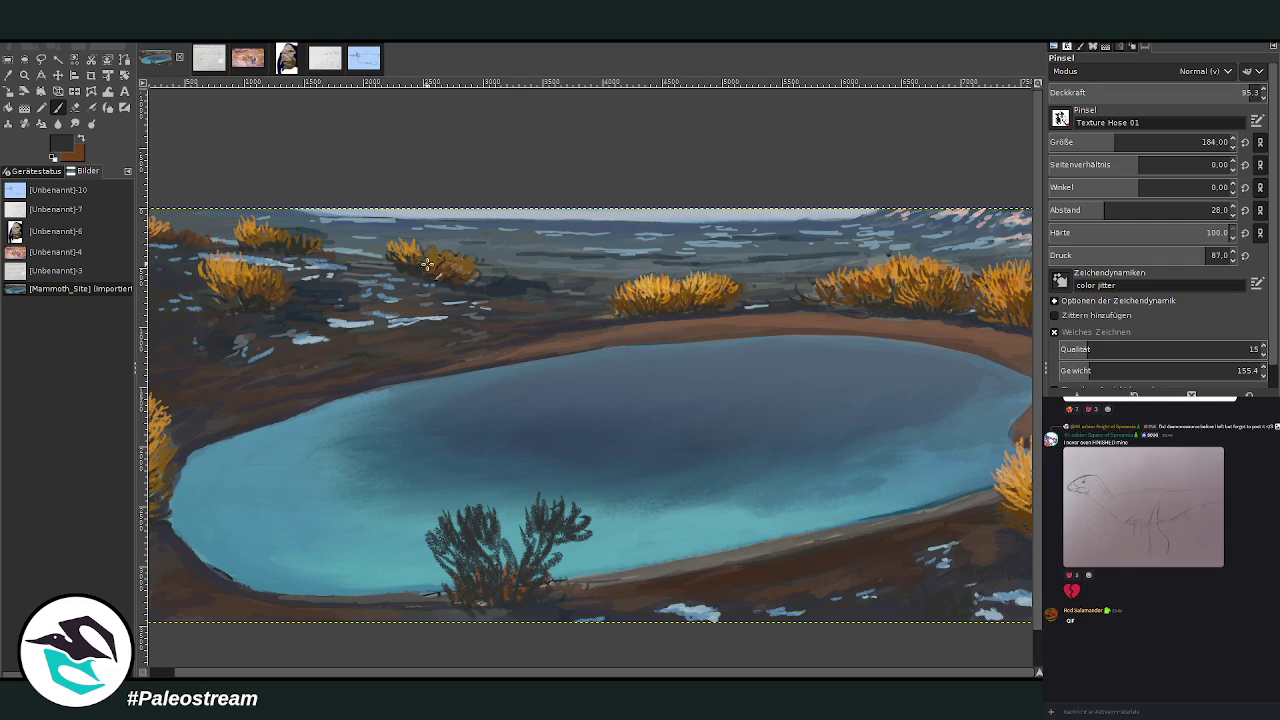
Add brown-orange accents into the dark bush, then open the sinkhole plan map.
left_click(80, 141)
mouse_move(548, 566)
left_mouse_down()
mouse_move(540, 510)
mouse_move(586, 516)
mouse_move(556, 510)
left_mouse_up()
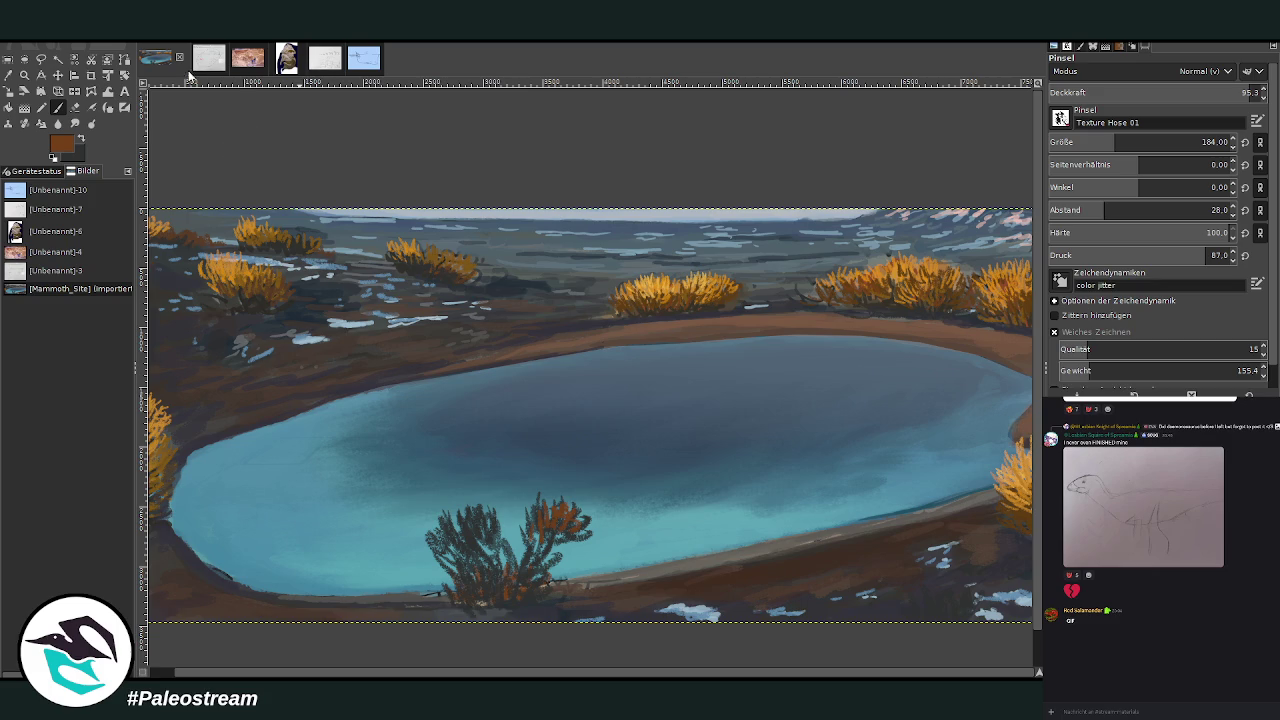
left_click(200, 62)
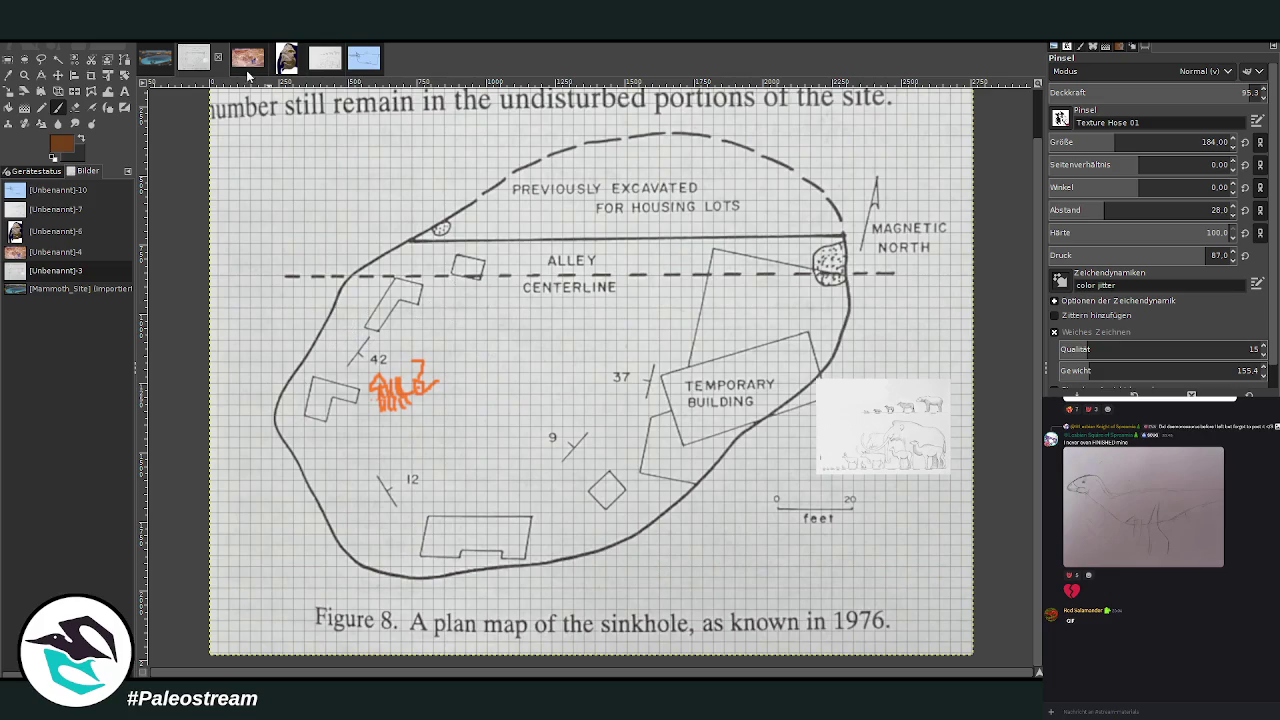
left_click(252, 62)
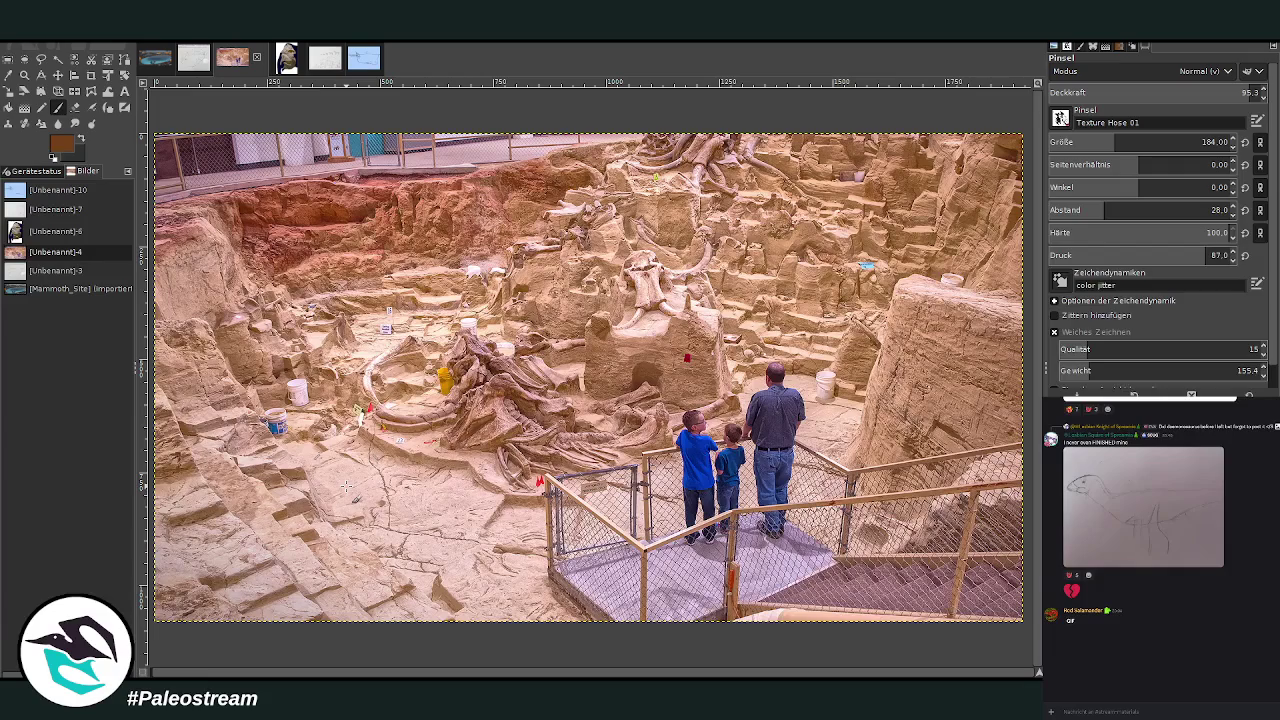
left_click(155, 58)
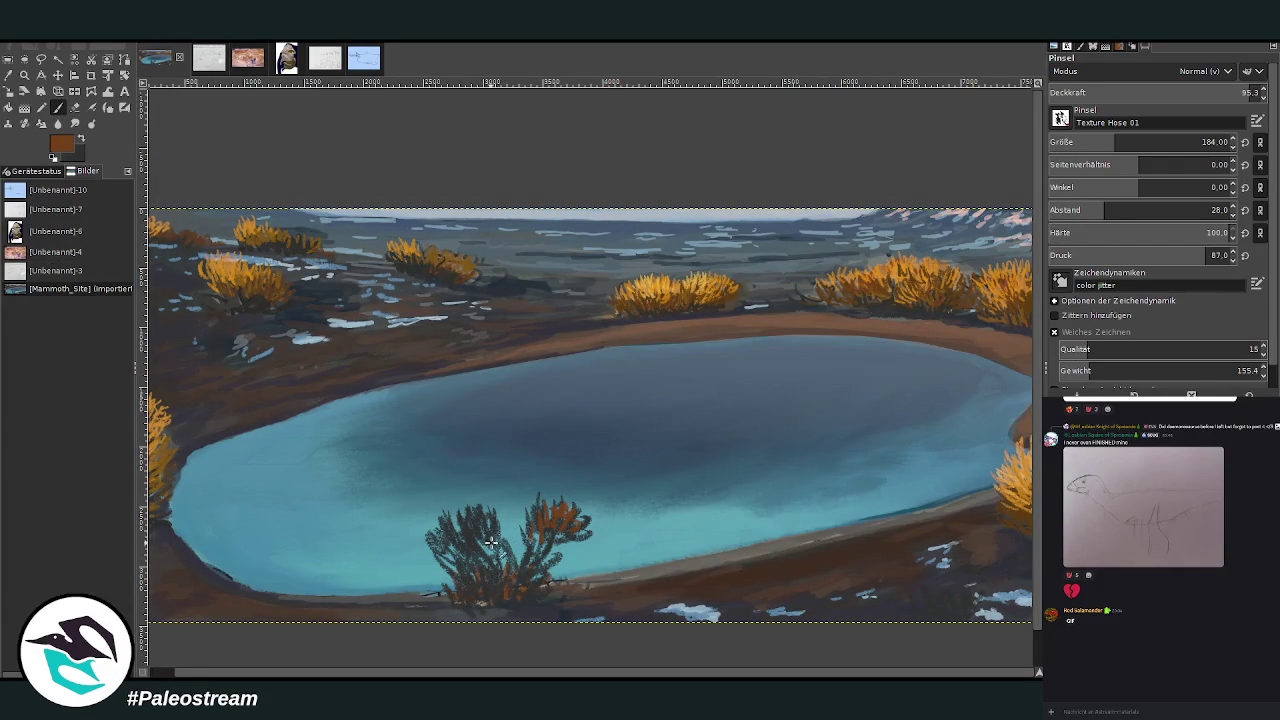
Add orange strokes to the bush's left side and dark branches at its base.
left_click_drag(467, 500, 451, 507)
left_click(82, 141)
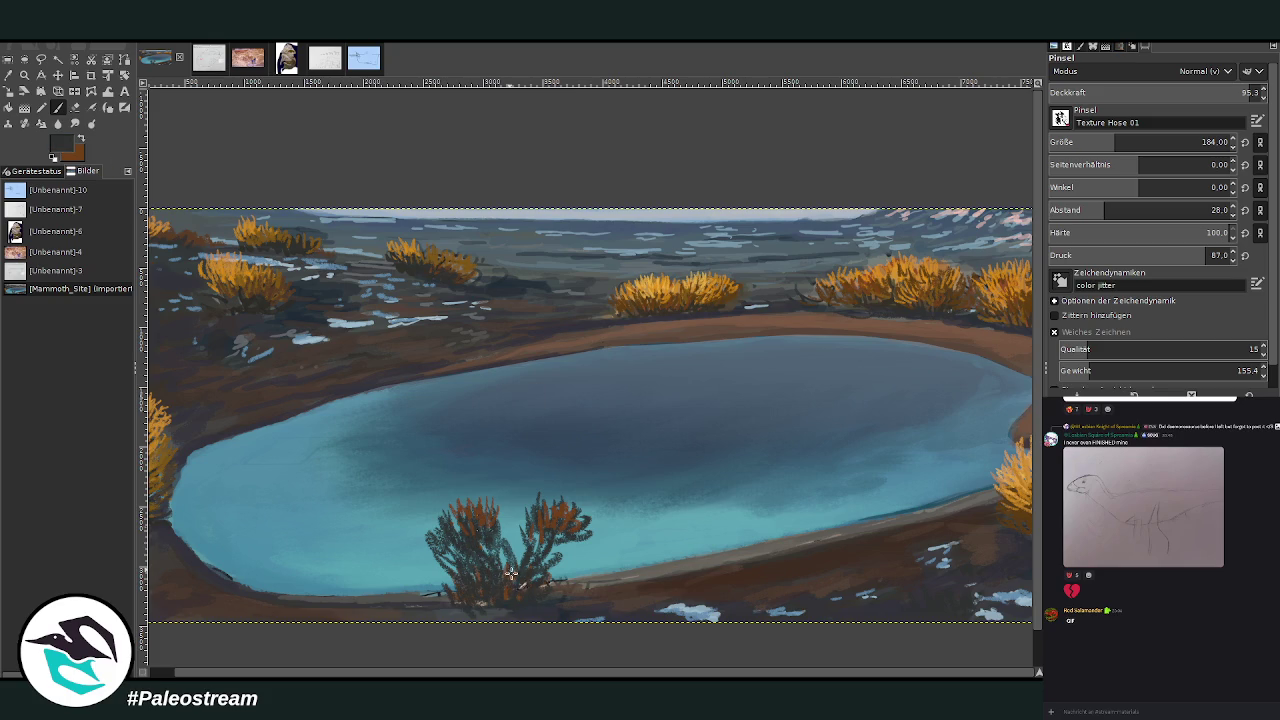
left_click_drag(456, 602, 438, 584)
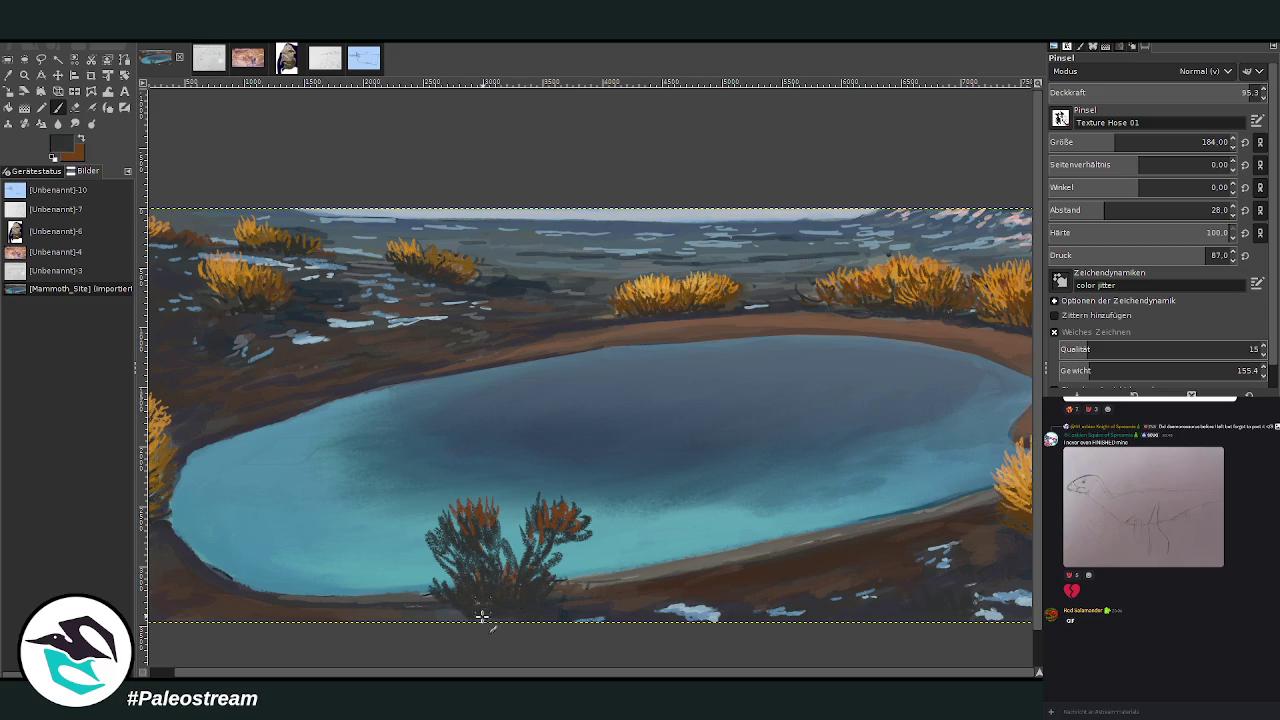
With brown at opacity 84.2 and size 149, thicken the bush between its two clusters.
left_click(84, 143)
left_click_drag(1231, 92, 1210, 92)
left_click_drag(1115, 142, 1105, 142)
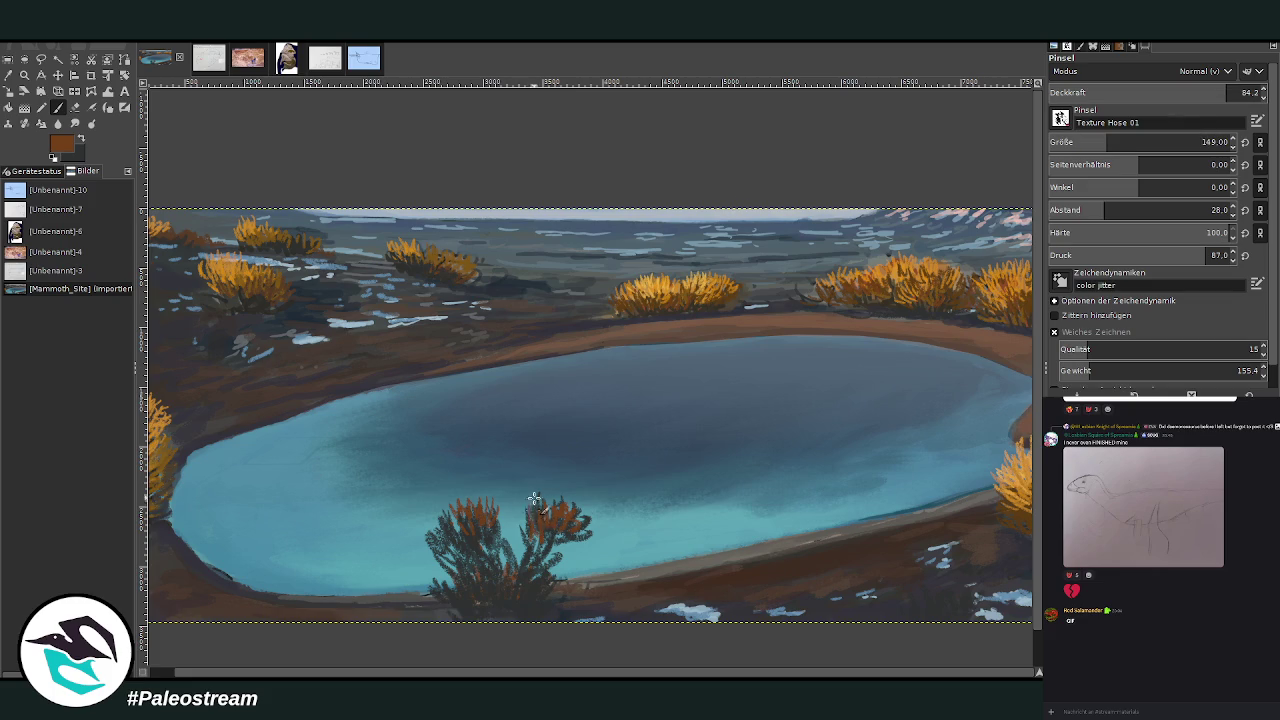
mouse_move(437, 530)
left_mouse_down()
mouse_move(512, 575)
mouse_move(545, 530)
mouse_move(585, 514)
left_mouse_up()
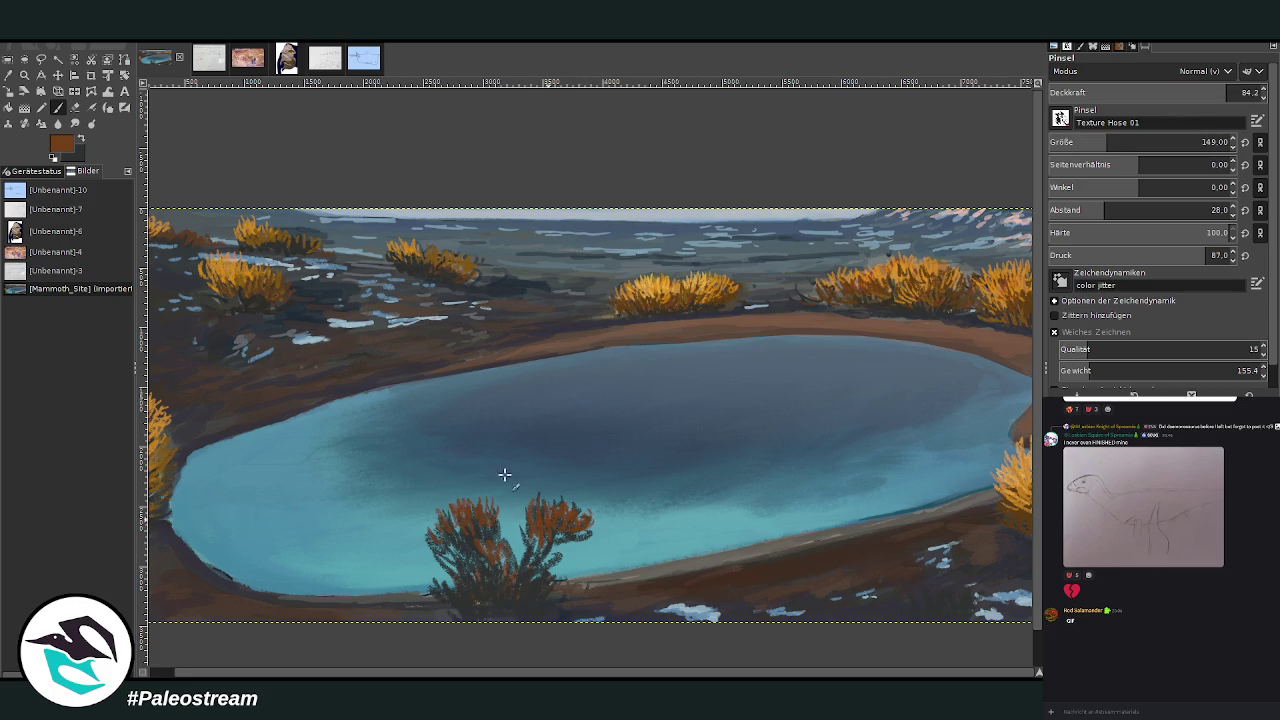
Sample a dark olive-grey, then a brown, and set the brush to opacity 94.6, size 137.
left_click(8, 75)
left_click(962, 297)
left_click(970, 297)
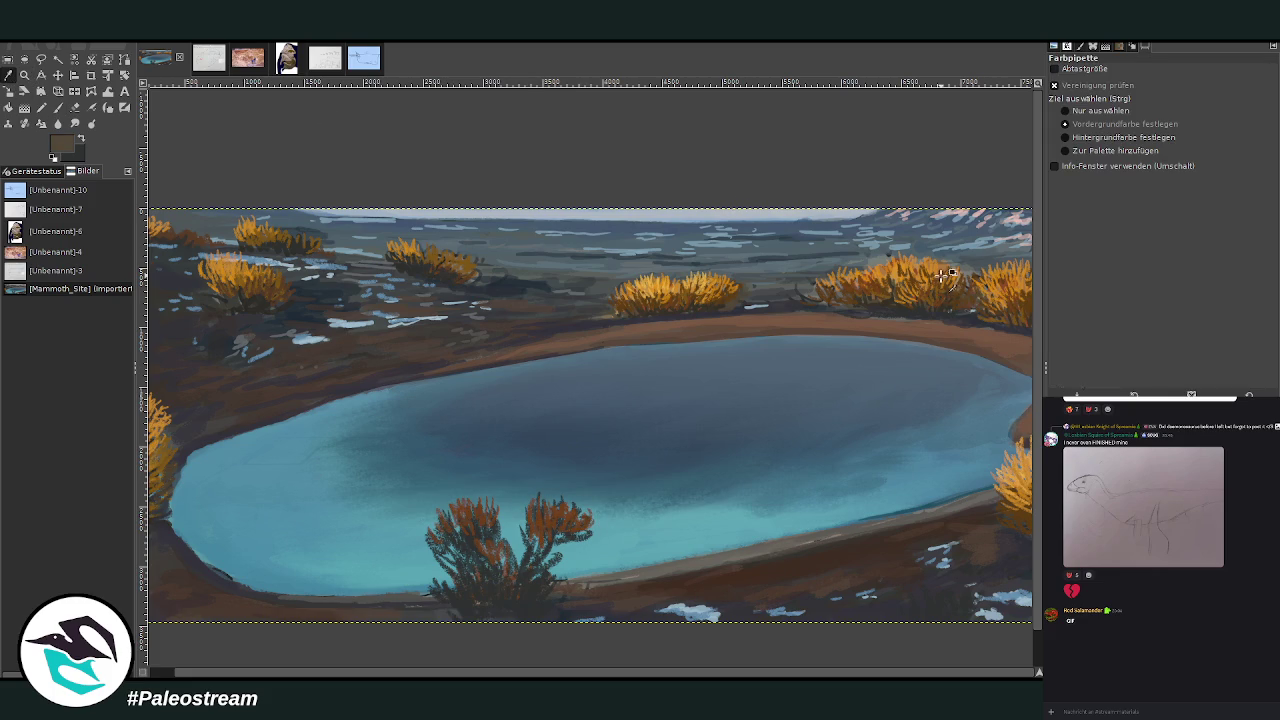
left_click(58, 107)
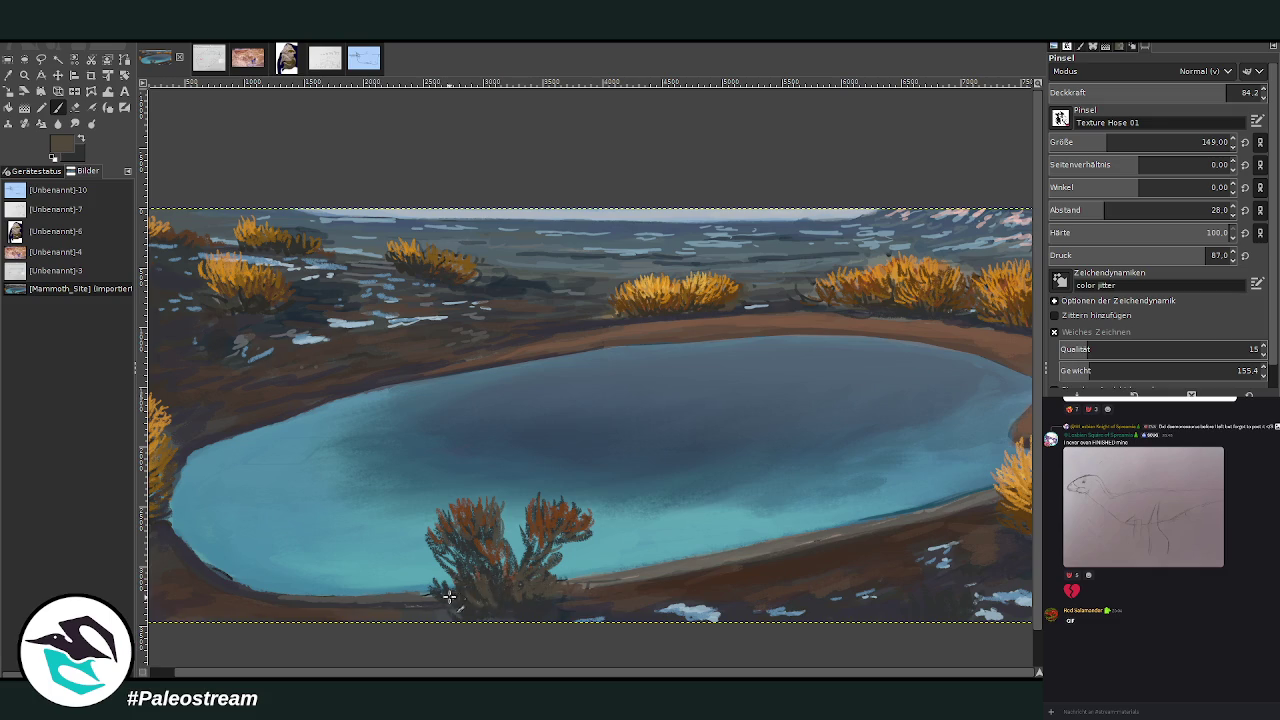
key("o")
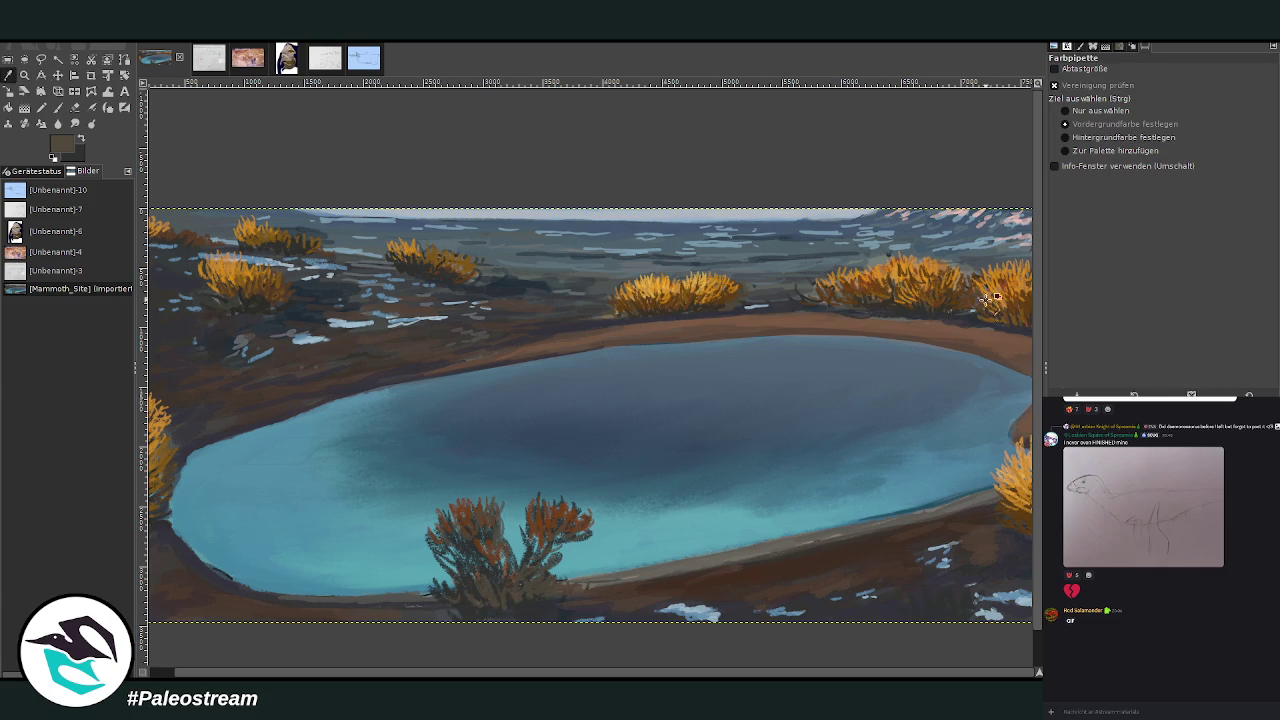
left_click(1028, 304)
key("p")
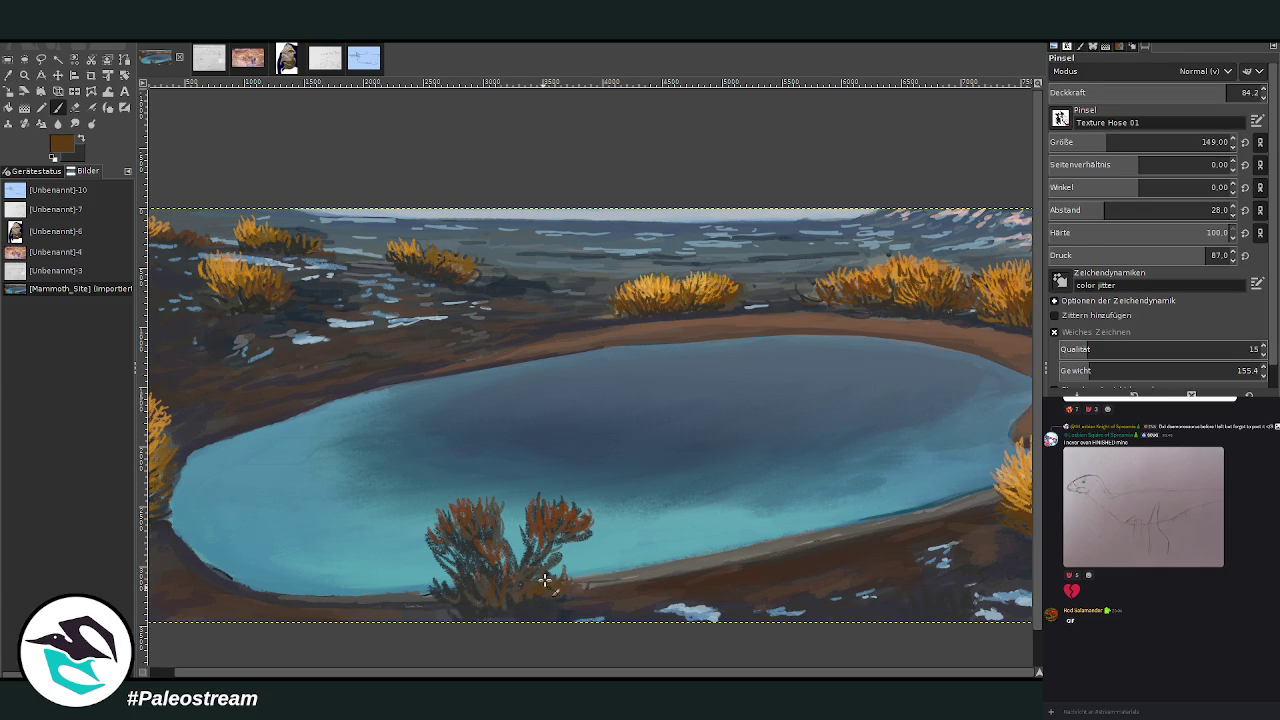
left_click(1248, 92)
left_click(1098, 142)
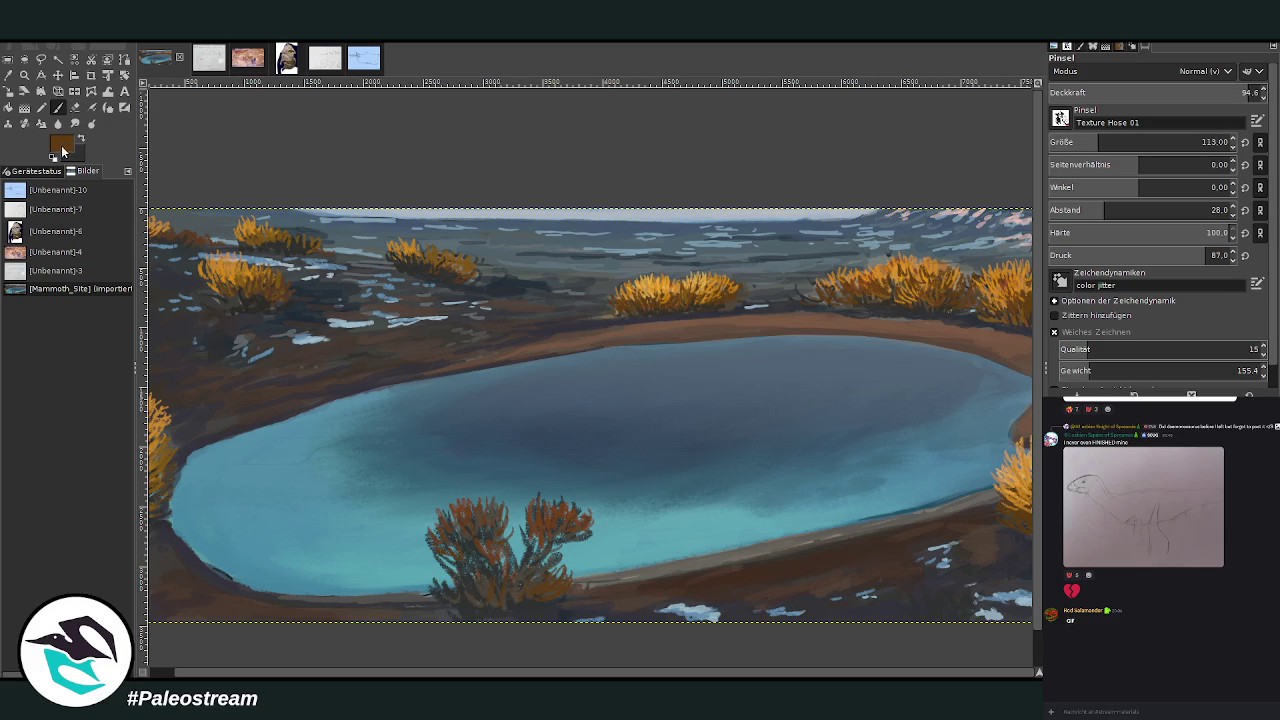
left_click(1104, 142)
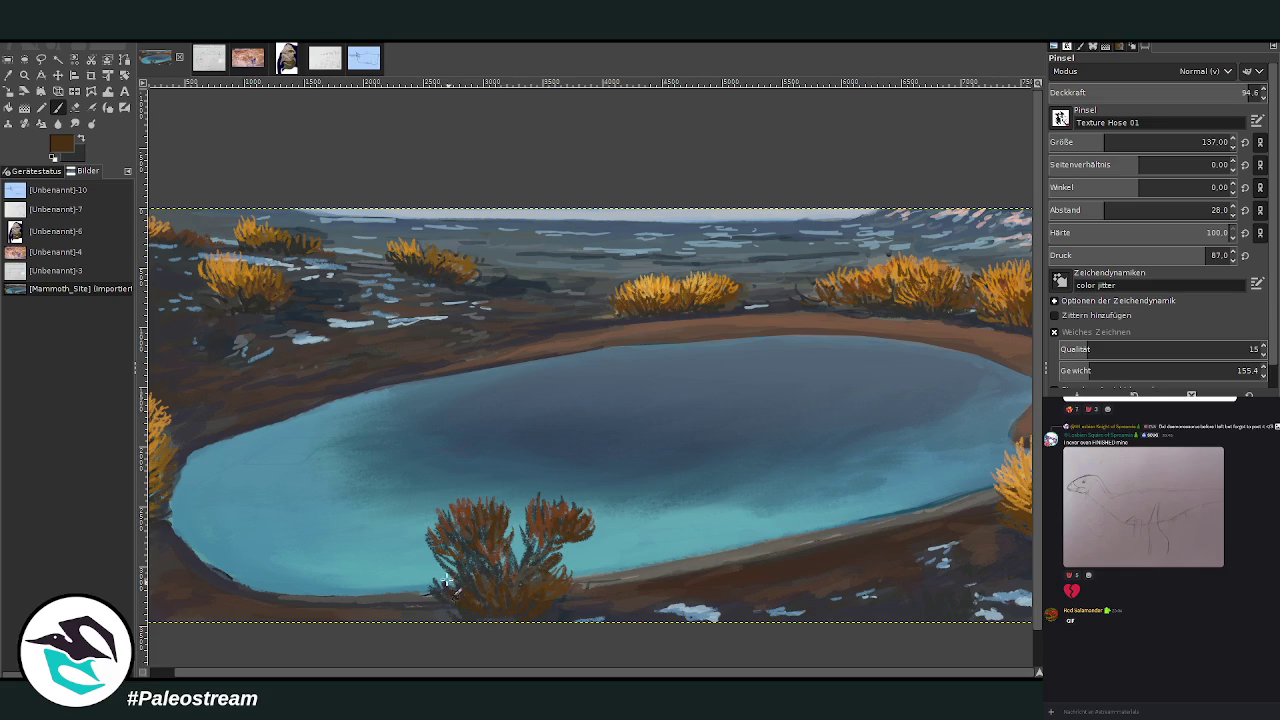
Sample the right shrubs' orange and highlight the tops of the bush's right and left clumps.
key("o")
left_click(900, 268)
key("p")
left_click_drag(543, 494, 539, 524)
mouse_move(462, 504)
left_mouse_down()
mouse_move(462, 520)
mouse_move(440, 505)
mouse_move(452, 540)
mouse_move(478, 534)
mouse_move(480, 582)
mouse_move(500, 575)
mouse_move(502, 592)
mouse_move(466, 565)
mouse_move(450, 505)
mouse_move(485, 505)
mouse_move(469, 482)
left_mouse_up()
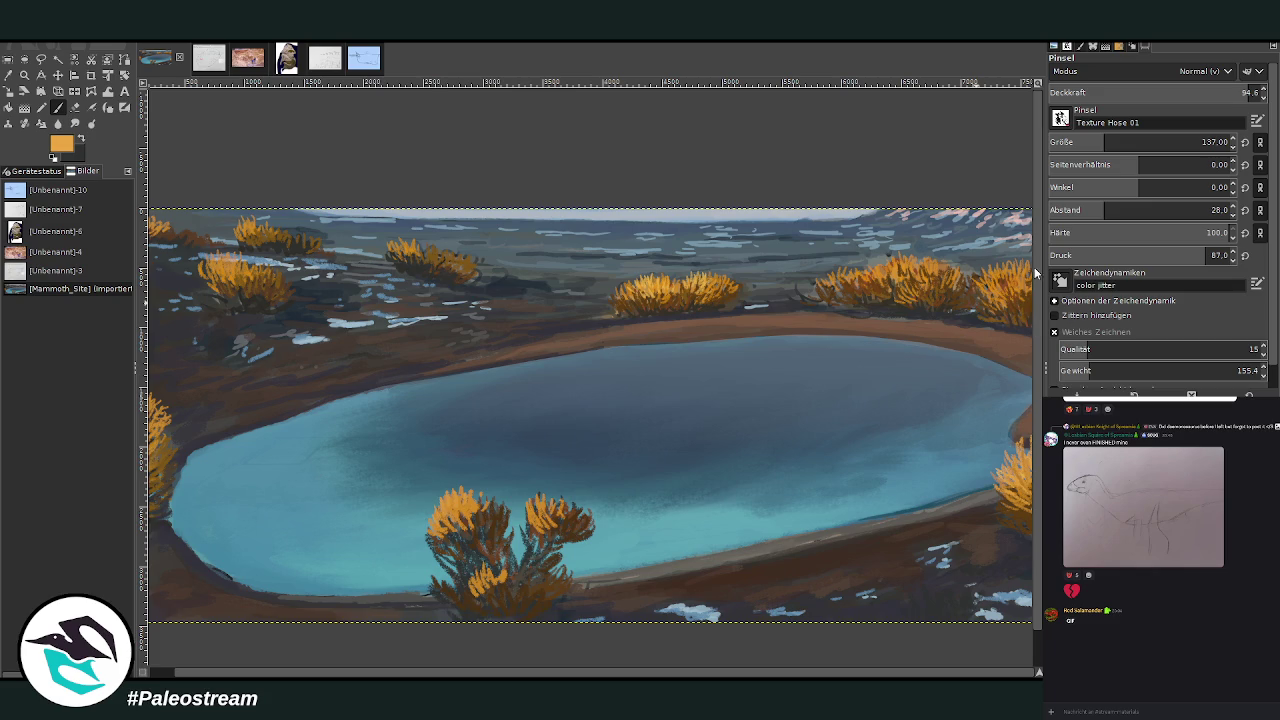
Repaint the bush's upper-left and lower clumps and the left-edge shrubs in orange, covering light-blue marks.
mouse_move(466, 497)
left_mouse_down()
mouse_move(445, 528)
mouse_move(453, 517)
left_mouse_up()
mouse_move(473, 572)
left_mouse_down()
mouse_move(510, 595)
mouse_move(475, 585)
mouse_move(489, 603)
left_mouse_up()
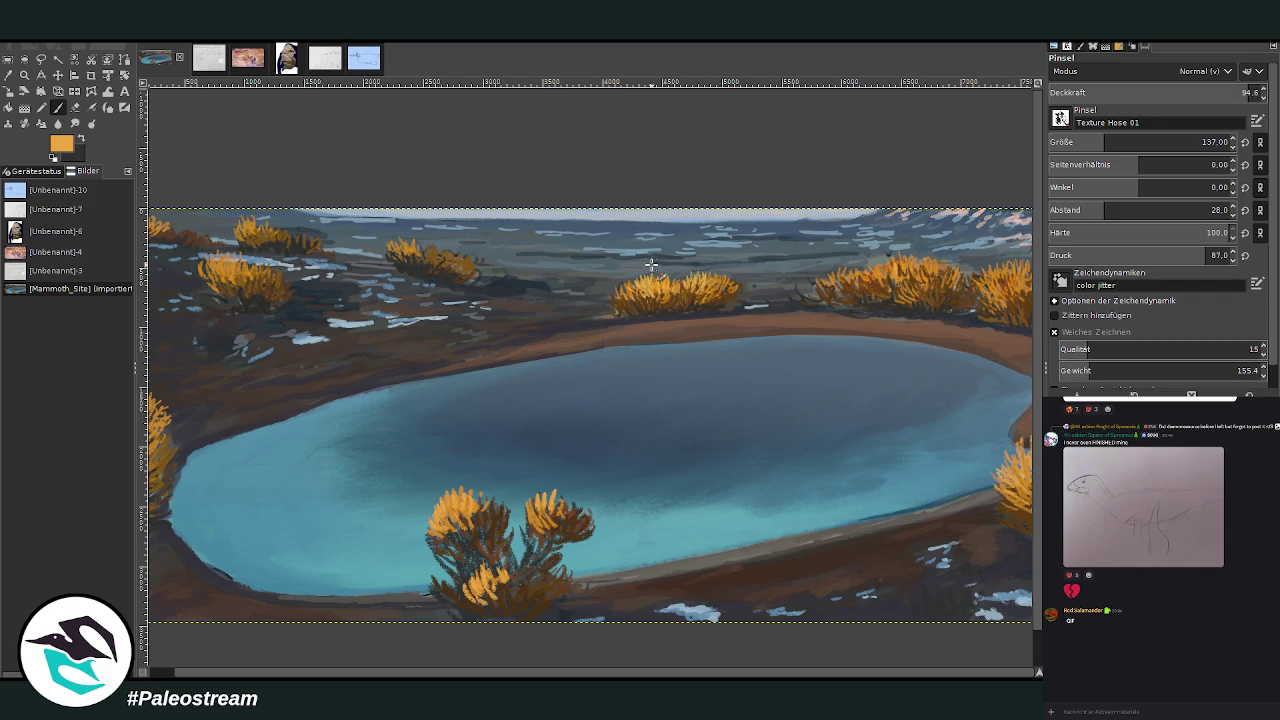
scroll(165, 405, "left", 1)
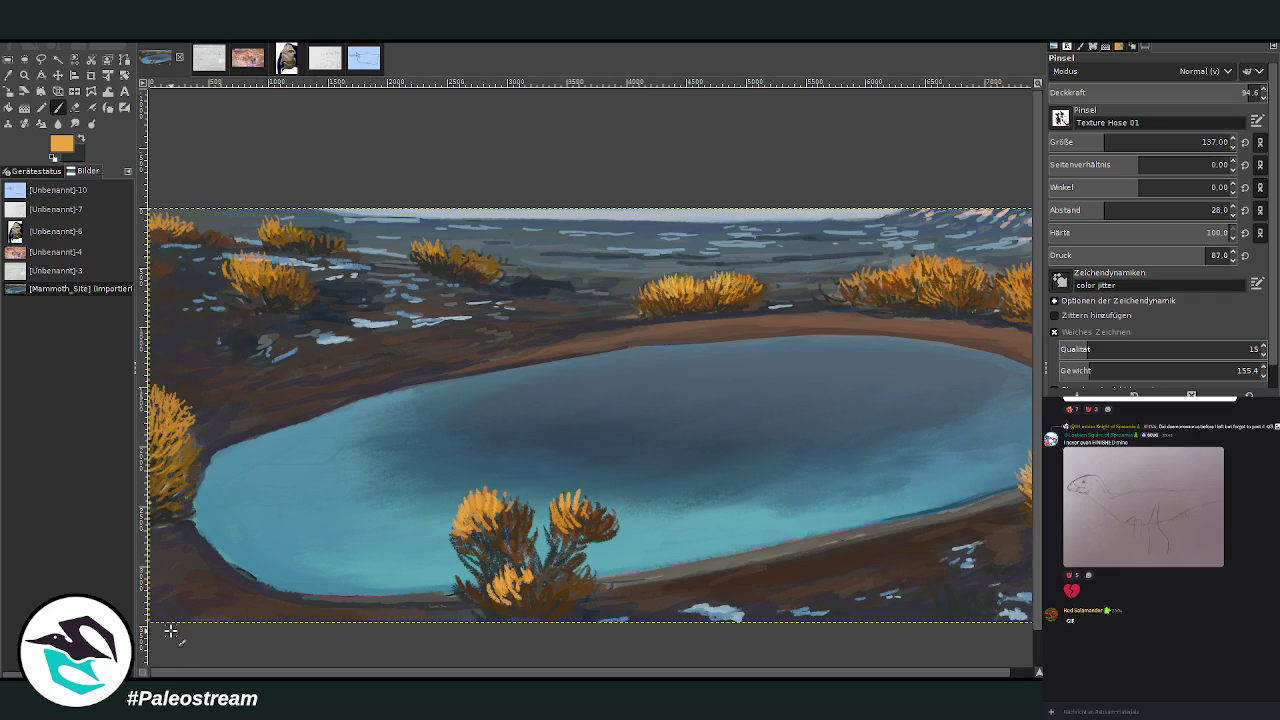
left_click_drag(165, 405, 175, 432)
mouse_move(265, 260)
left_mouse_down()
mouse_move(232, 250)
mouse_move(289, 225)
left_mouse_up()
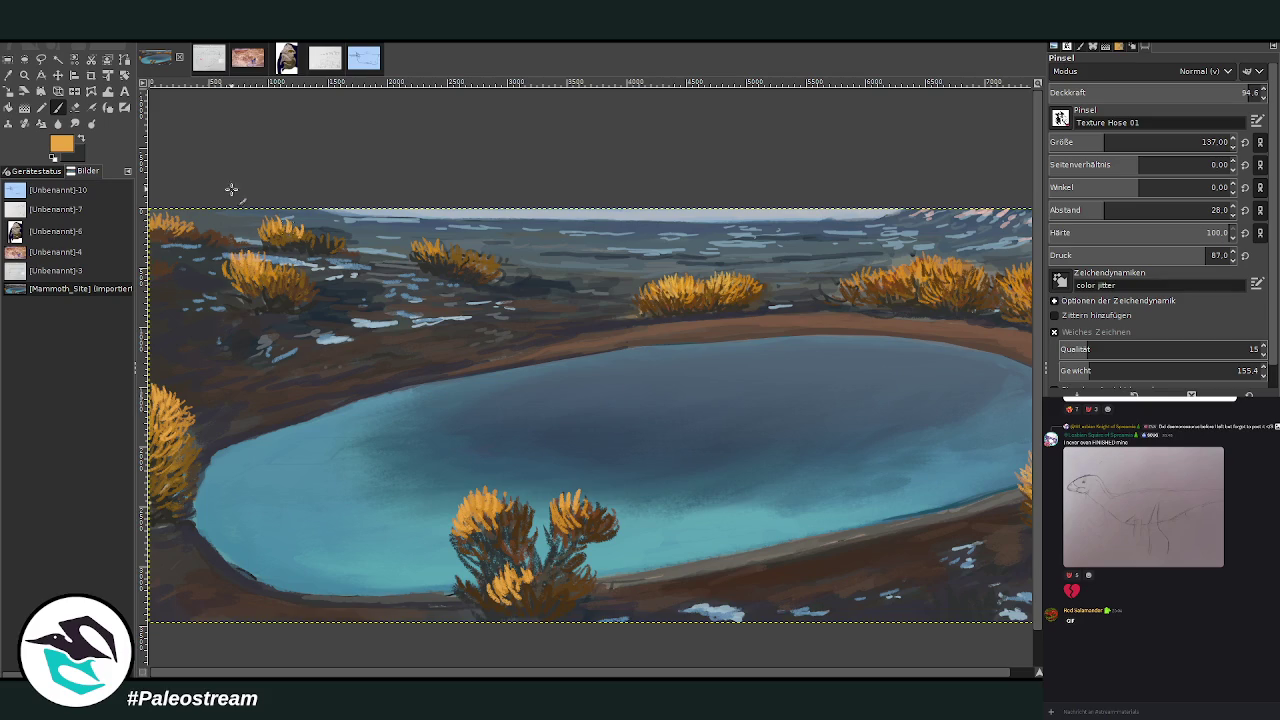
key("minus")
key("minus")
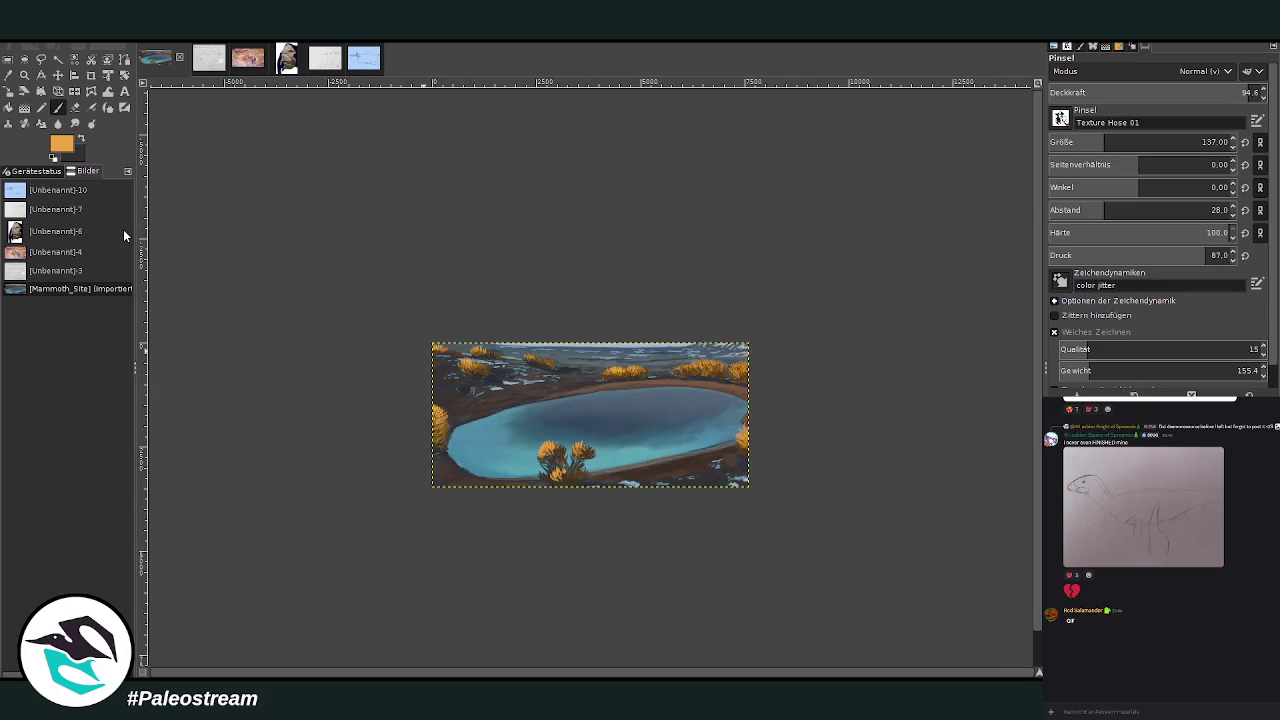
Zoom into the painting's upper-middle area, then return to the pond painting's tab.
left_click(24, 74)
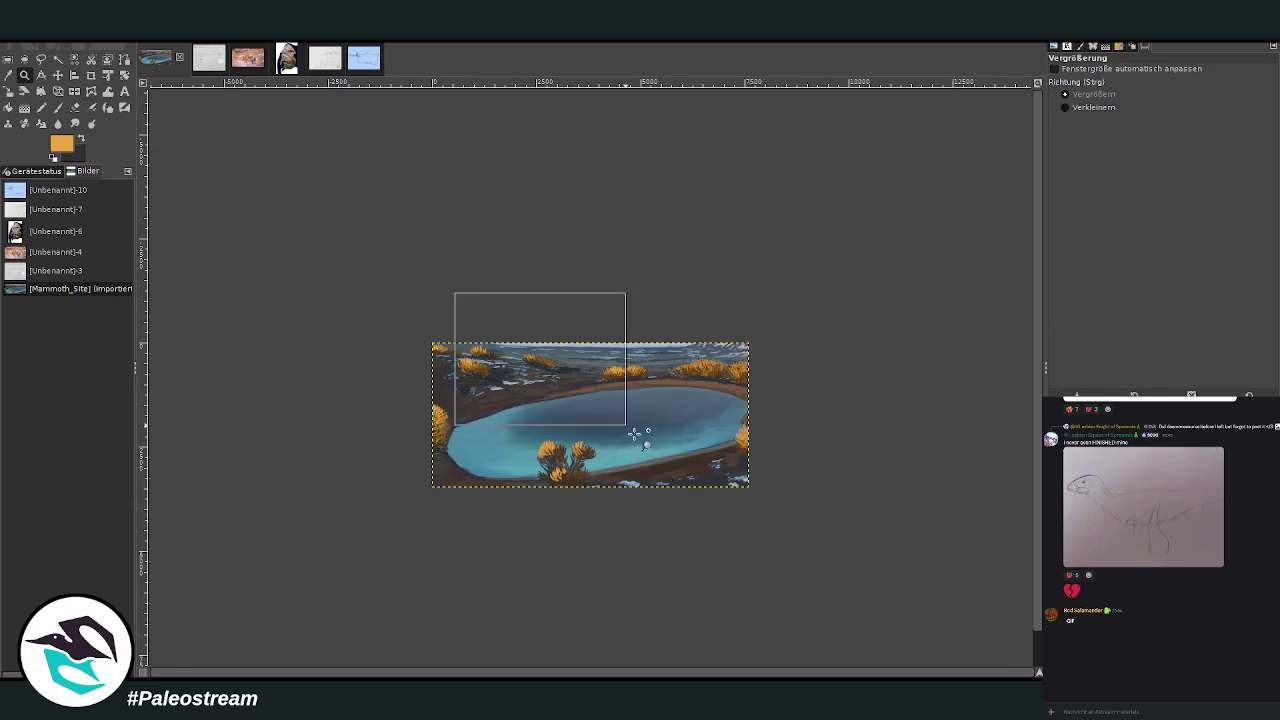
left_click_drag(454, 292, 750, 548)
left_click_drag(360, 147, 748, 430)
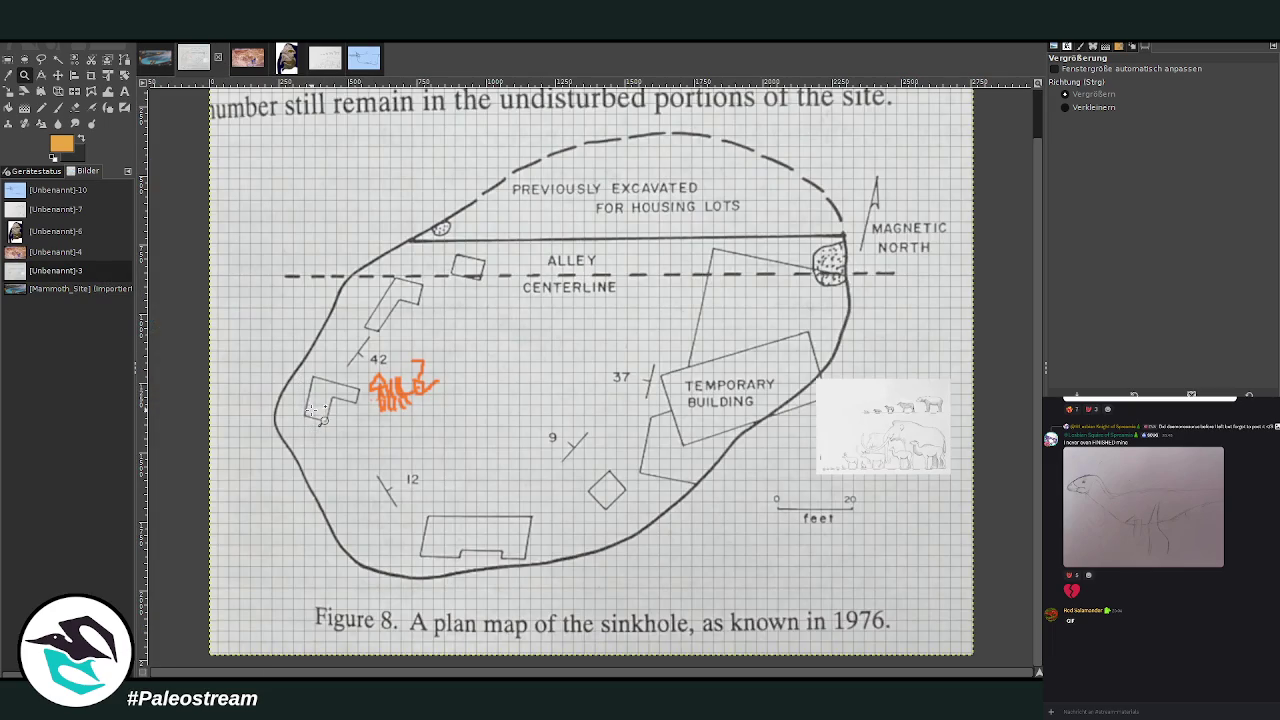
left_click(155, 60)
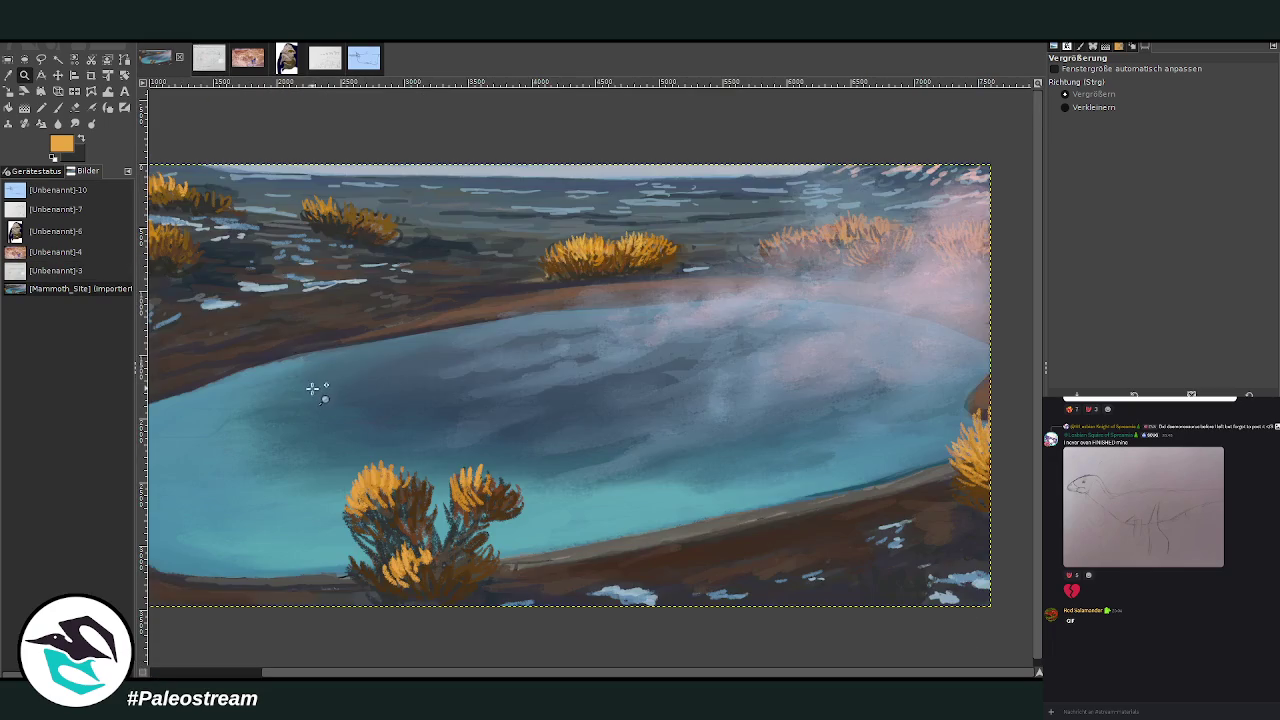
Sample a dark brown, then a dark grey from the painting, and select the Chalk 03 brush.
left_click(9, 75)
left_click(388, 228)
left_click(58, 107)
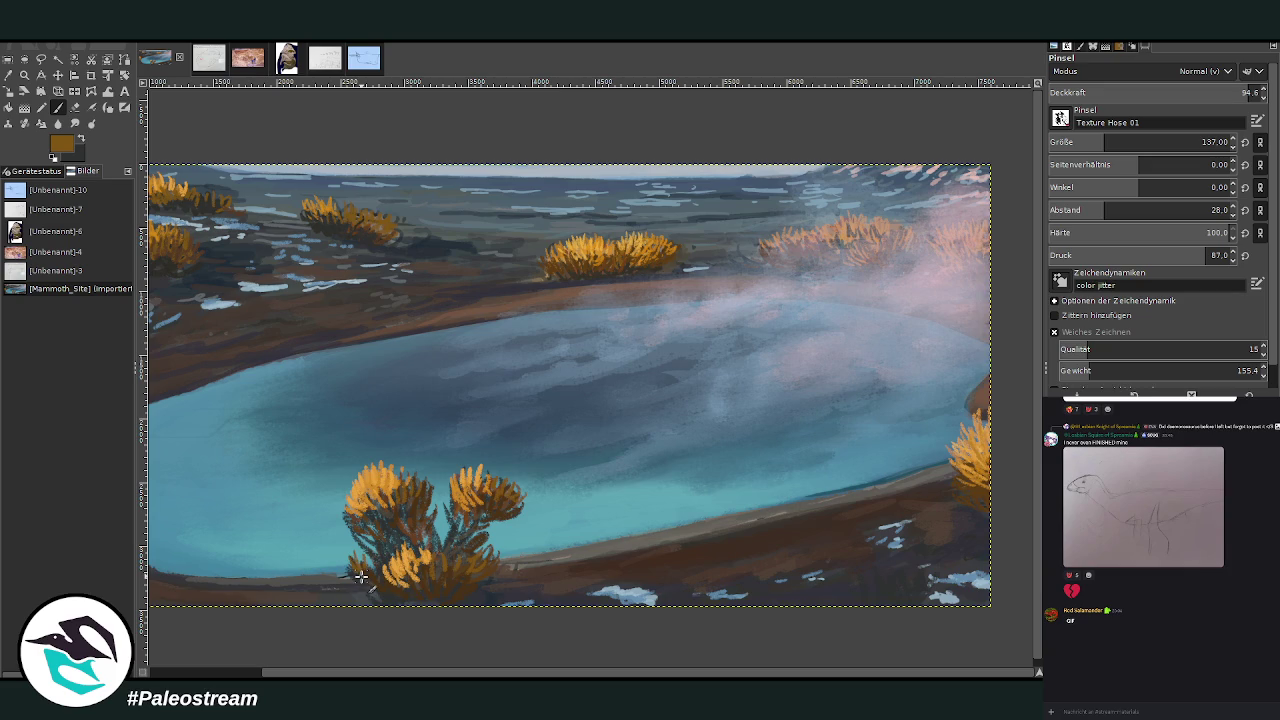
key("o")
left_click(340, 225)
left_click(57, 108)
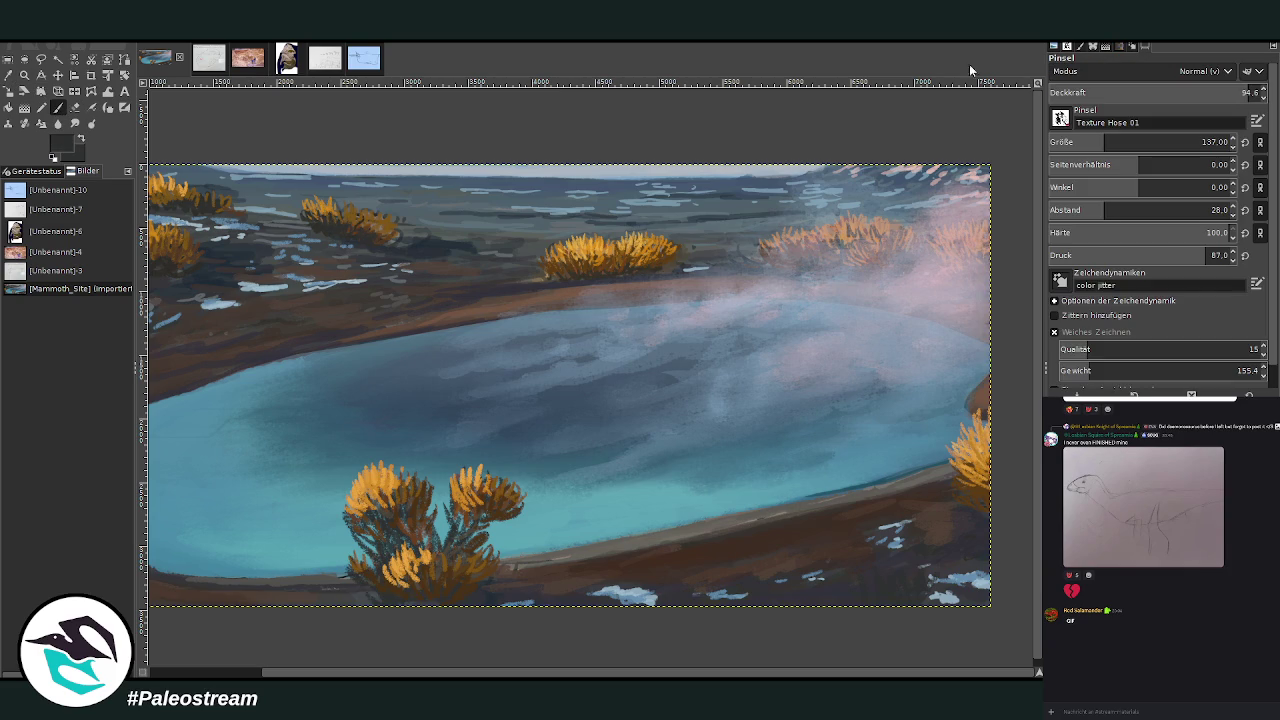
scroll(1062, 118, "down", 2)
left_click(1068, 141)
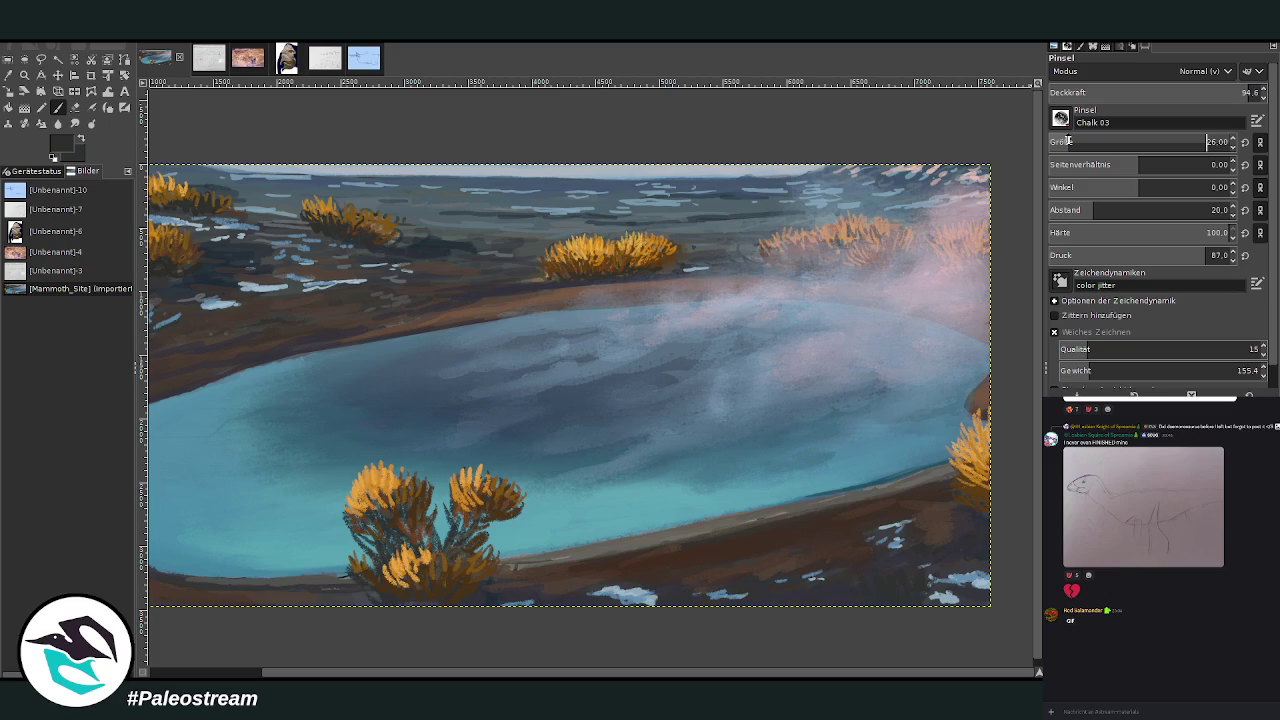
Enlarge the Chalk 03 brush to about 78 and paint dark twiggy branches through the front bush.
left_click_drag(1068, 141, 1085, 142)
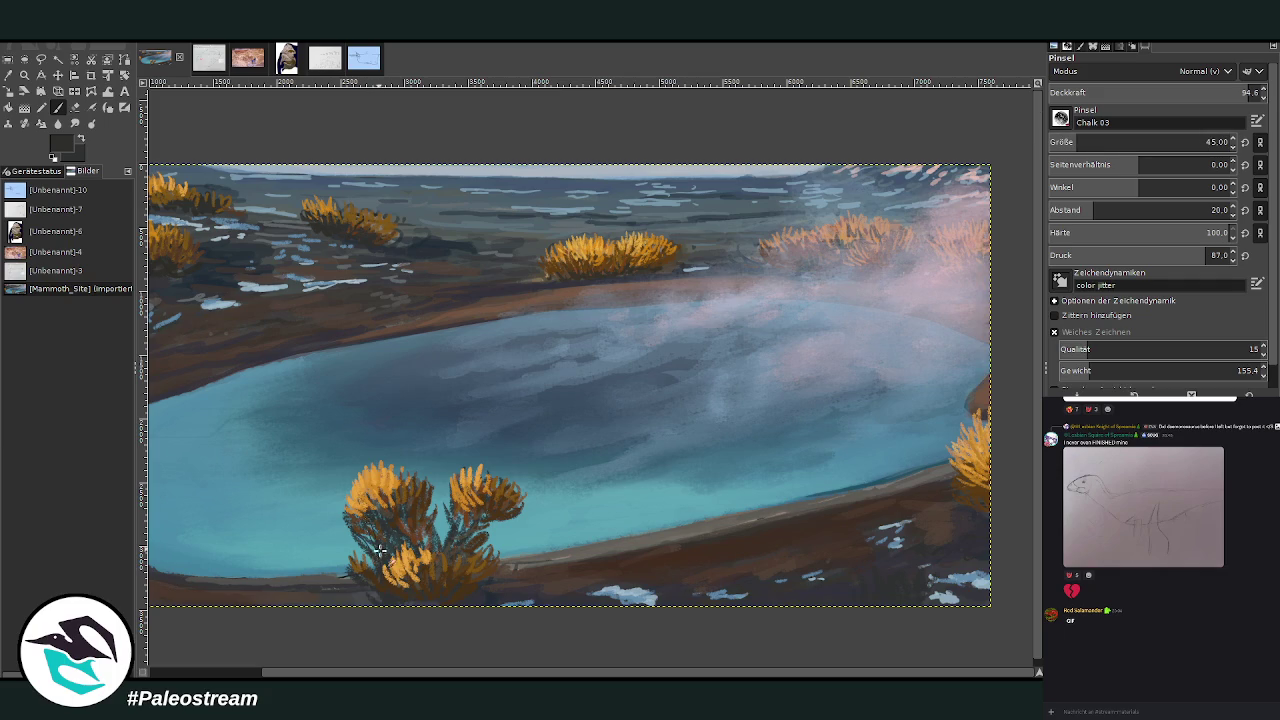
left_click_drag(1082, 142, 1089, 141)
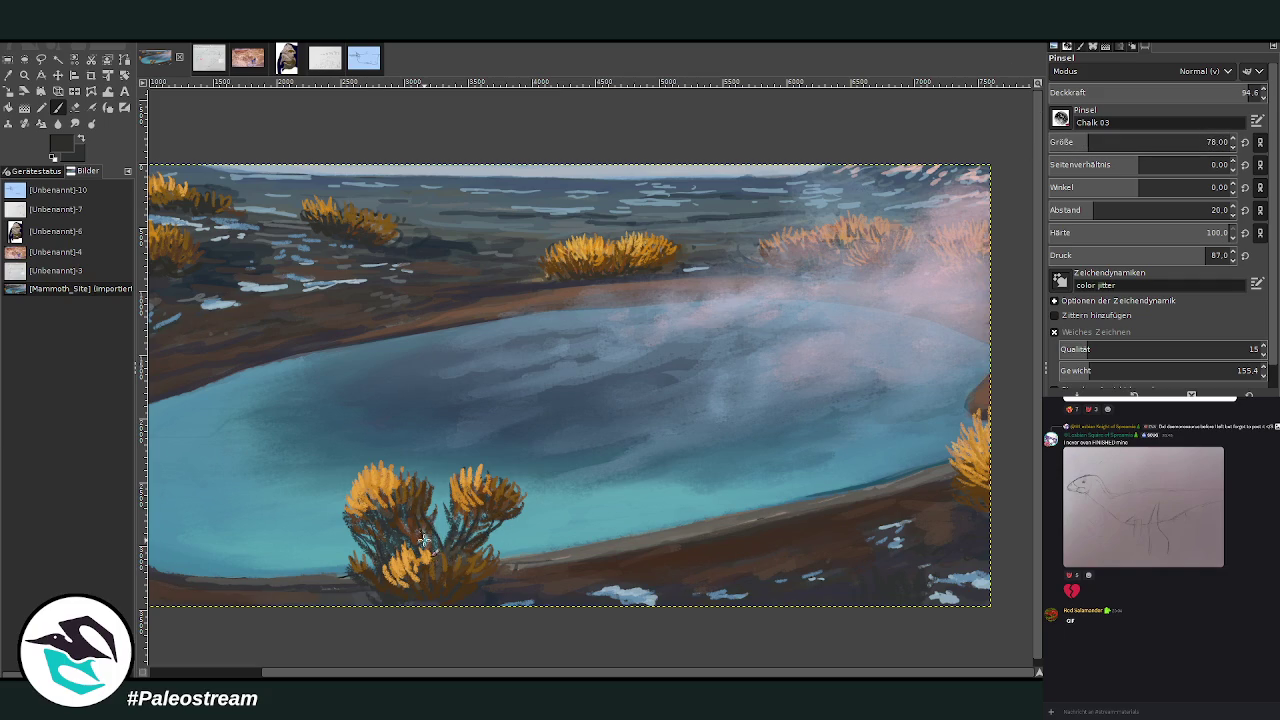
mouse_move(476, 538)
left_mouse_down()
mouse_move(510, 530)
mouse_move(526, 552)
mouse_move(522, 526)
mouse_move(430, 504)
mouse_move(442, 510)
mouse_move(424, 528)
left_mouse_up()
left_click_drag(400, 570, 346, 545)
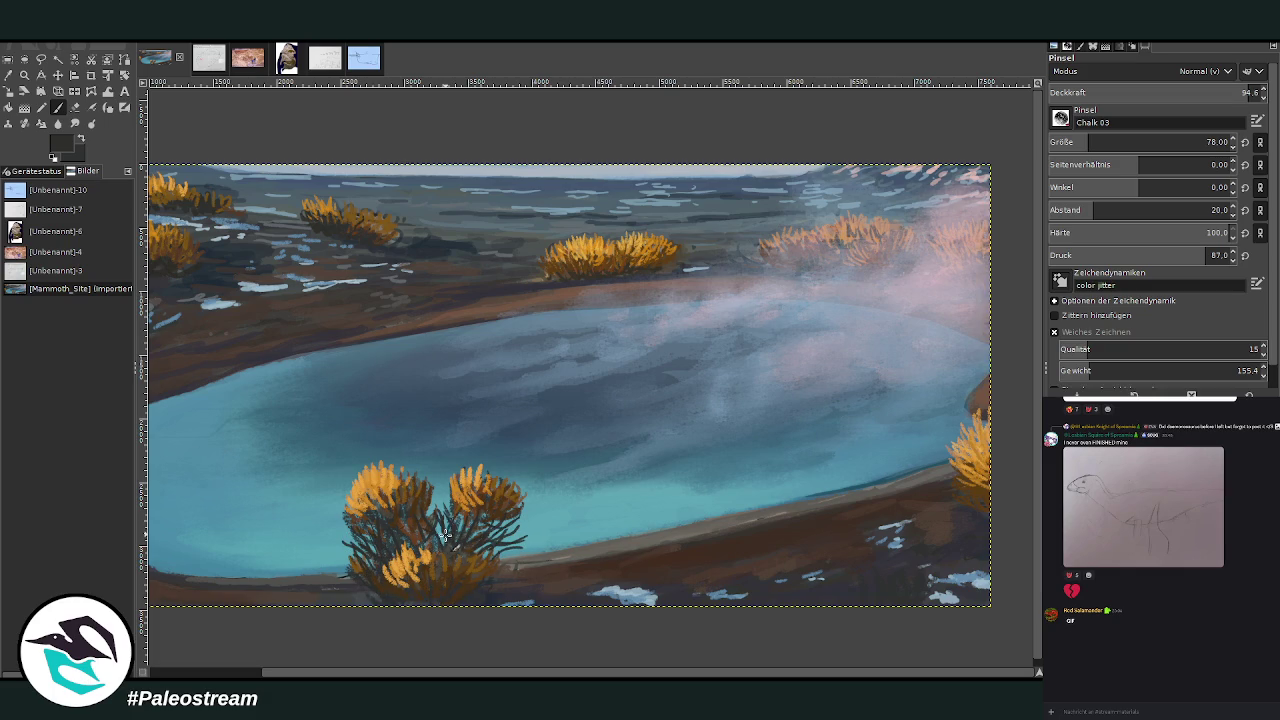
left_click_drag(536, 505, 495, 533)
Darken the left bush's edge beside the pool and zoom out to the whole painting.
scroll(236, 312, "left", 3)
left_click_drag(207, 427, 197, 451)
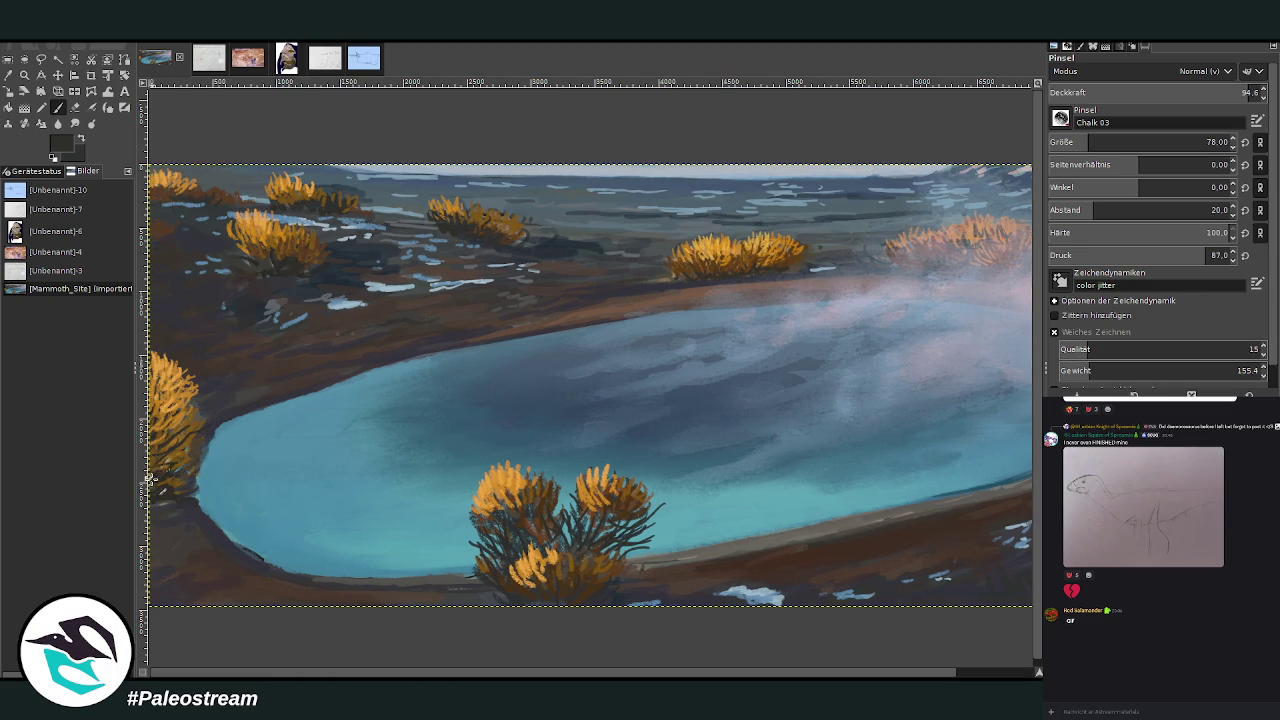
key("minus")
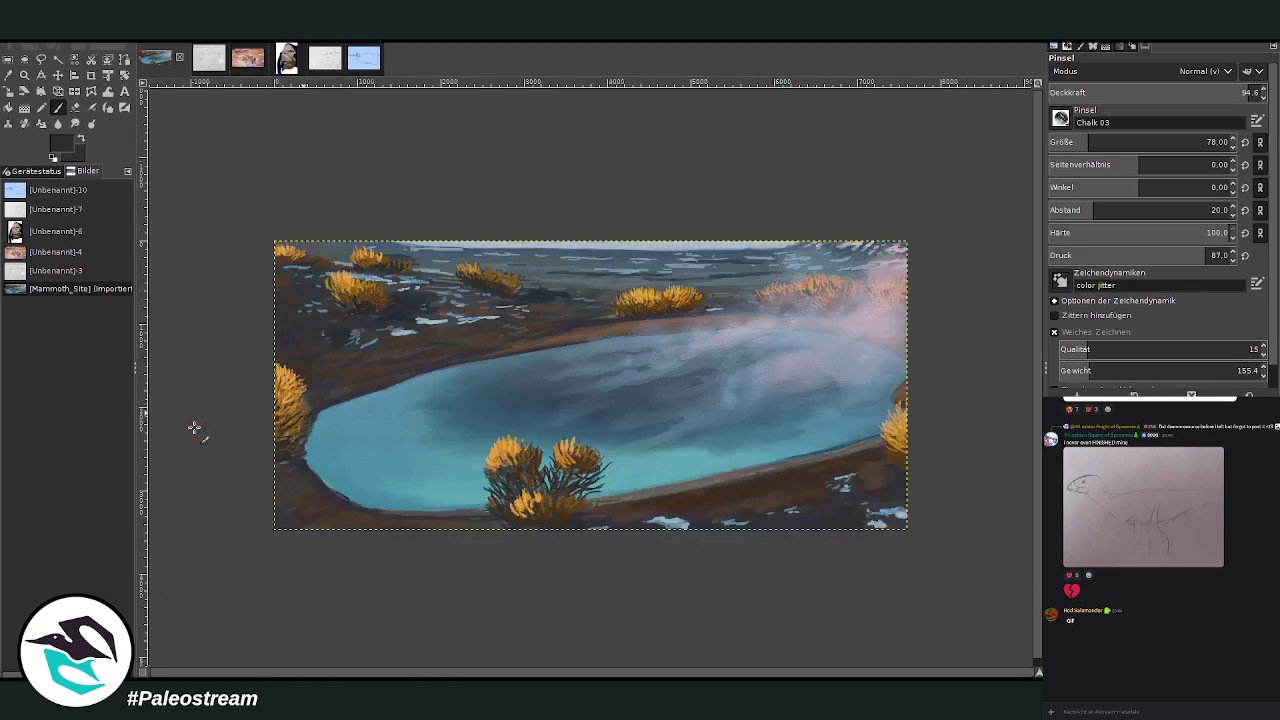
key("minus")
Zoom onto the lower-left pool, sample its turquoise, and paint light blue along the bottom edge.
key("z")
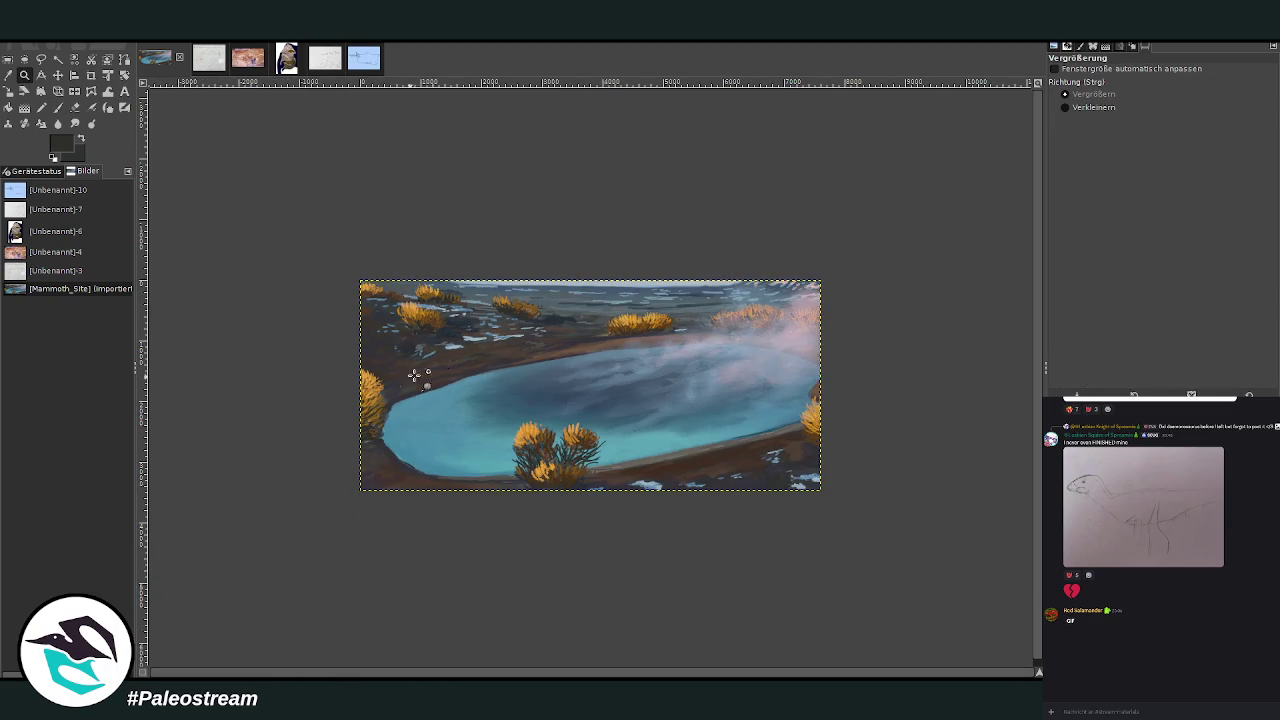
left_click_drag(395, 290, 614, 508)
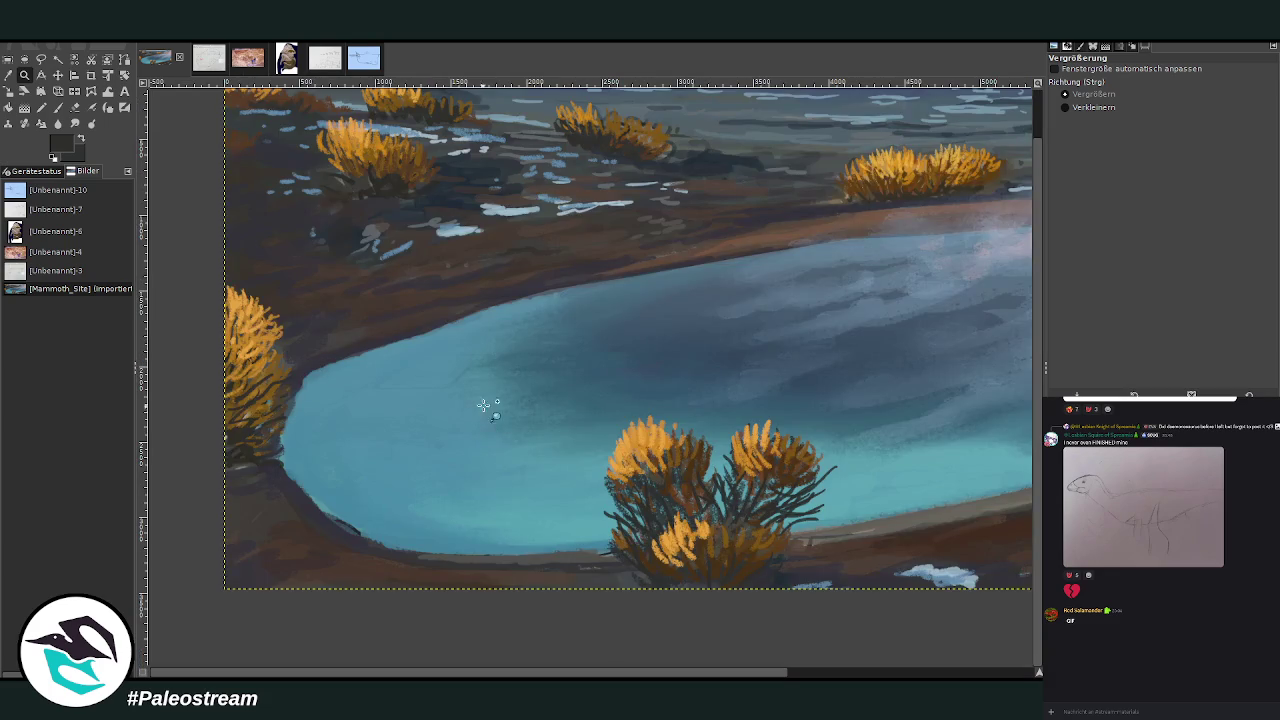
left_click_drag(337, 200, 637, 591)
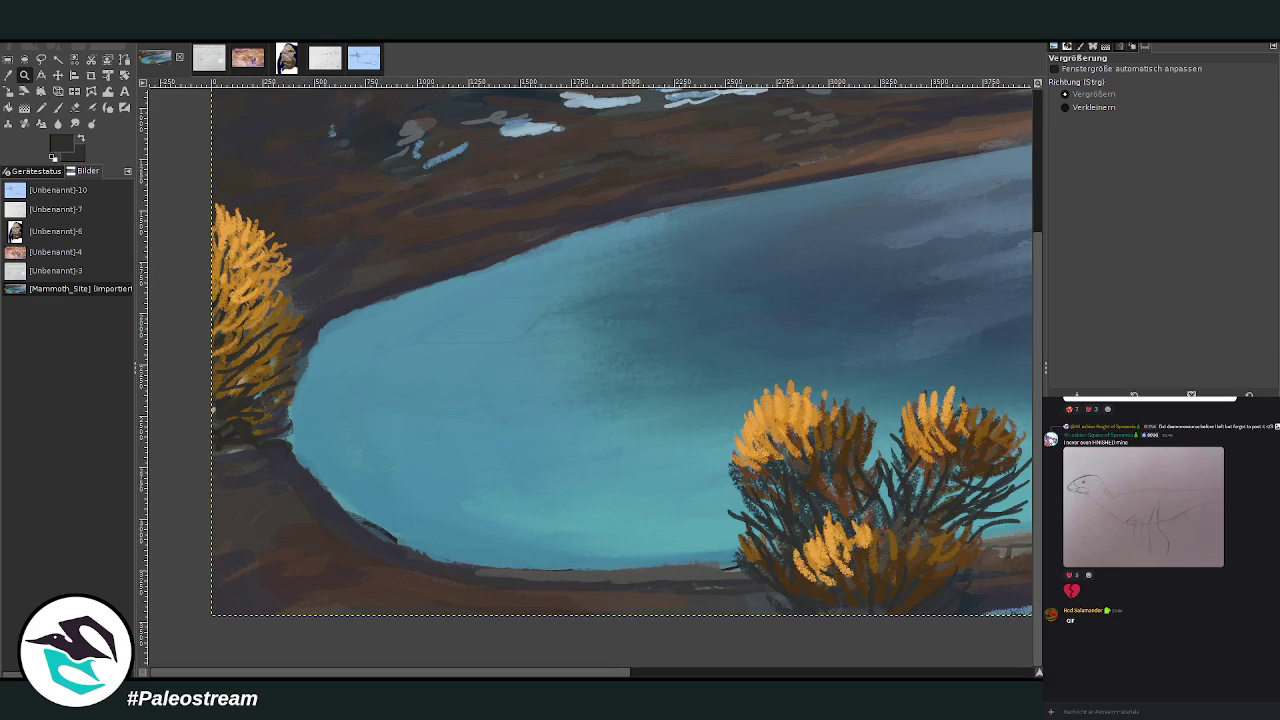
left_click(20, 76)
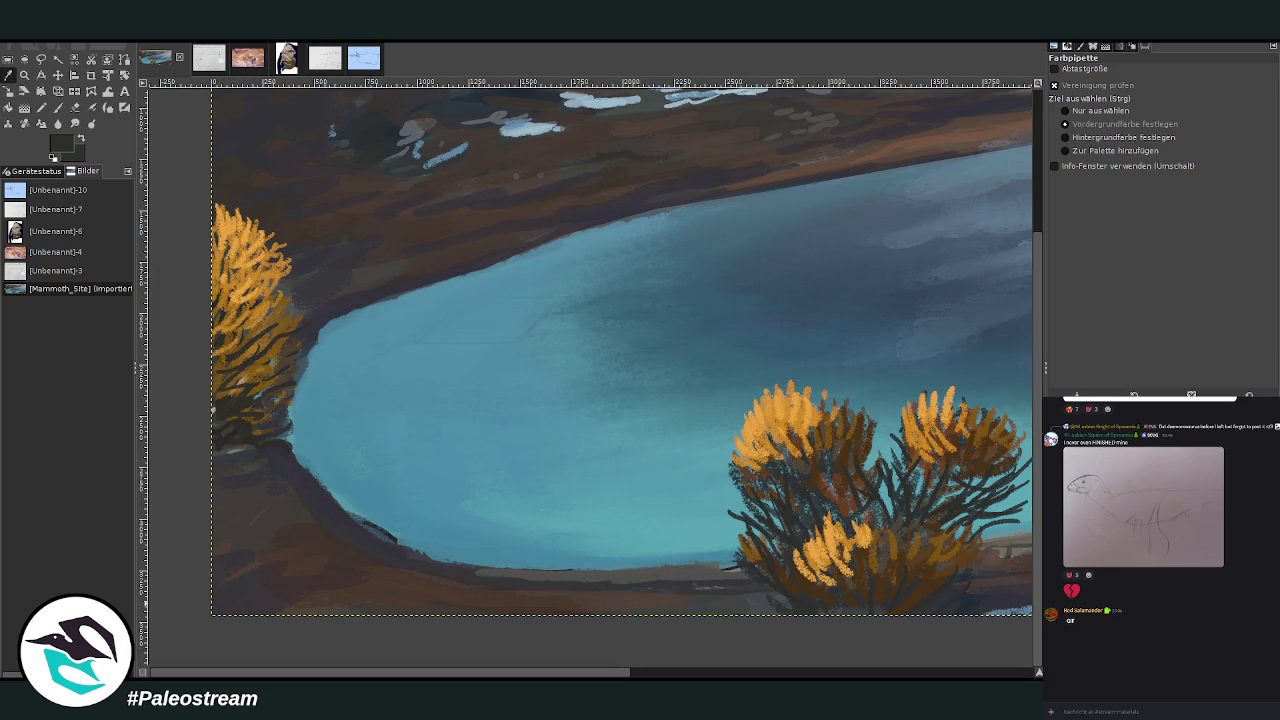
left_click(457, 534)
left_click(58, 107)
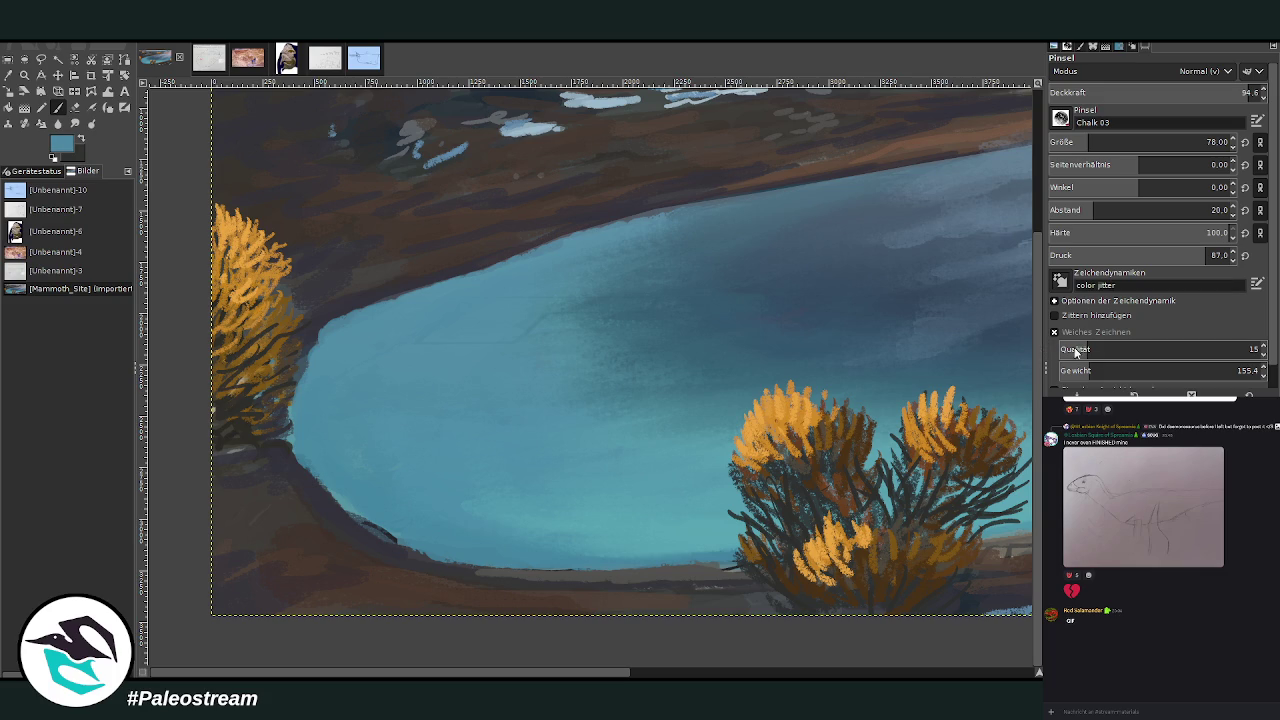
mouse_move(495, 550)
left_mouse_down()
mouse_move(430, 549)
mouse_move(350, 508)
mouse_move(595, 572)
left_mouse_up()
At lower opacity and a larger brush, brighten the lower-left, left and upper shoreline.
left_click(1142, 92)
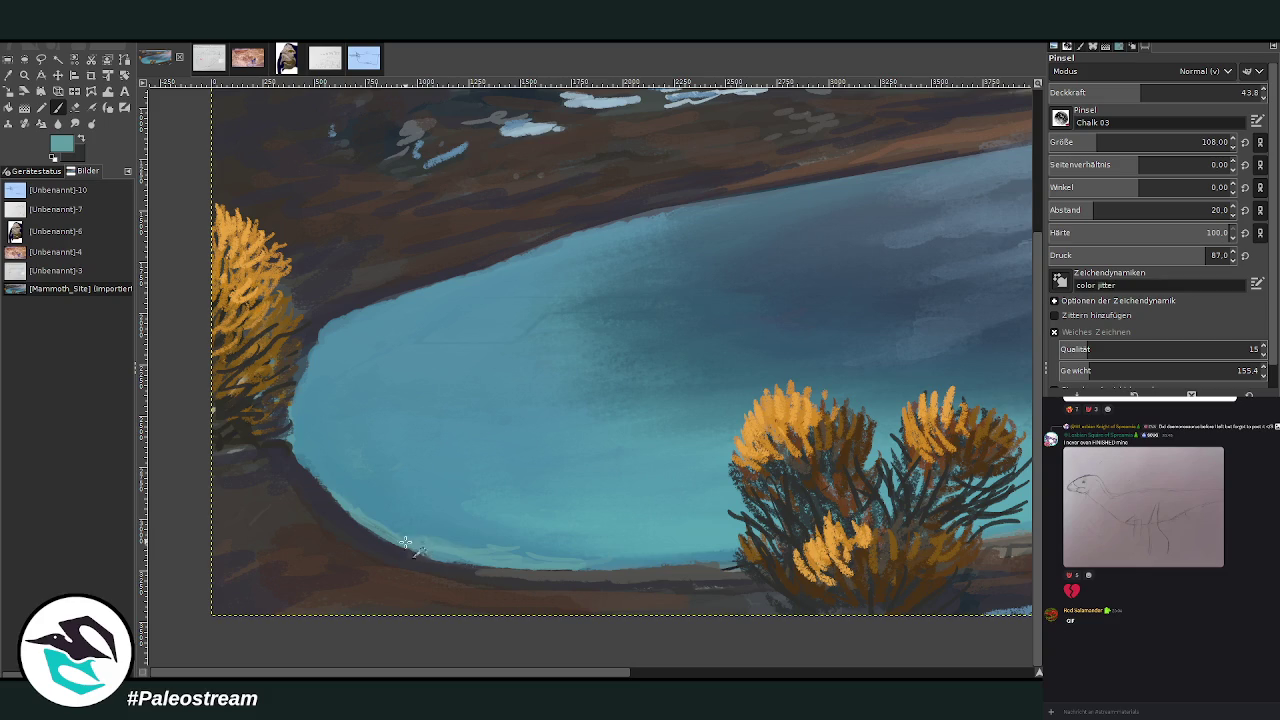
left_click(1166, 92)
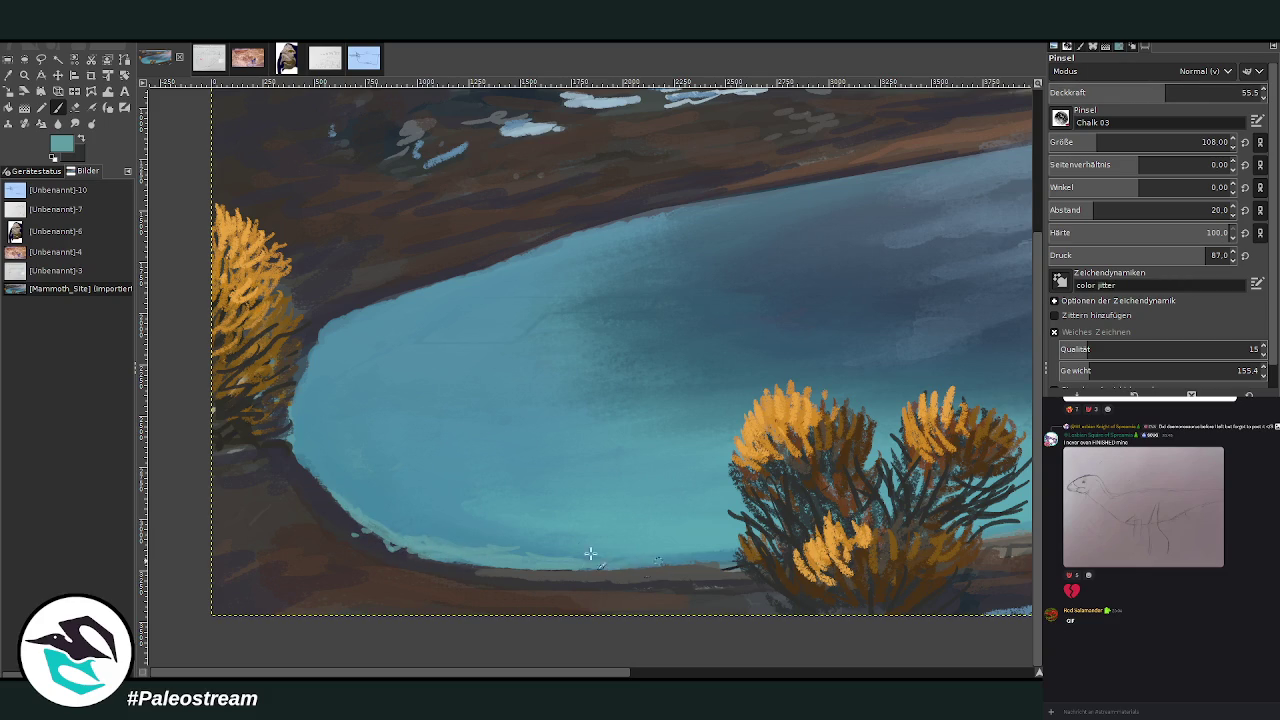
mouse_move(420, 534)
left_mouse_down()
mouse_move(372, 500)
mouse_move(448, 530)
left_mouse_up()
left_click(1114, 142)
left_click(1143, 92)
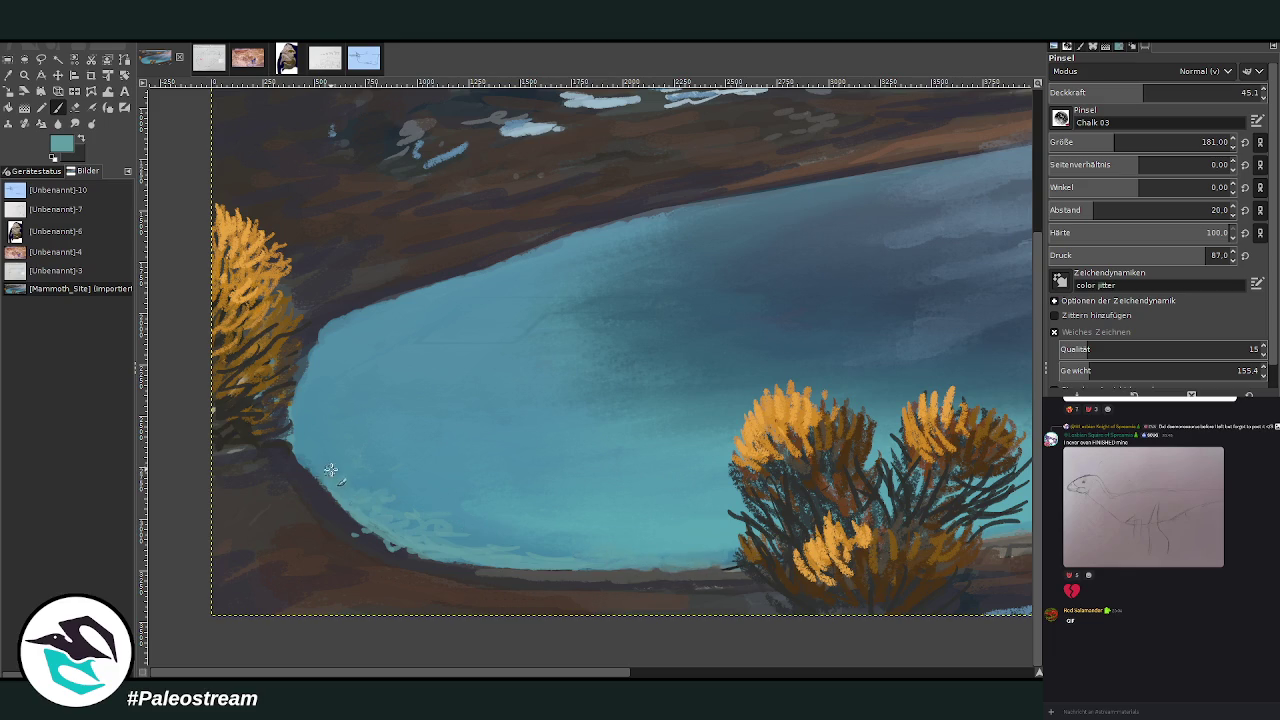
left_click_drag(332, 447, 338, 393)
left_click_drag(380, 306, 605, 230)
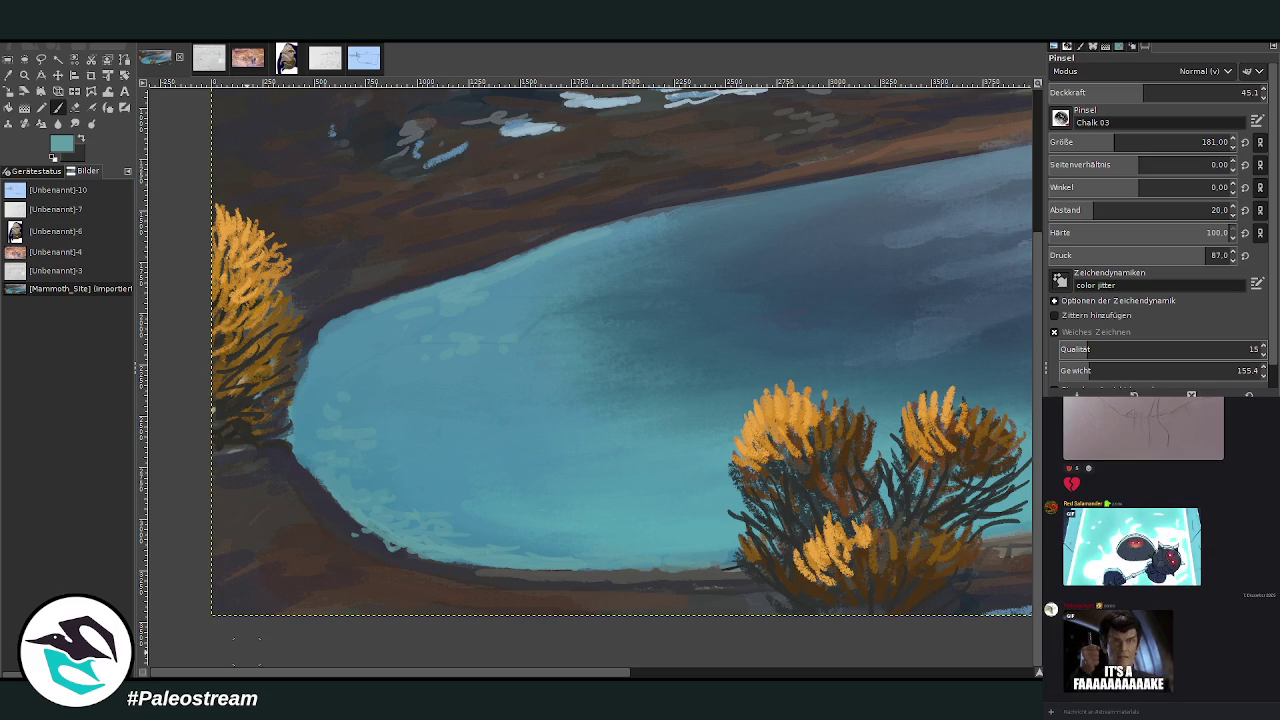
Choose a slightly lightened dark grey-brown colour, raise opacity, and set brush size 80.
scroll(752, 386, "right", 5)
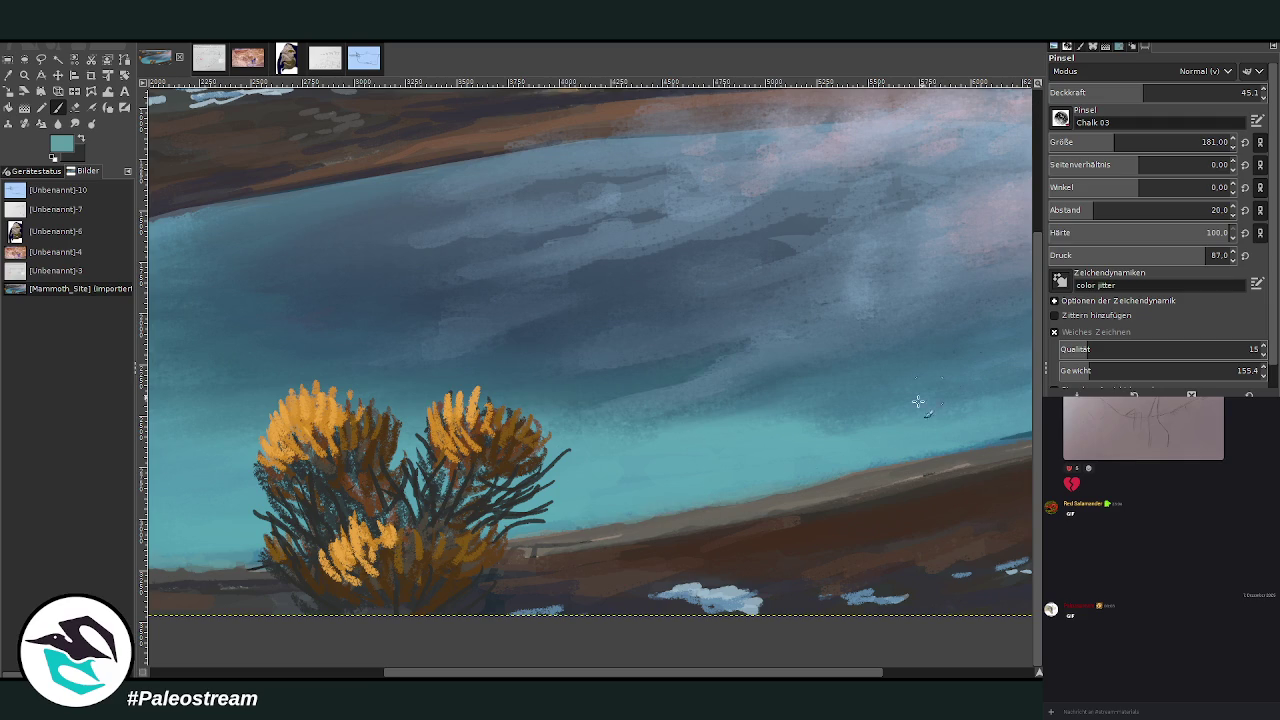
scroll(955, 470, "right", 3)
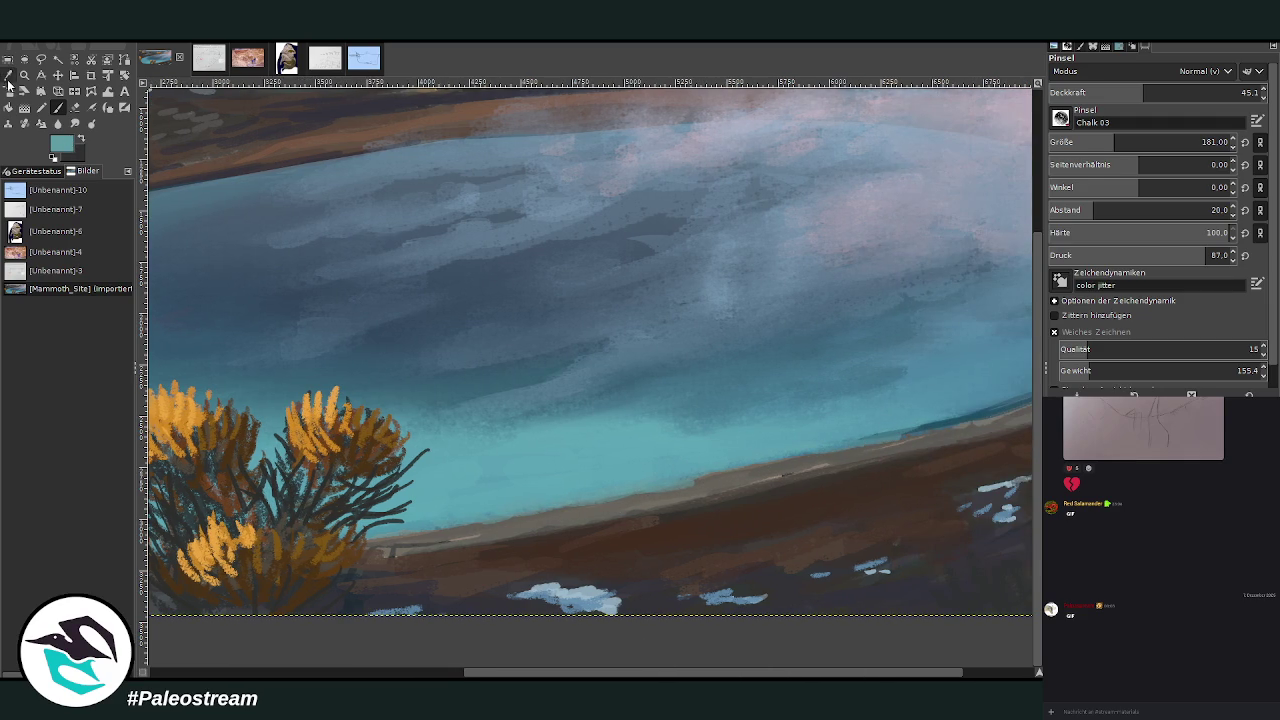
left_click(654, 496, "ctrl")
left_click(1005, 376, "ctrl")
left_click_drag(1143, 92, 1202, 92)
left_click(1088, 142)
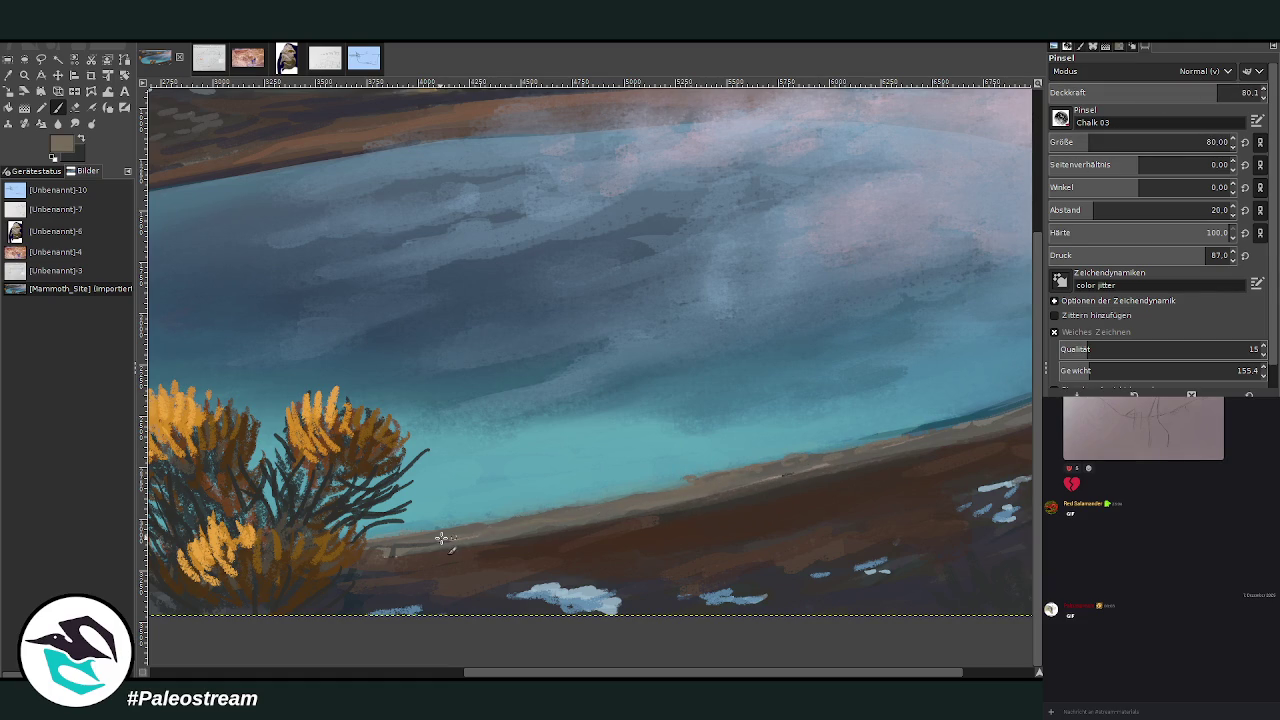
Paint light strokes along the lower-left shore edge and up the left shoreline.
left_click(436, 675)
scroll(436, 675, "left", 2)
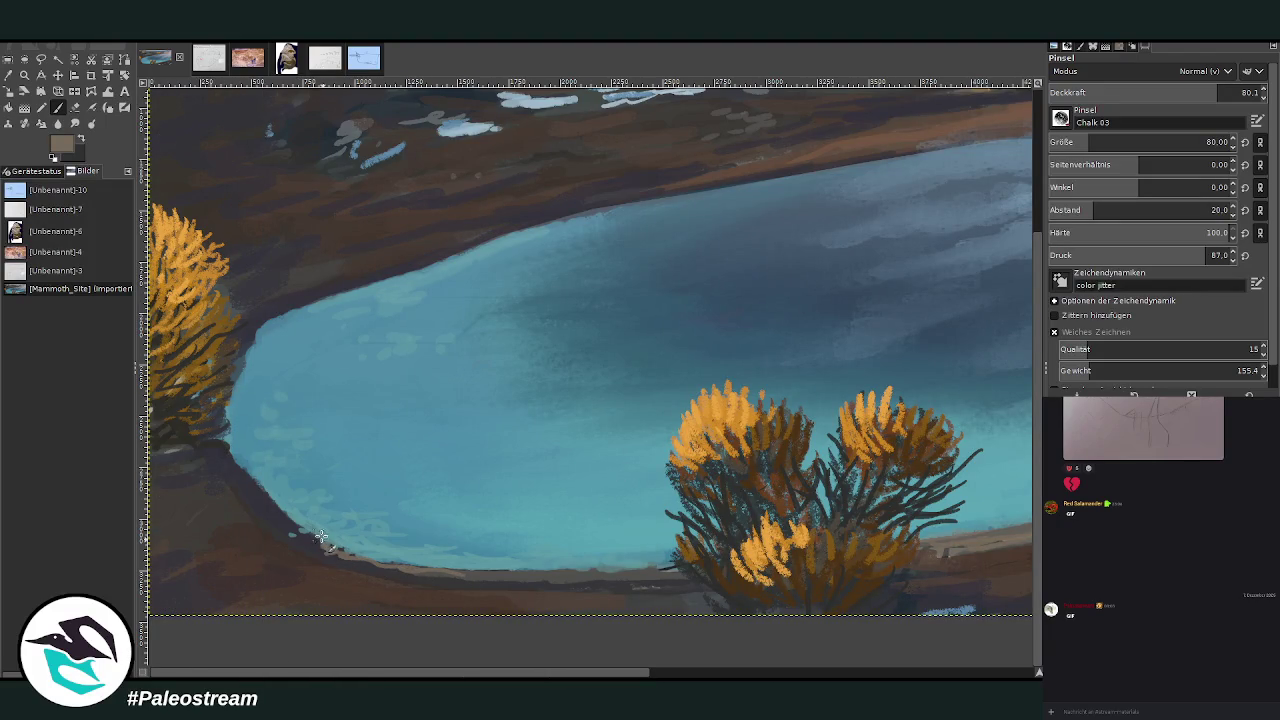
left_click_drag(297, 523, 246, 475)
mouse_move(224, 432)
left_mouse_down()
mouse_move(262, 336)
mouse_move(438, 258)
left_mouse_up()
At size 121 and lower opacity, paint a light tan rim along the upper and lower shore.
left_click_drag(1090, 140, 1102, 140)
left_click(1155, 92)
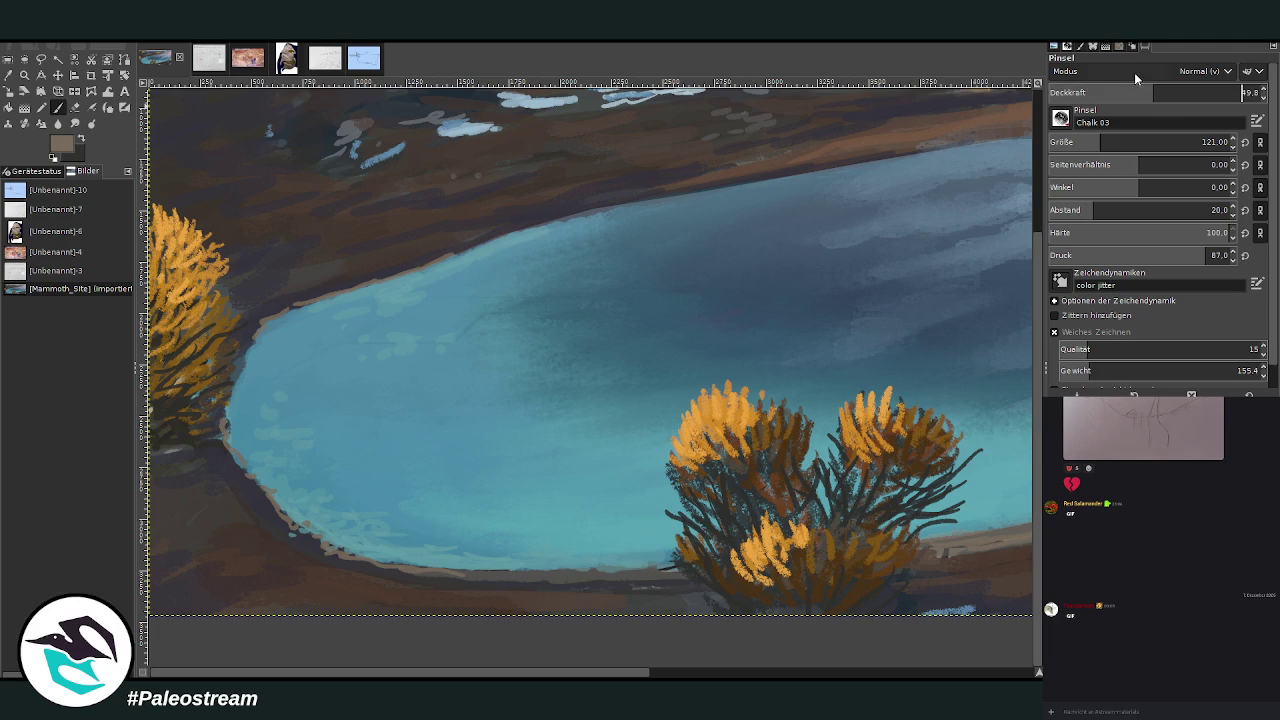
left_click_drag(333, 293, 525, 233)
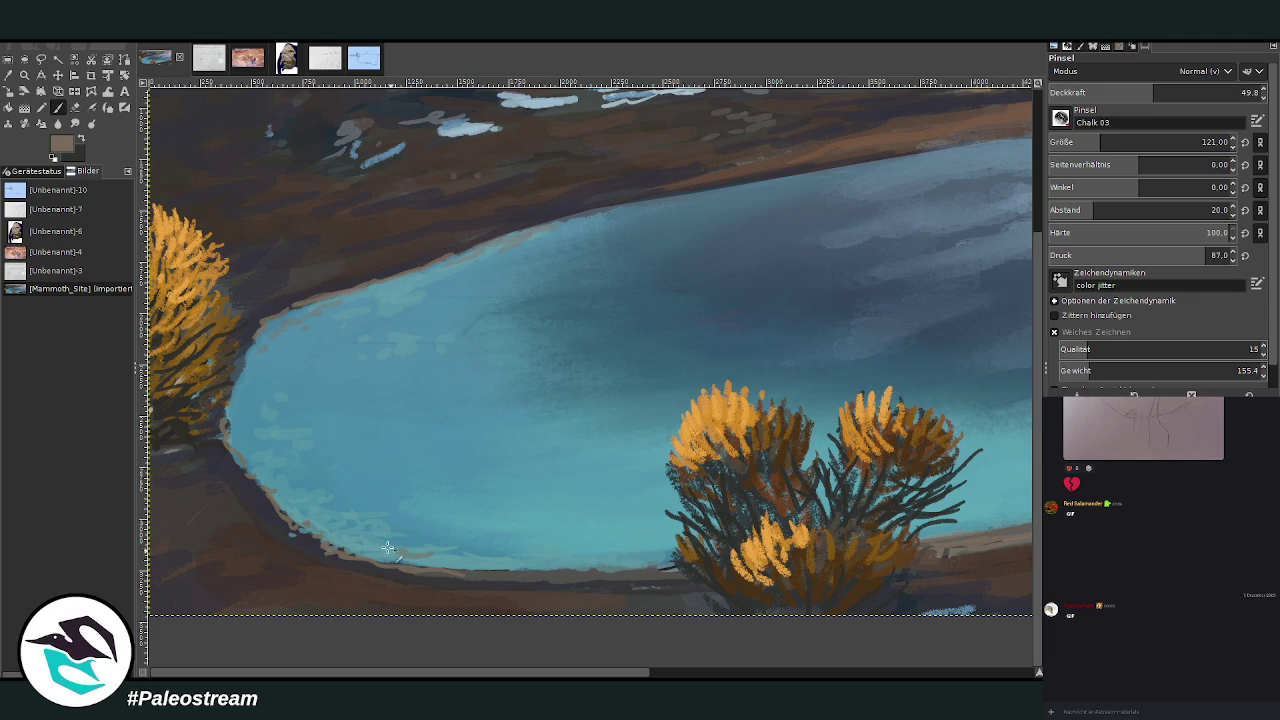
mouse_move(511, 560)
left_mouse_down()
mouse_move(360, 543)
mouse_move(291, 501)
left_mouse_up()
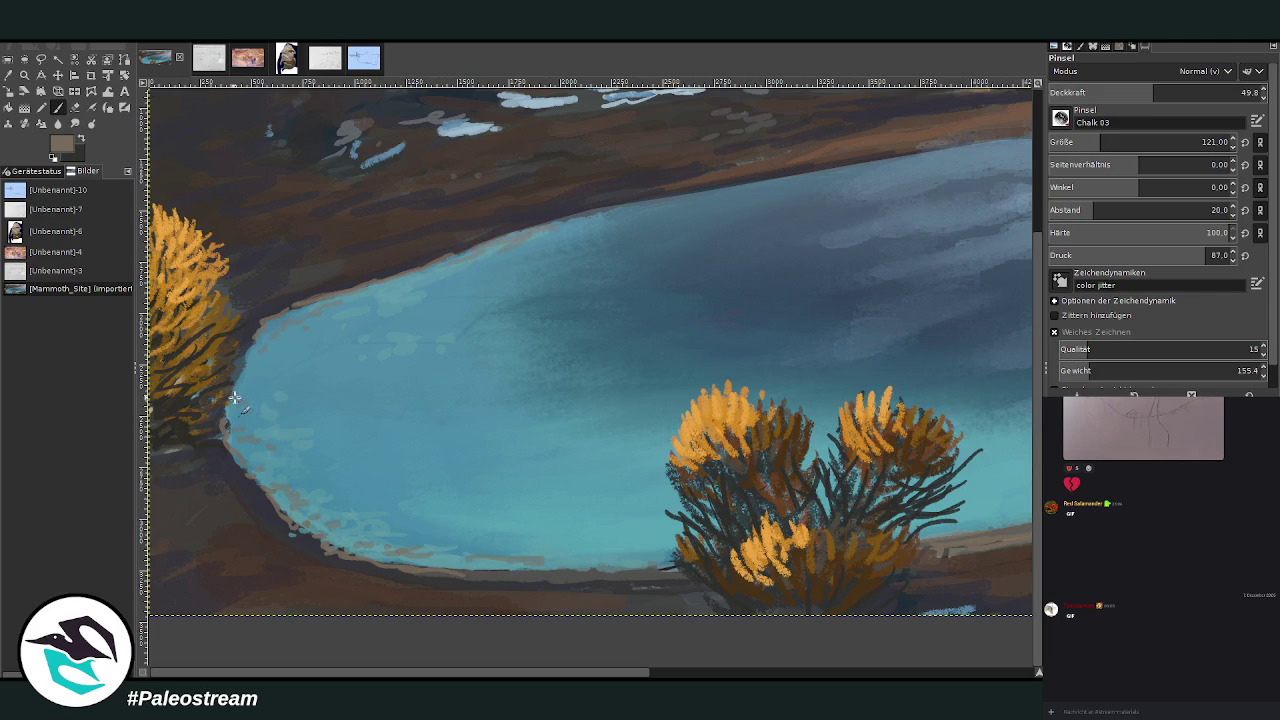
Lower opacity to 38.2, then sample a darker bank brown and raise the opacity again.
left_click(735, 673)
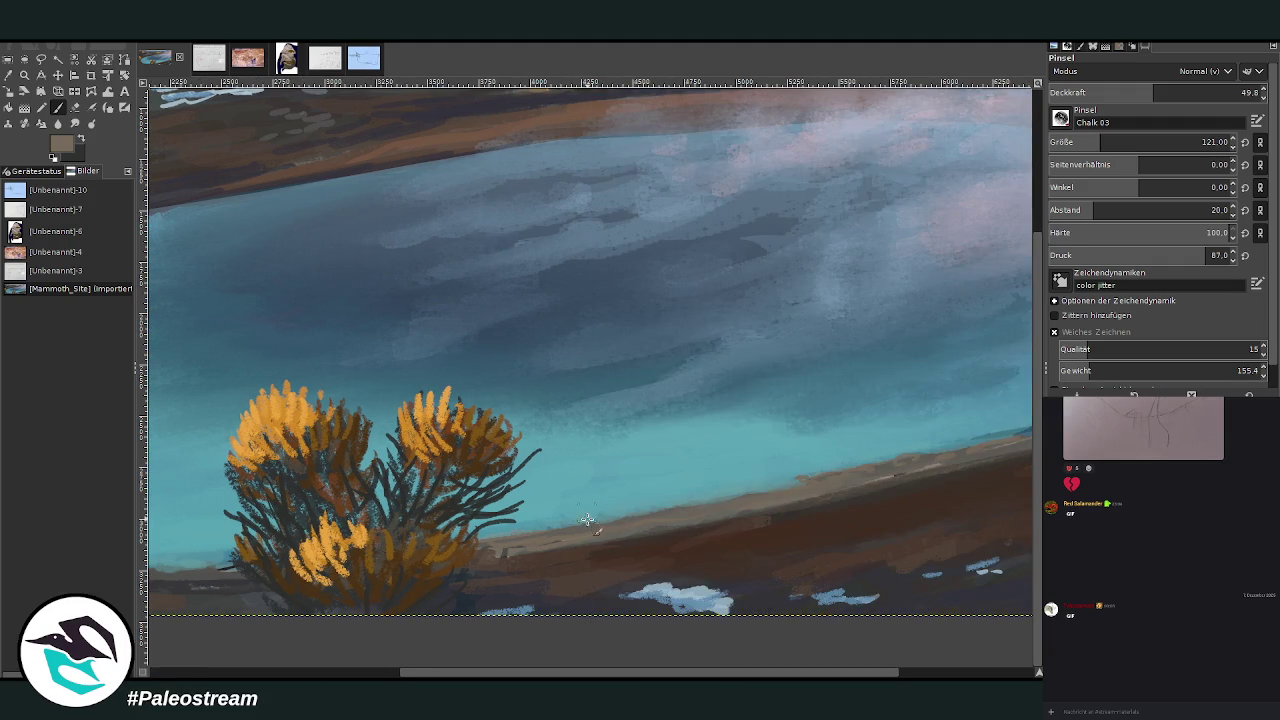
left_click(1128, 92)
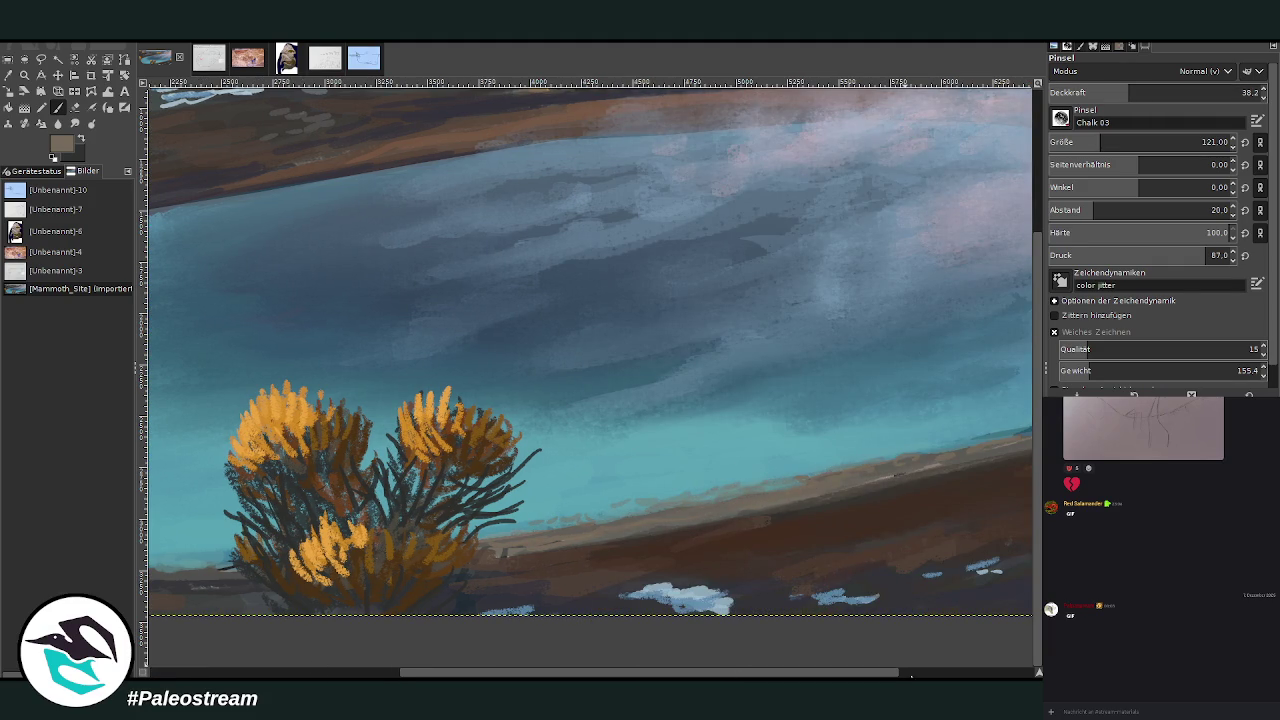
scroll(890, 615, "right", 3)
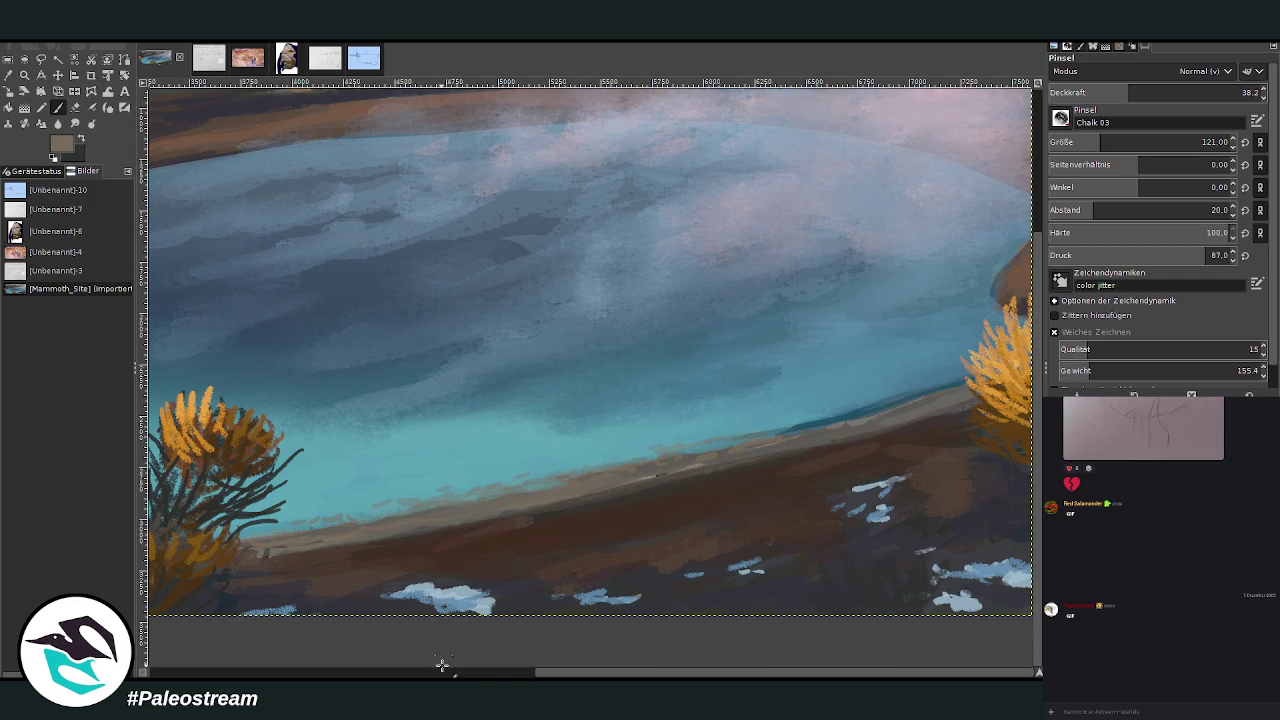
scroll(444, 662, "left", 10)
scroll(400, 560, "left", 3)
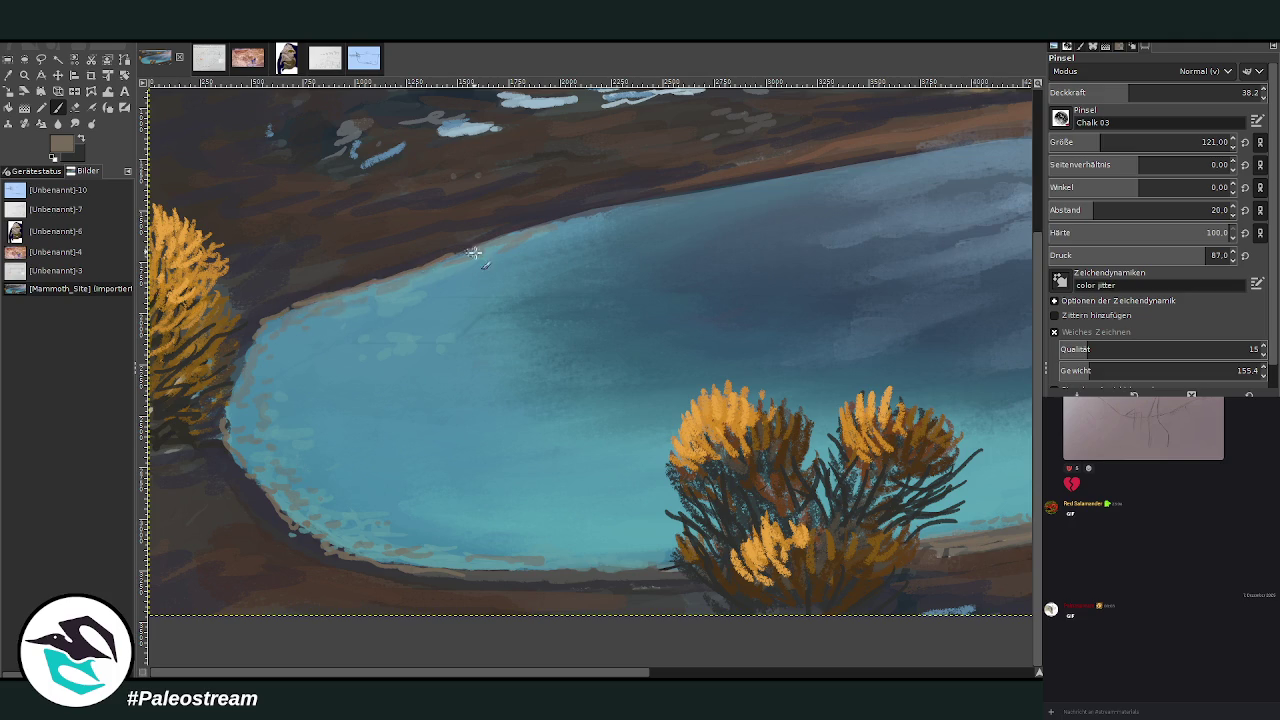
left_click(746, 169, "ctrl")
left_click(1243, 92)
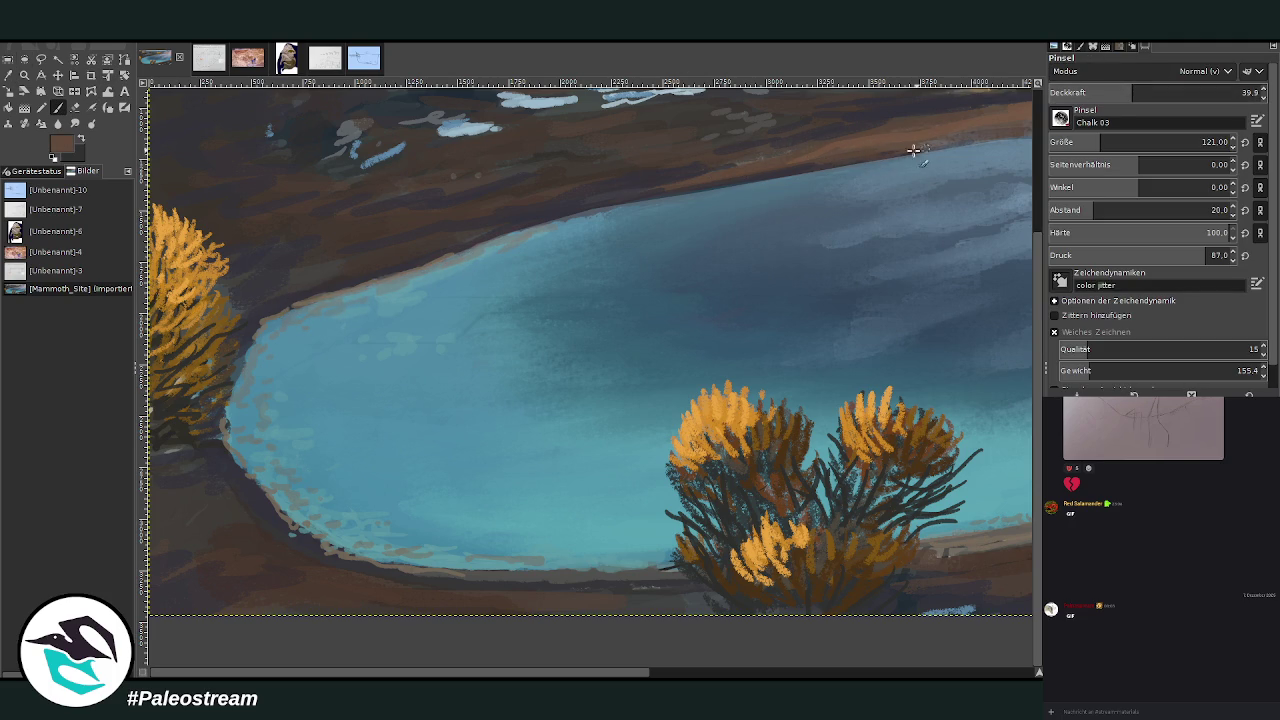
At size 151 and opacity ~56, texture the lower-left bank with lighter brown, then darker sampled strokes.
key("bracketright")
key("bracketright")
key("bracketright")
left_click(1167, 92)
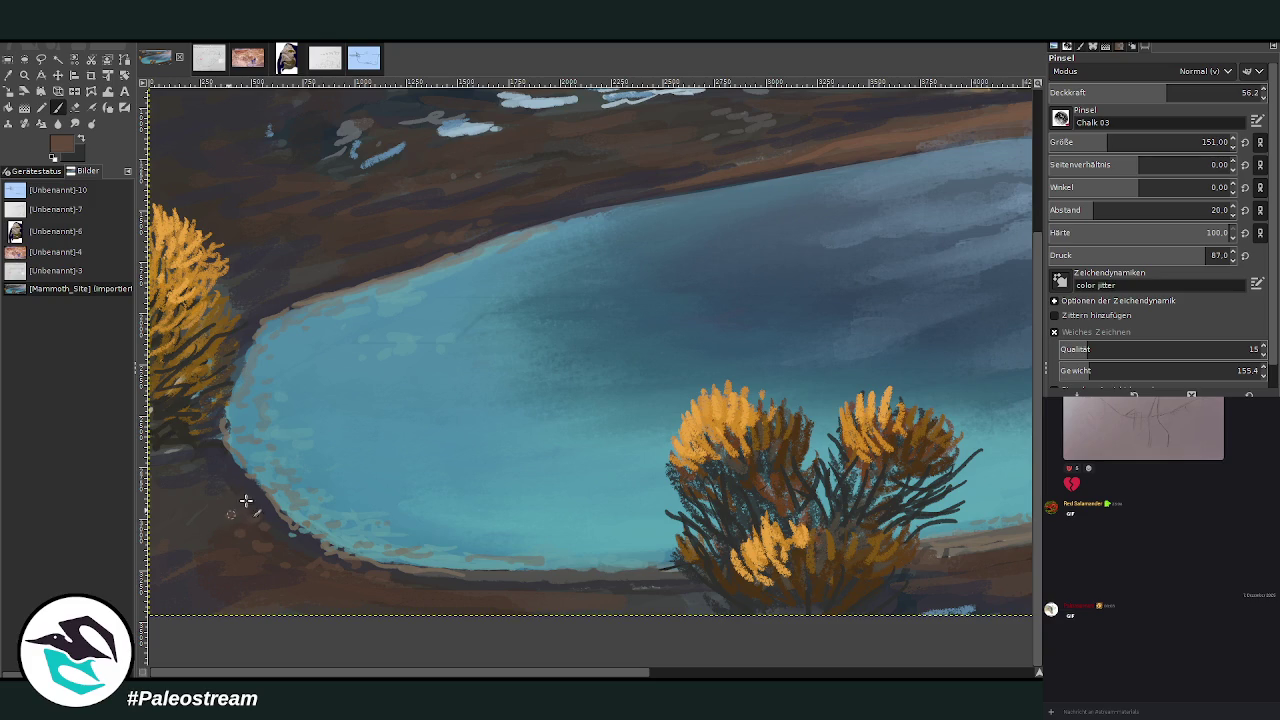
left_click_drag(229, 480, 298, 612)
key("o")
left_click(274, 306)
left_click(57, 109)
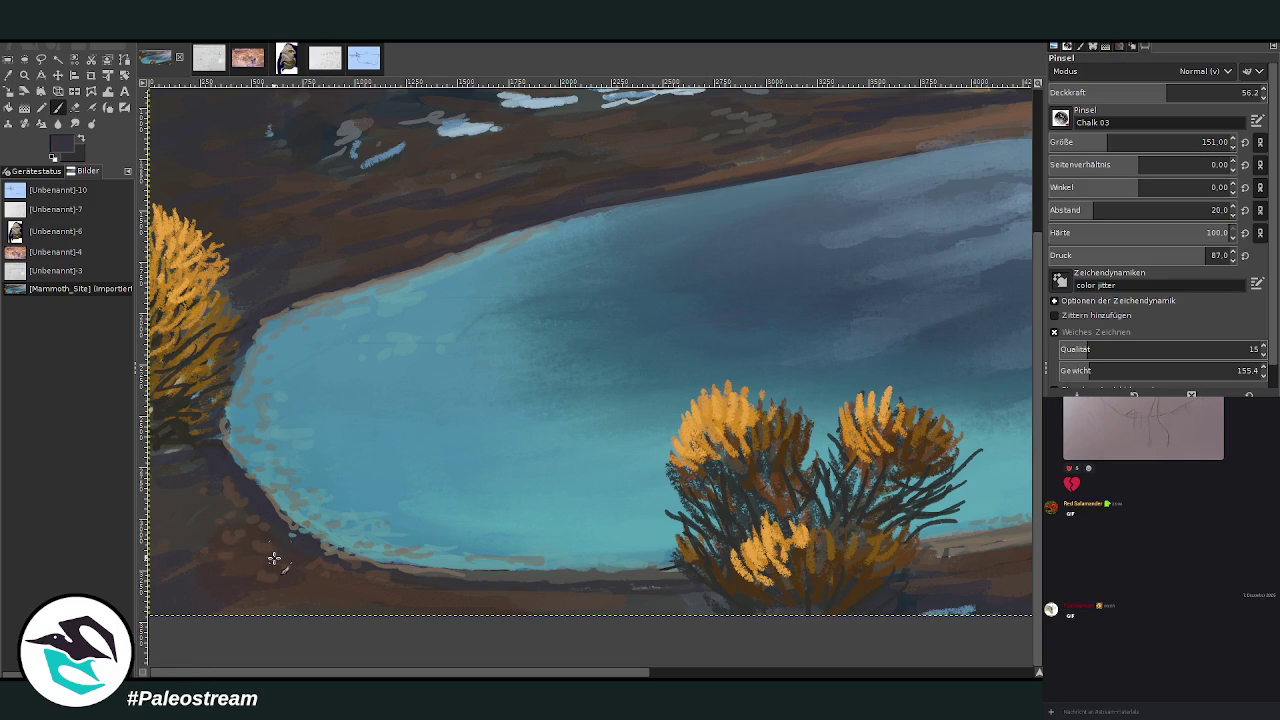
left_click_drag(280, 556, 218, 500)
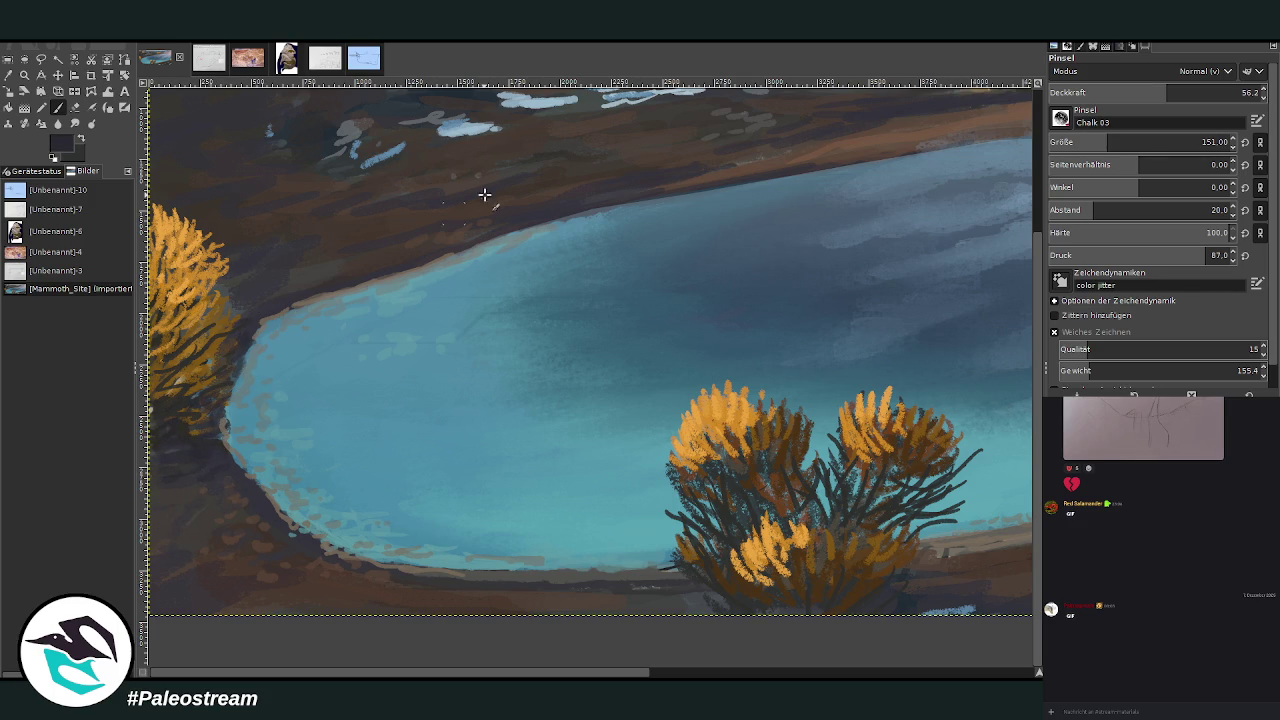
Raise the brush opacity slightly and switch to the Unbenannt-10 blue mammoth sketch.
scroll(672, 645, "right", 5)
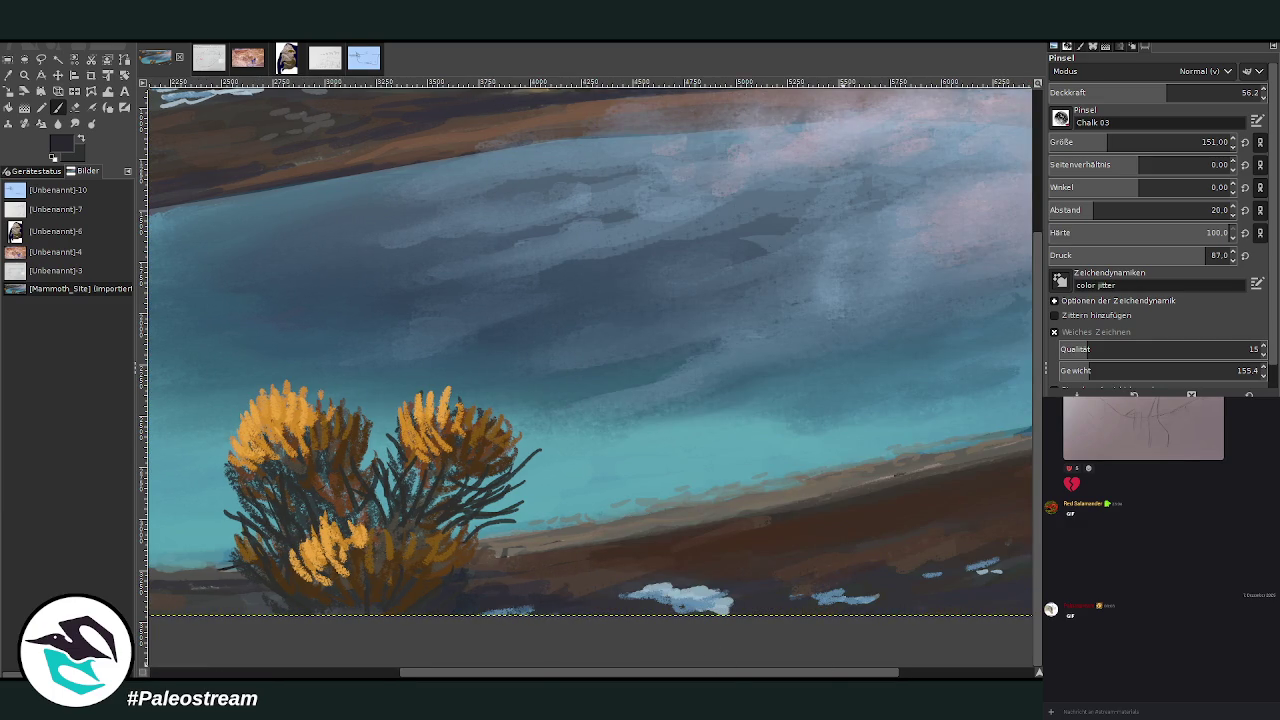
scroll(908, 634, "right", 3)
left_click(1189, 92)
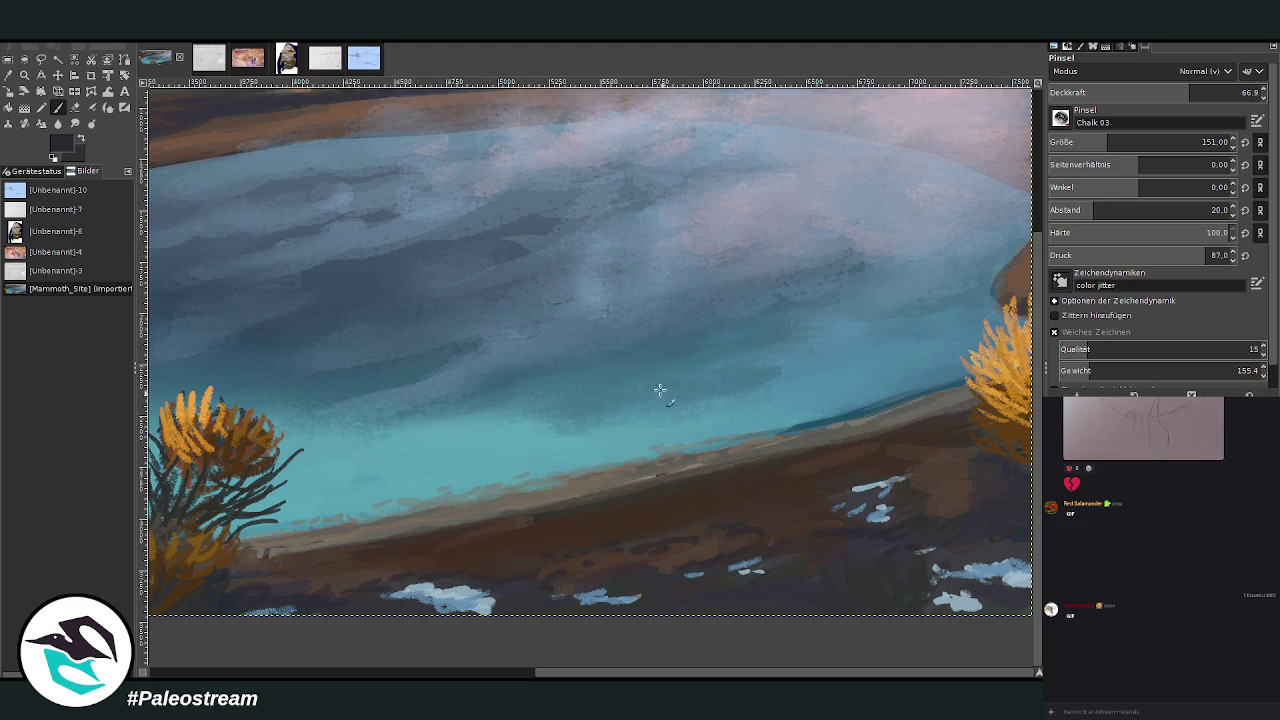
left_click(8, 74)
left_click(58, 107)
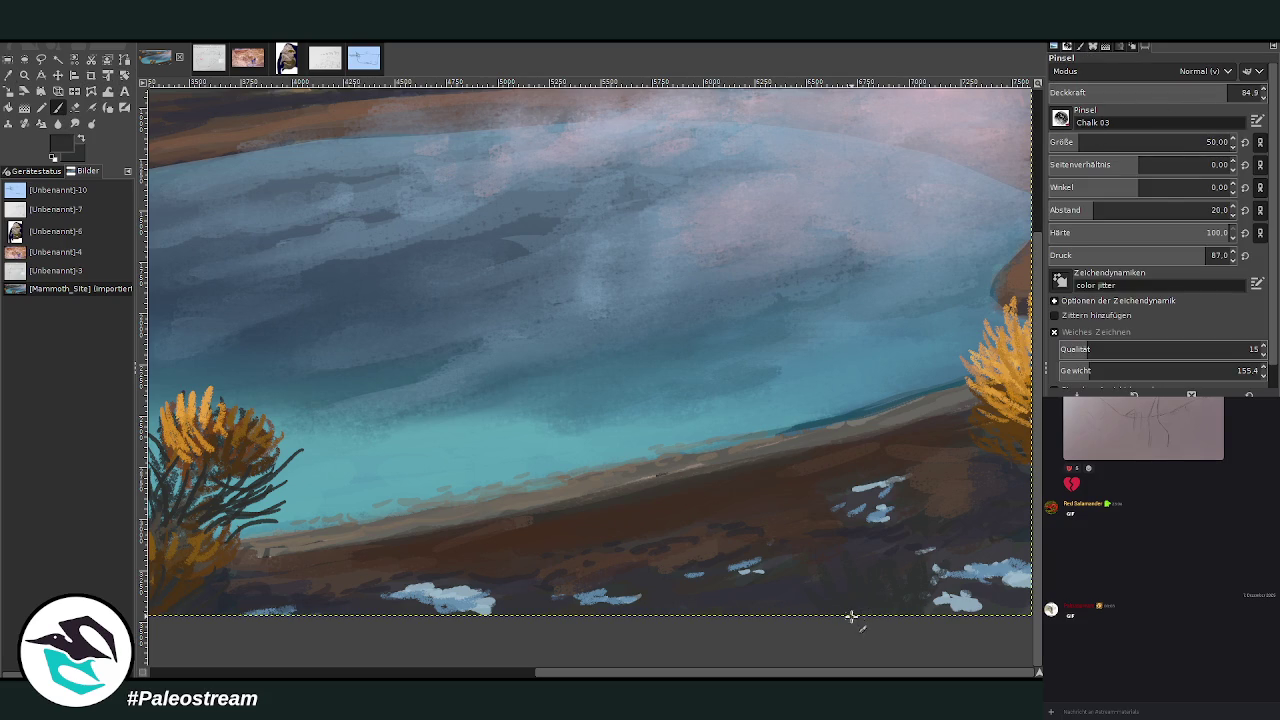
left_click(352, 60)
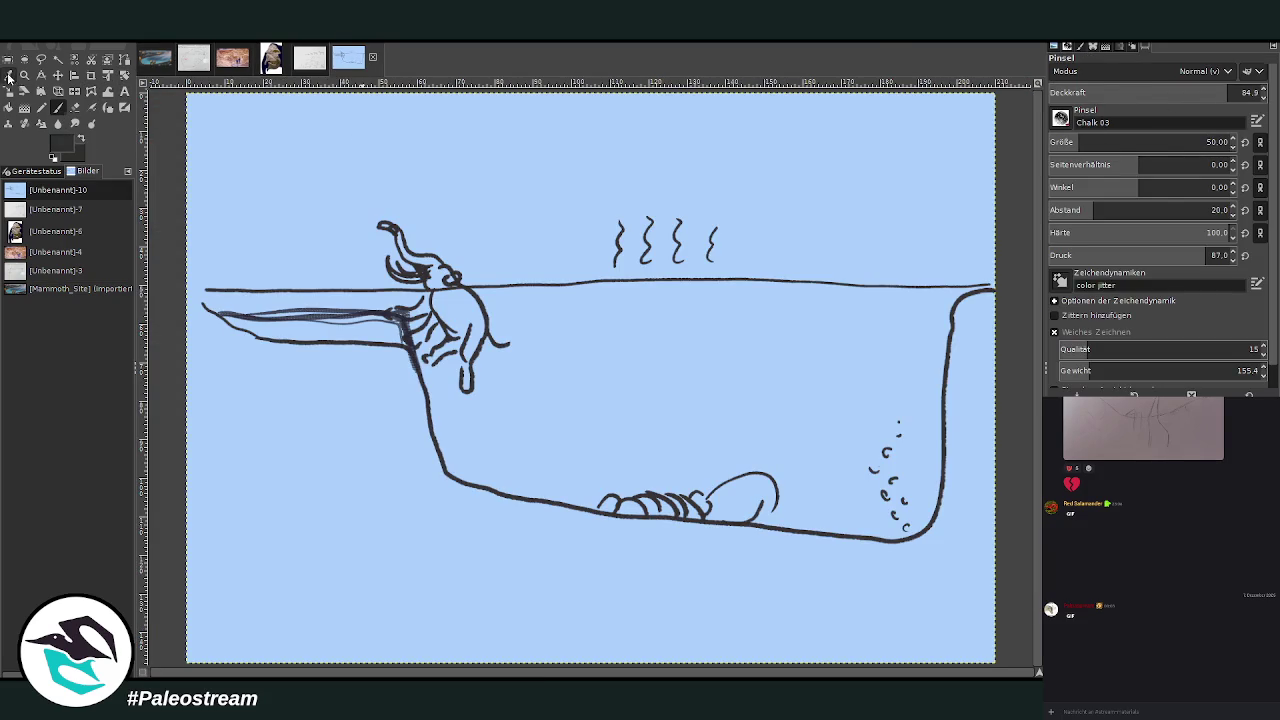
Sample the sketch's light blue background and paint over the doubled trunk lines.
left_click(8, 75)
left_click(279, 334)
left_click(57, 107)
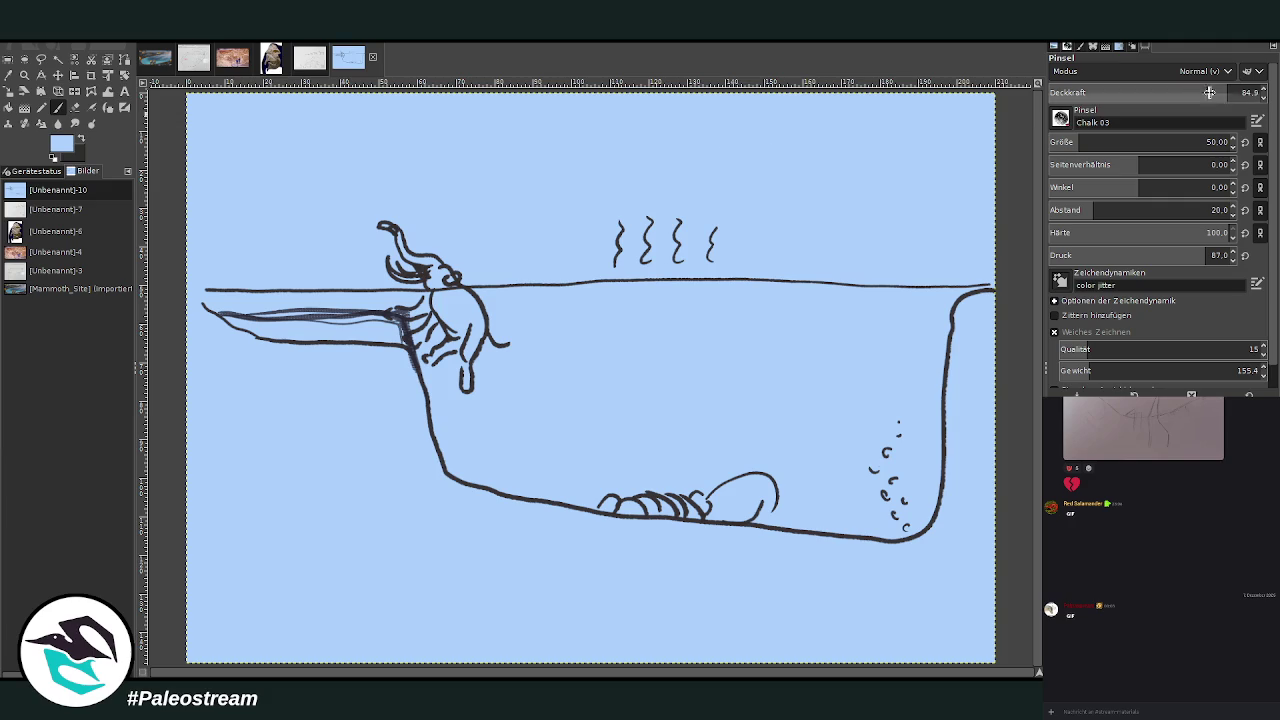
mouse_move(381, 327)
left_mouse_down()
mouse_move(226, 322)
mouse_move(374, 346)
mouse_move(217, 333)
left_mouse_up()
mouse_move(351, 325)
left_mouse_down()
mouse_move(214, 318)
mouse_move(368, 318)
left_mouse_up()
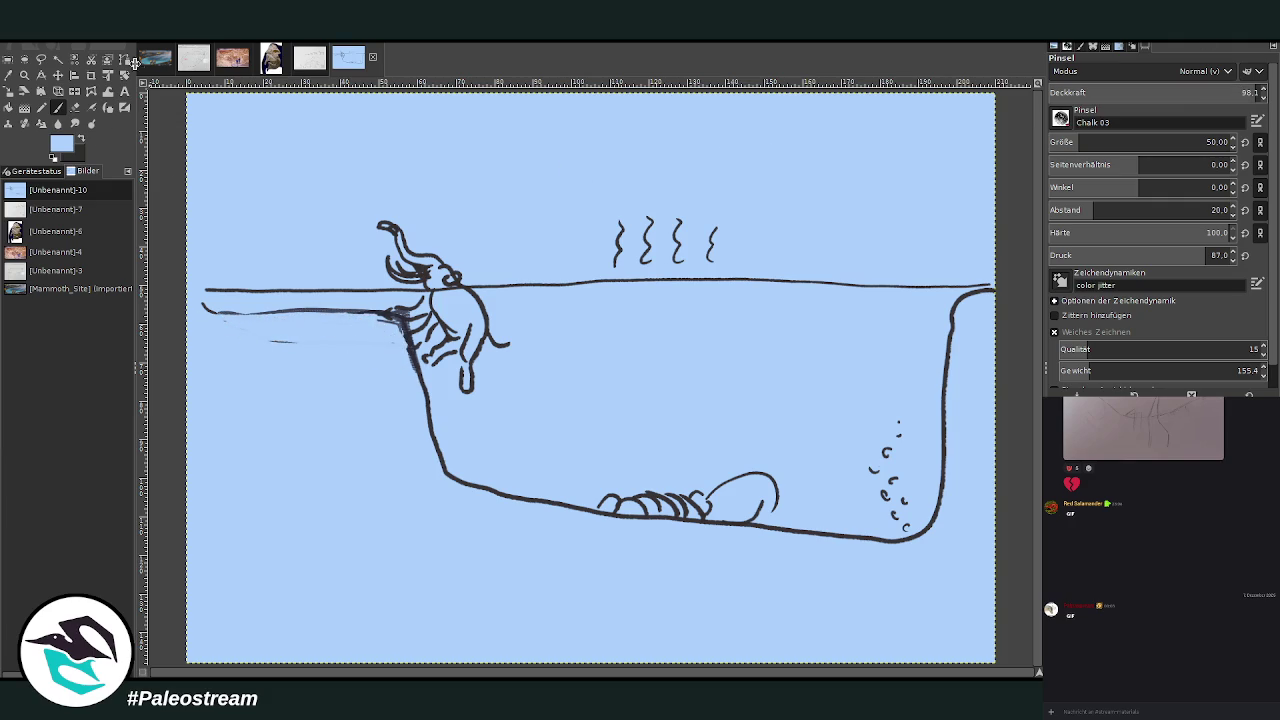
In black with a larger brush, sketch a small figure at the waterline's right end, then return to Mammoth_Site.
left_click(82, 139)
left_click_drag(1070, 142, 1092, 140)
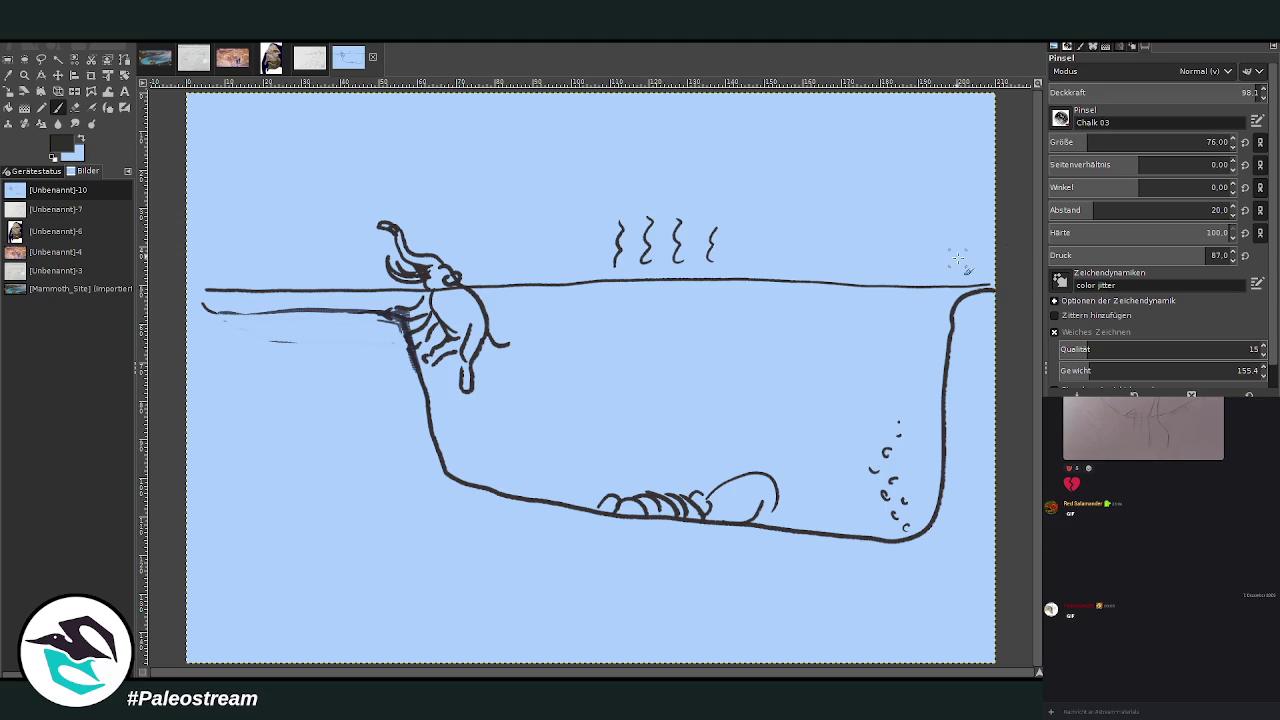
left_click_drag(966, 285, 970, 272)
mouse_move(988, 290)
left_mouse_down()
mouse_move(986, 272)
mouse_move(957, 261)
mouse_move(948, 278)
mouse_move(972, 282)
left_mouse_up()
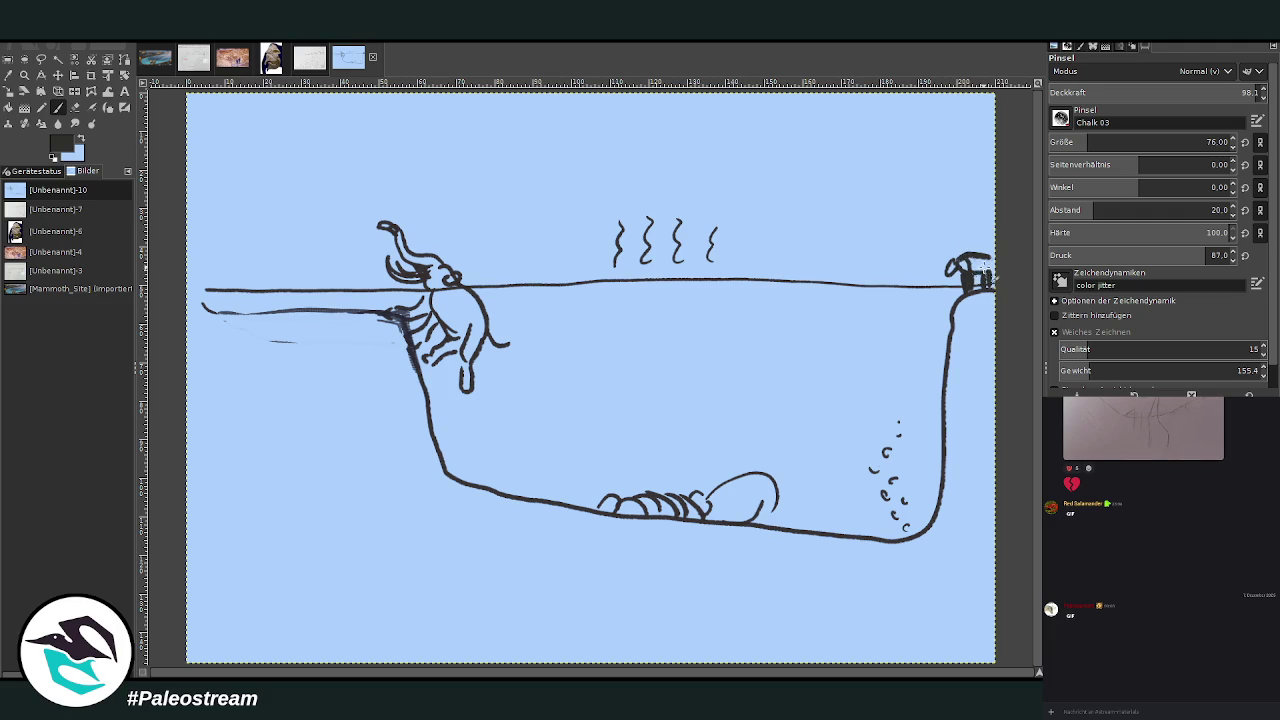
mouse_move(976, 262)
left_mouse_down()
mouse_move(988, 291)
mouse_move(975, 288)
left_mouse_up()
left_click(155, 58)
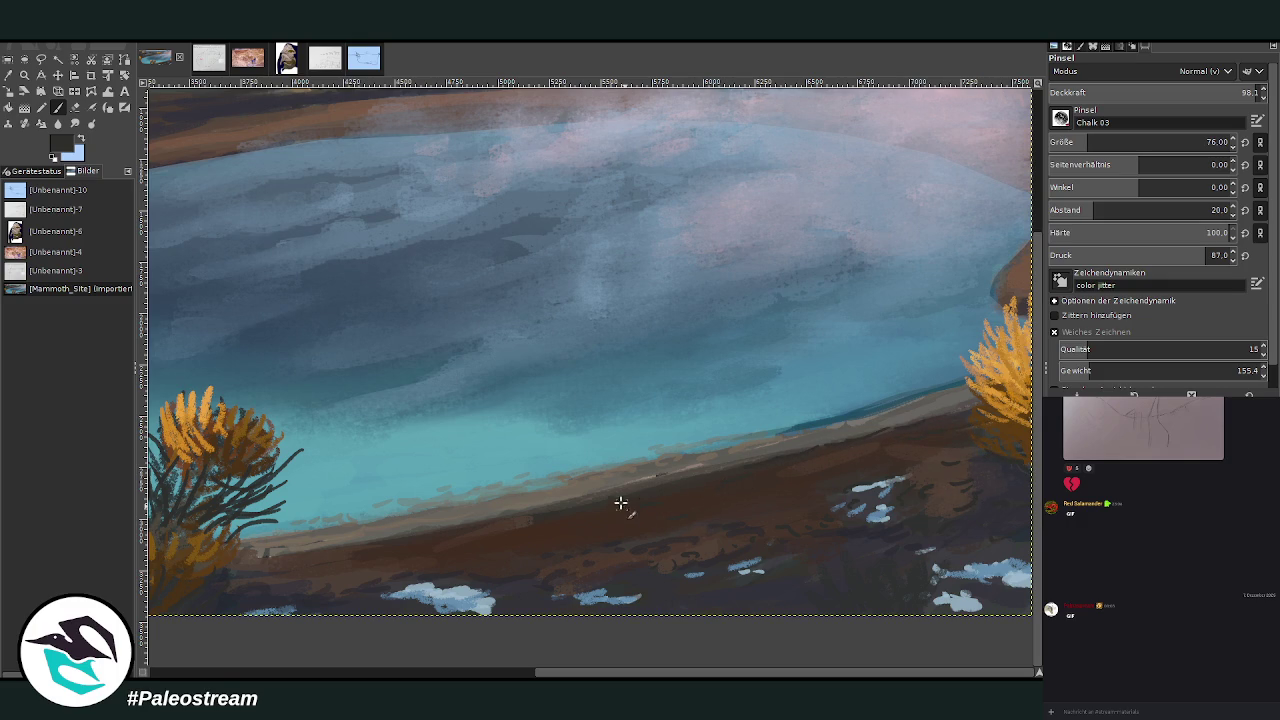
Zoom out to the whole painting, then zoom in on the far-shore bushes and water.
left_click(458, 676)
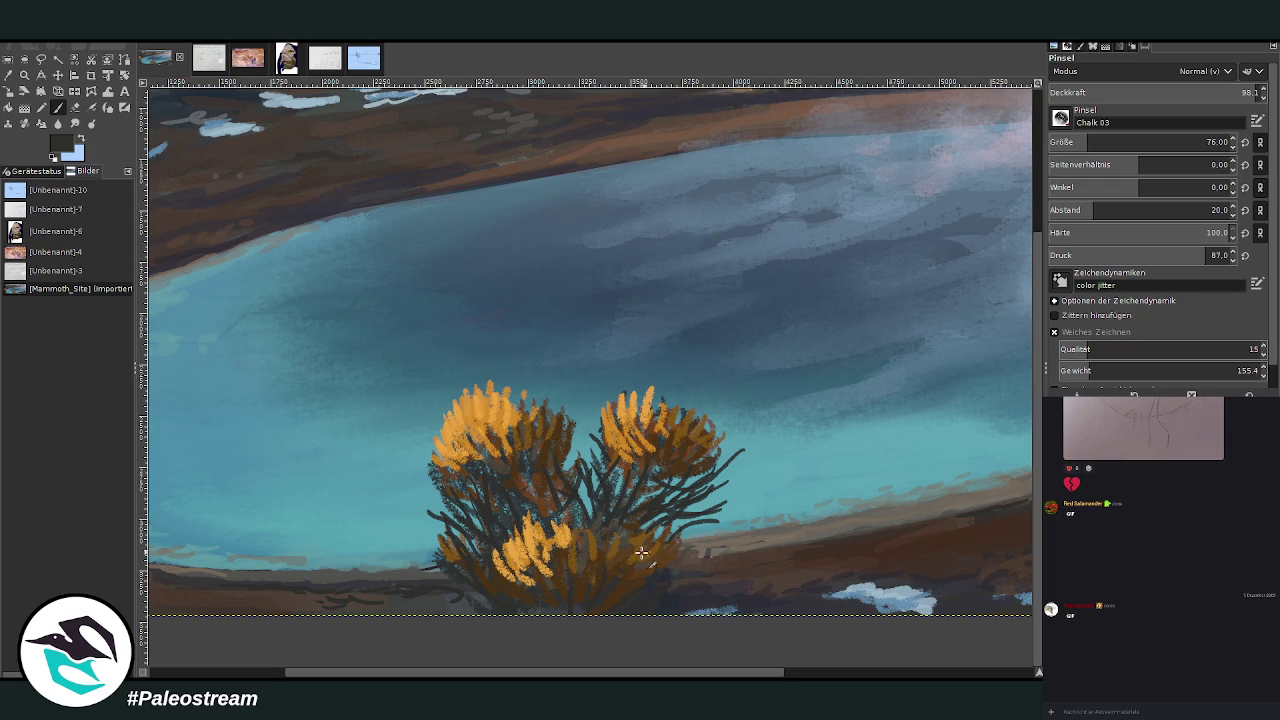
key("minus")
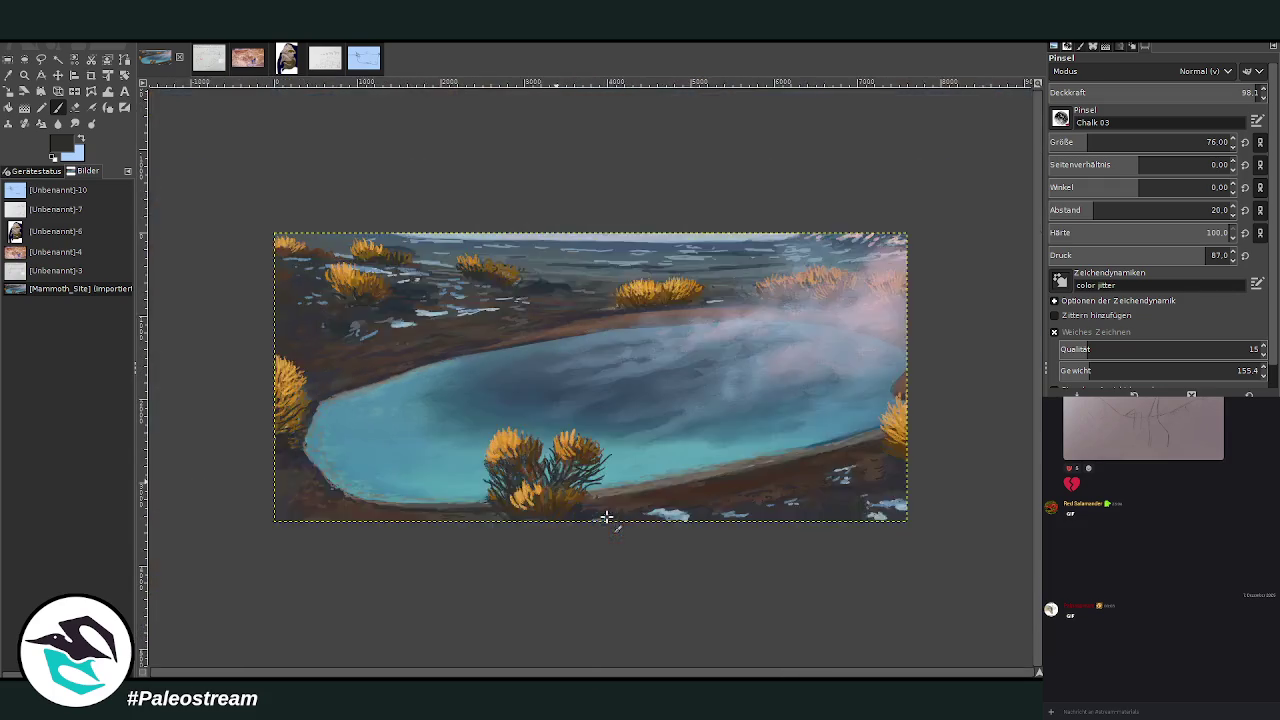
key("minus")
key("z")
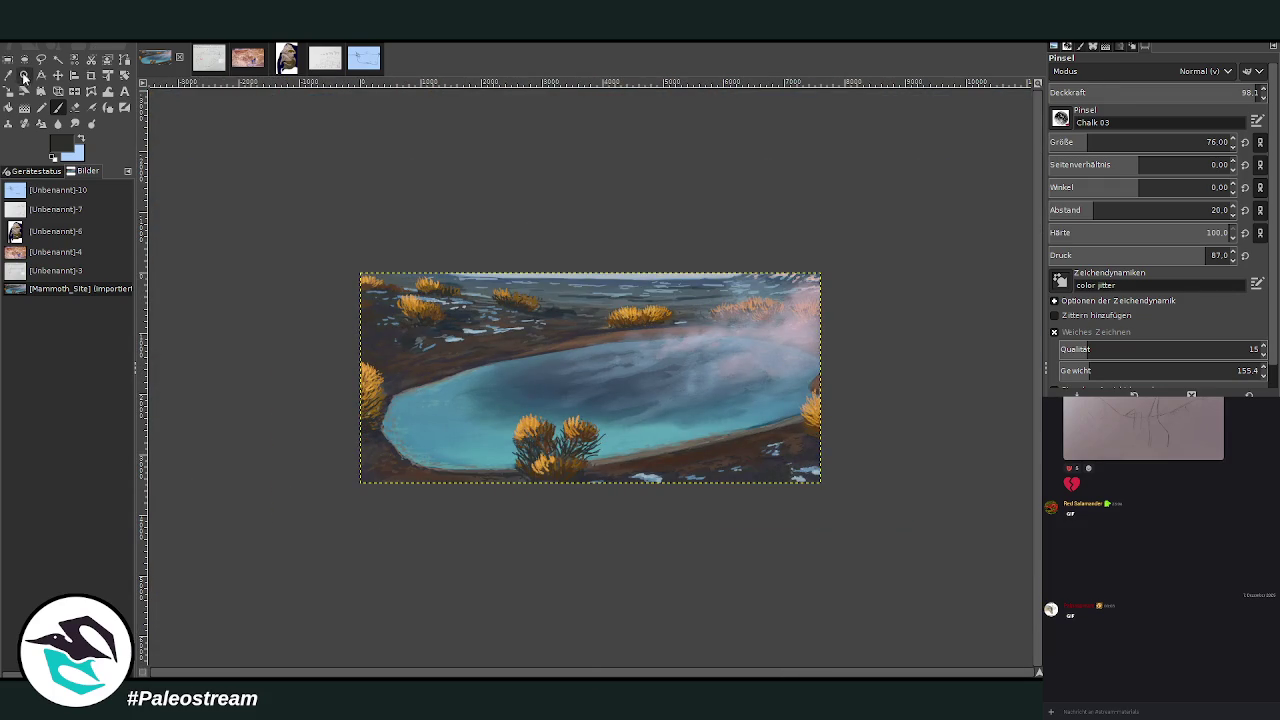
left_click_drag(376, 224, 788, 488)
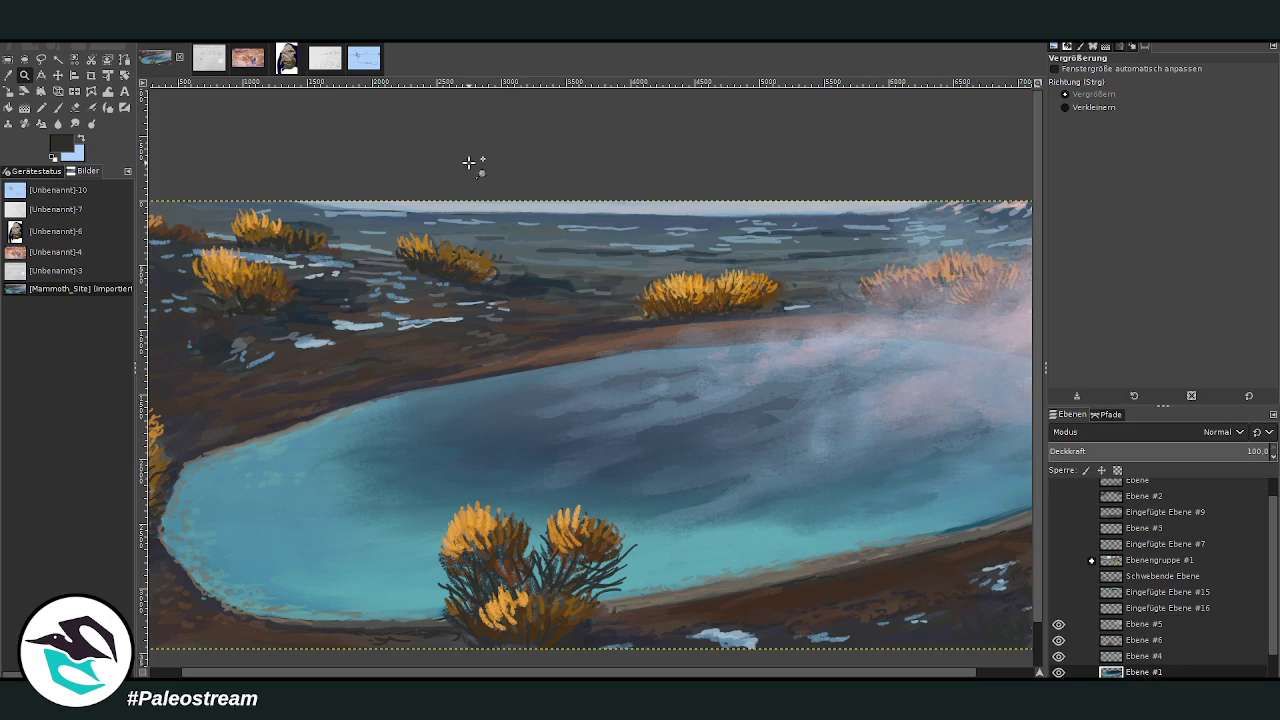
left_click_drag(497, 186, 795, 500)
Sample the shore's grey-brown, set opacity 88.3, and paint a grass stroke between the bushes.
key("o")
left_click(340, 267)
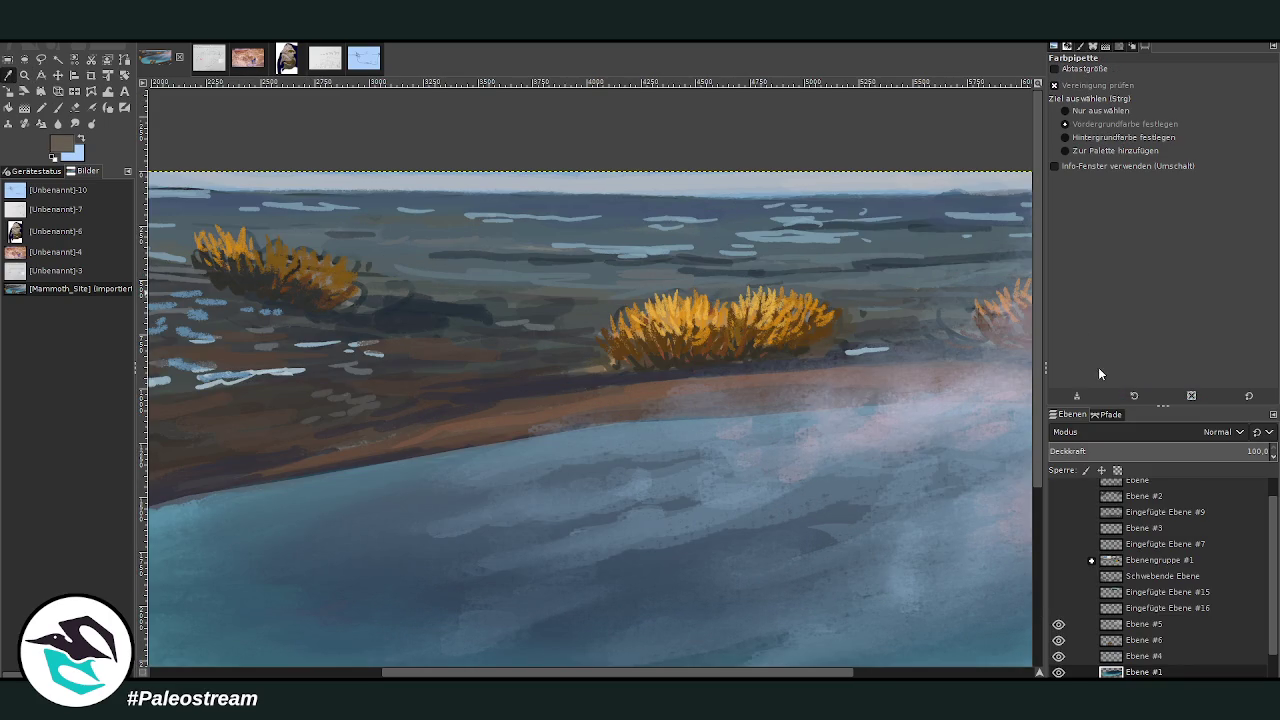
key("p")
left_click_drag(1238, 97, 1218, 97)
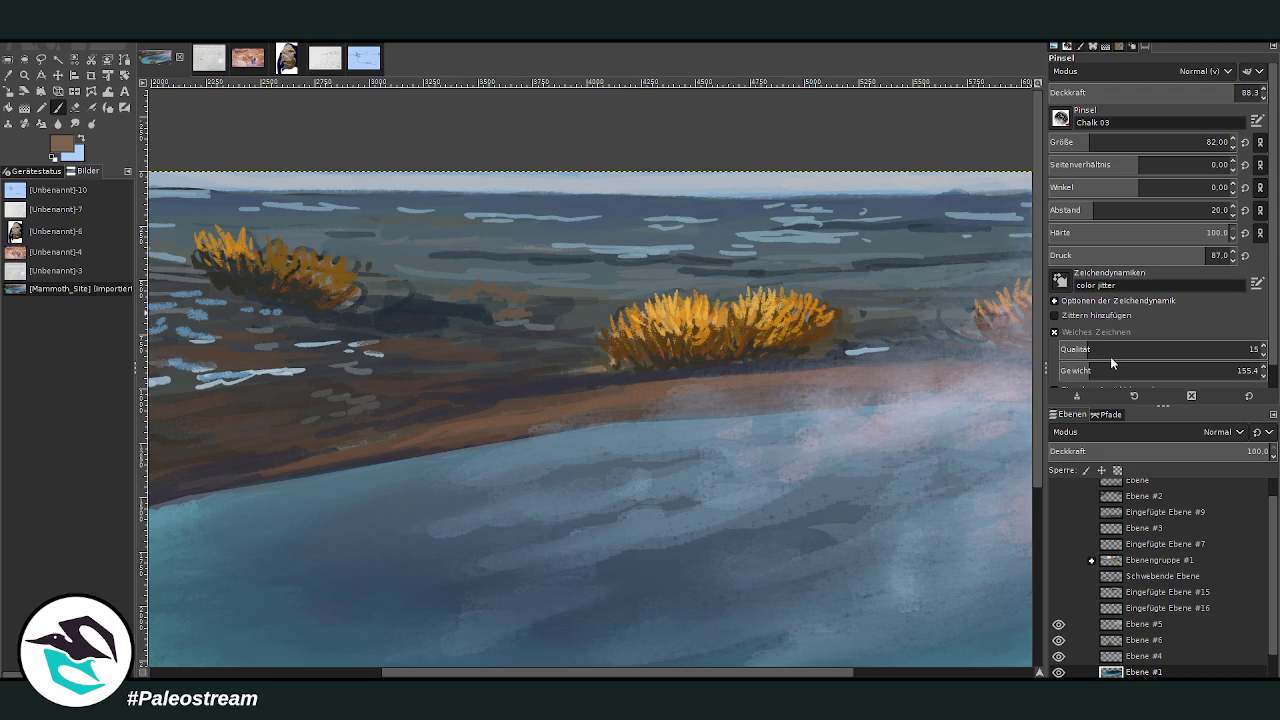
left_click_drag(551, 303, 557, 294)
Add more faint orange grass strokes near the bushes, then switch to the blue sketch.
scroll(764, 606, "right", 5)
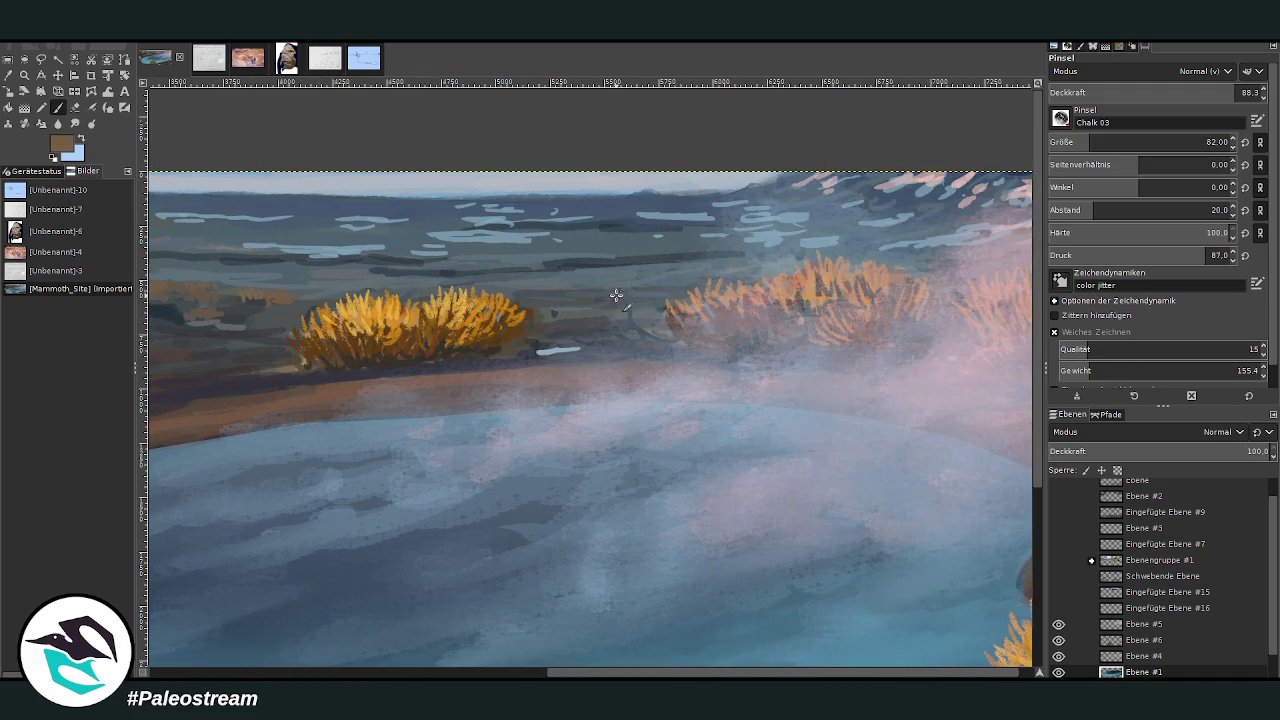
left_click_drag(596, 300, 634, 298)
scroll(560, 318, "down", 3)
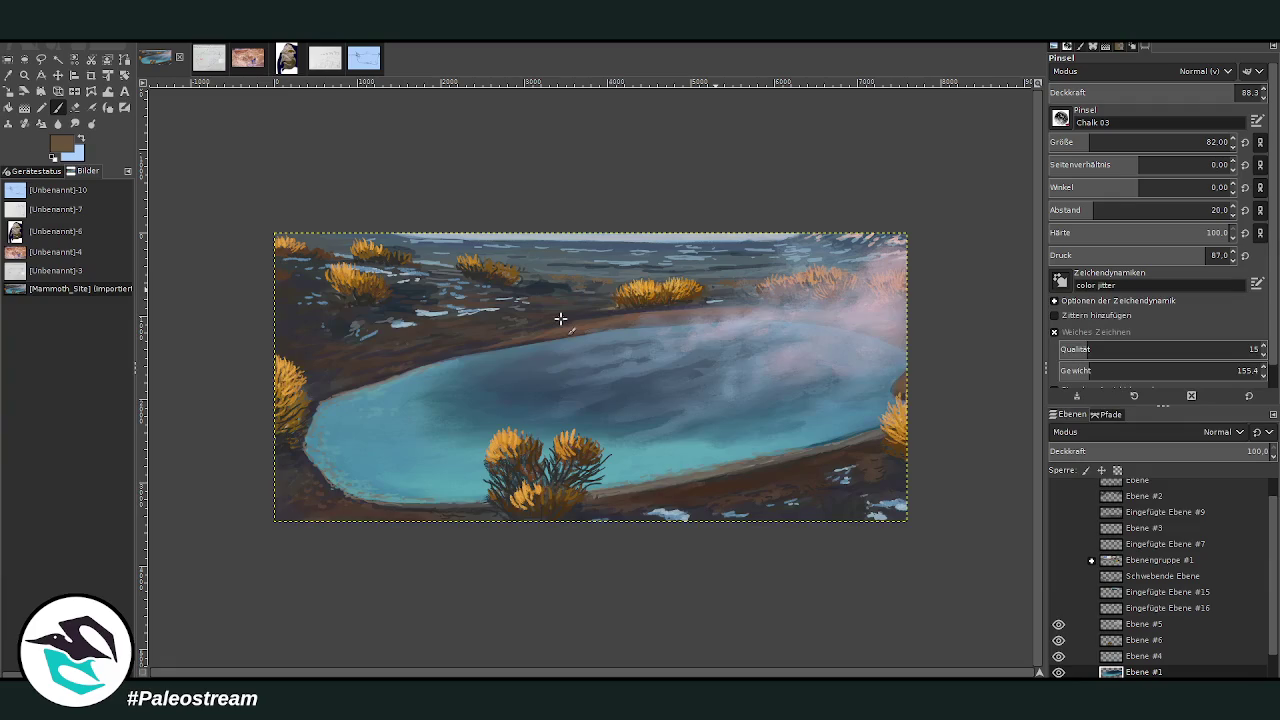
left_click(362, 62)
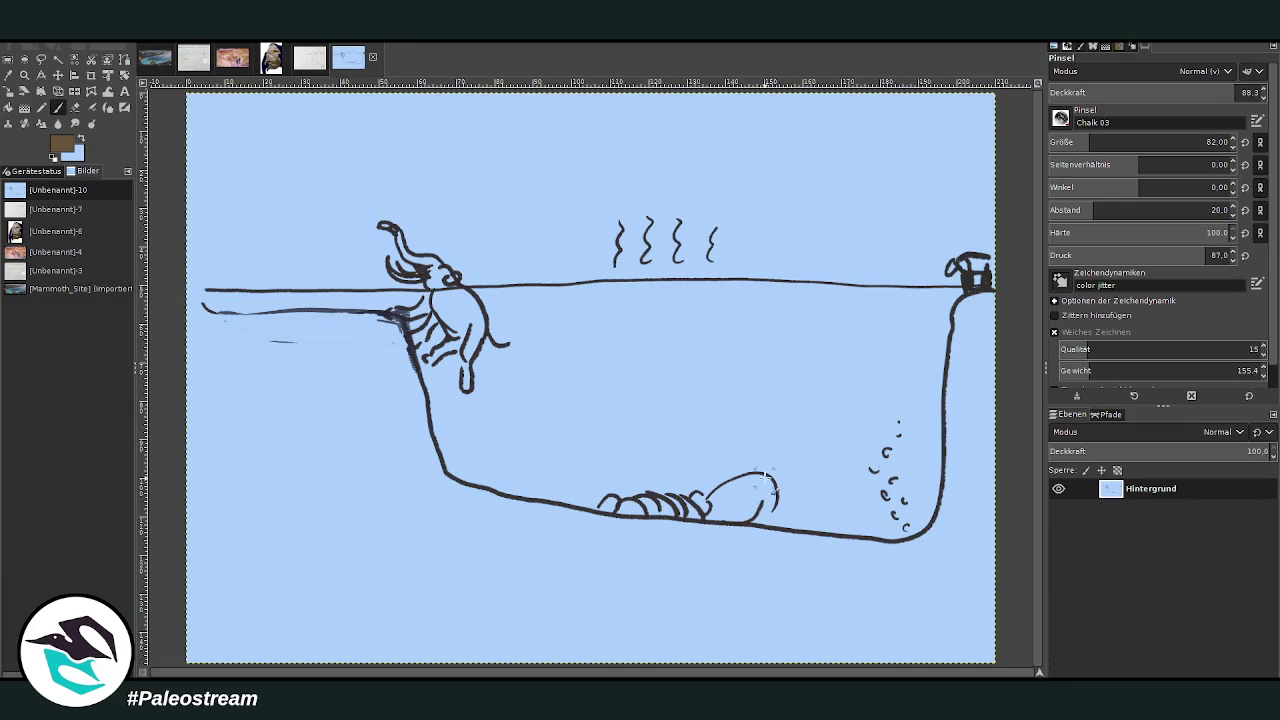
Mark the cross-section sketch with brown circles and strokes around the creatures, cliff edge and horizon.
left_click_drag(560, 460, 557, 475)
mouse_move(970, 318)
left_mouse_down()
mouse_move(975, 205)
mouse_move(905, 268)
left_mouse_up()
left_click_drag(375, 248, 450, 450)
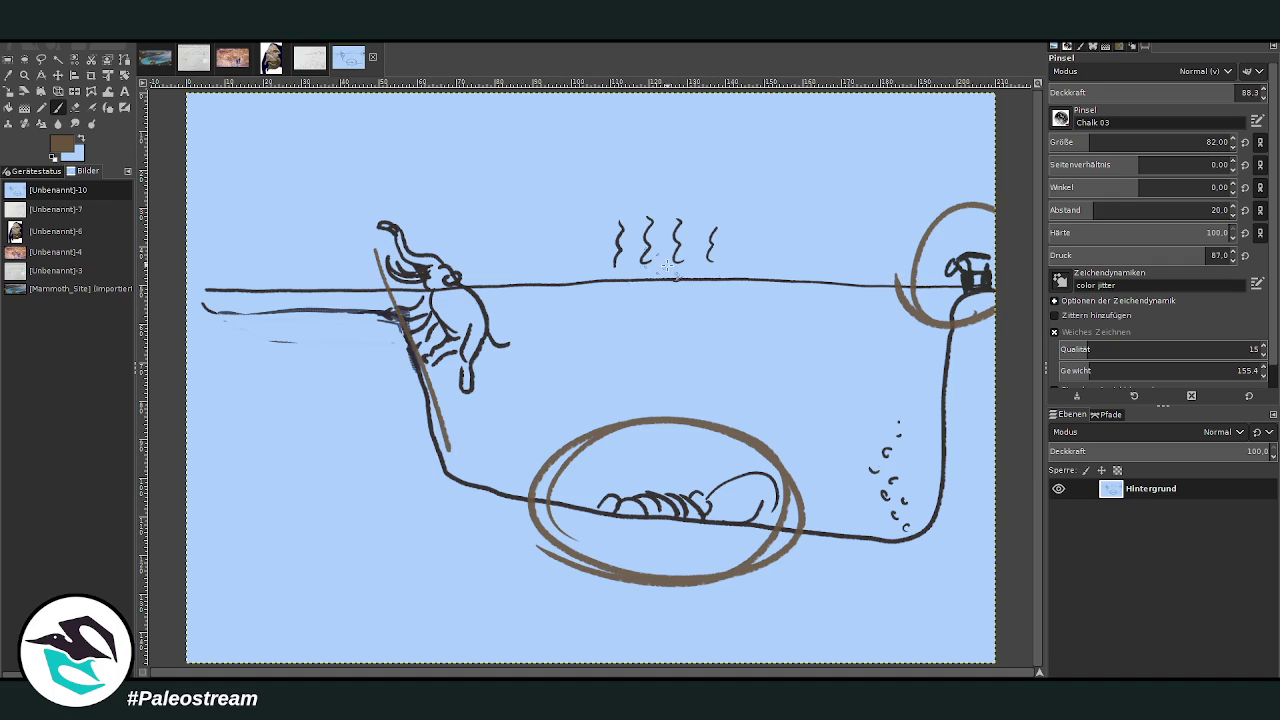
left_click_drag(722, 290, 708, 288)
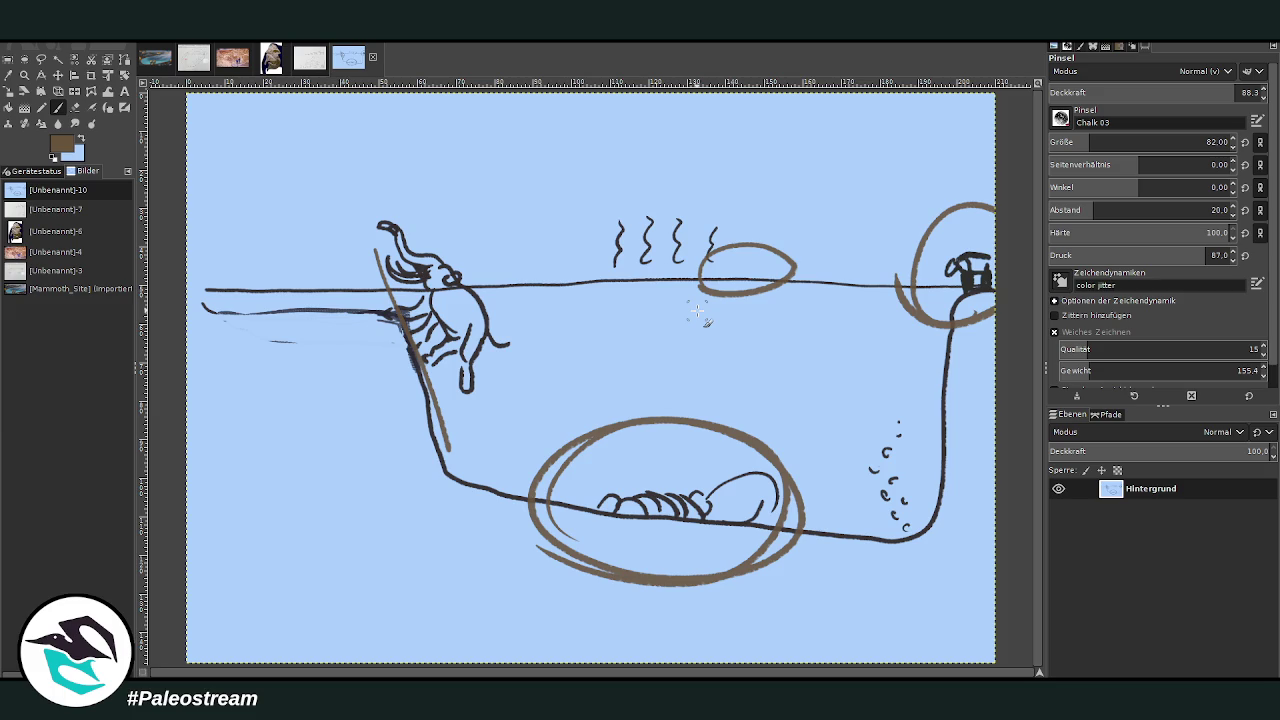
left_click_drag(600, 488, 606, 522)
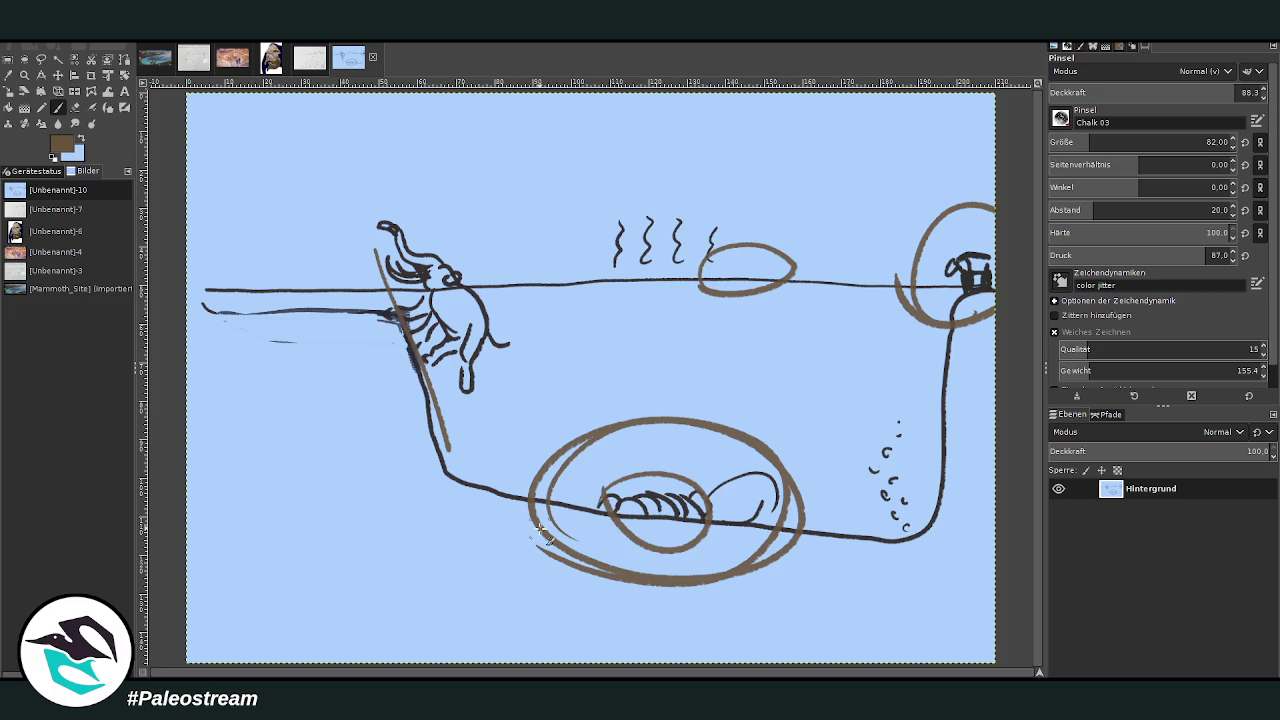
left_click_drag(628, 306, 628, 272)
left_click_drag(602, 290, 526, 290)
Undo the brown markings and switch back to the hot-spring painting.
key("ctrl+z")
key("ctrl+z")
key("ctrl+z")
key("ctrl+z")
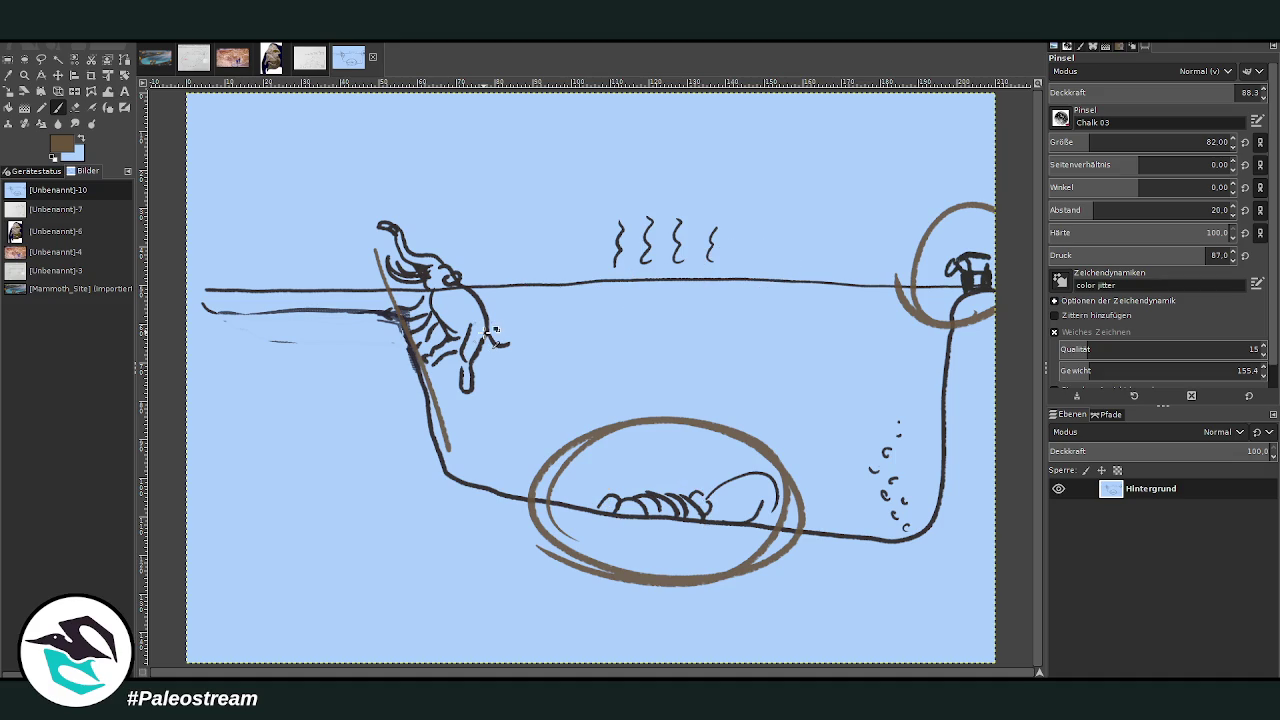
key("ctrl+z")
key("ctrl+z")
key("ctrl+z")
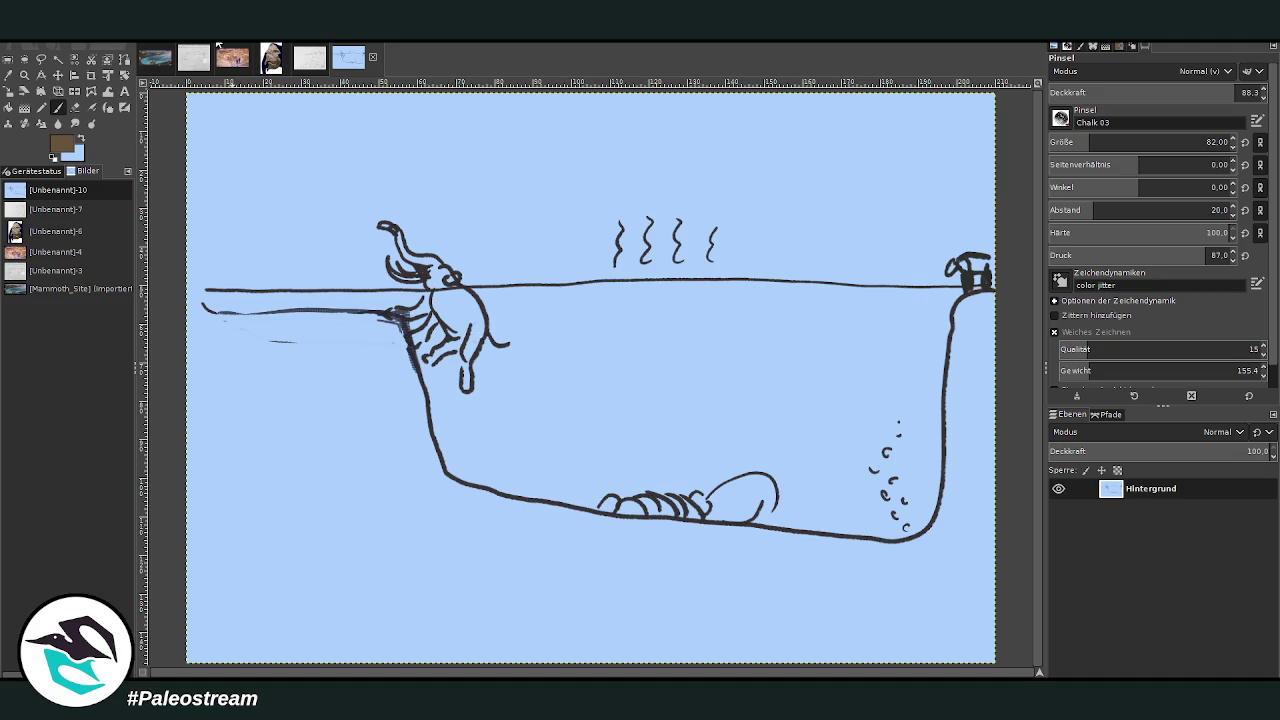
key("alt+1")
key("z")
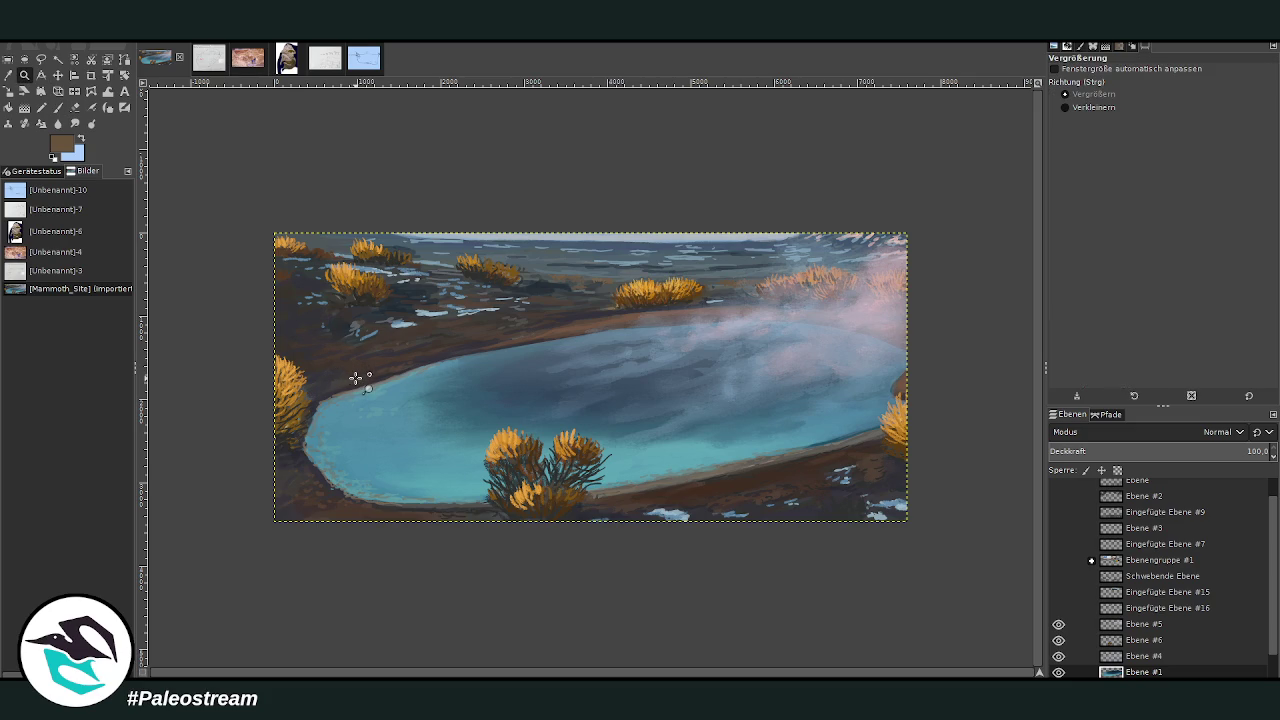
Zoom in on the far shore and paint pale blue water glints, sampling colour from the painting.
left_click_drag(400, 214, 709, 552)
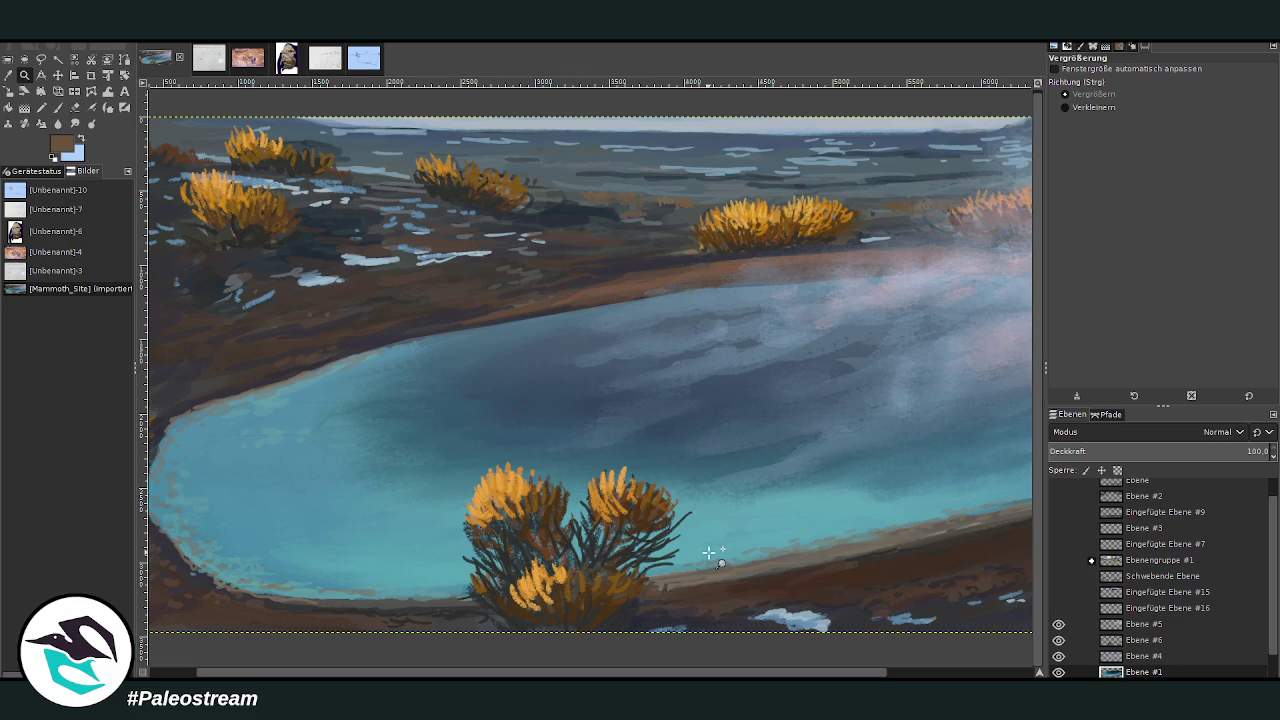
left_click_drag(390, 142, 886, 478)
key("p")
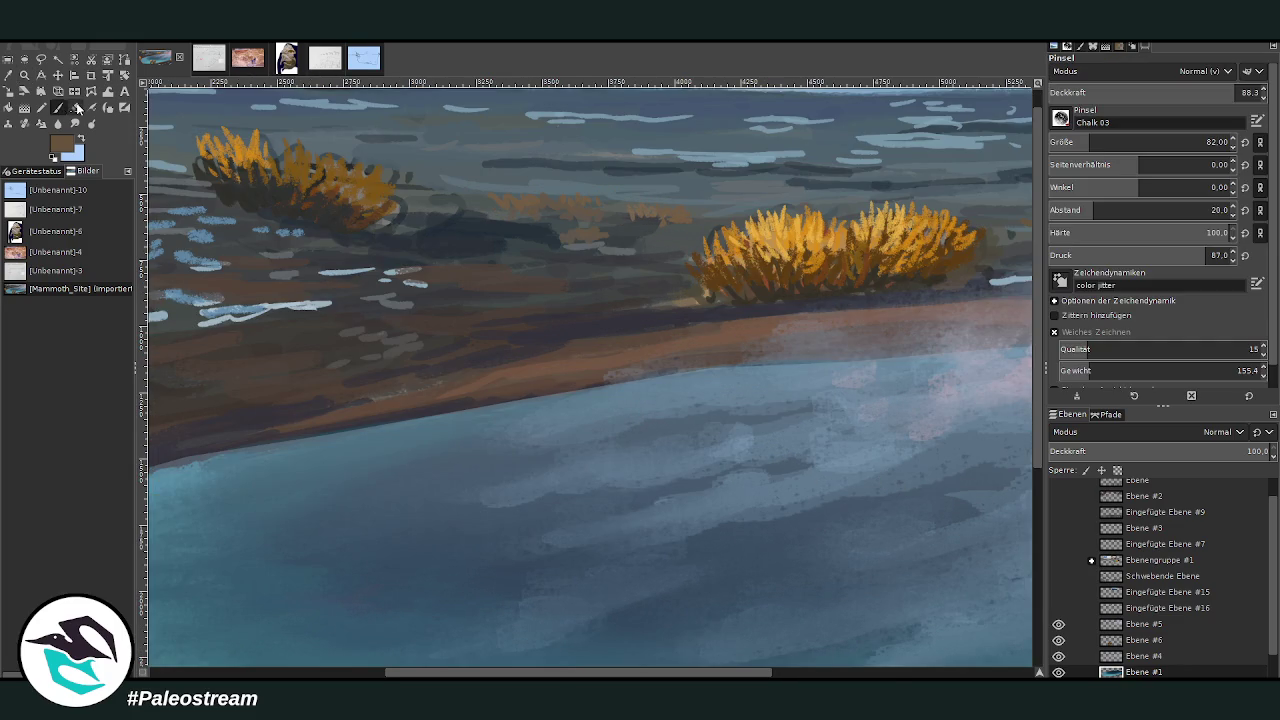
left_click_drag(576, 170, 366, 155)
key("o")
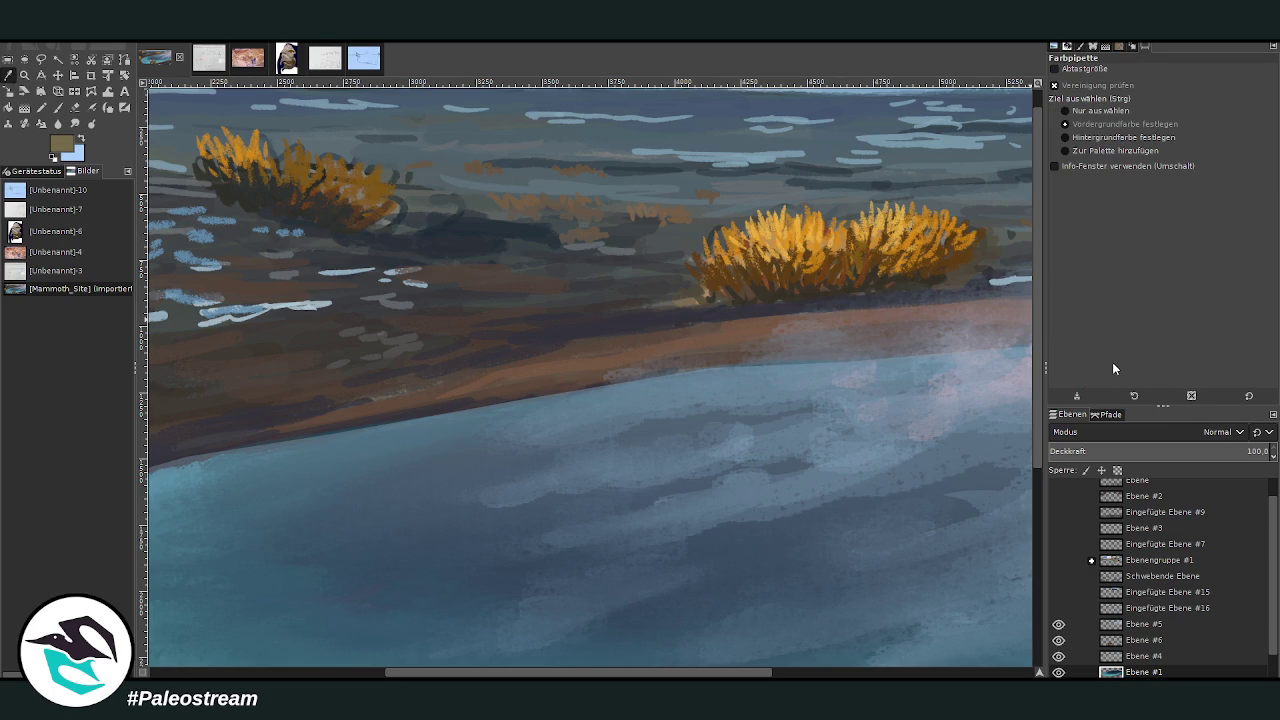
key("p")
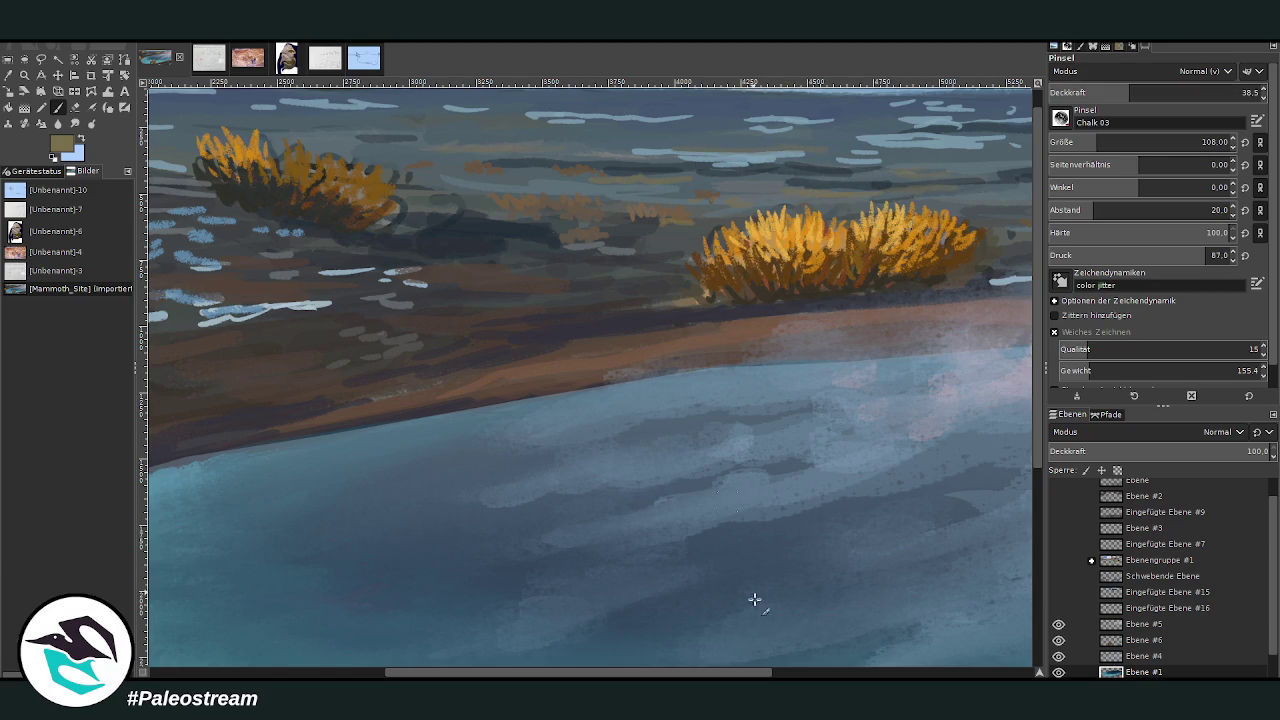
Bring the right part of the shore into view and raise the brush opacity slightly.
scroll(740, 530, "right", 5)
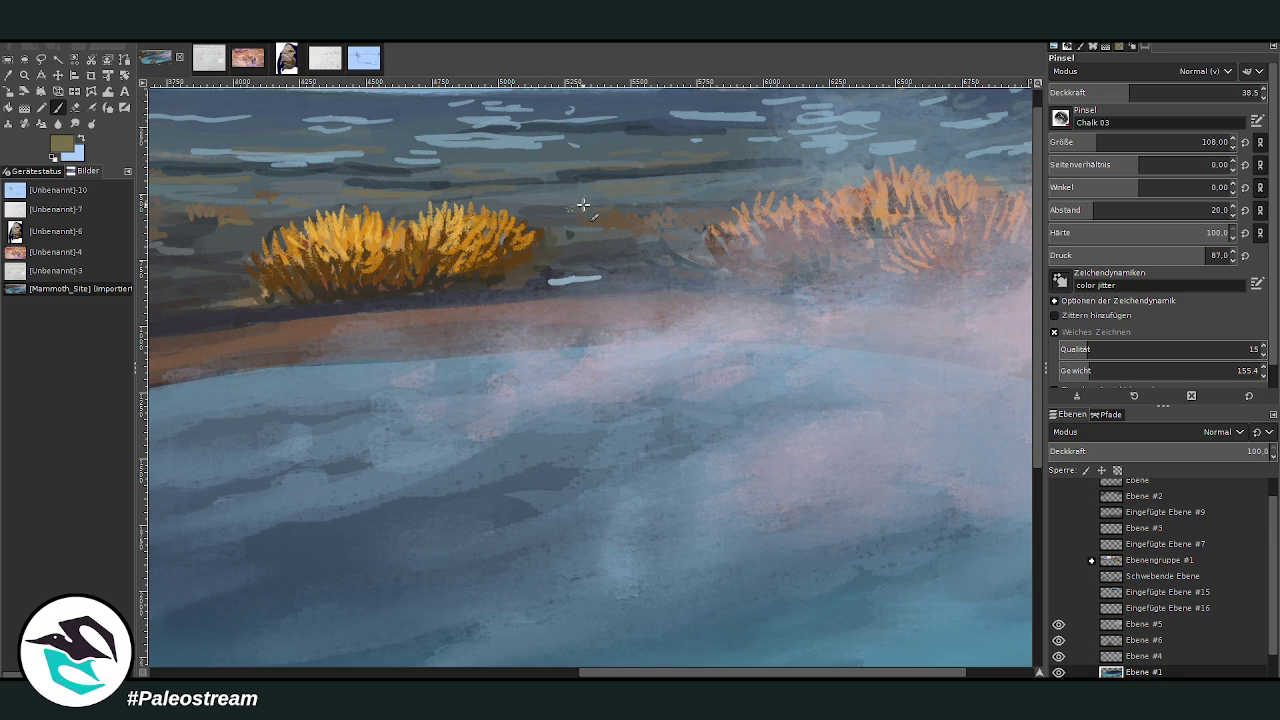
scroll(546, 674, "left", 11)
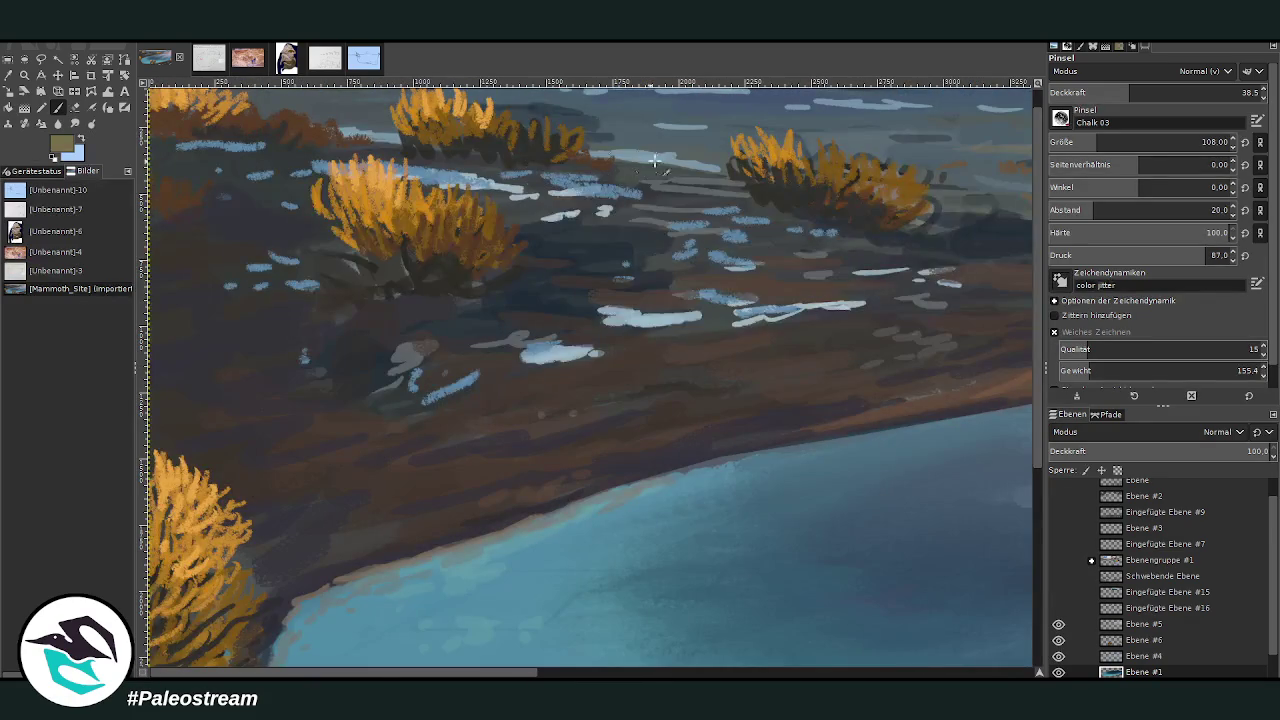
scroll(884, 178, "up", 1)
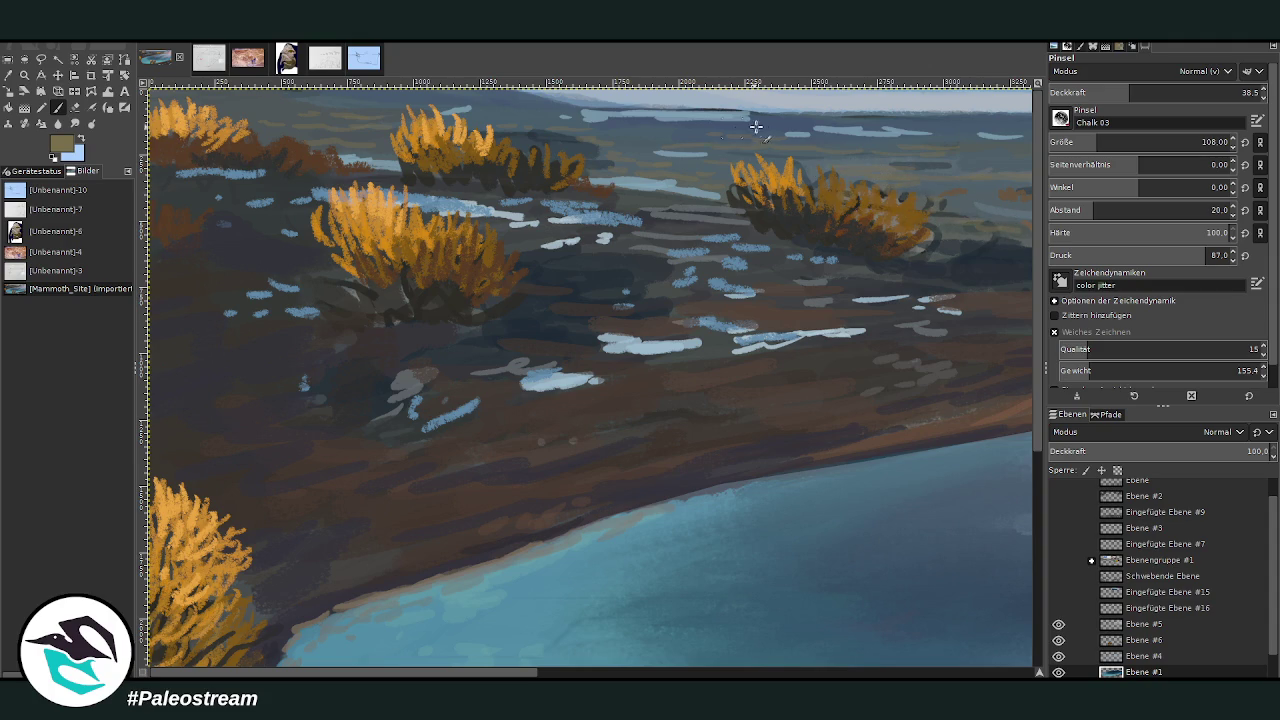
left_click(609, 669)
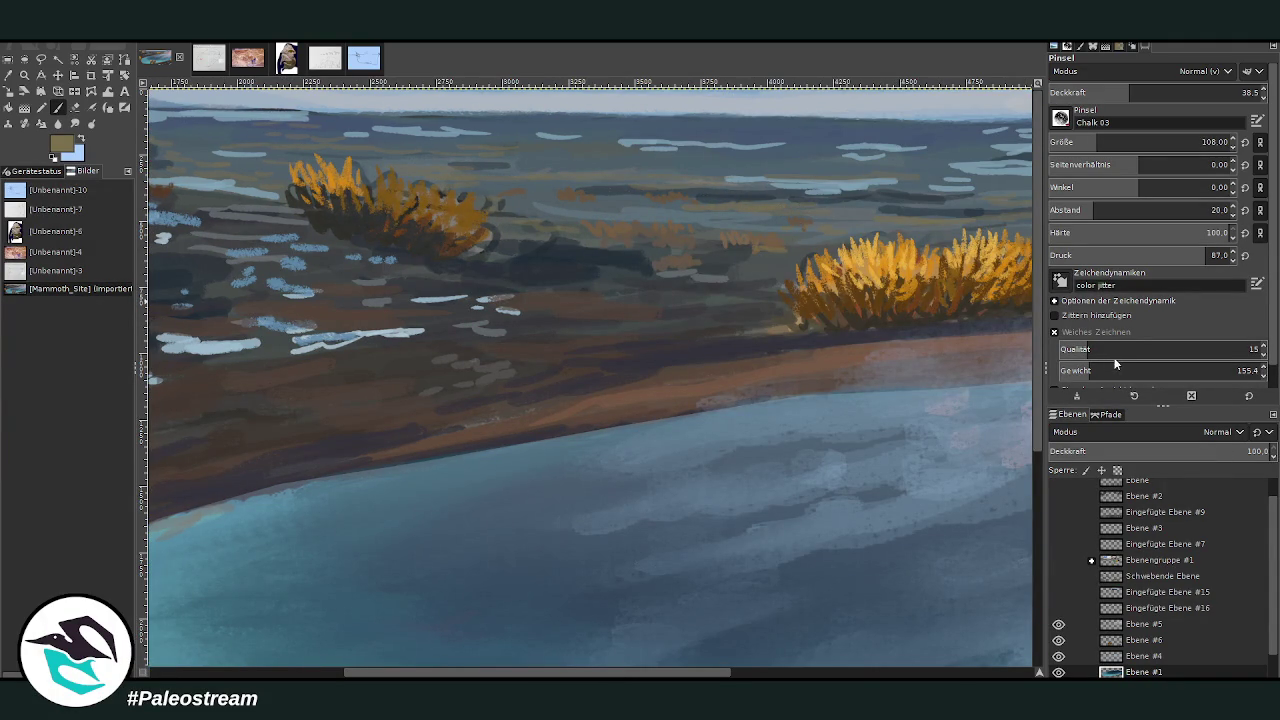
left_click(1141, 89)
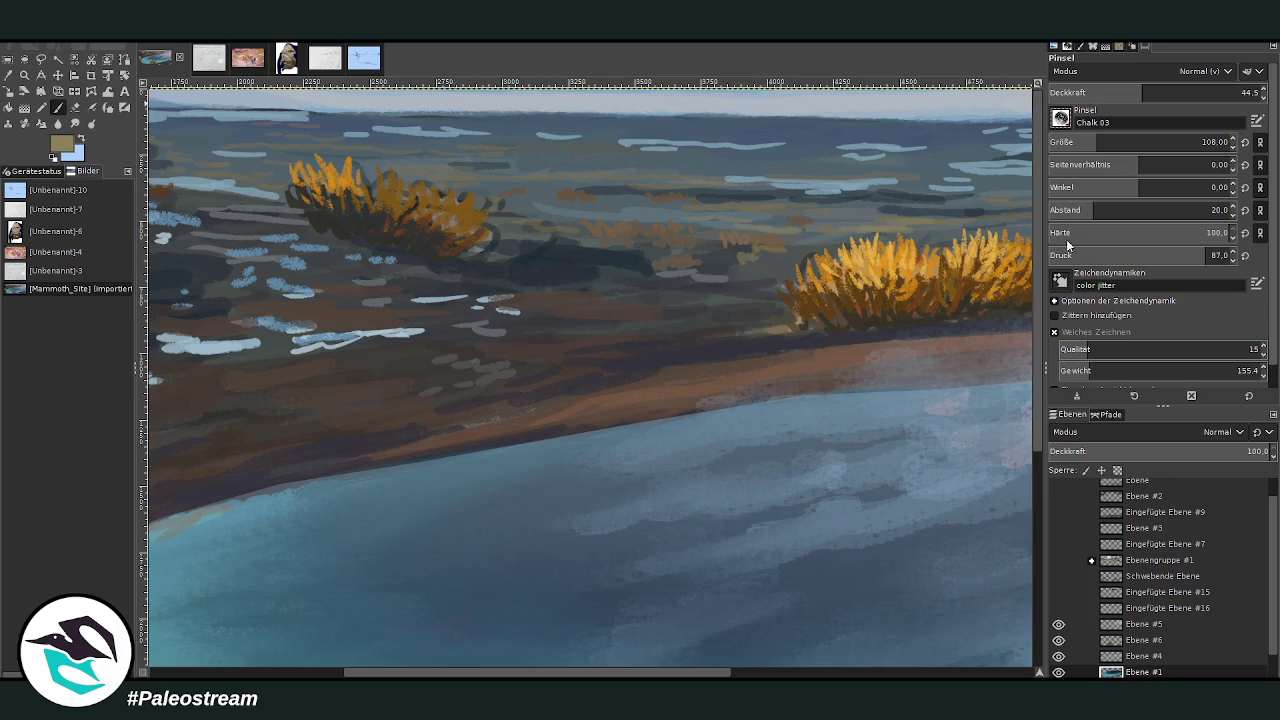
With the Bristles 01 brush at size 92, paint grass along the shoreline by the right shrub.
key("n")
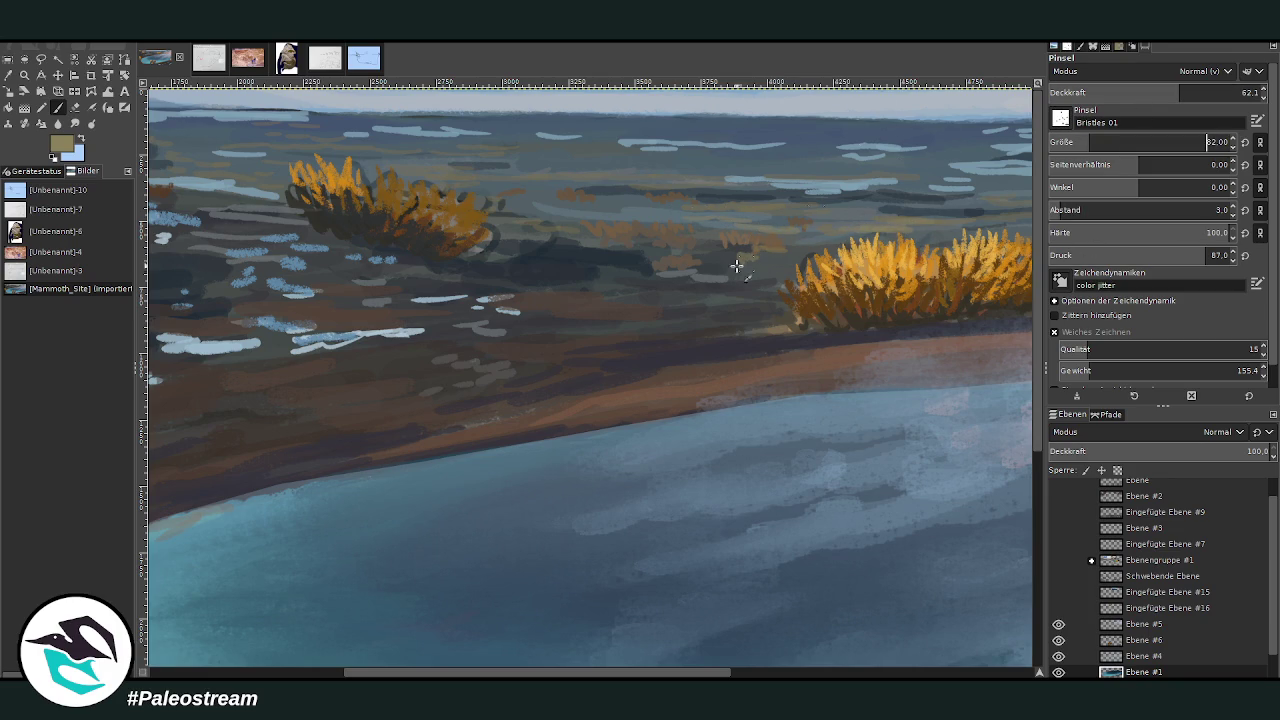
left_click_drag(714, 271, 636, 265)
key("bracketright")
scroll(1075, 92, "down", 3)
left_click_drag(794, 348, 780, 352)
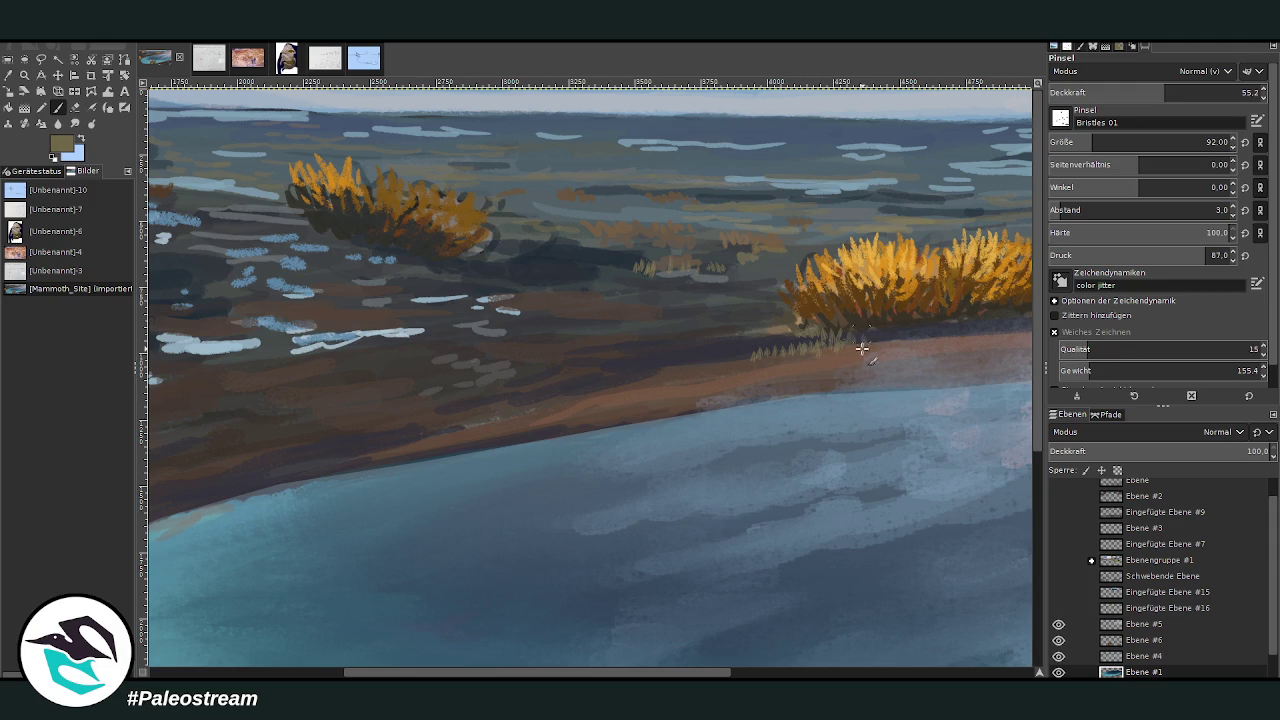
left_click_drag(743, 360, 712, 356)
left_click_drag(772, 324, 731, 346)
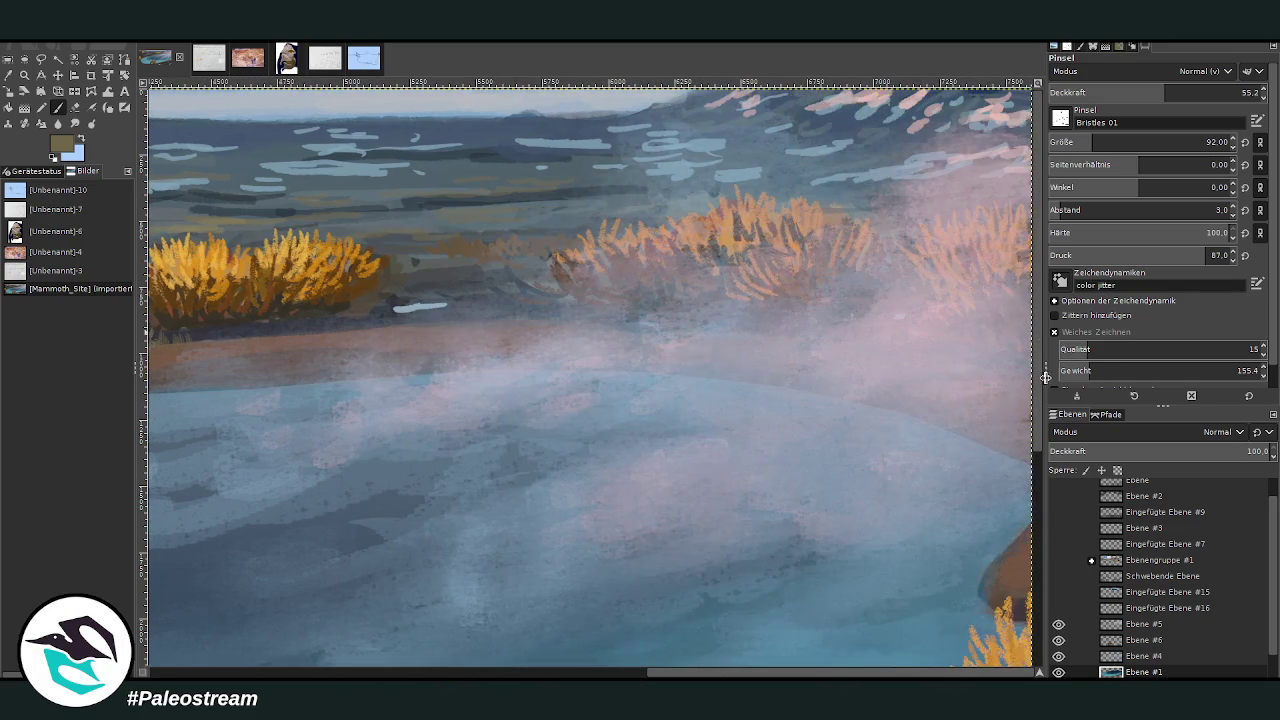
At brush size 132, paint dark grass tufts along the shore and below the pool.
key("bracketright")
key("bracketright")
key("bracketright")
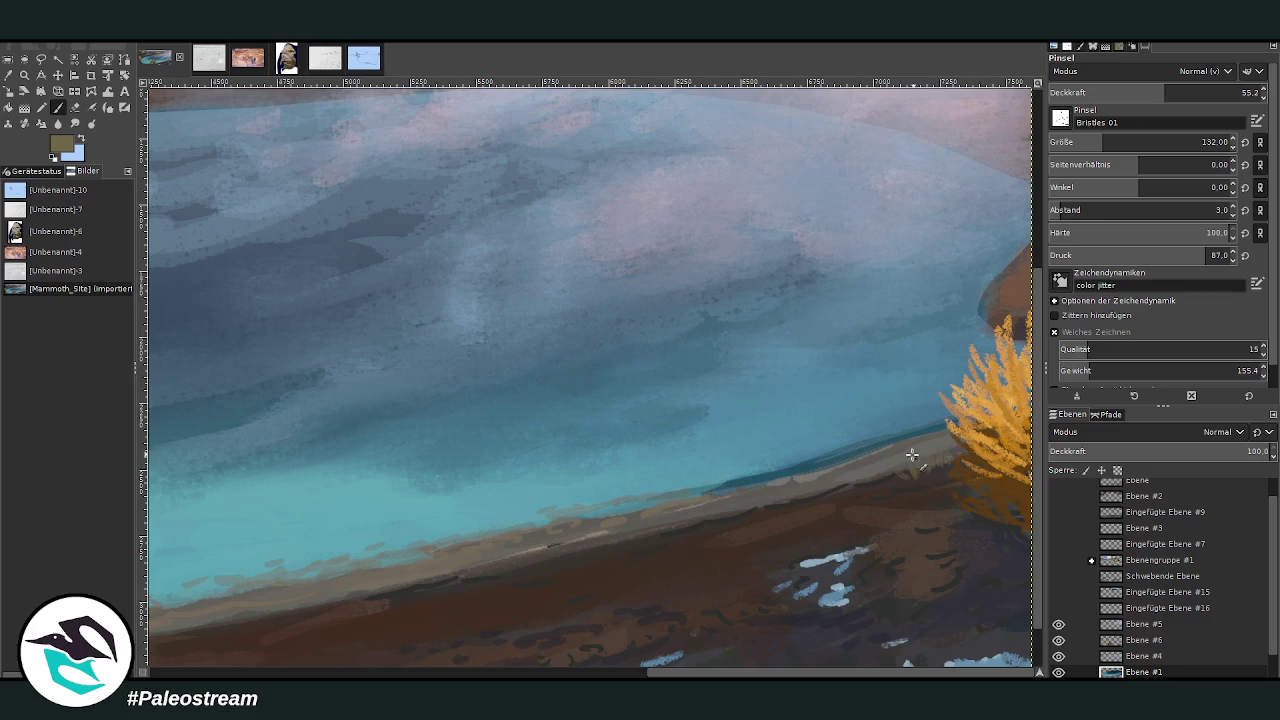
mouse_move(780, 498)
left_mouse_down()
mouse_move(763, 514)
mouse_move(777, 491)
left_mouse_up()
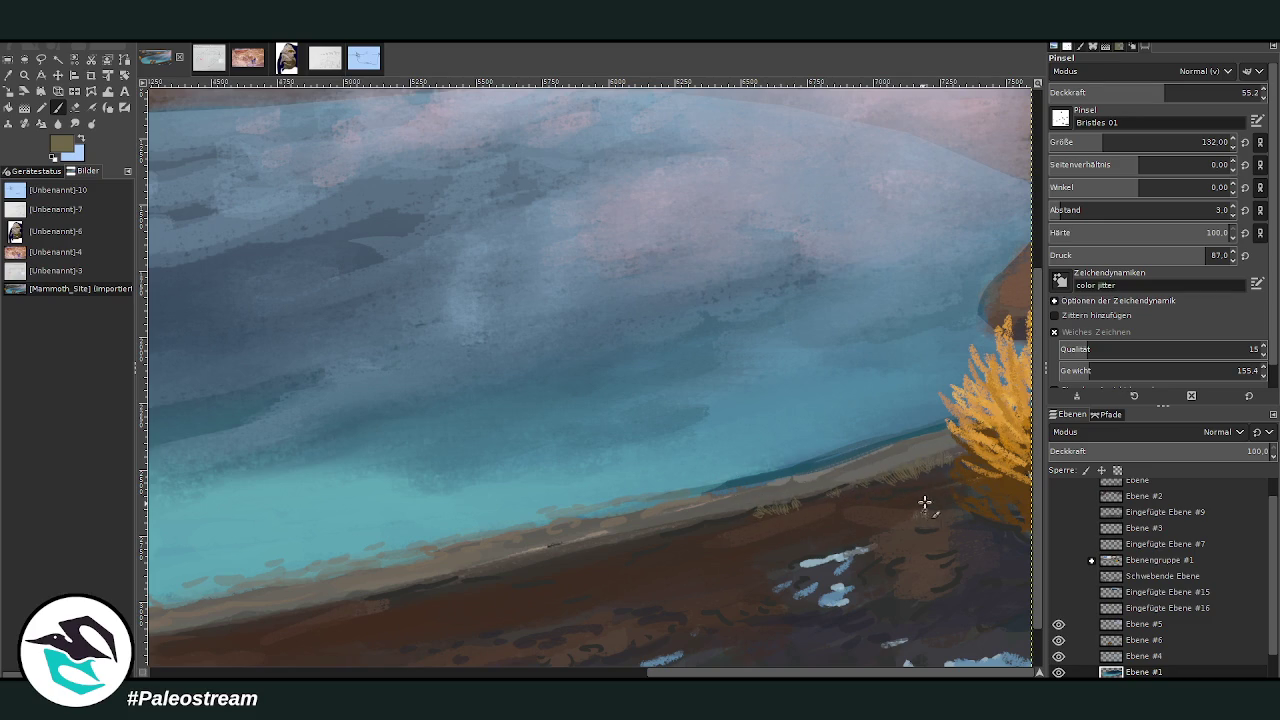
left_click_drag(900, 517, 943, 526)
scroll(800, 570, "left", 8)
scroll(636, 632, "up", 3)
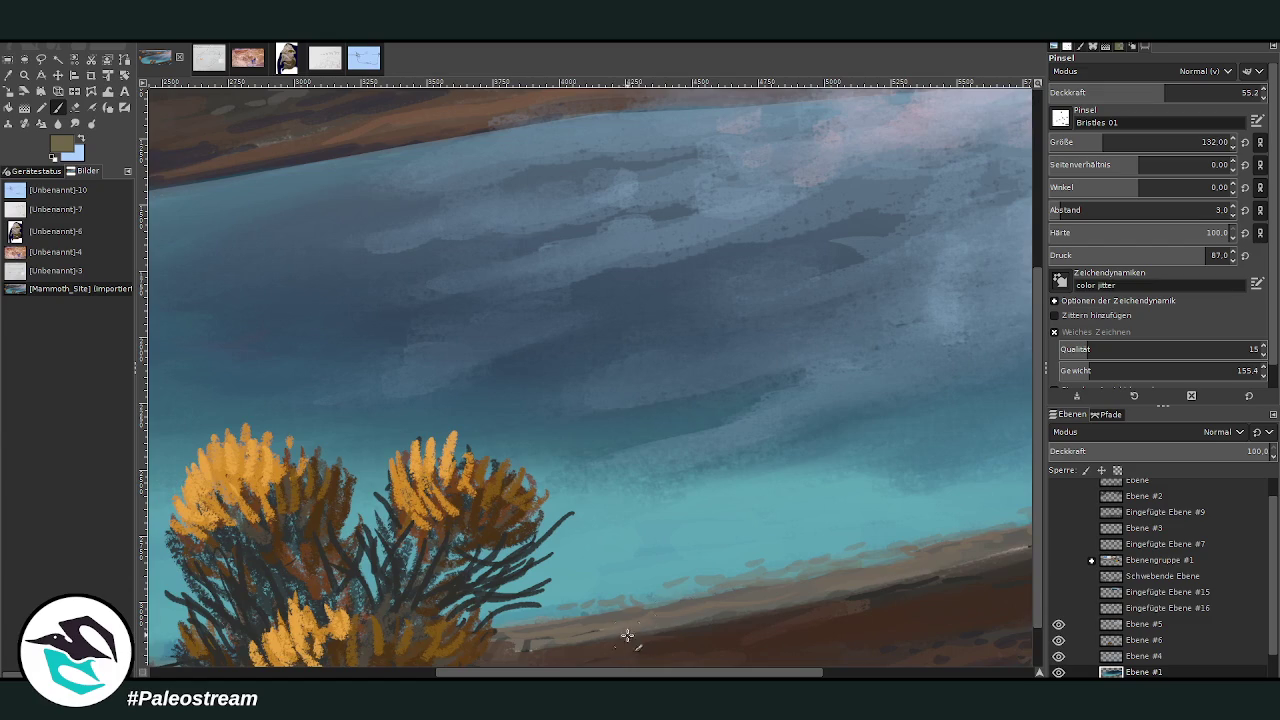
mouse_move(607, 630)
left_mouse_down()
mouse_move(608, 648)
mouse_move(571, 634)
mouse_move(584, 653)
mouse_move(617, 648)
left_mouse_up()
scroll(1028, 600, "down", 3)
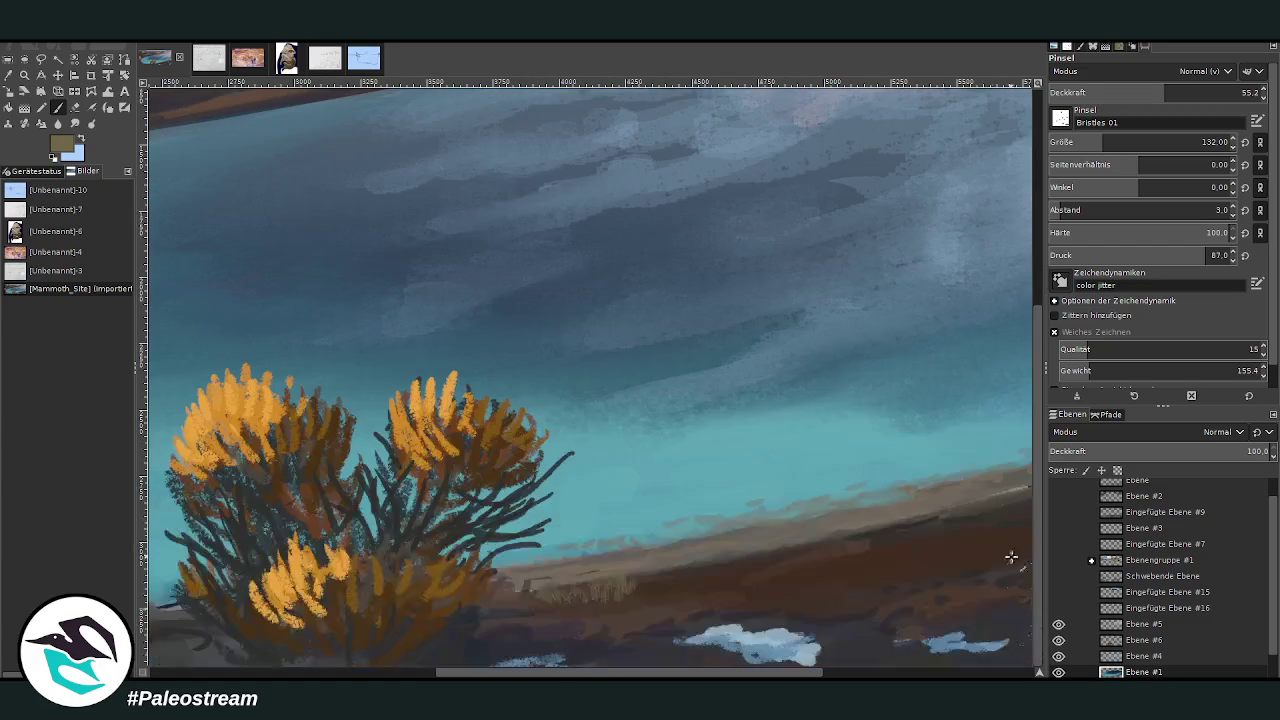
mouse_move(565, 598)
left_mouse_down()
mouse_move(523, 609)
mouse_move(514, 626)
mouse_move(543, 623)
mouse_move(533, 597)
mouse_move(505, 615)
mouse_move(500, 605)
mouse_move(545, 615)
mouse_move(535, 645)
mouse_move(230, 676)
left_mouse_up()
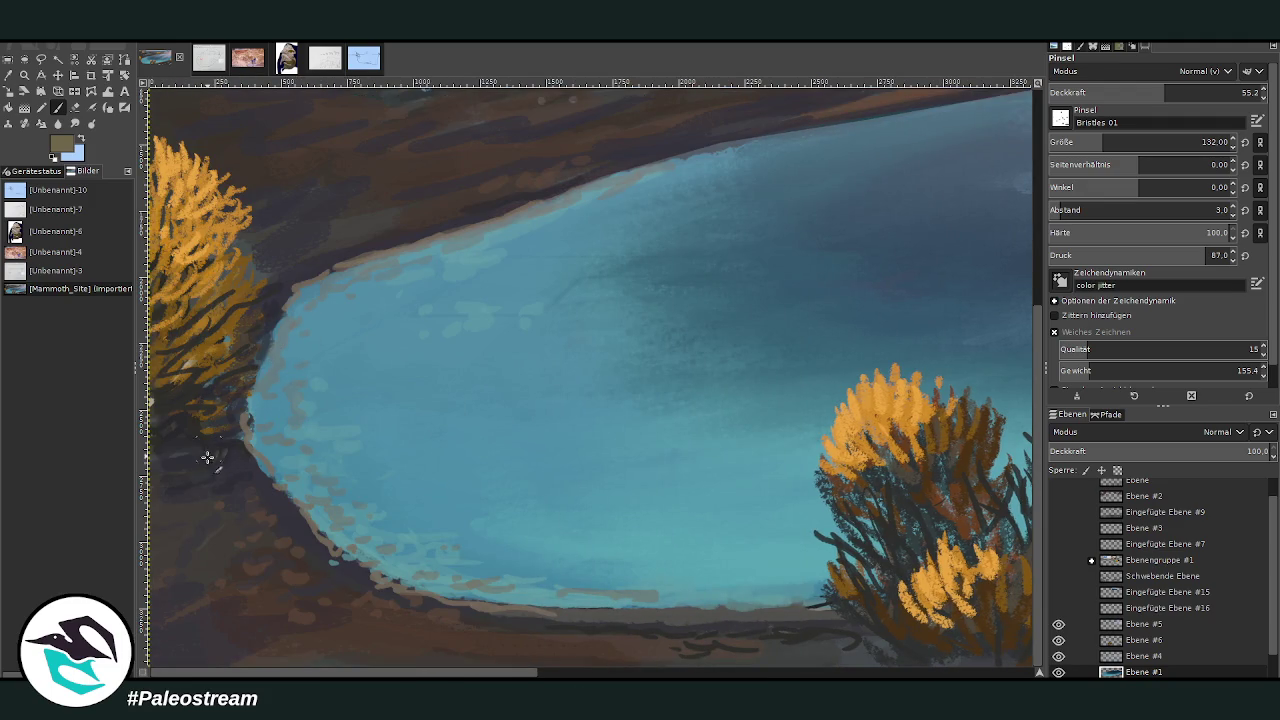
With a larger, more transparent brush, paint greyish grass on the upper-left rim, left bank and bottom shore.
left_click_drag(1100, 142, 1106, 142)
left_click_drag(1164, 92, 1144, 92)
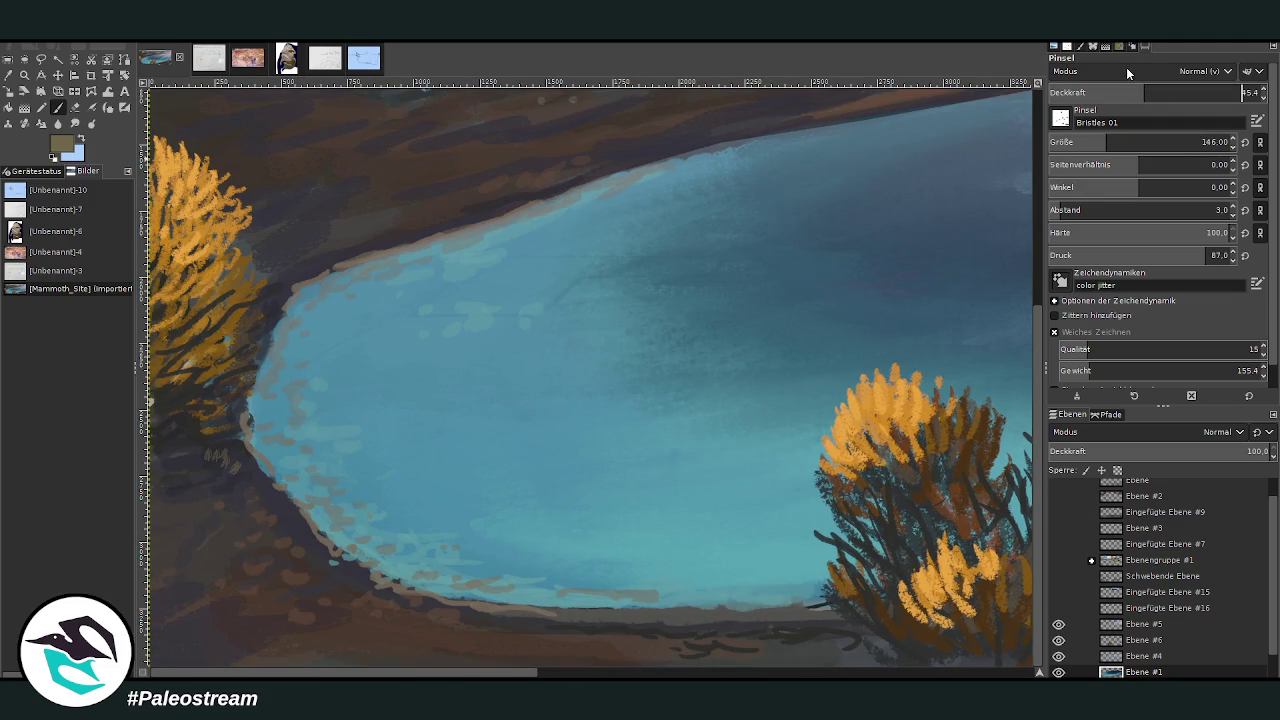
mouse_move(272, 264)
left_mouse_down()
mouse_move(386, 237)
mouse_move(294, 237)
mouse_move(256, 270)
left_mouse_up()
mouse_move(225, 437)
left_mouse_down()
mouse_move(197, 463)
mouse_move(206, 477)
mouse_move(243, 466)
mouse_move(180, 480)
left_mouse_up()
mouse_move(806, 642)
left_mouse_down()
mouse_move(820, 619)
mouse_move(806, 650)
mouse_move(842, 646)
mouse_move(789, 656)
left_mouse_up()
left_click_drag(413, 647, 354, 651)
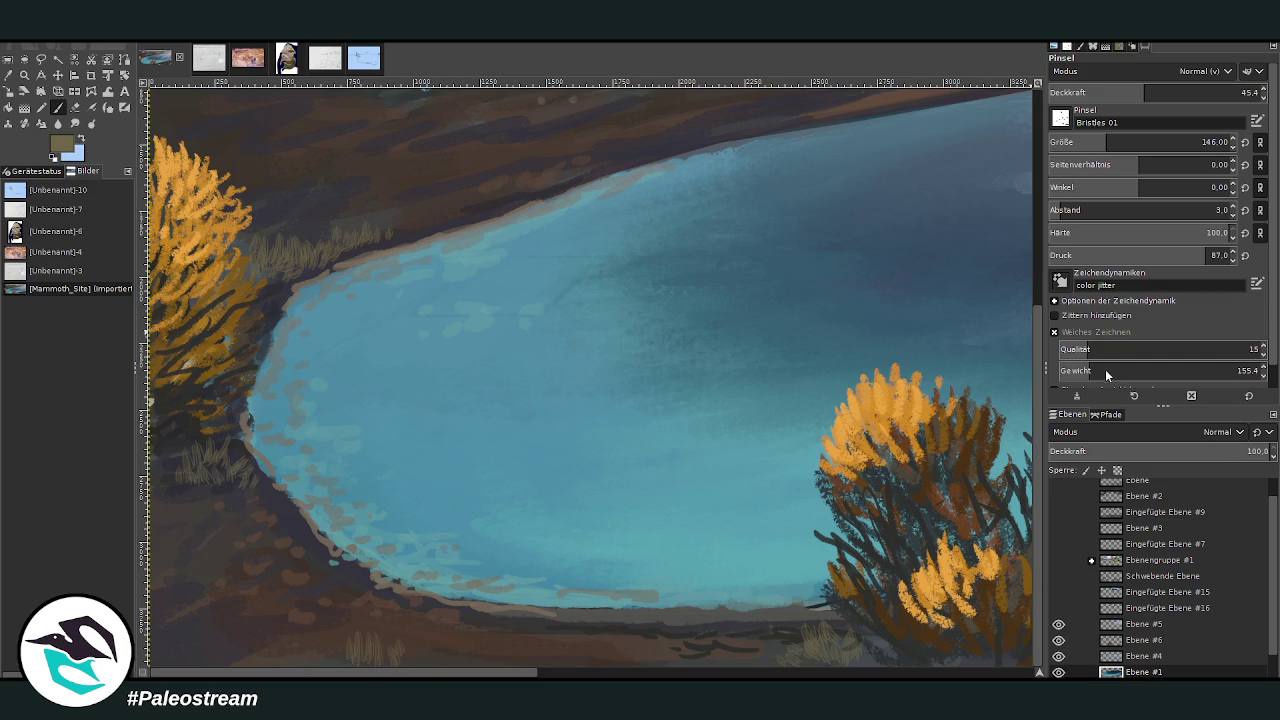
left_click(1177, 92)
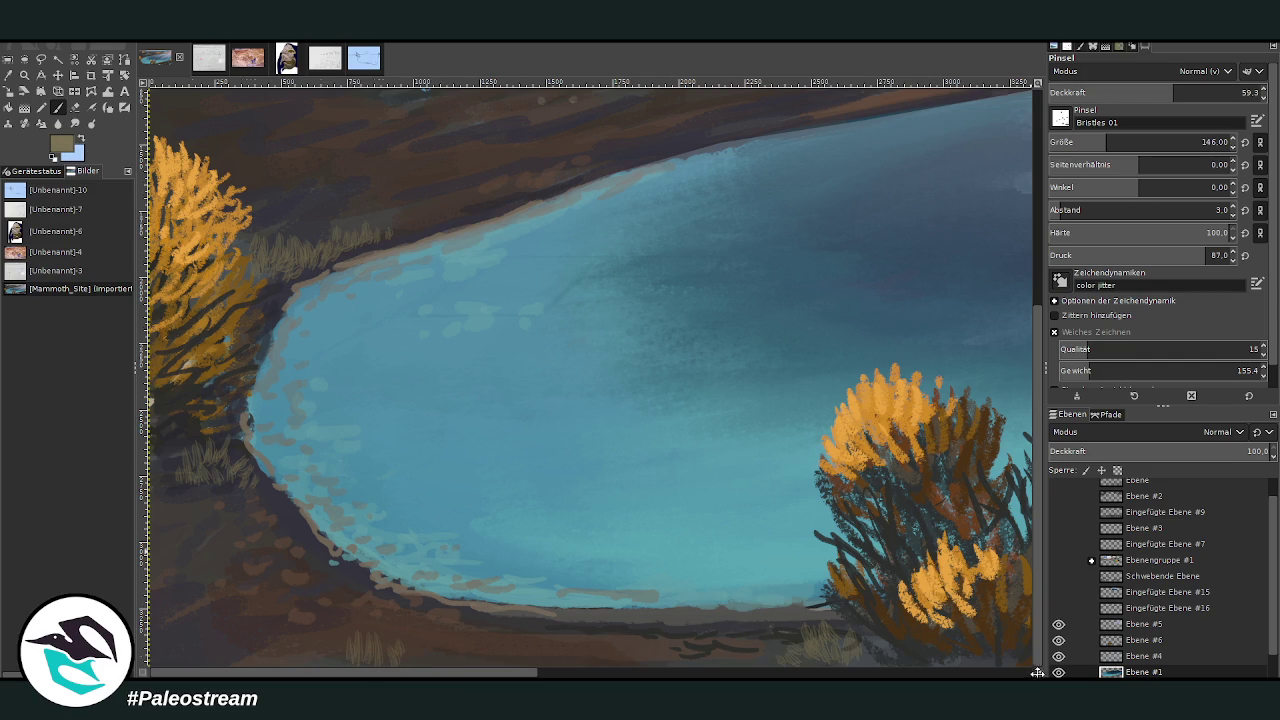
key("minus")
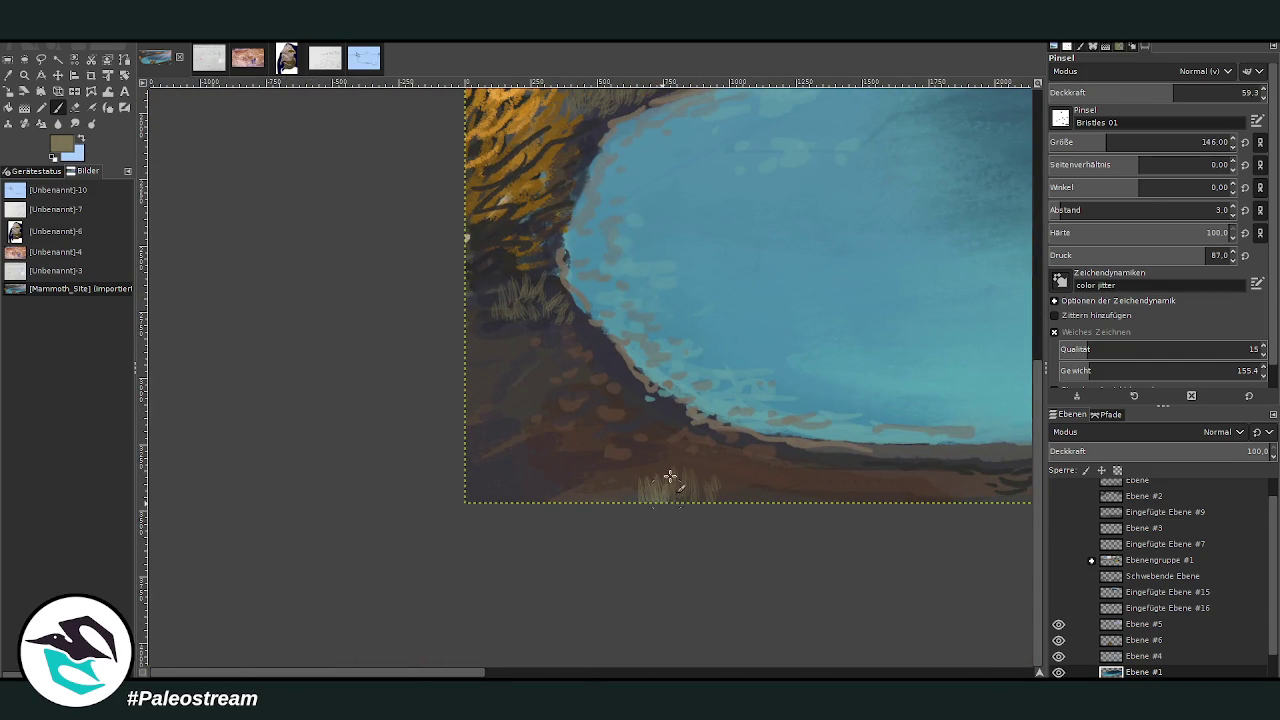
At brush size 234, paint light grass over the bottom brown ground and the slope above the pool.
left_click(1125, 142)
left_click(1151, 92)
mouse_move(706, 448)
left_mouse_down()
mouse_move(671, 486)
mouse_move(628, 489)
mouse_move(631, 474)
mouse_move(728, 491)
left_mouse_up()
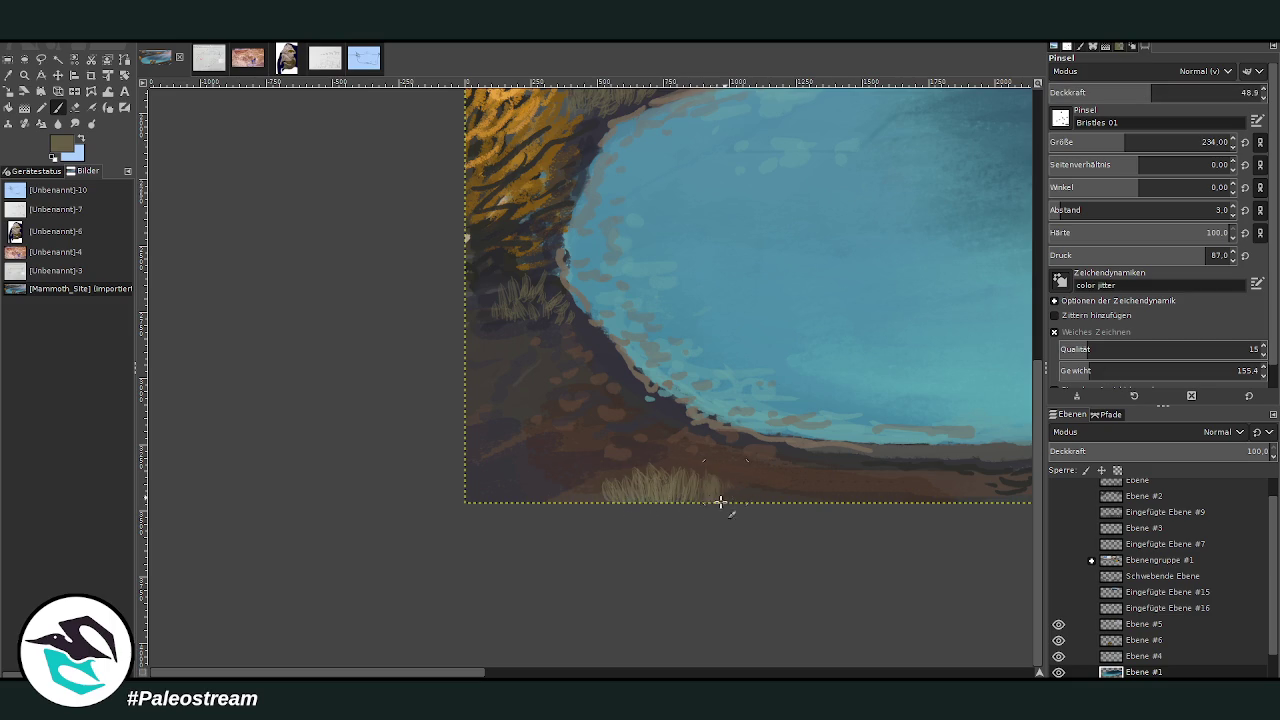
mouse_move(601, 475)
left_mouse_down()
mouse_move(583, 506)
mouse_move(594, 471)
mouse_move(717, 469)
mouse_move(723, 514)
mouse_move(534, 481)
left_mouse_up()
mouse_move(545, 343)
left_mouse_down()
mouse_move(575, 332)
mouse_move(565, 300)
mouse_move(510, 285)
left_mouse_up()
left_click_drag(1041, 494, 1038, 360)
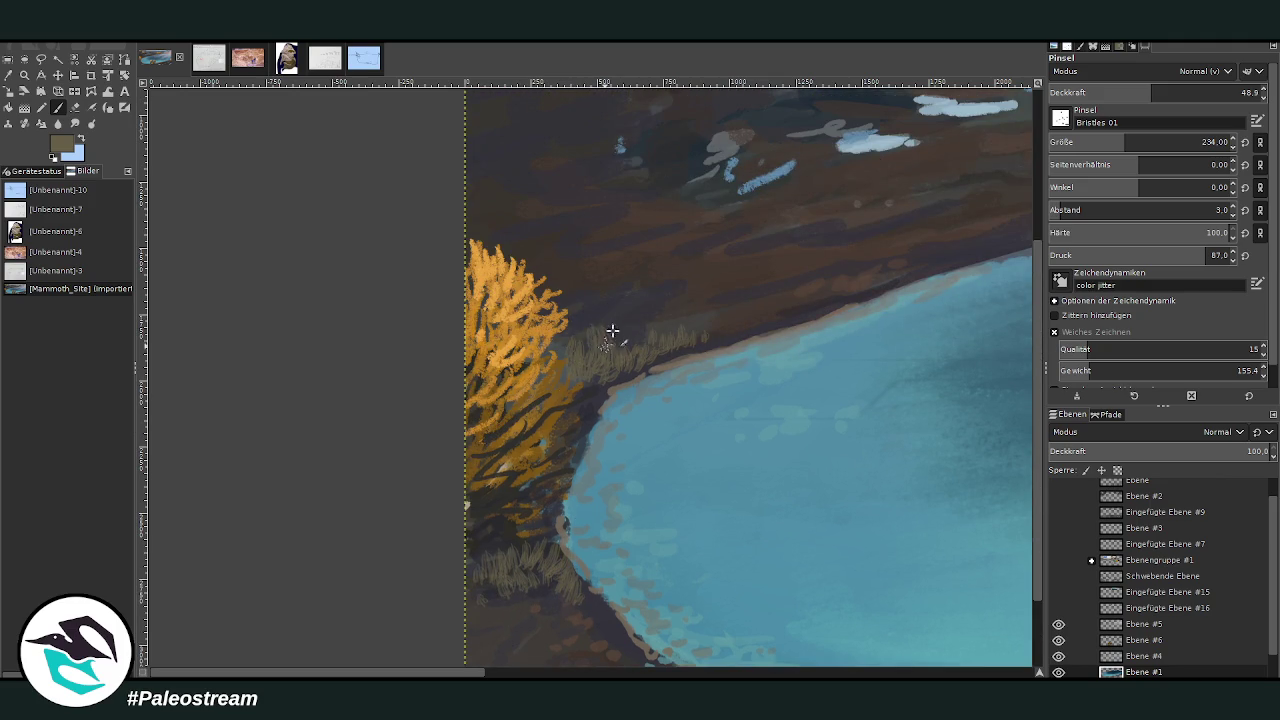
left_click_drag(578, 341, 566, 362)
mouse_move(708, 320)
left_mouse_down()
mouse_move(726, 340)
mouse_move(700, 346)
left_mouse_up()
scroll(678, 324, "up", 1)
scroll(675, 335, "up", 4)
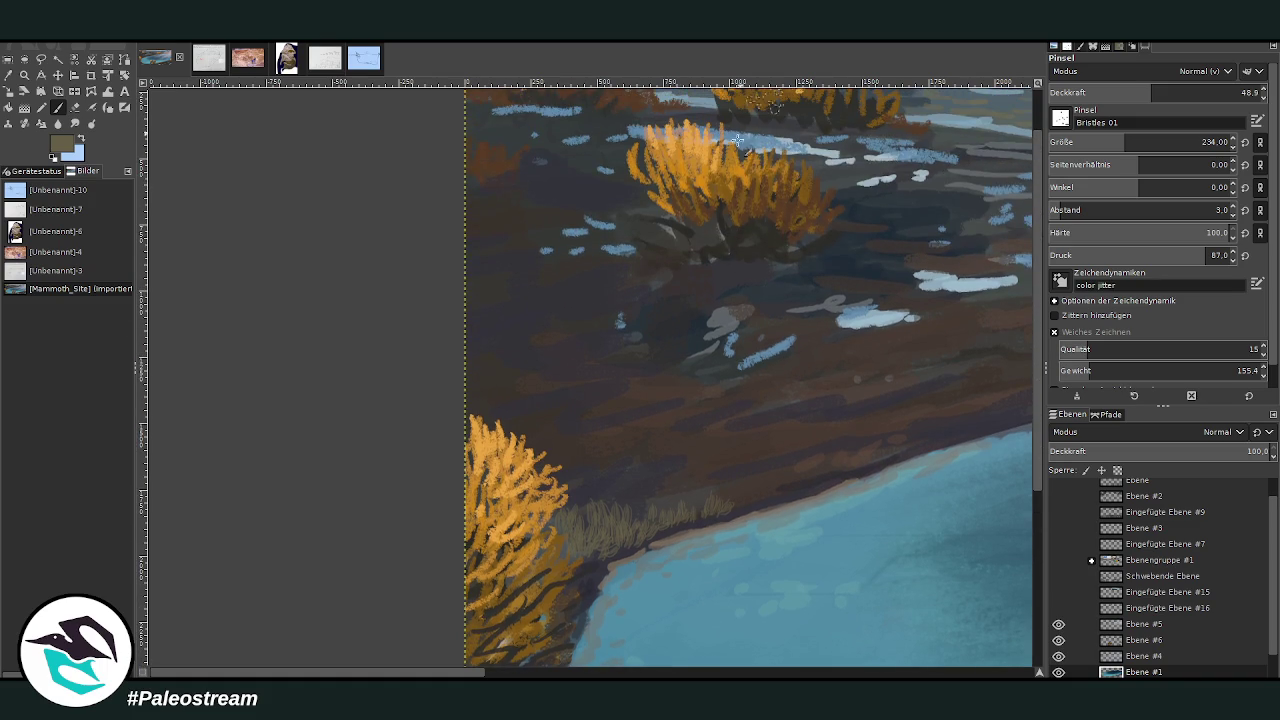
At brush size 191, add grass tufts around the snow patches, grey rocks and upper shrub.
key("bracketleft")
key("bracketleft")
key("bracketleft")
key("bracketleft")
key("bracketleft")
mouse_move(807, 287)
left_mouse_down()
mouse_move(851, 303)
mouse_move(788, 316)
left_mouse_up()
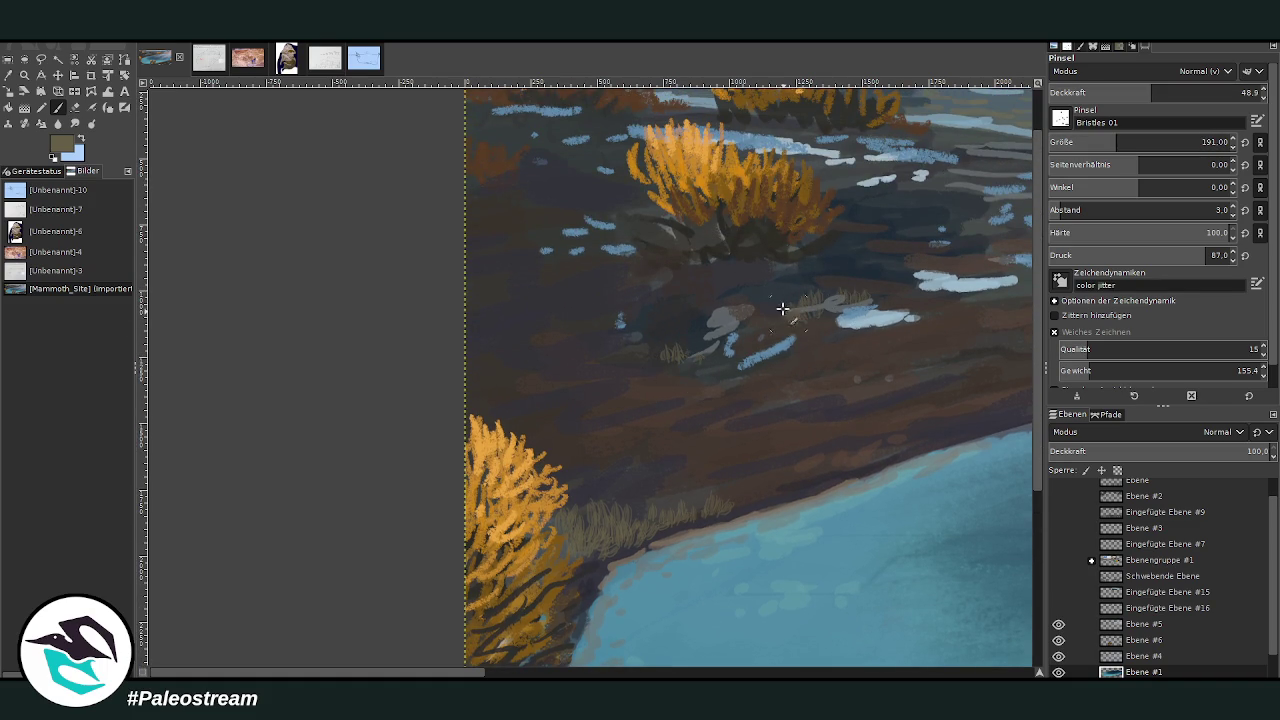
mouse_move(691, 349)
left_mouse_down()
mouse_move(677, 360)
mouse_move(646, 333)
mouse_move(620, 297)
mouse_move(636, 300)
left_mouse_up()
mouse_move(811, 257)
left_mouse_down()
mouse_move(860, 272)
mouse_move(805, 262)
left_mouse_up()
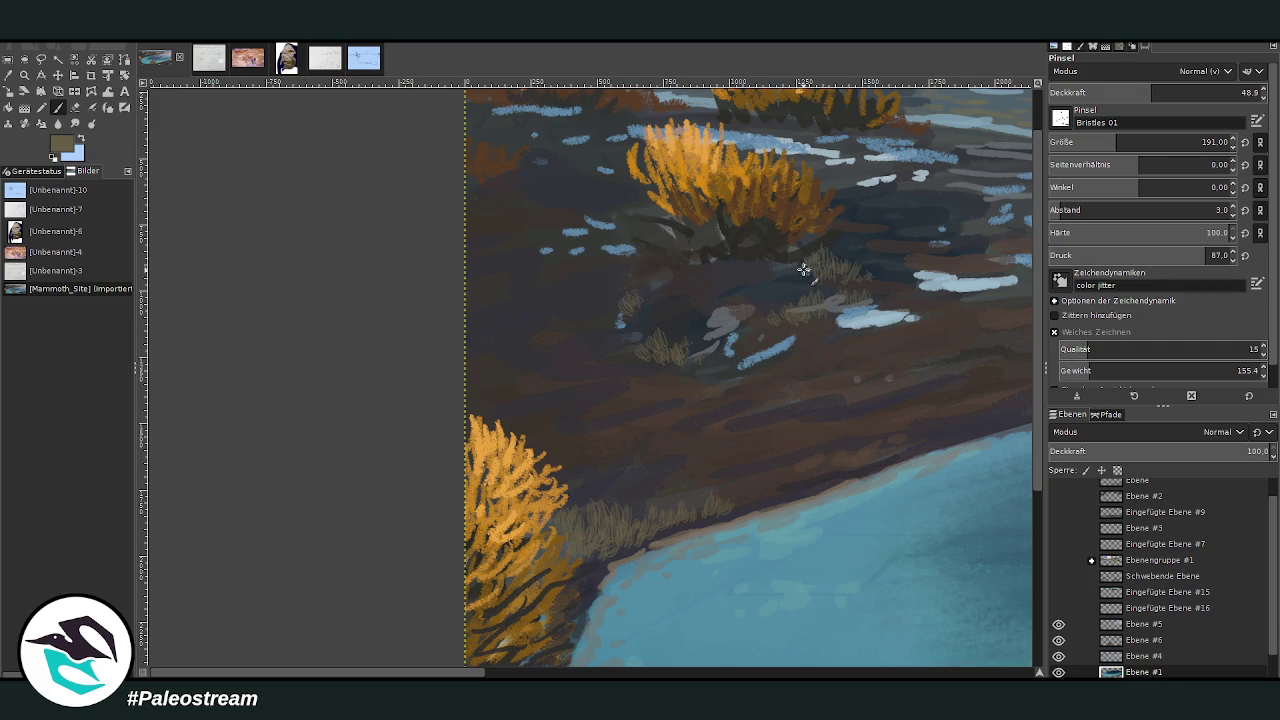
mouse_move(605, 276)
left_mouse_down()
mouse_move(600, 263)
mouse_move(626, 256)
mouse_move(596, 258)
left_mouse_up()
mouse_move(922, 190)
left_mouse_down()
mouse_move(950, 192)
mouse_move(900, 176)
mouse_move(952, 177)
left_mouse_up()
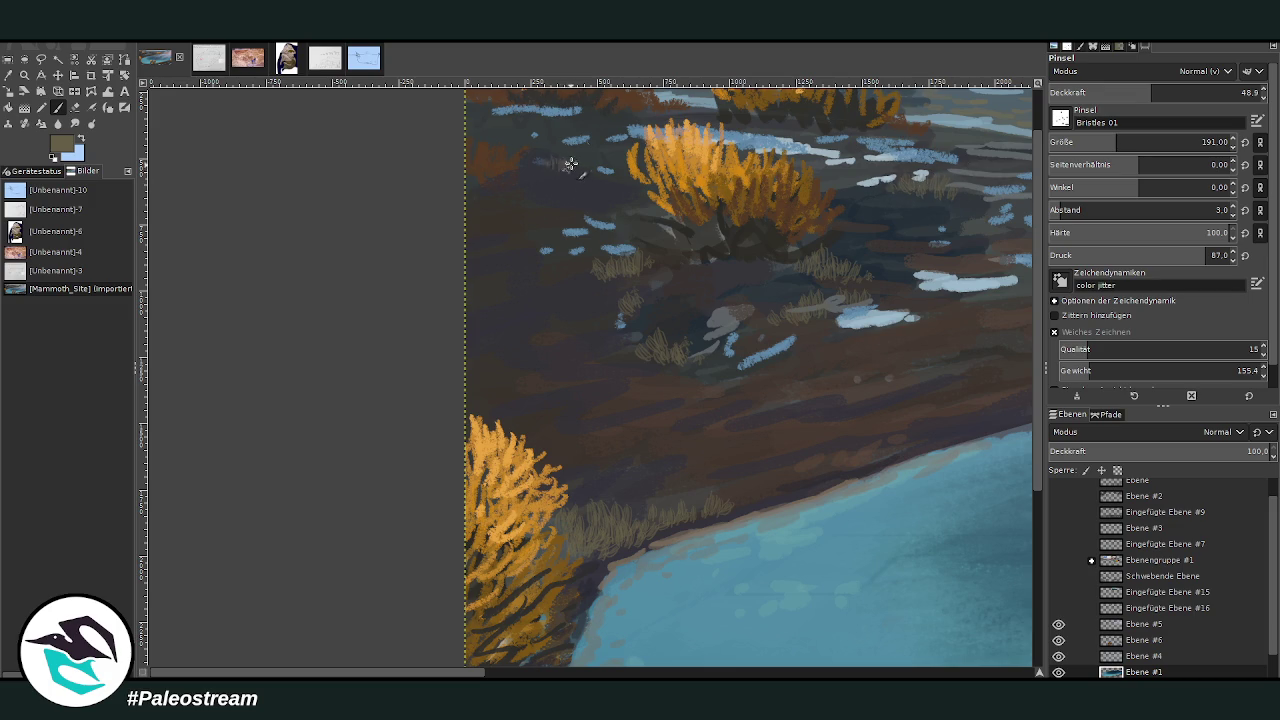
mouse_move(551, 160)
left_mouse_down()
mouse_move(515, 172)
mouse_move(569, 177)
left_mouse_up()
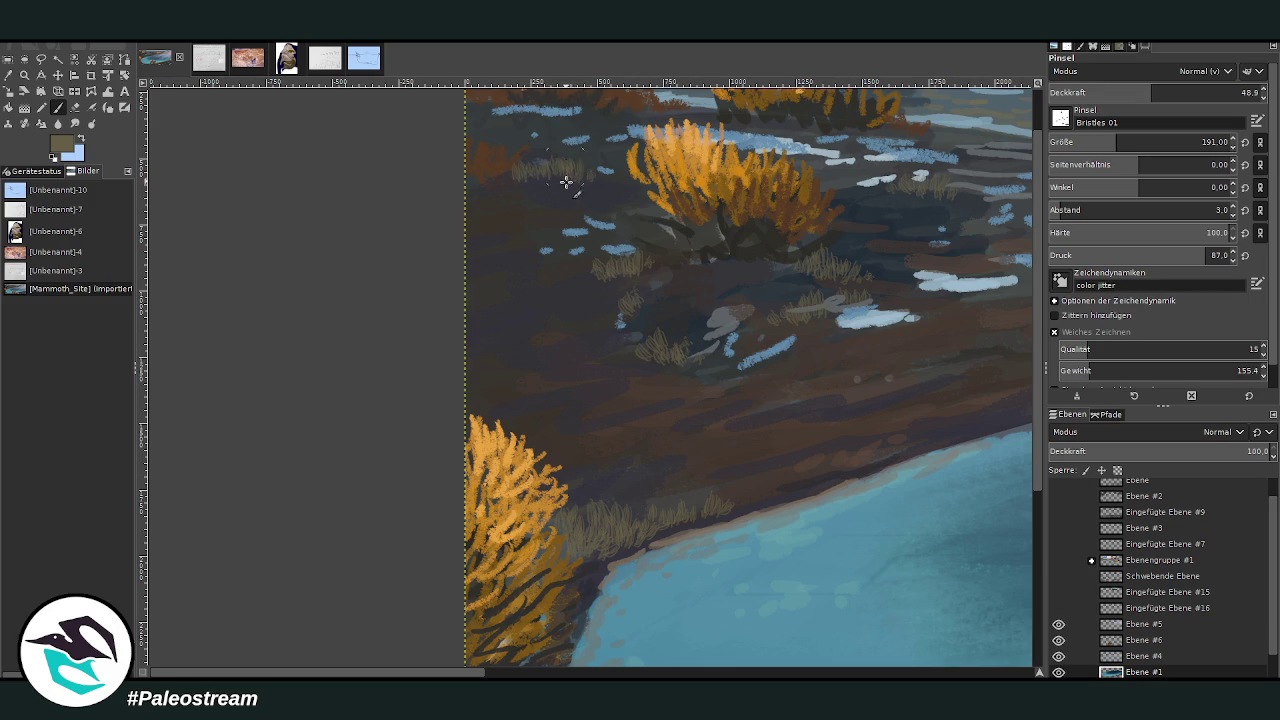
left_click_drag(491, 186, 525, 196)
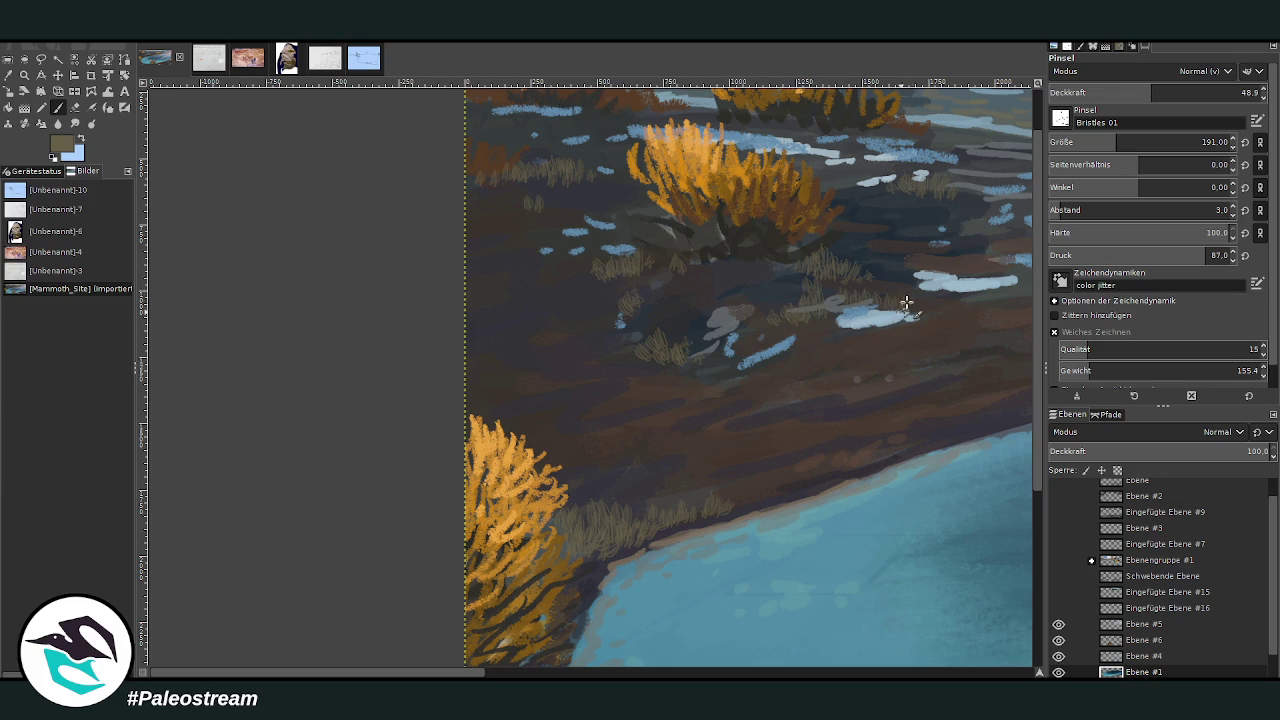
scroll(1023, 337, "up", 1)
scroll(604, 648, "right", 5)
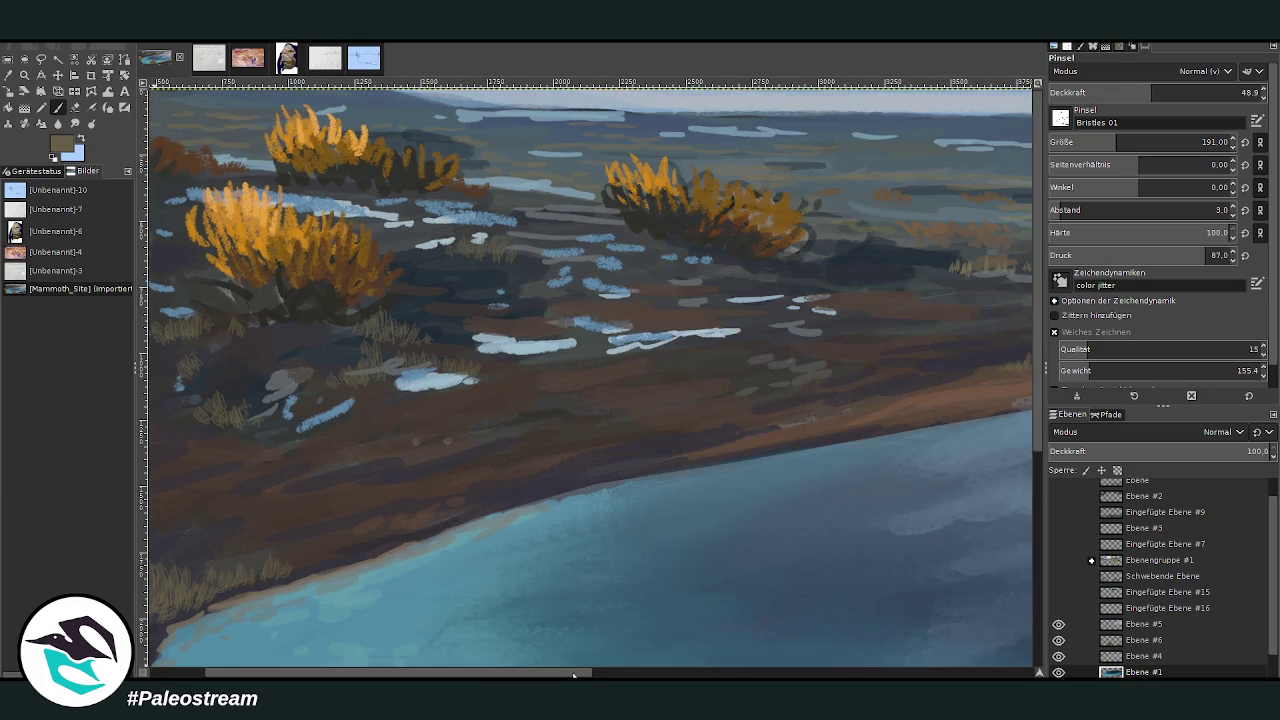
Paint grass tufts on the ground and around the bases of the orange shrubs.
mouse_move(698, 278)
left_mouse_down()
mouse_move(674, 286)
mouse_move(694, 263)
mouse_move(632, 265)
mouse_move(752, 280)
left_mouse_up()
left_click_drag(630, 282, 612, 266)
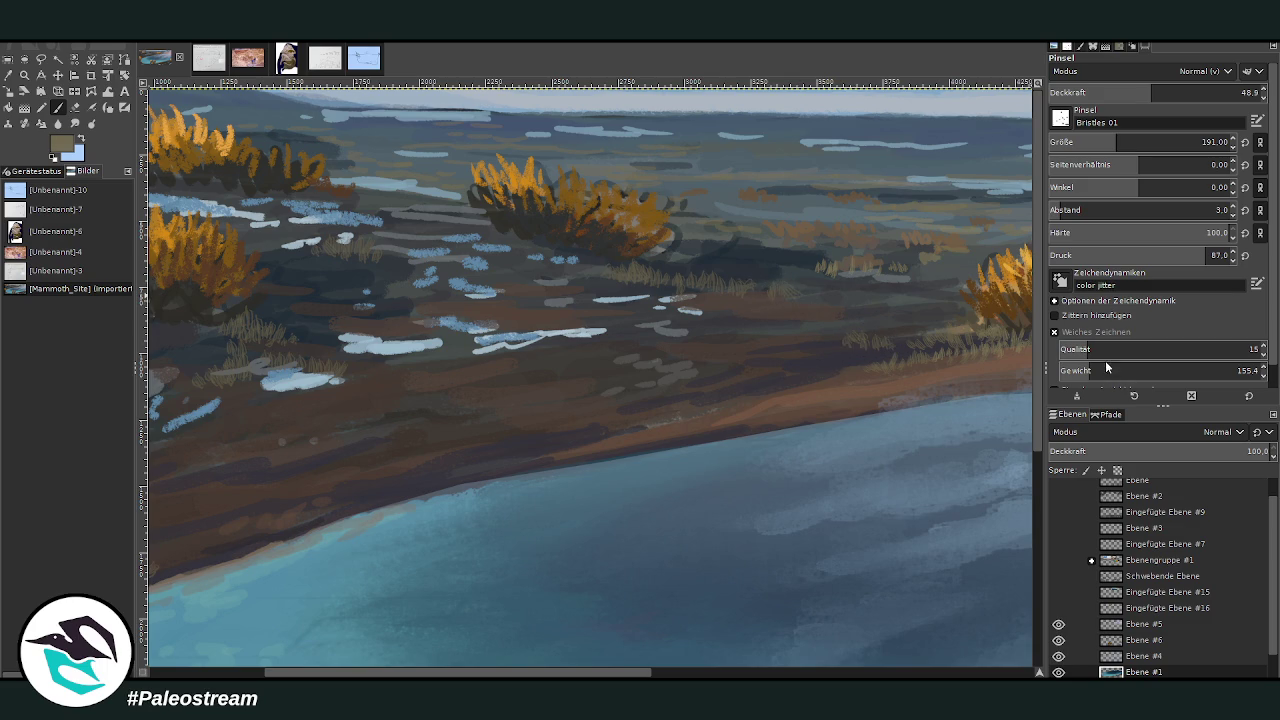
scroll(735, 655, "right", 5)
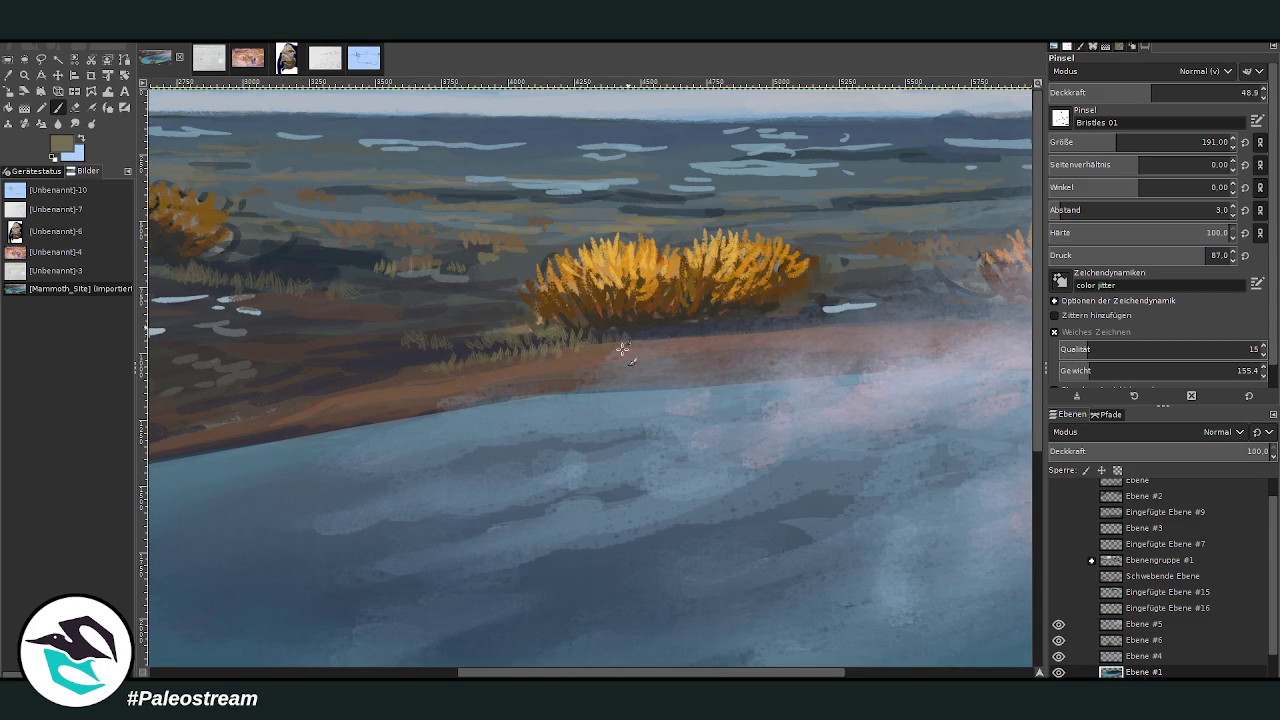
left_click_drag(558, 350, 552, 330)
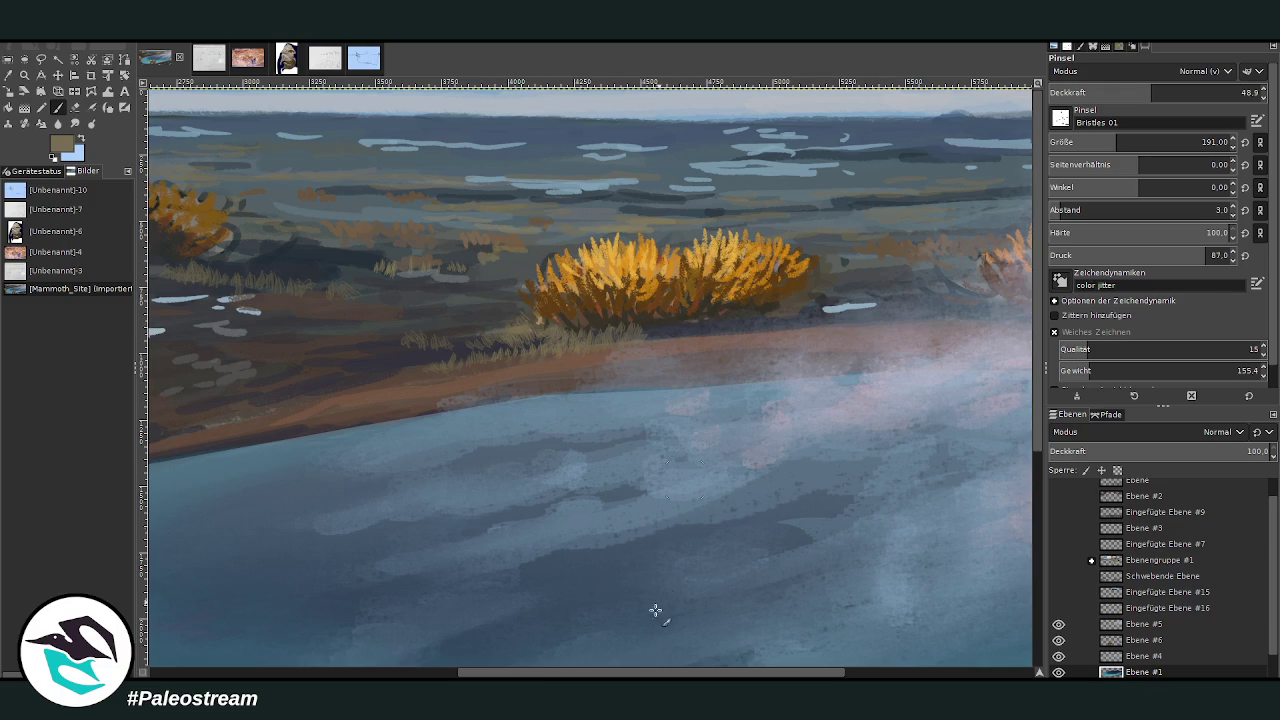
scroll(682, 526, "left", 5)
left_click_drag(678, 233, 662, 240)
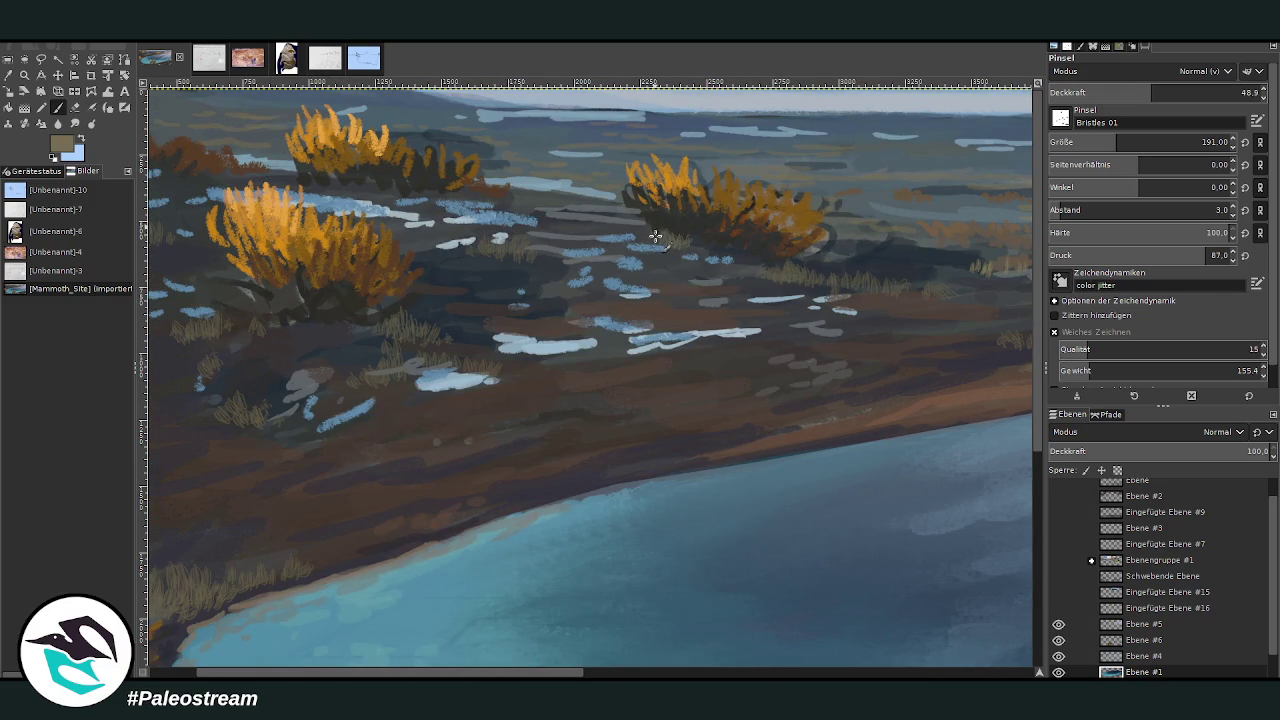
left_click_drag(562, 222, 540, 208)
Shrink the brush to size 116 and zoom out to fit the whole painting.
left_click(1098, 142)
left_click(1240, 92)
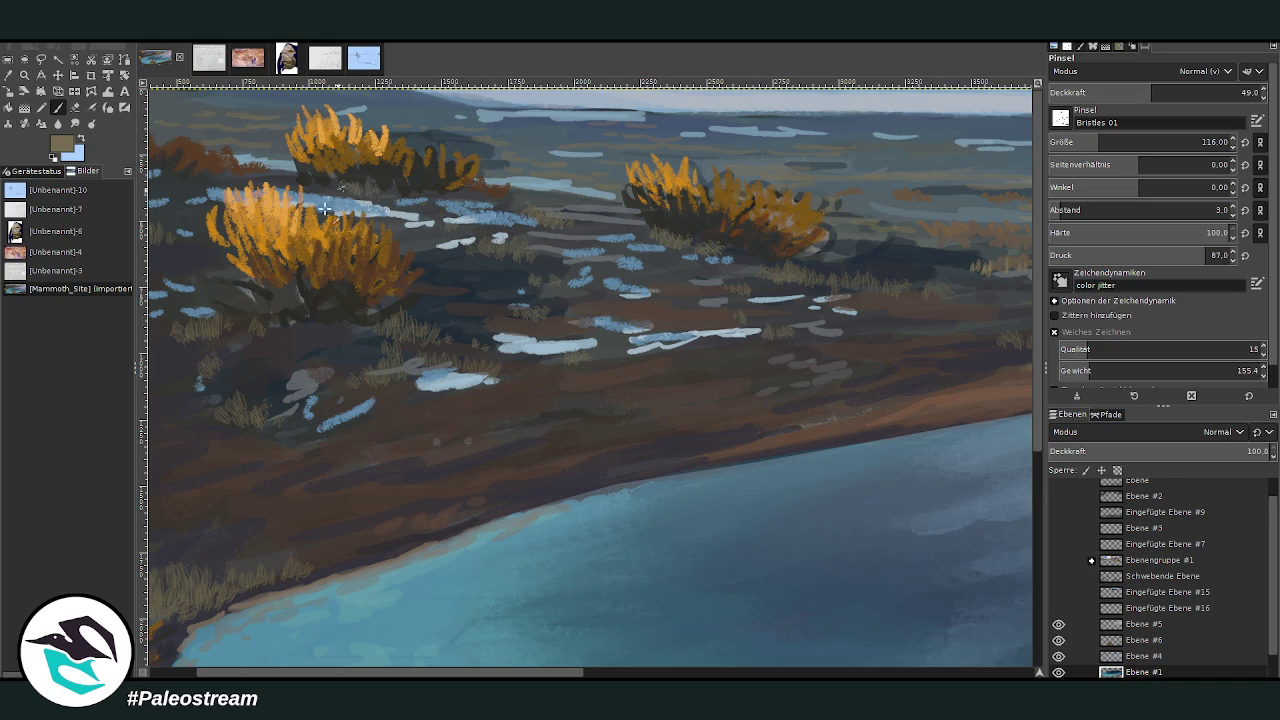
scroll(268, 172, "left", 3)
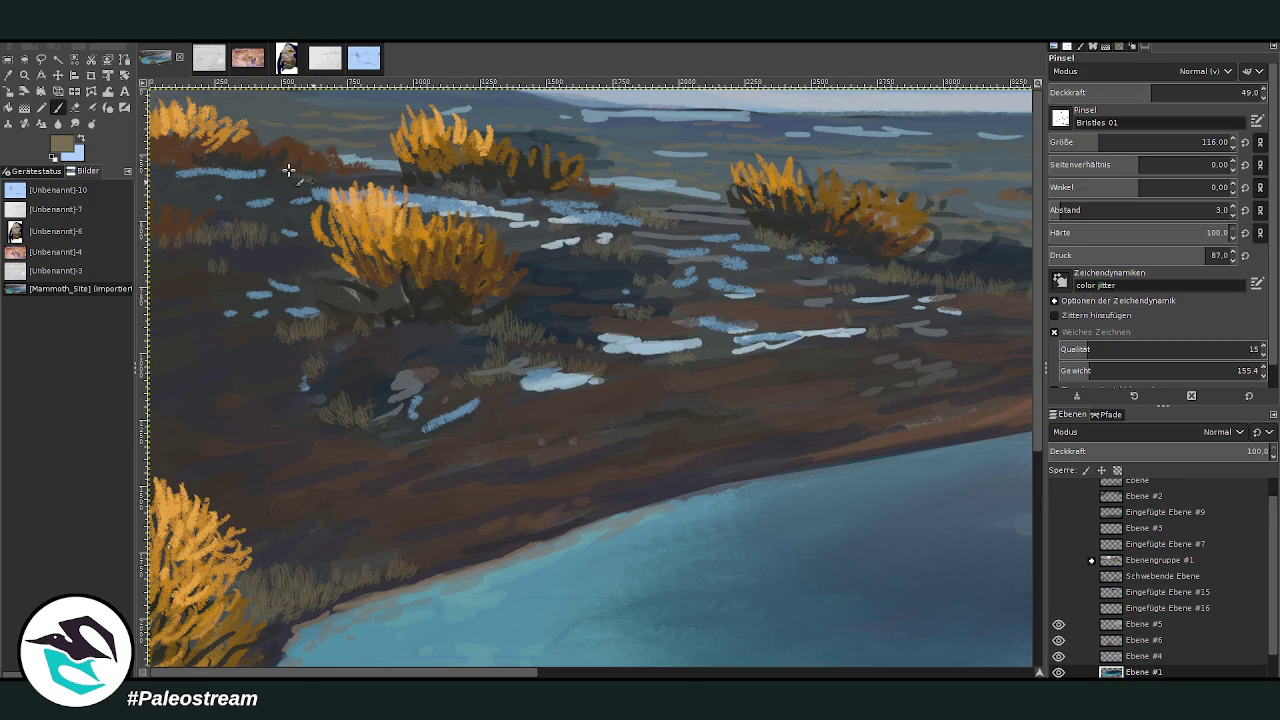
key("minus")
key("minus")
key("minus")
key("minus")
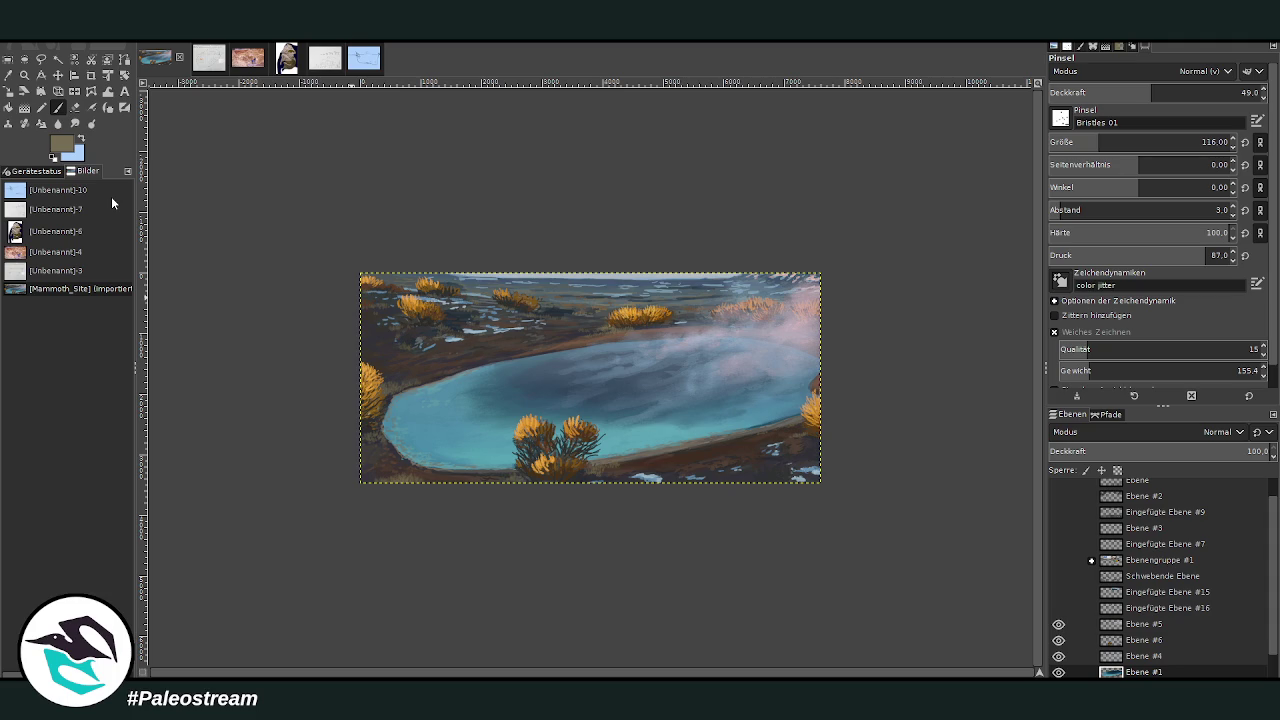
Zoom in close on the pool's left half, sample a dark slate blue, and return to the paintbrush.
key("z")
left_click_drag(373, 222, 840, 532)
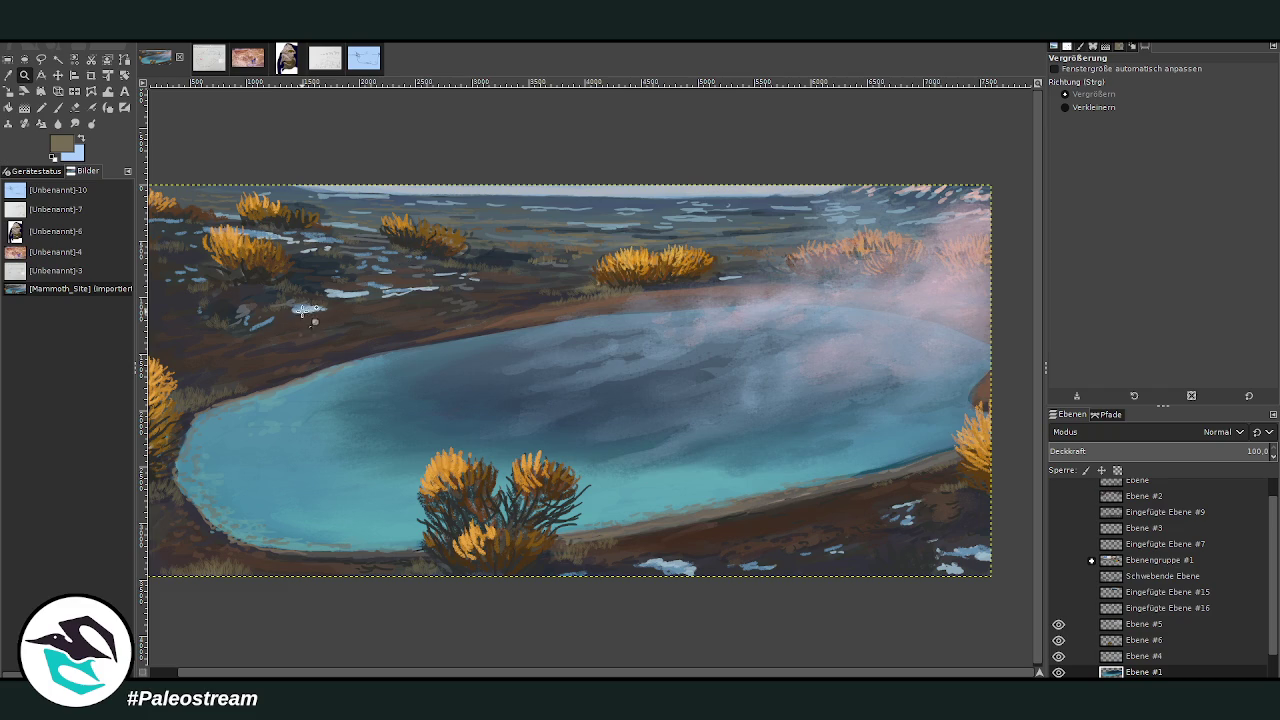
left_click_drag(220, 148, 725, 625)
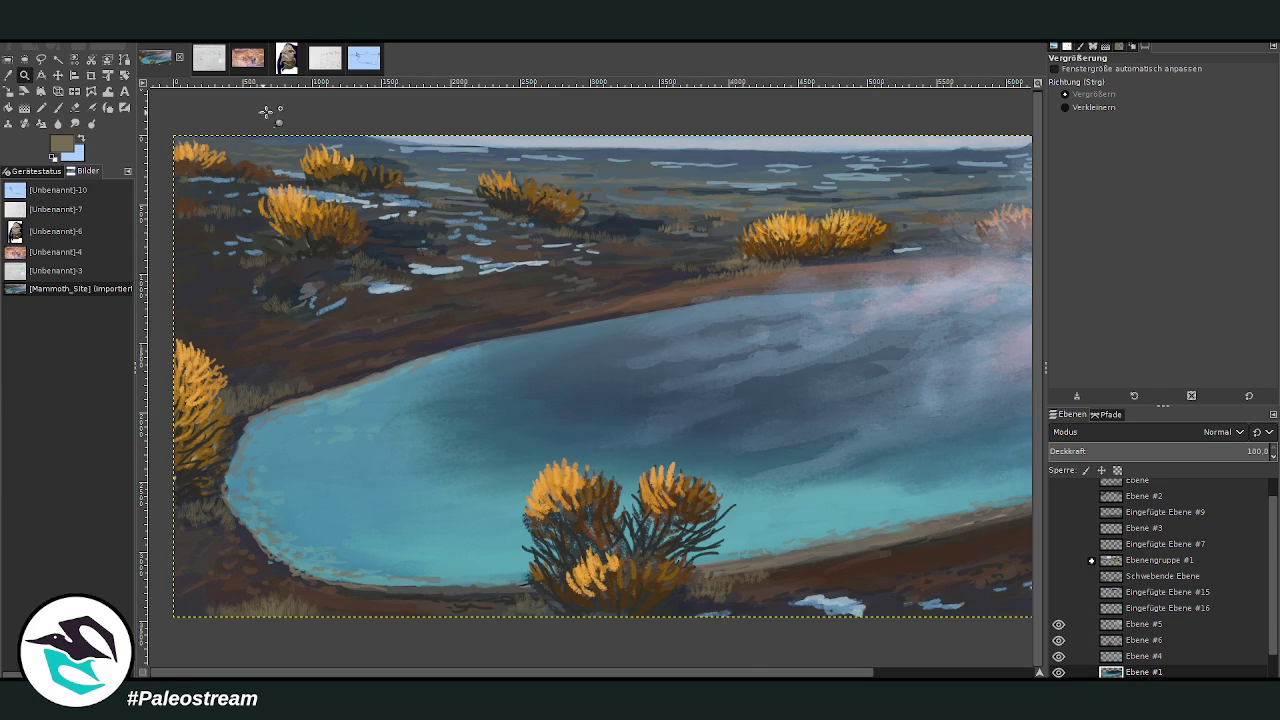
left_click_drag(258, 112, 735, 656)
key("o")
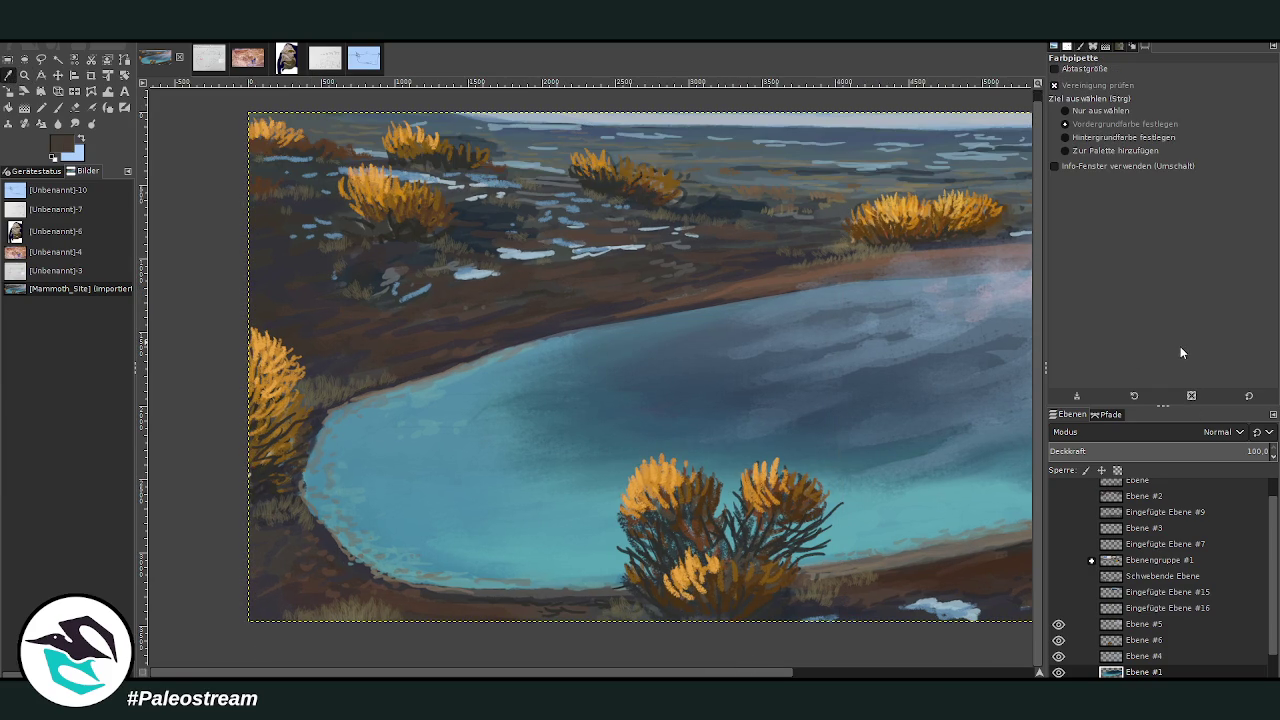
key("p")
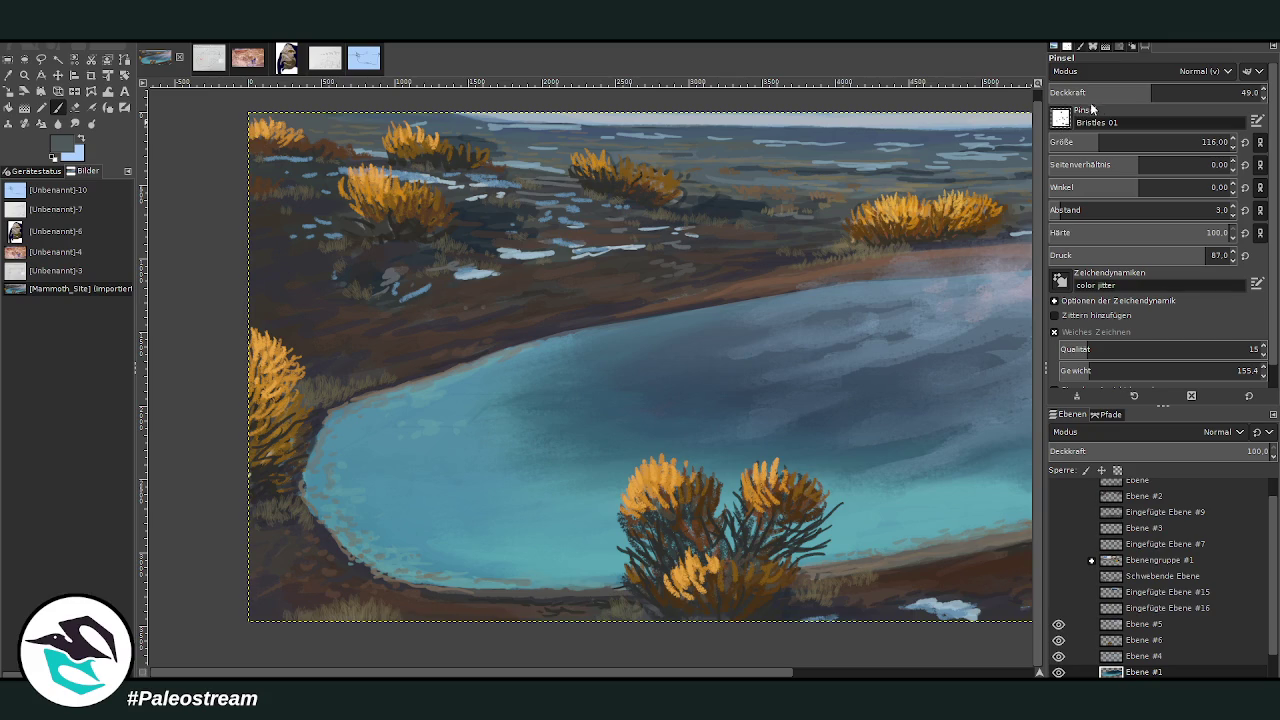
Switch to the Charcoal 01 brush at size 284 and about 30 opacity, then hide Ebene #6.
left_click(1103, 92)
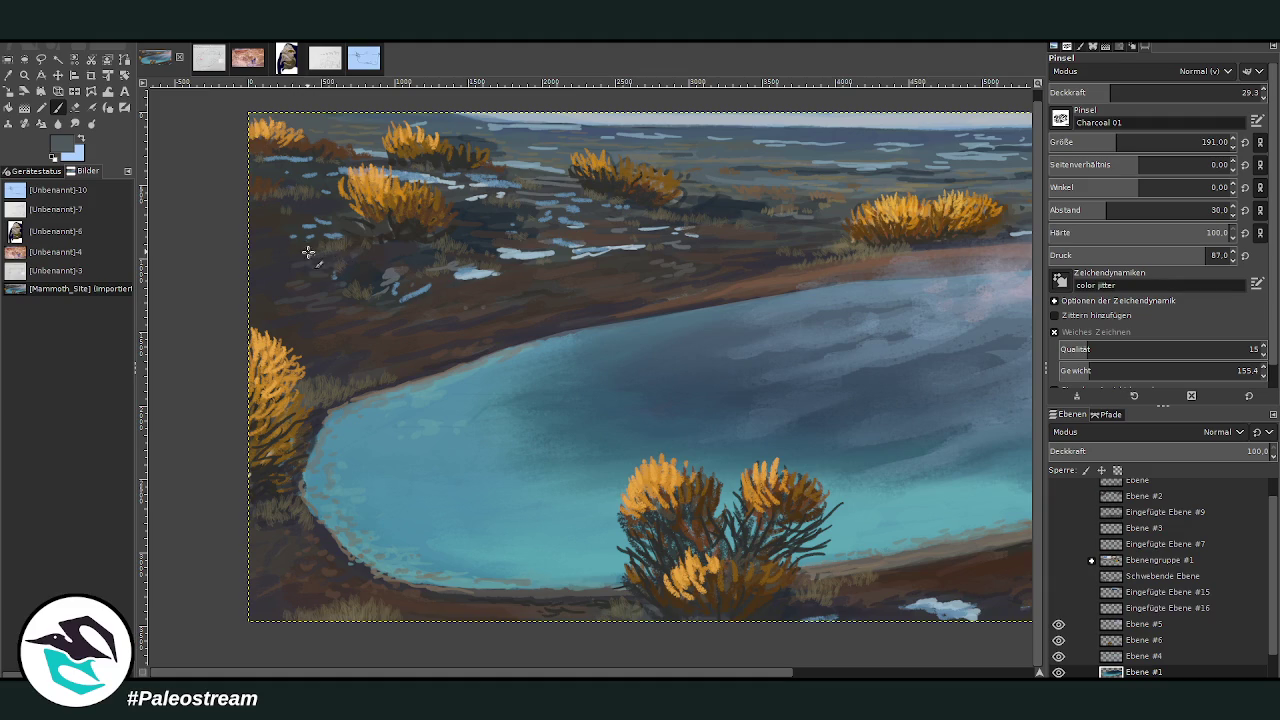
left_click(1135, 92)
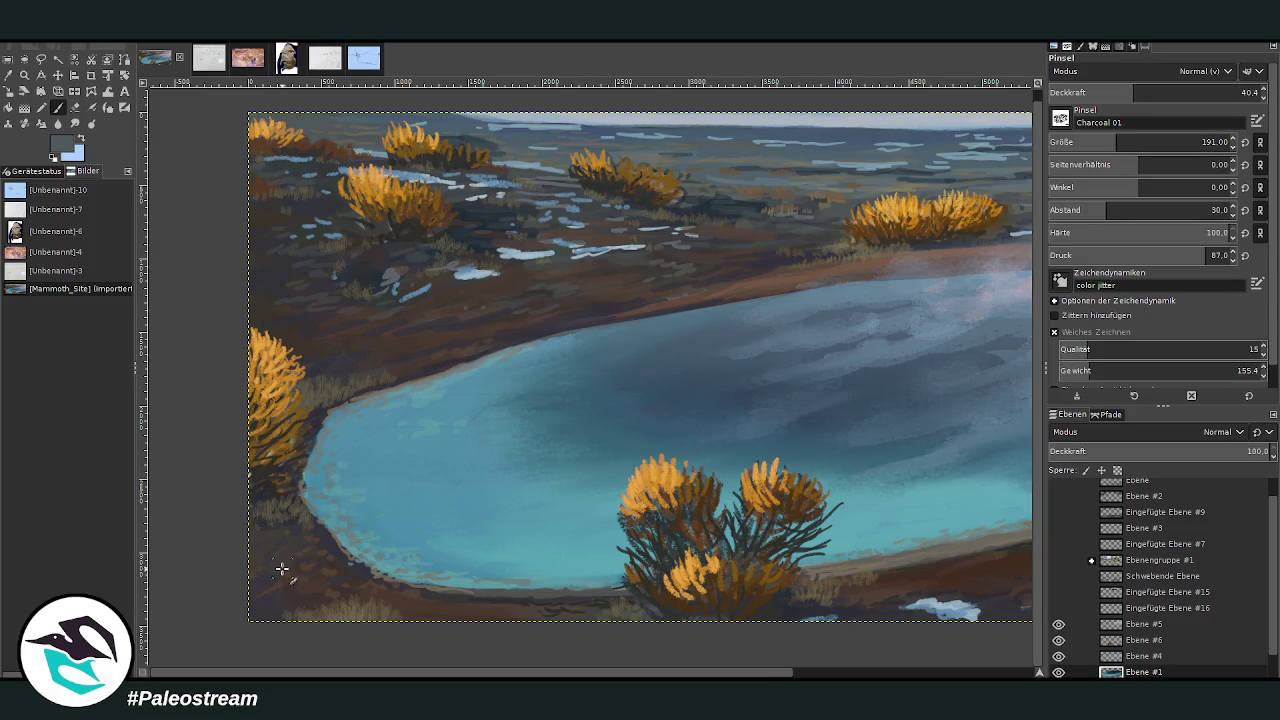
scroll(960, 518, "right", 5)
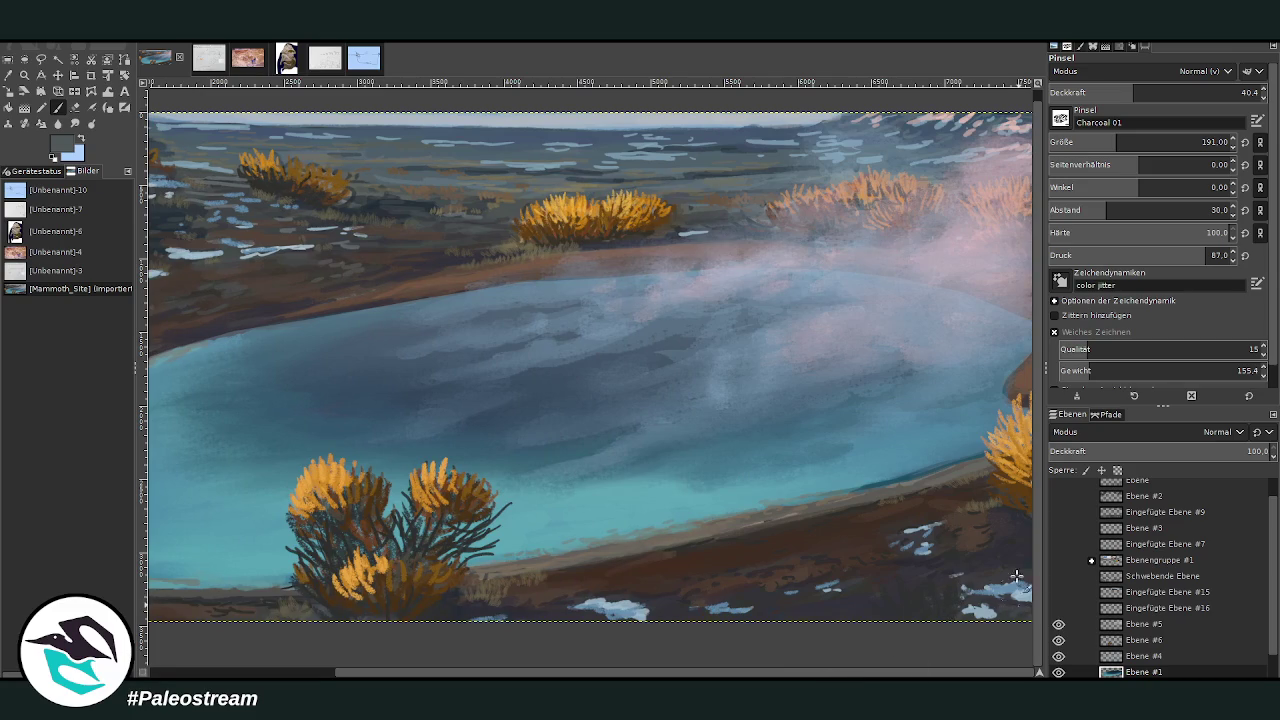
key("bracketright")
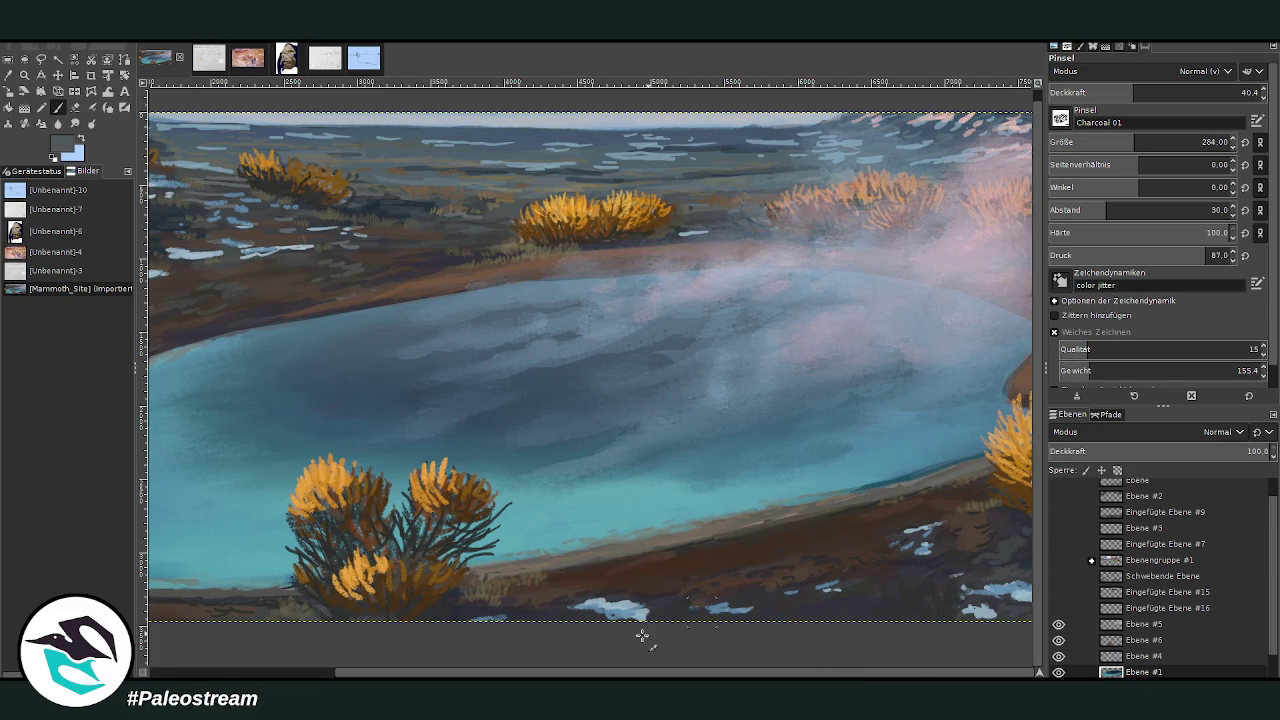
scroll(700, 610, "left", 3)
scroll(728, 230, "left", 1)
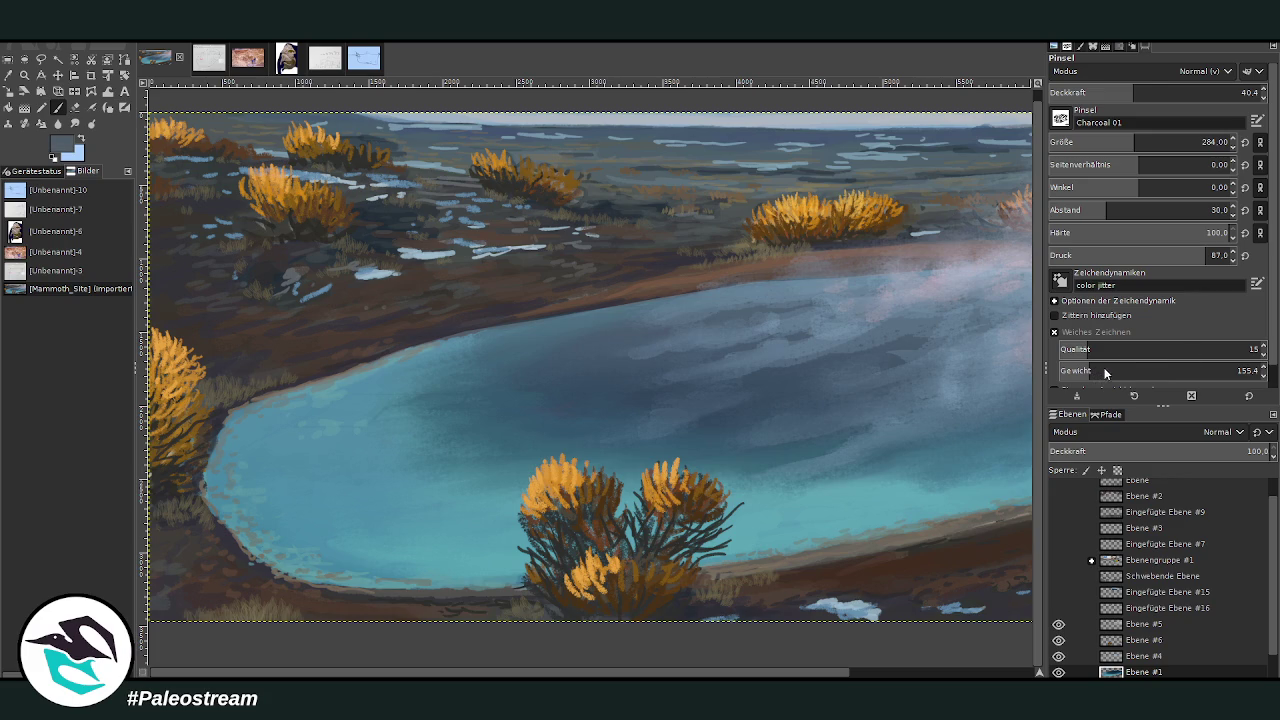
left_click(1112, 92)
left_click(1058, 624)
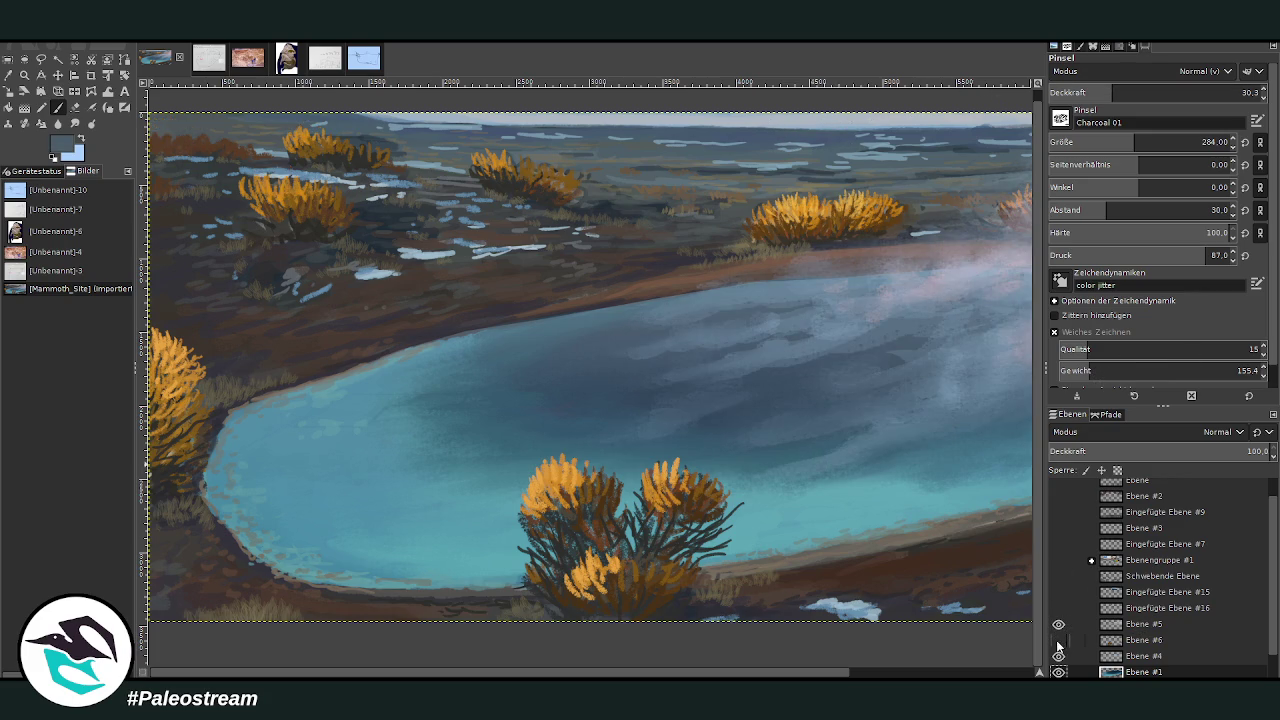
Show Ebene #6 again, select it for painting, and raise brush opacity to 40.1.
left_click(1058, 640)
left_click(1058, 640)
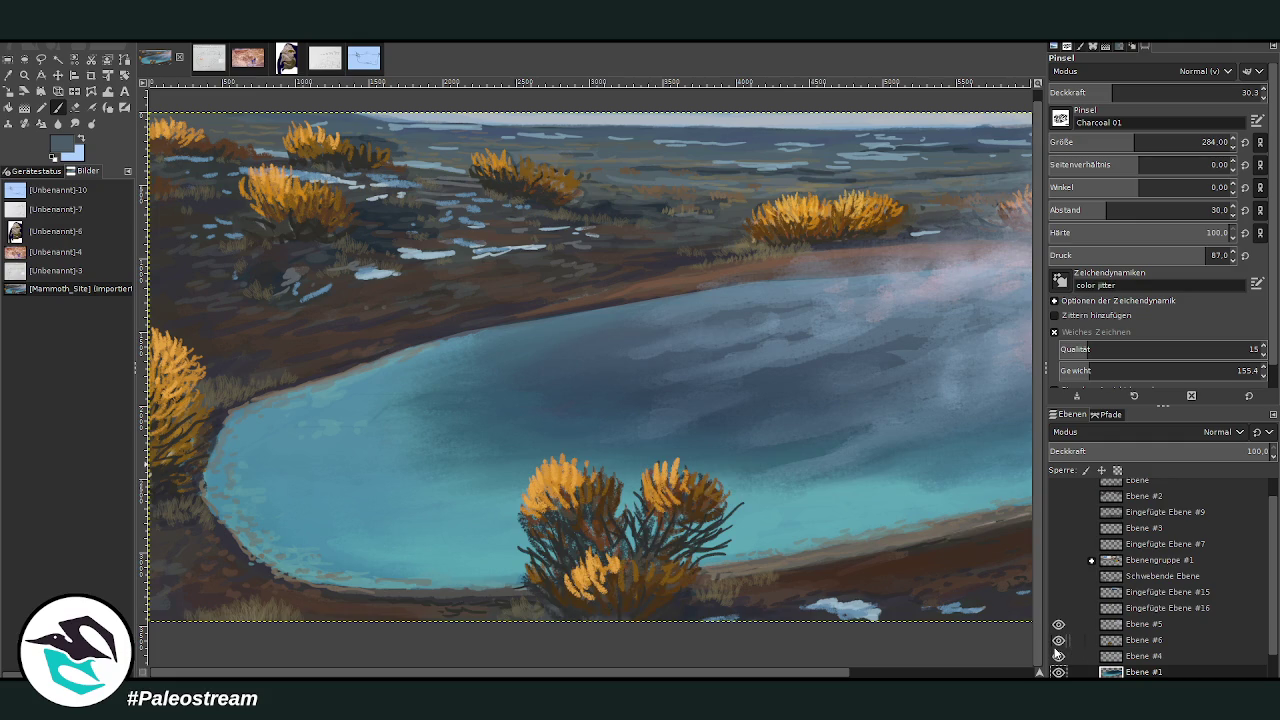
left_click(1145, 641)
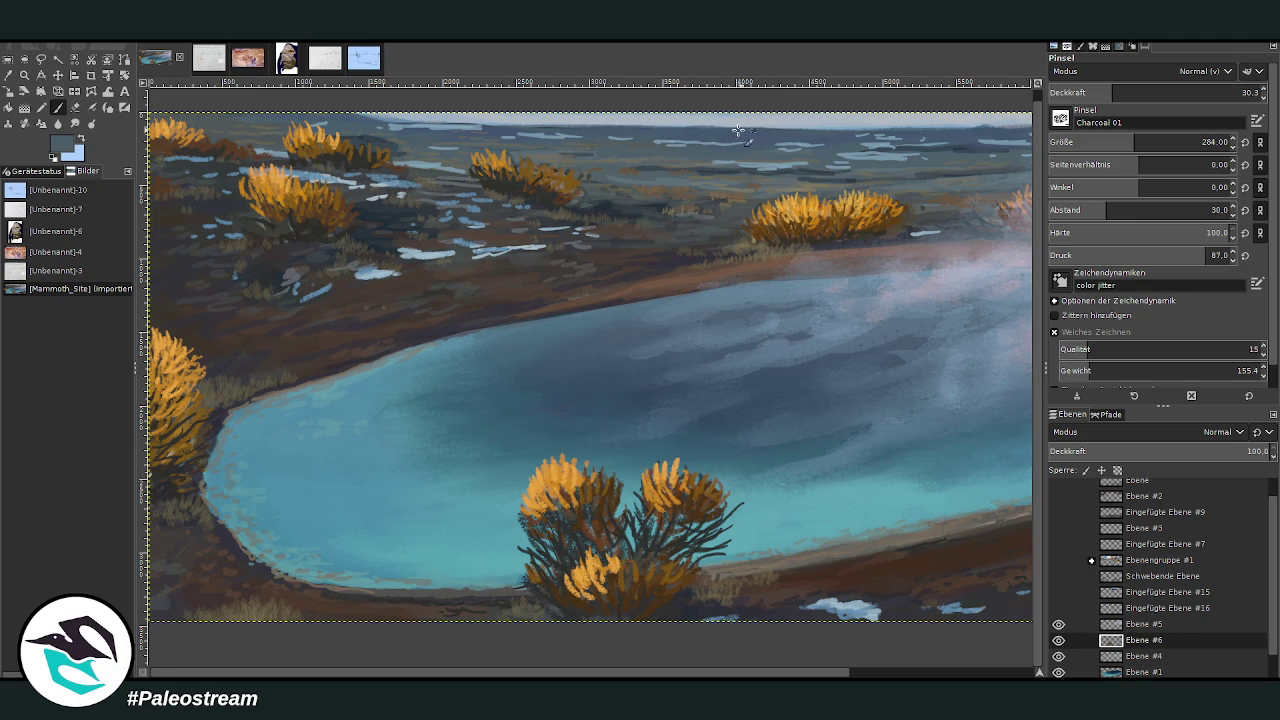
left_click(1133, 95)
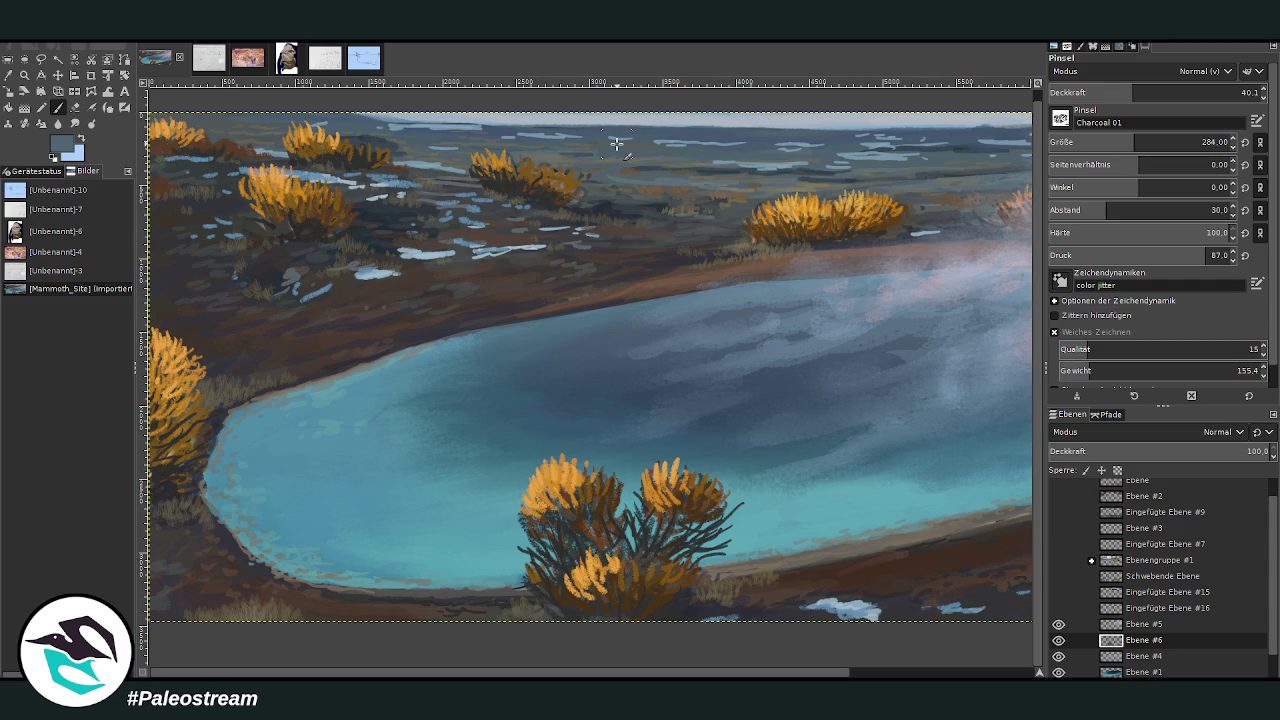
scroll(644, 149, "down", 1)
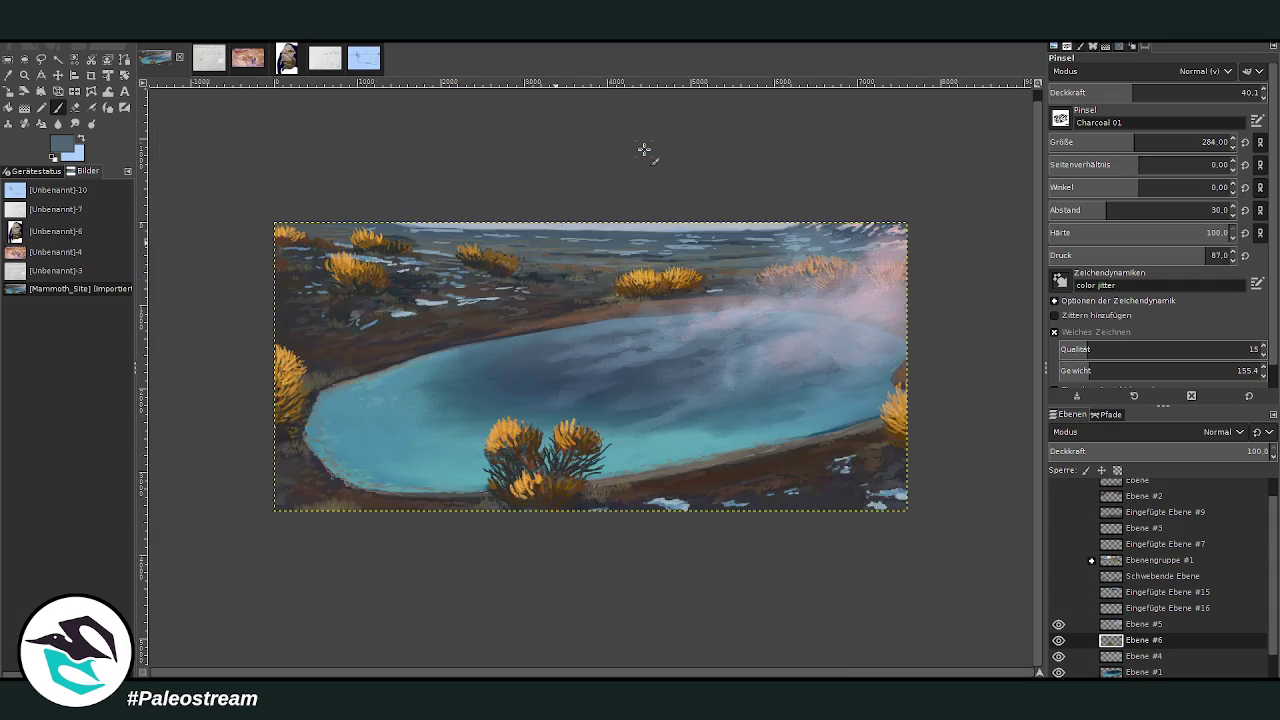
Zoom in closely on the pool and set the paintbrush to opacity 49.2 and size 188.
scroll(644, 149, "down", 1)
key("z")
left_click_drag(355, 218, 843, 511)
left_click_drag(334, 143, 785, 609)
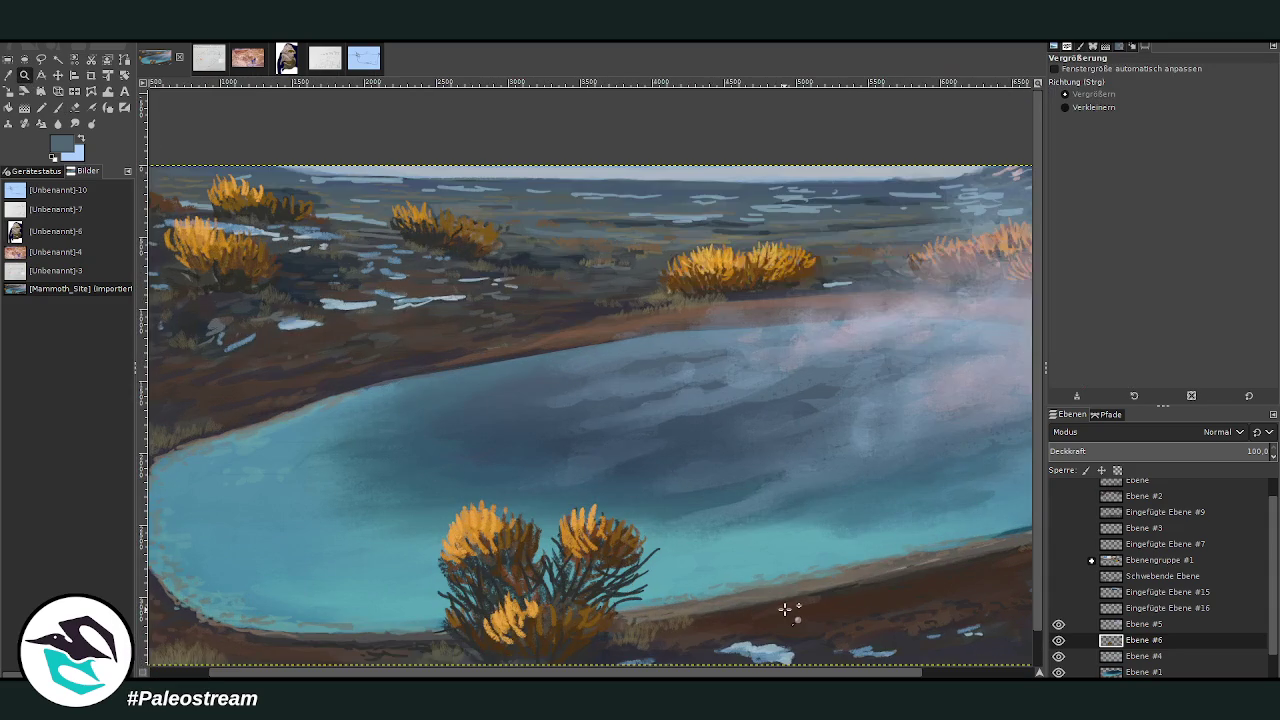
key("p")
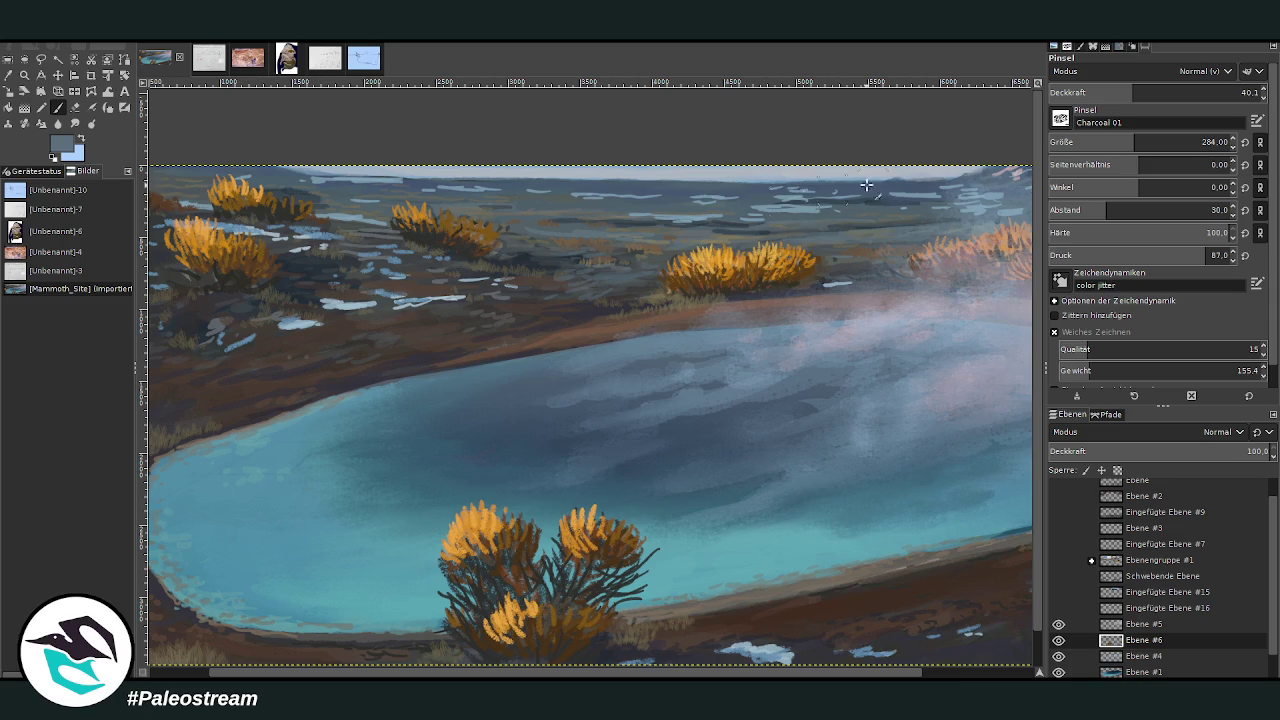
left_click(1152, 90)
left_click(1116, 140)
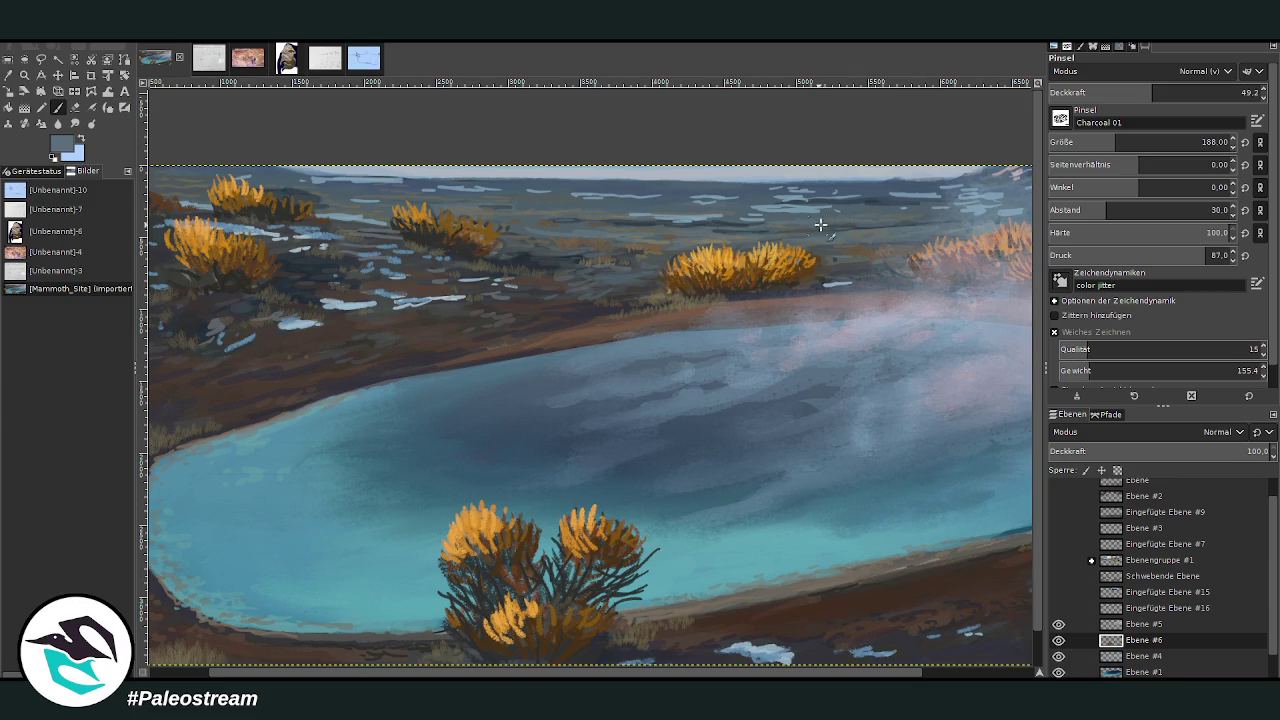
Zoom out to the whole painting, then zoom back in so it fills more of the window.
scroll(563, 673, "left", 2)
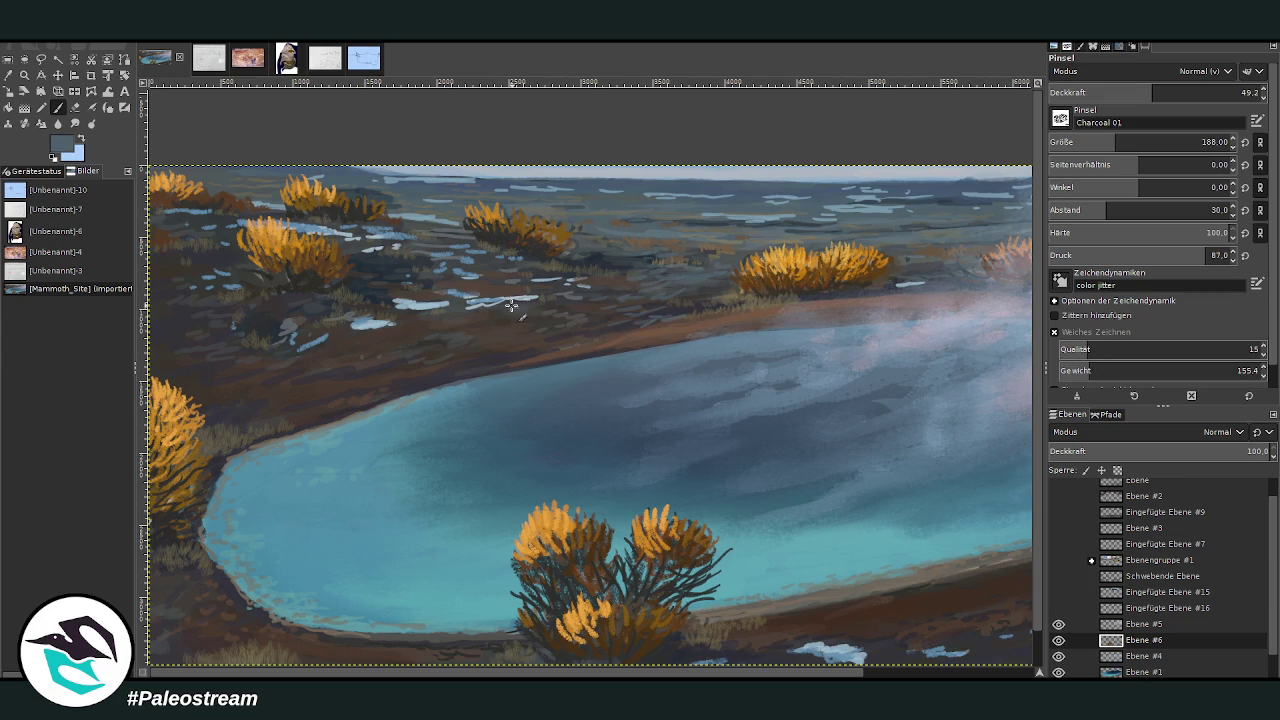
key("minus")
key("minus")
key("minus")
key("z")
left_click_drag(390, 250, 795, 575)
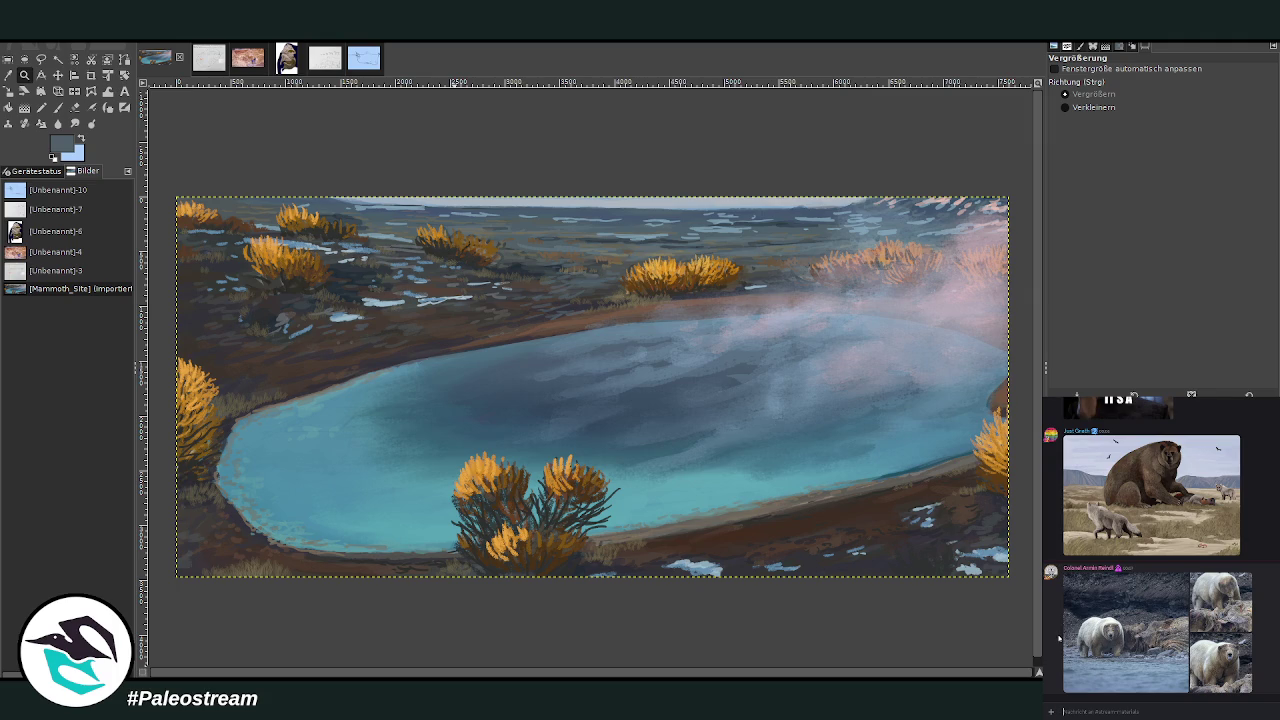
left_click(1097, 636)
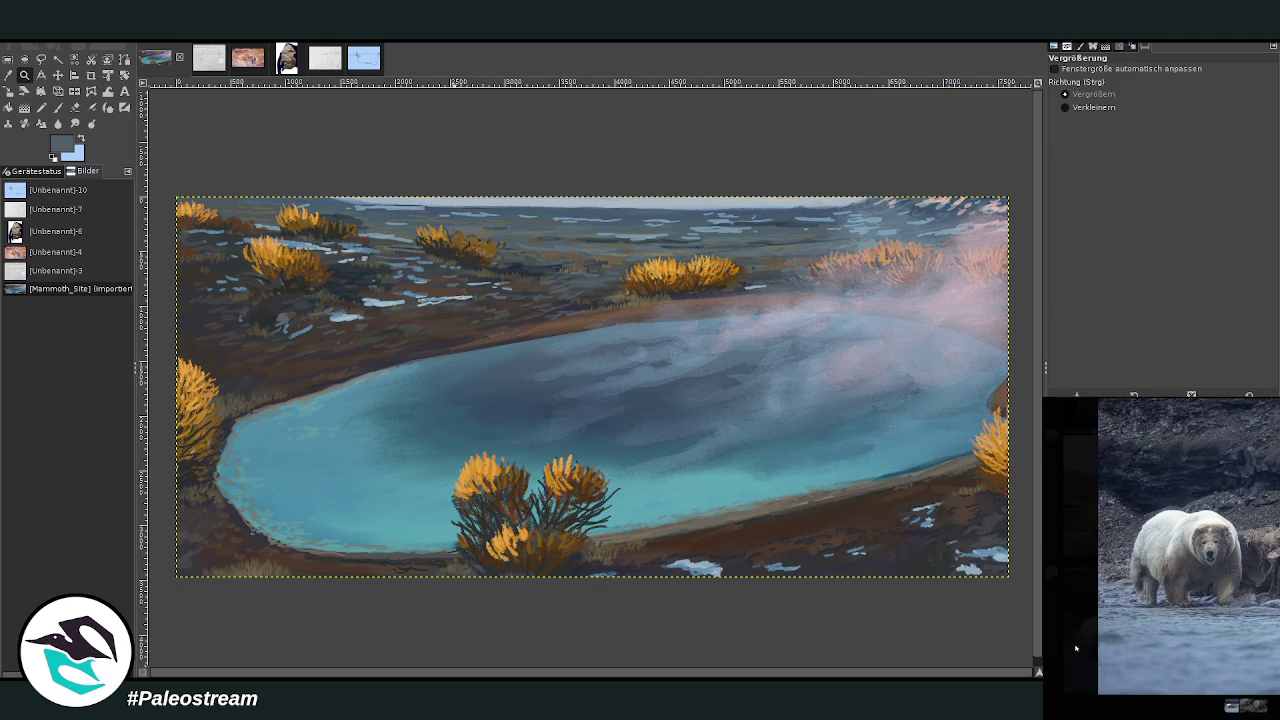
left_click(1072, 652)
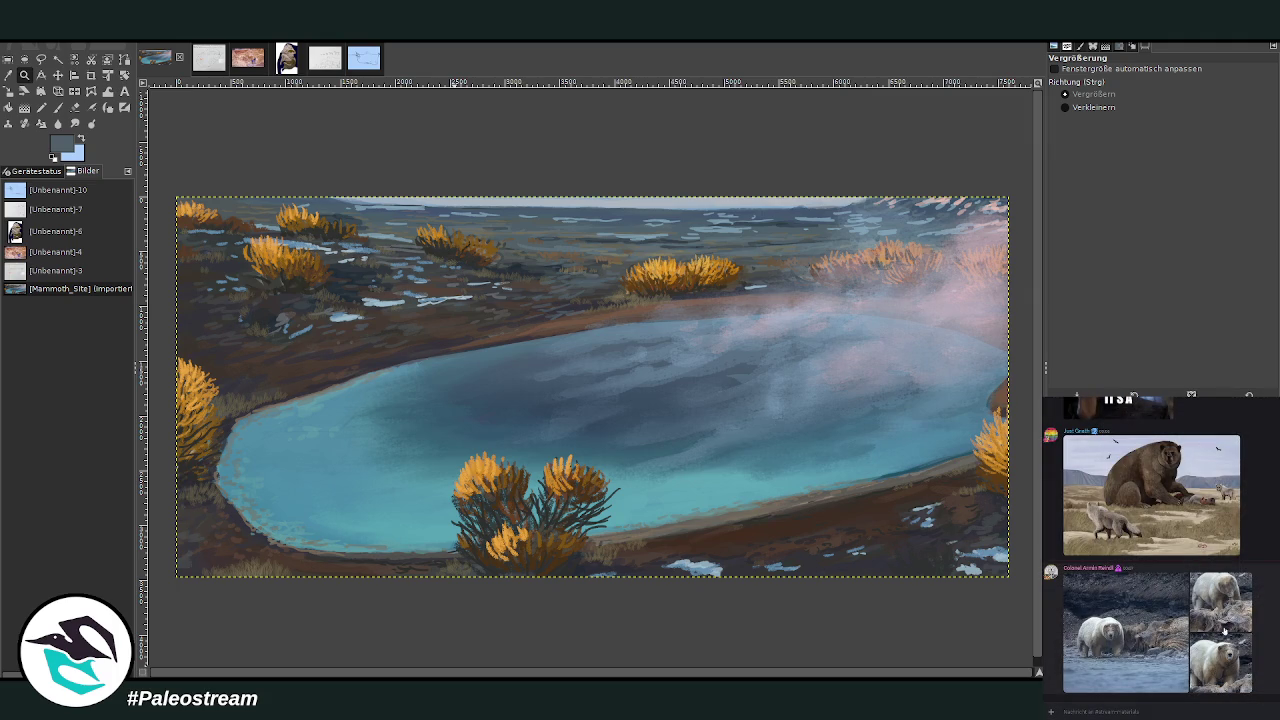
left_click(1221, 640)
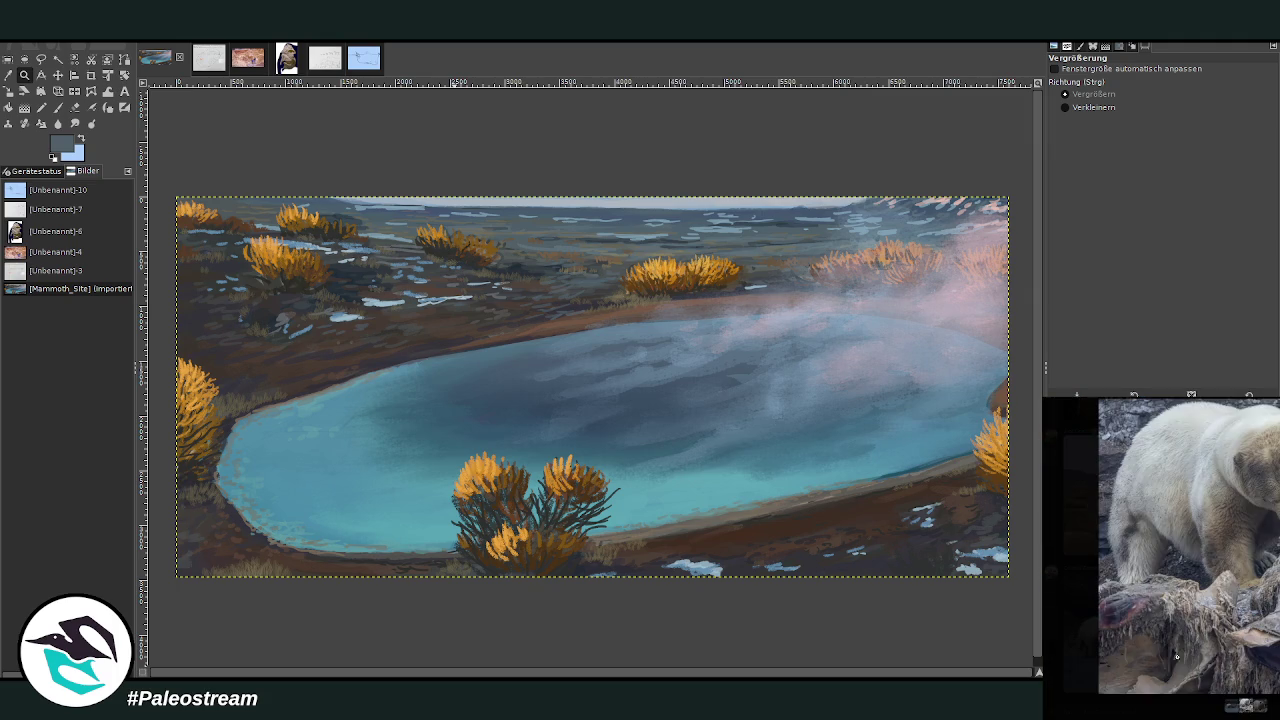
left_click(1070, 691)
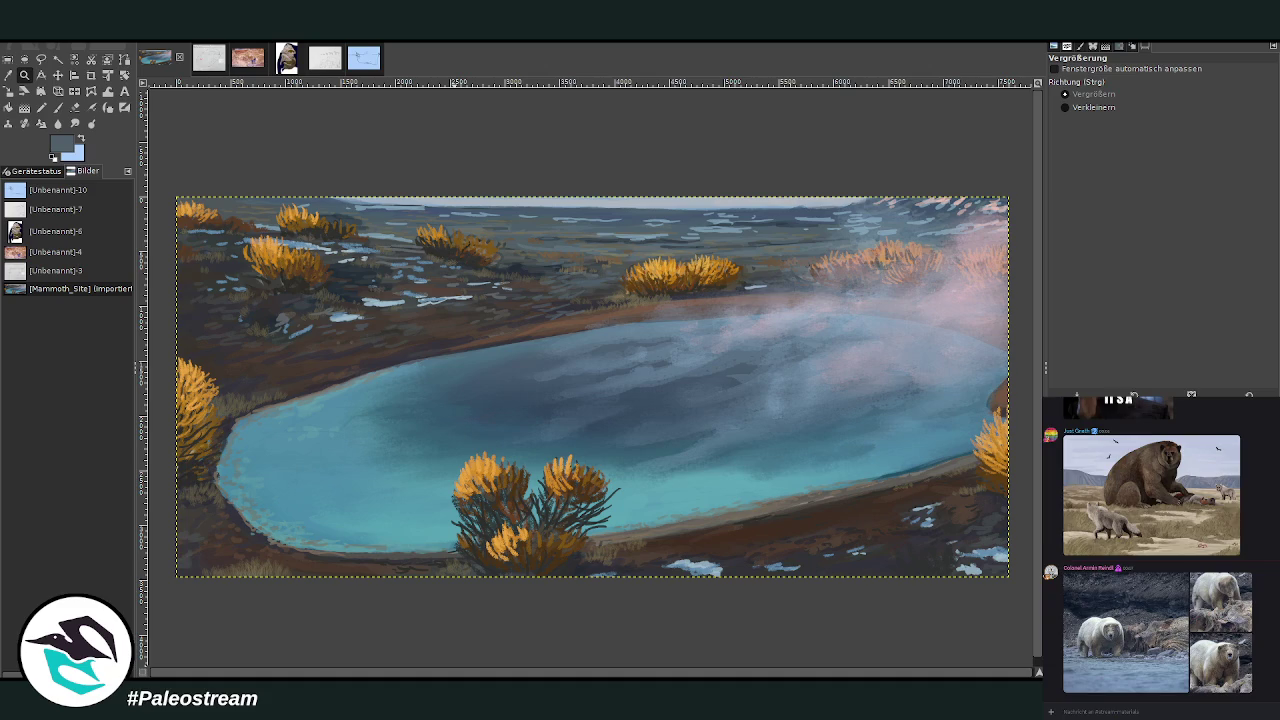
scroll(1057, 651, "down", 3)
scroll(1057, 651, "down", 3)
scroll(1057, 651, "down", 3)
scroll(1057, 651, "down", 2)
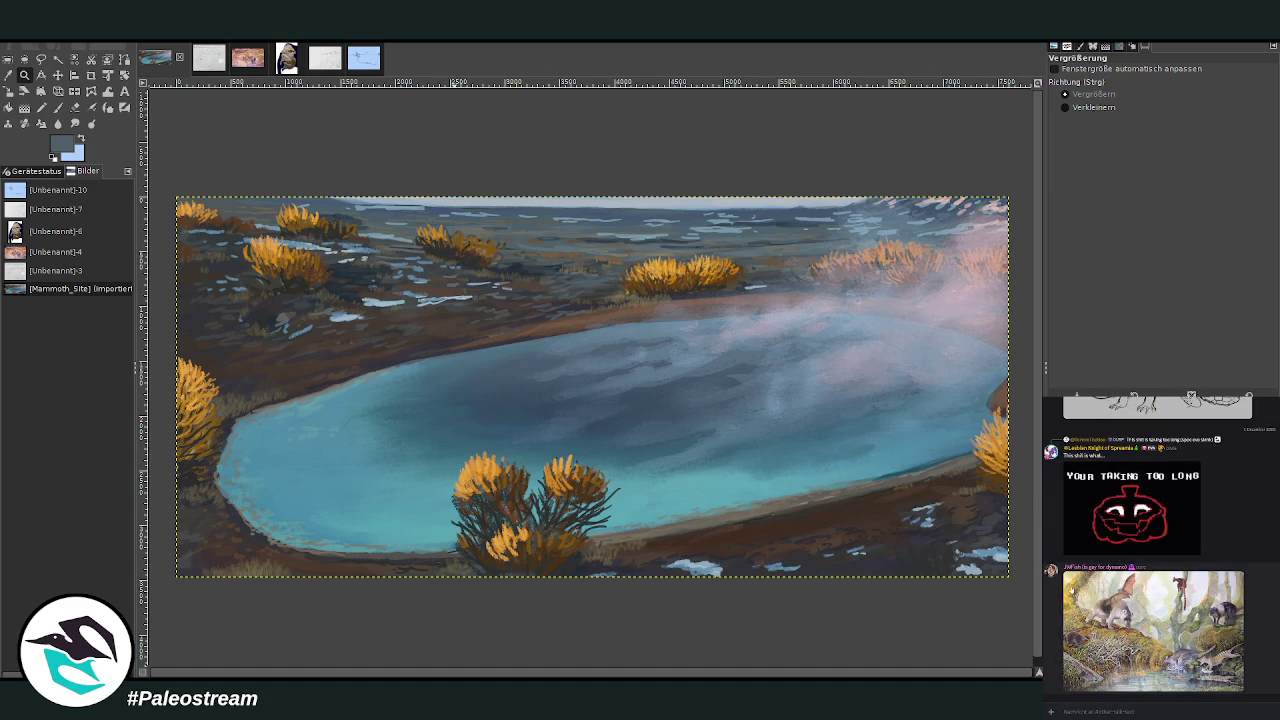
left_click(1064, 654)
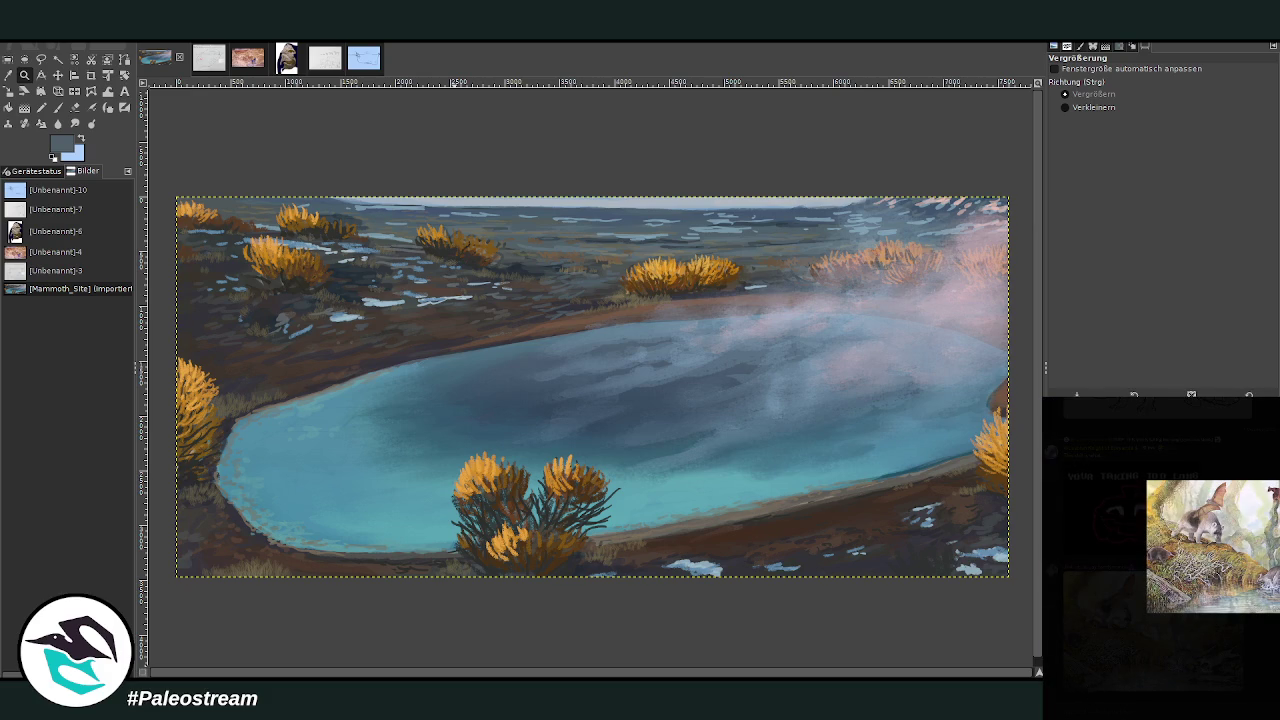
left_click(1066, 655)
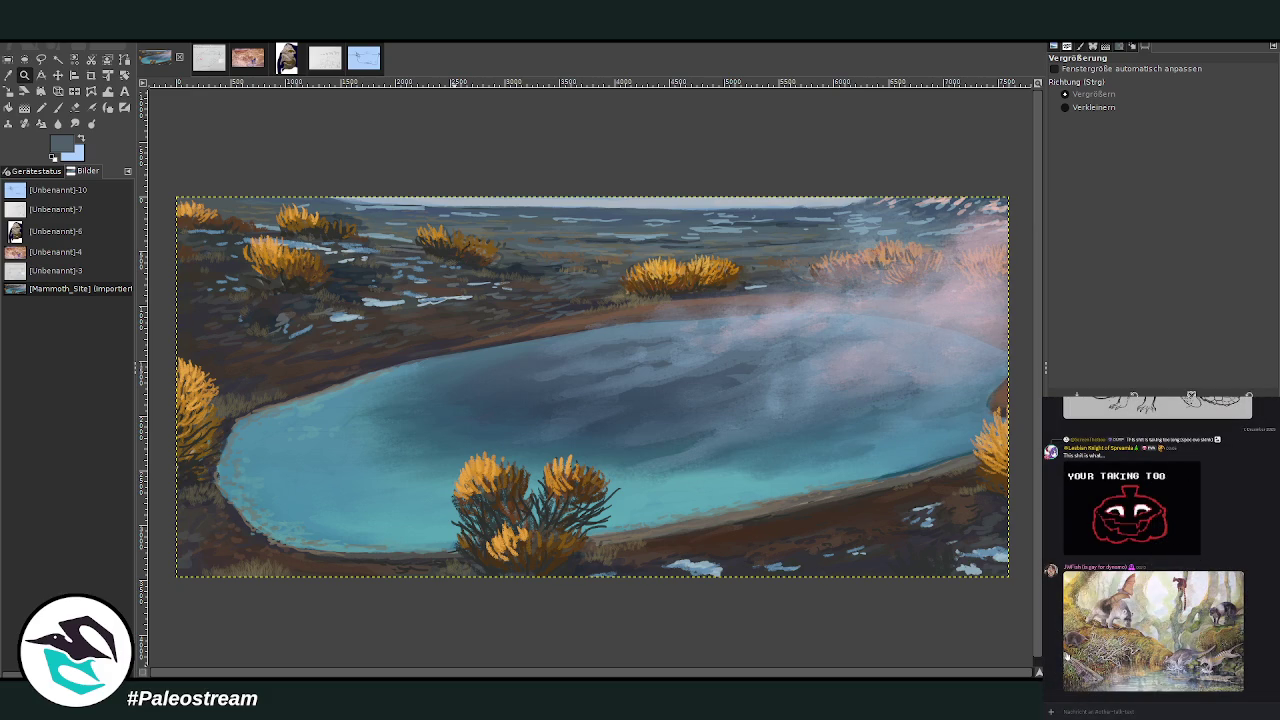
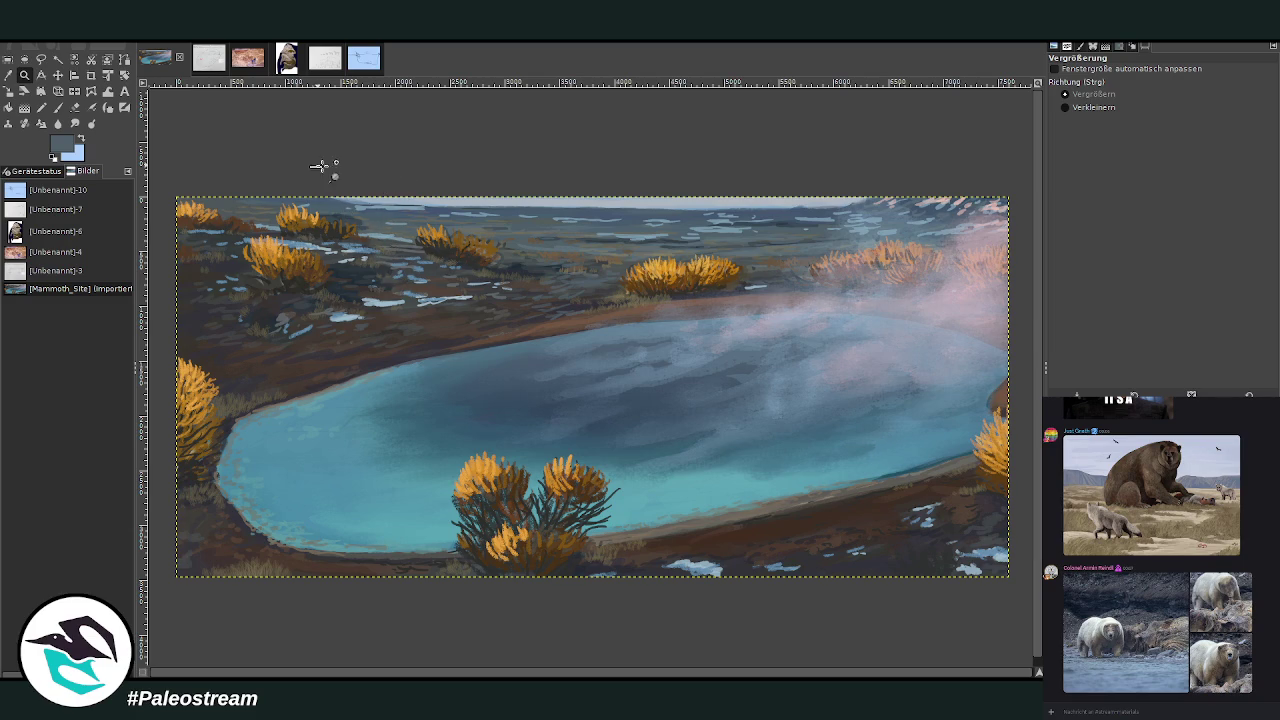
Zoom into the upper-left of the painting and sample a light blue from the icy patches.
left_click_drag(312, 166, 560, 464)
left_click(8, 75)
left_click(434, 388)
left_click(76, 107)
Paint the icy puddles light blue with Charcoal 01 at size 69, opacity 51.4.
left_click_drag(1150, 92, 1200, 92)
left_click_drag(1138, 140, 1078, 140)
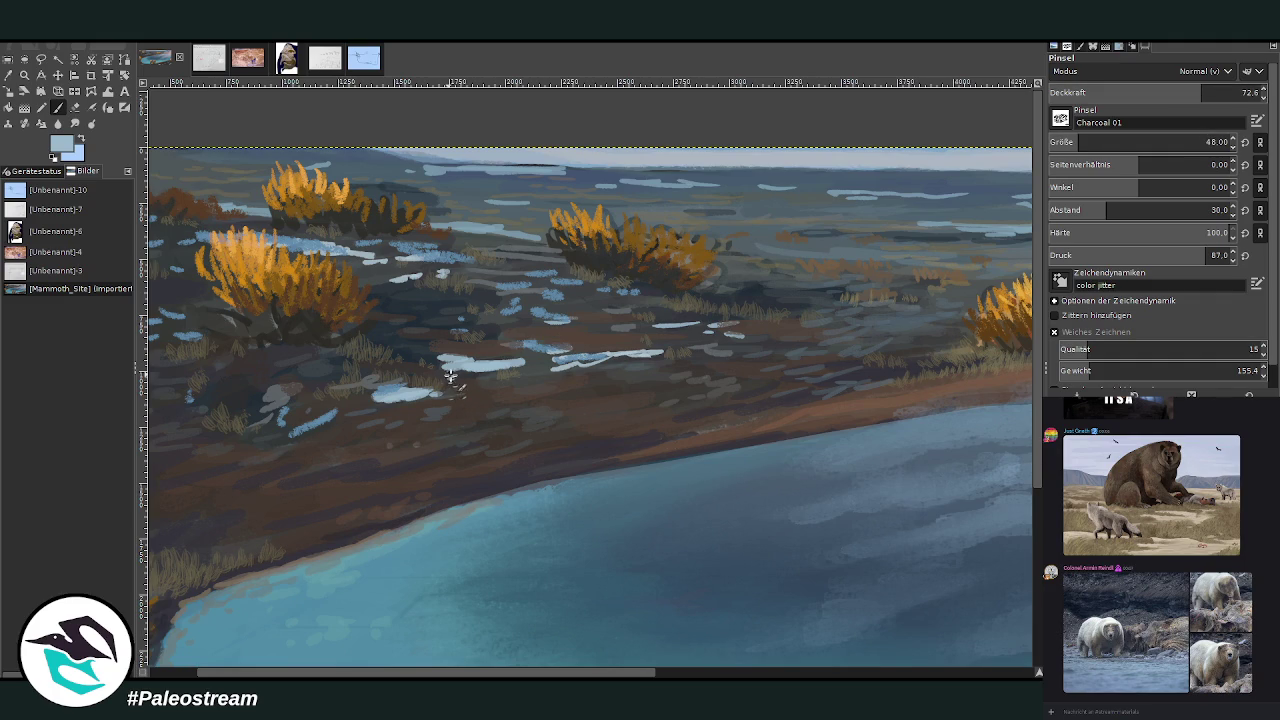
left_click_drag(1140, 142, 1155, 142)
left_click_drag(1200, 92, 1170, 92)
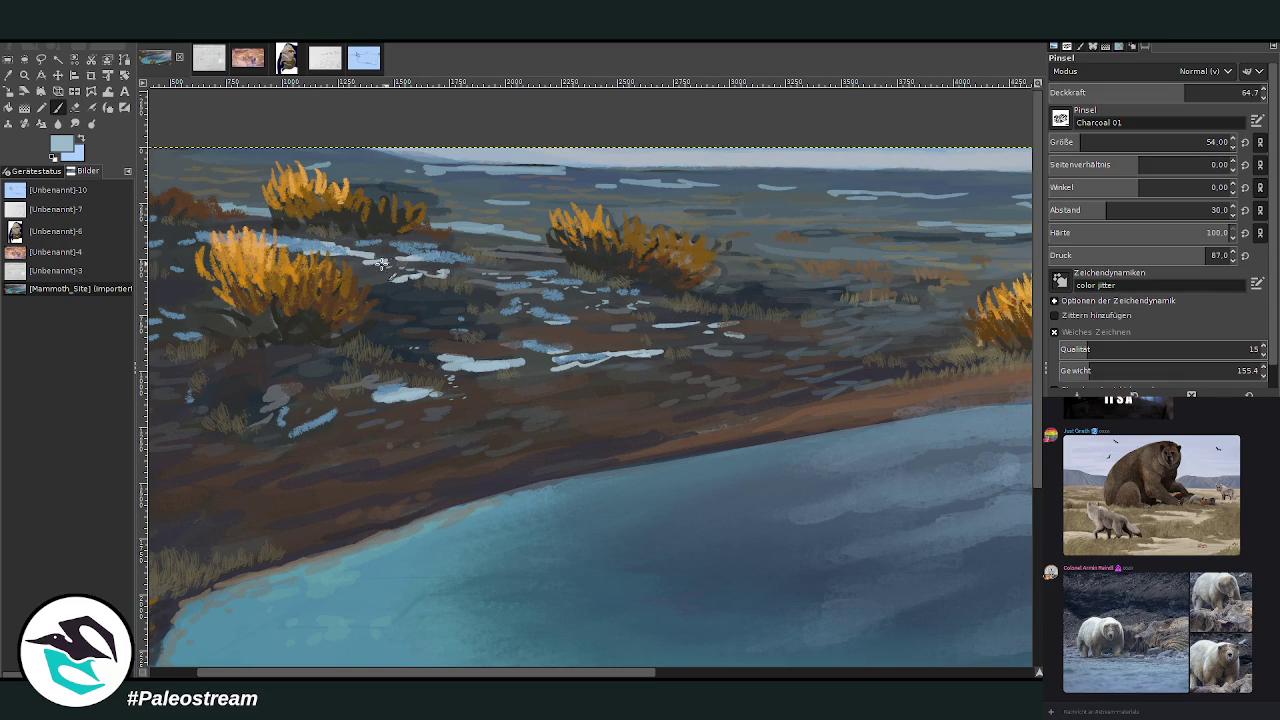
scroll(493, 573, "left", 2)
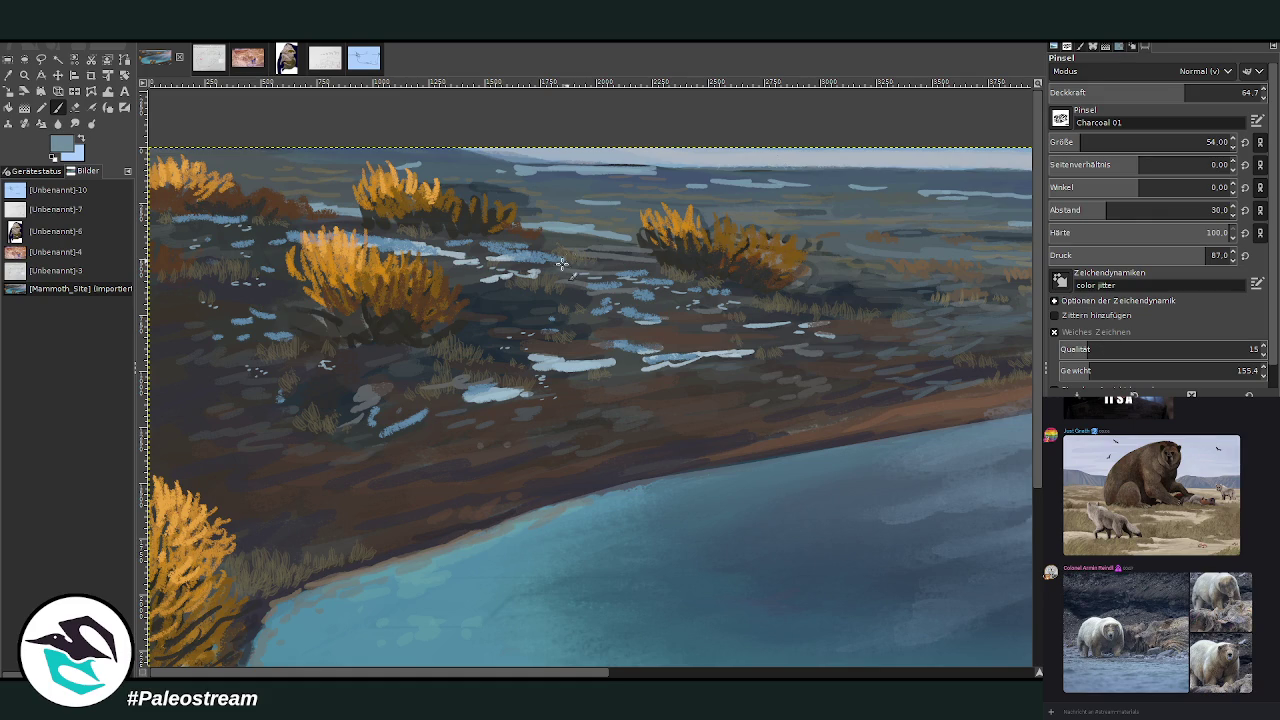
scroll(1150, 142, "up", 5)
left_click(1159, 92)
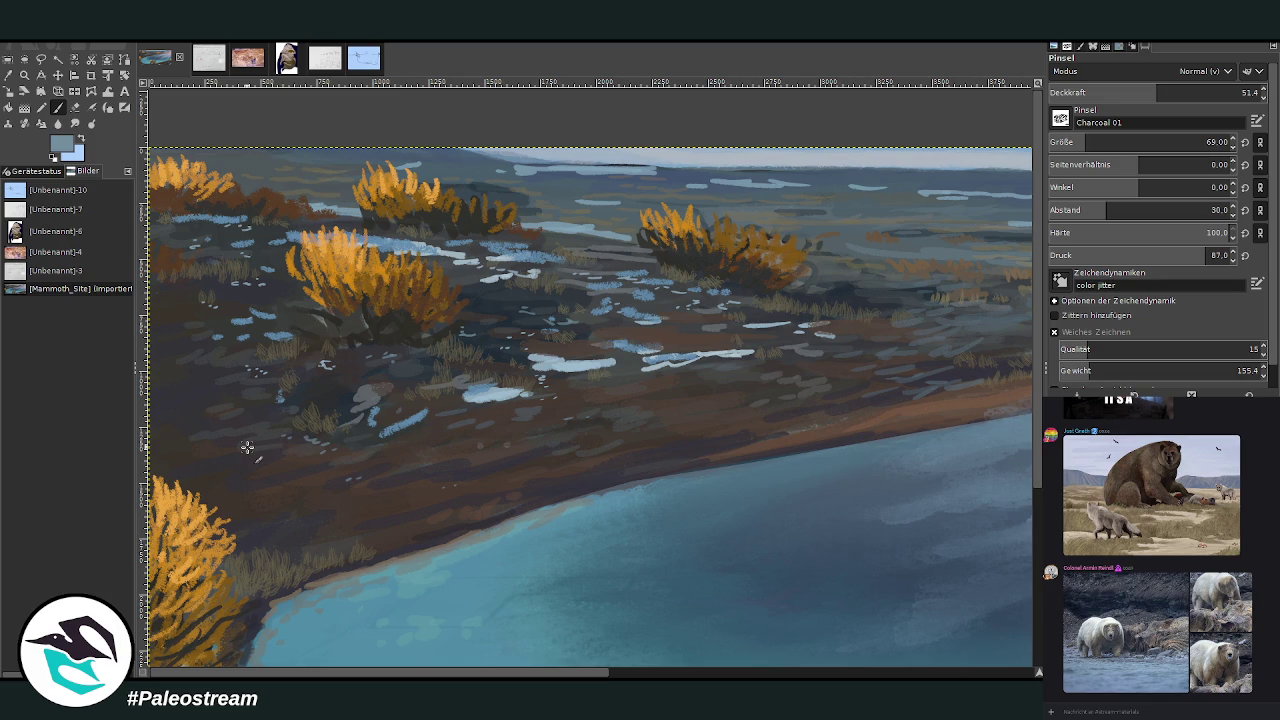
scroll(247, 447, "down", 2)
scroll(247, 447, "down", 1)
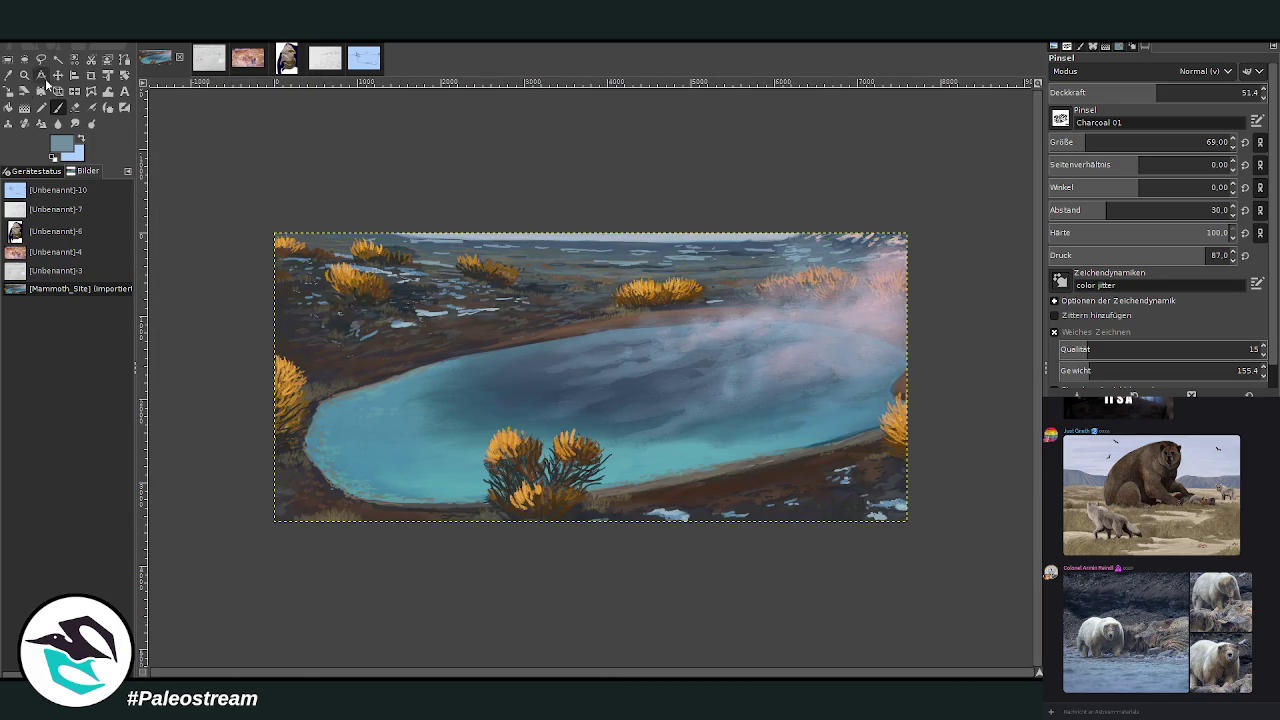
Zoom into the left ground and sample a dark brown from it.
left_click(24, 75)
left_click_drag(297, 193, 511, 388)
key("o")
left_click(441, 364)
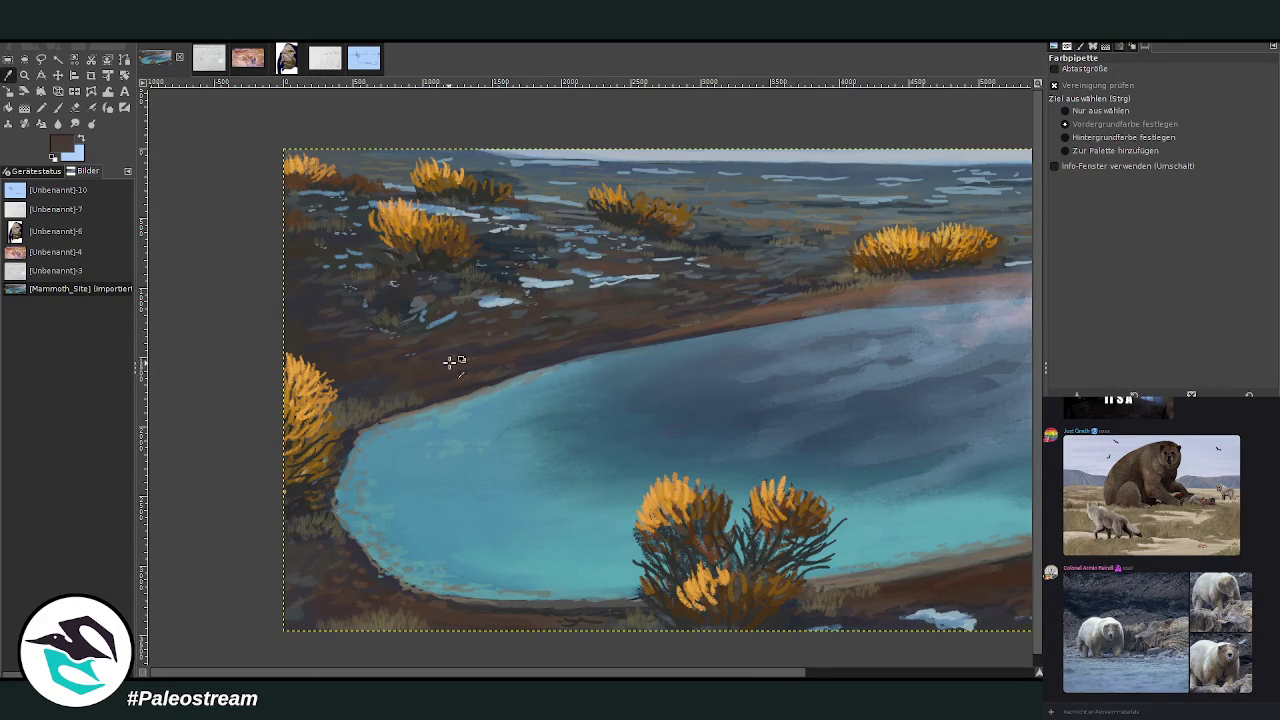
left_click(57, 107)
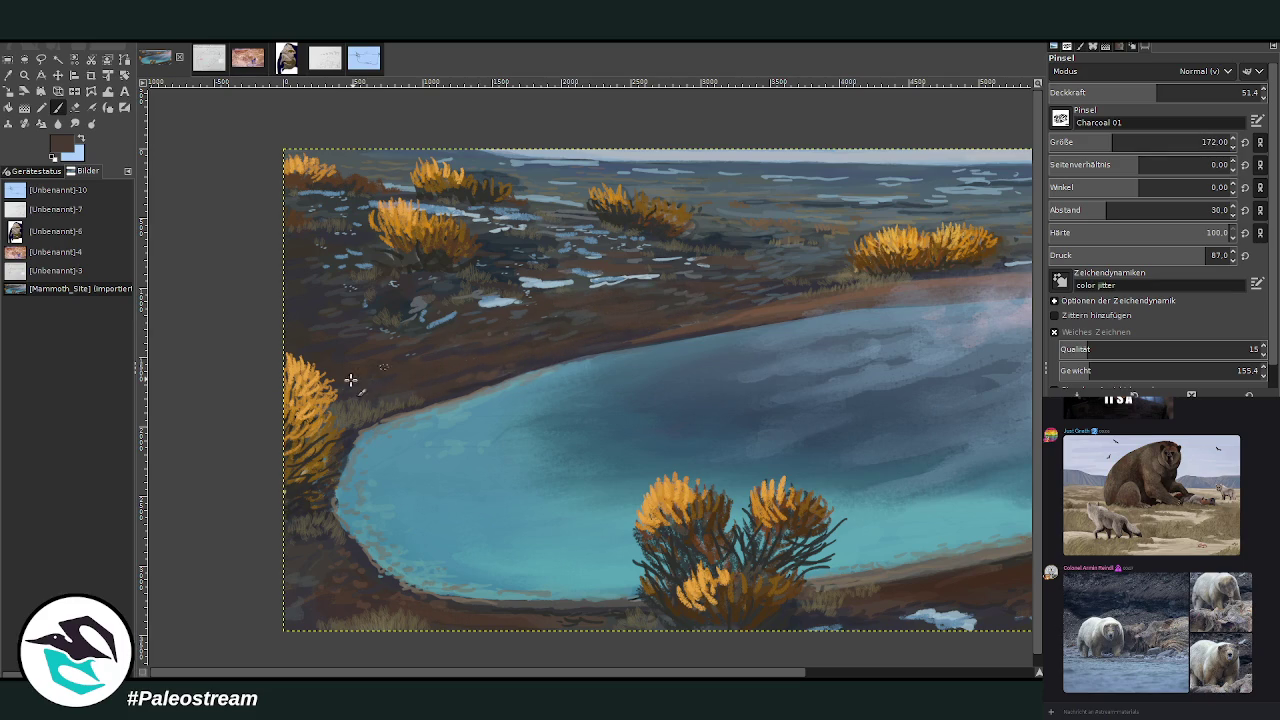
Sample a grey-blue and set the brush to size 409 at about 24 opacity.
left_click(8, 75)
left_click(794, 216)
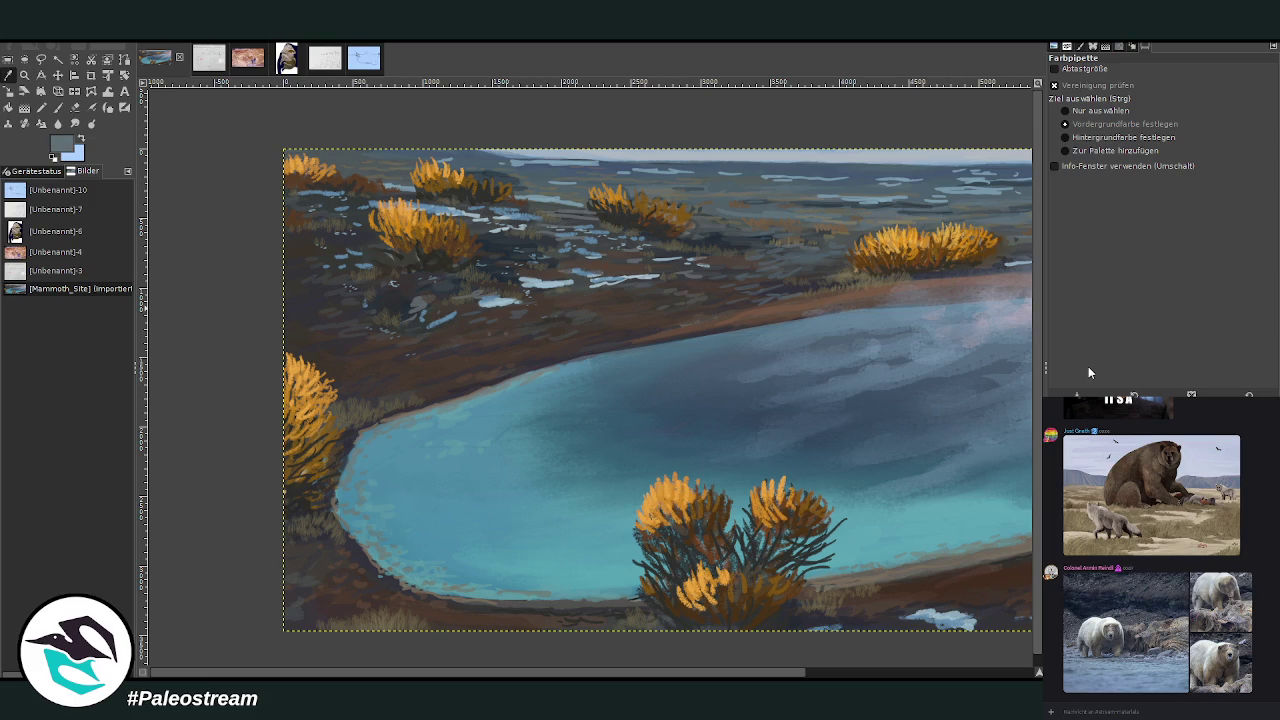
key("p")
left_click(1136, 142)
left_click(1138, 92)
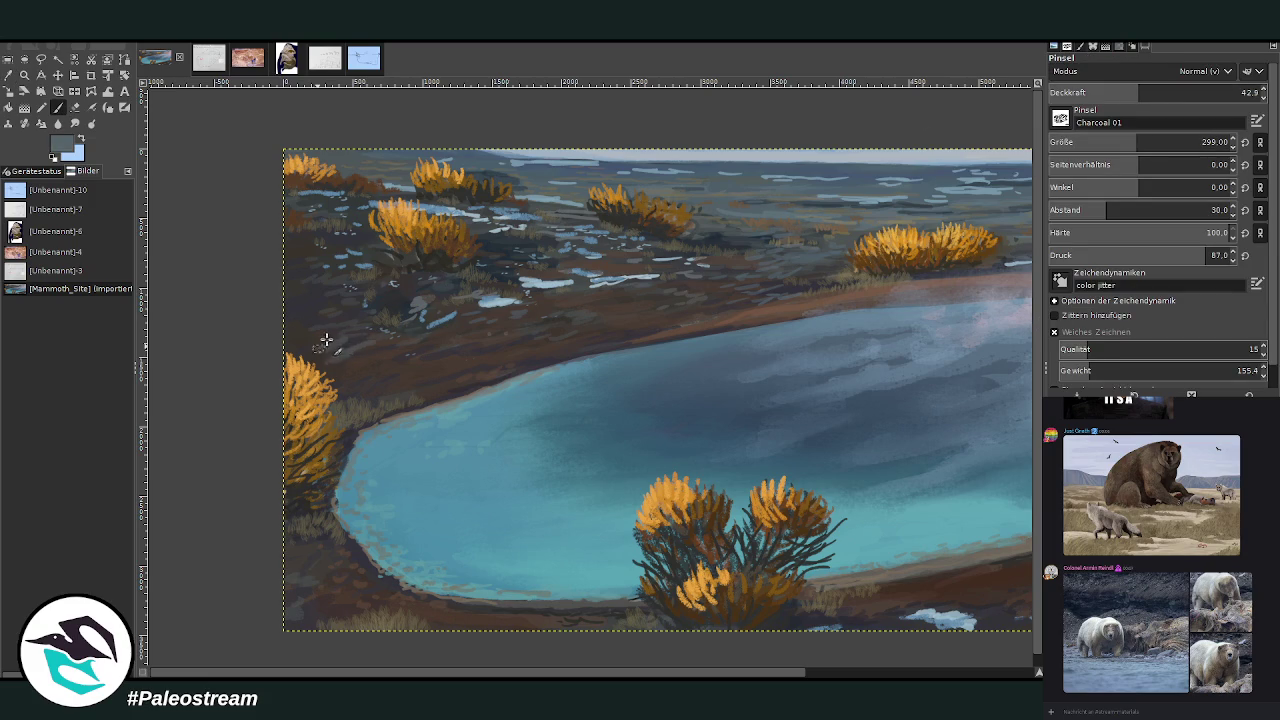
left_click(1155, 142)
left_click(1110, 92)
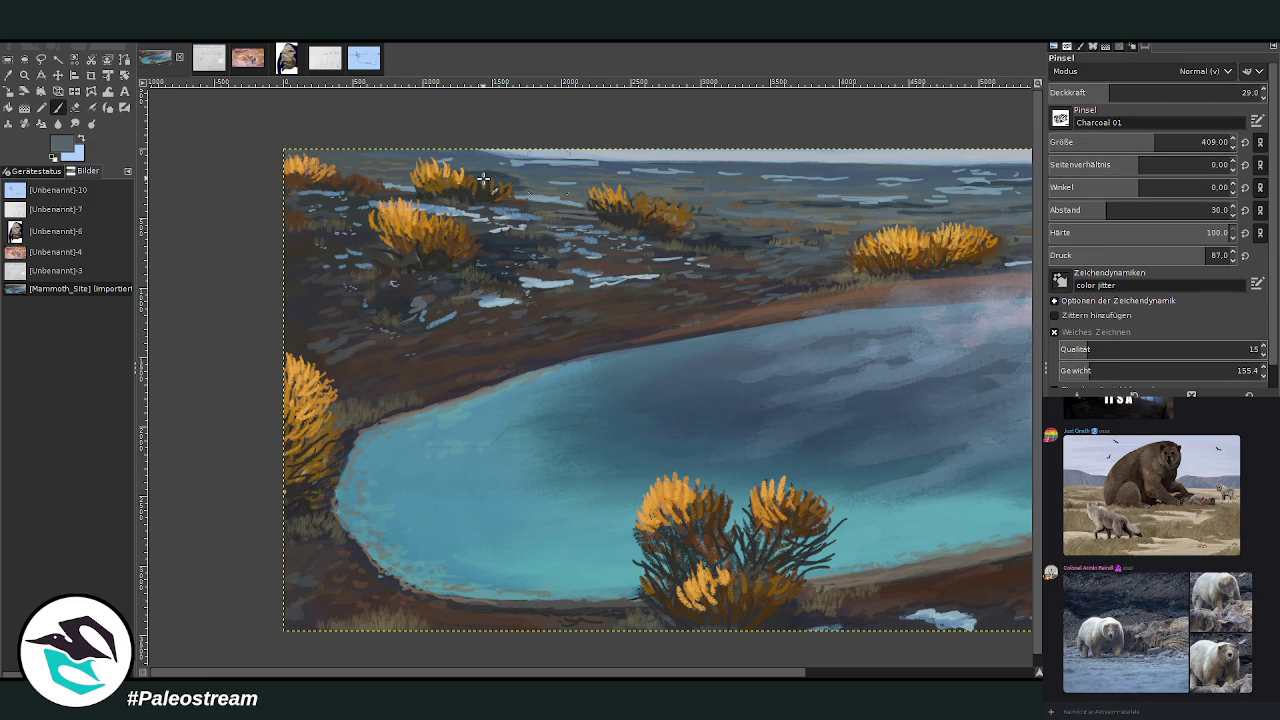
left_click(1099, 92)
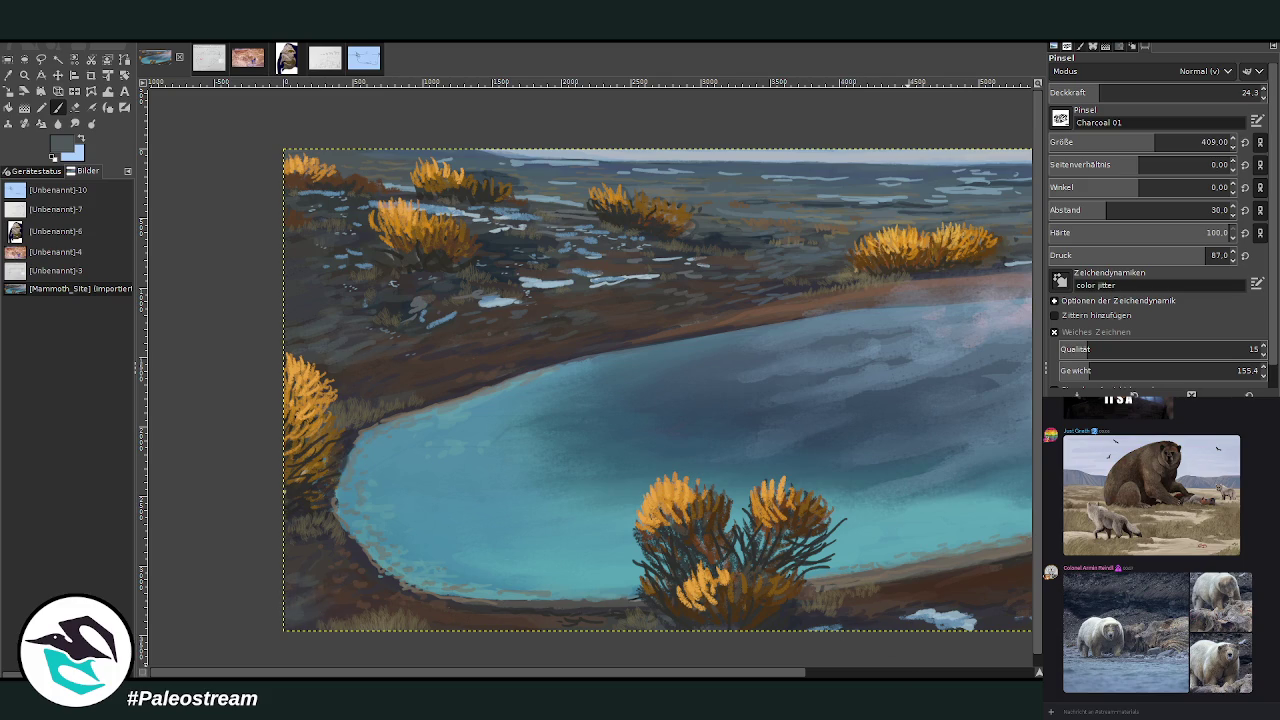
Paint faint strokes over the left ground at opacity 41.0, then zoom out.
scroll(800, 610, "right", 5)
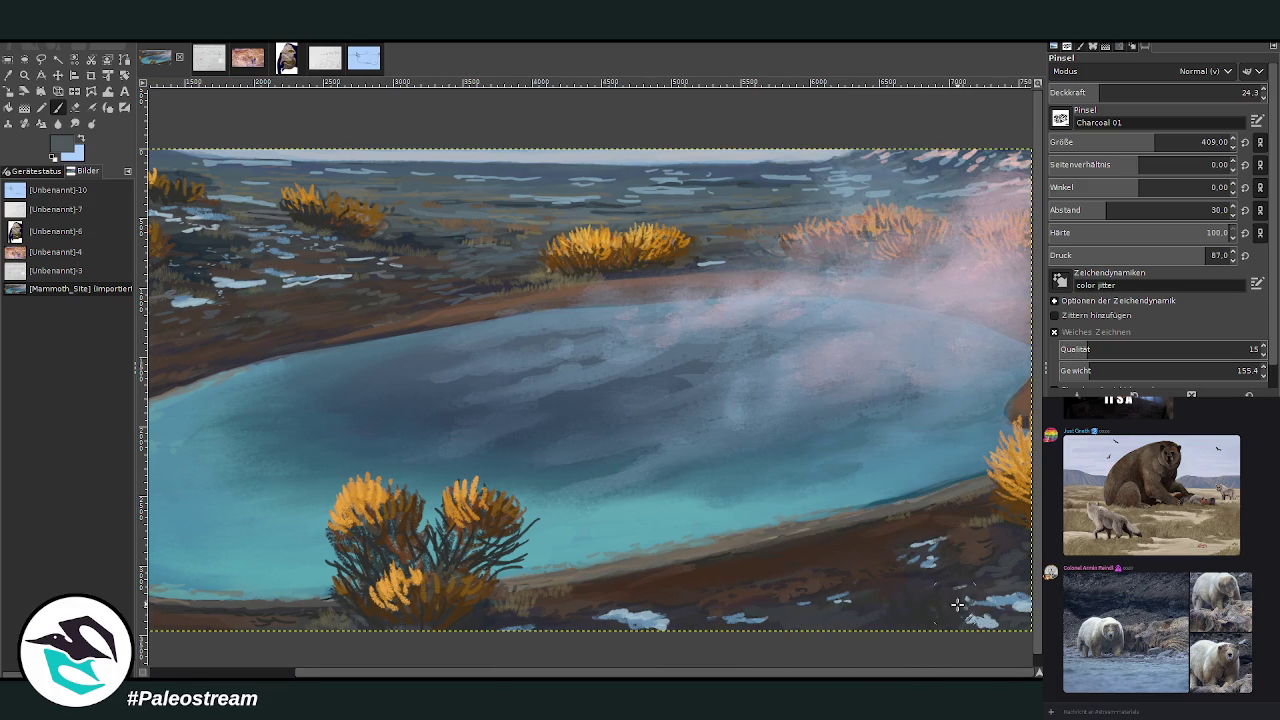
scroll(885, 676, "left", 3)
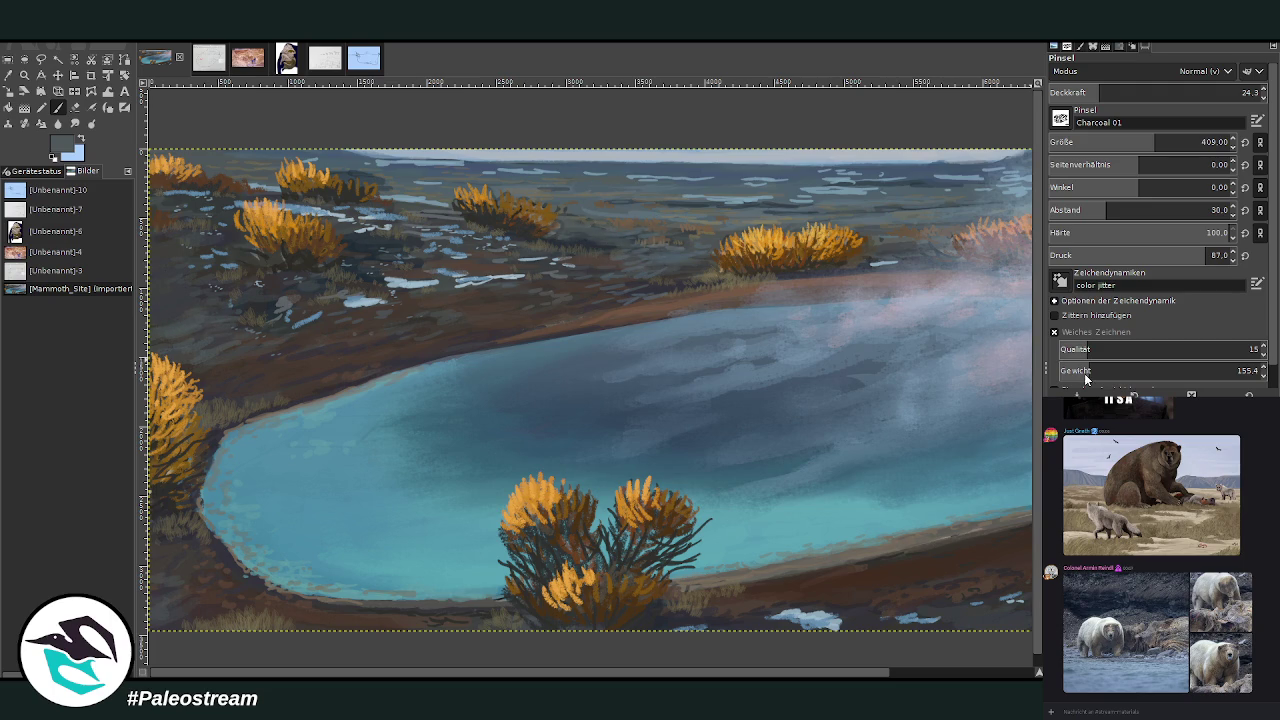
left_click_drag(1100, 92, 1135, 92)
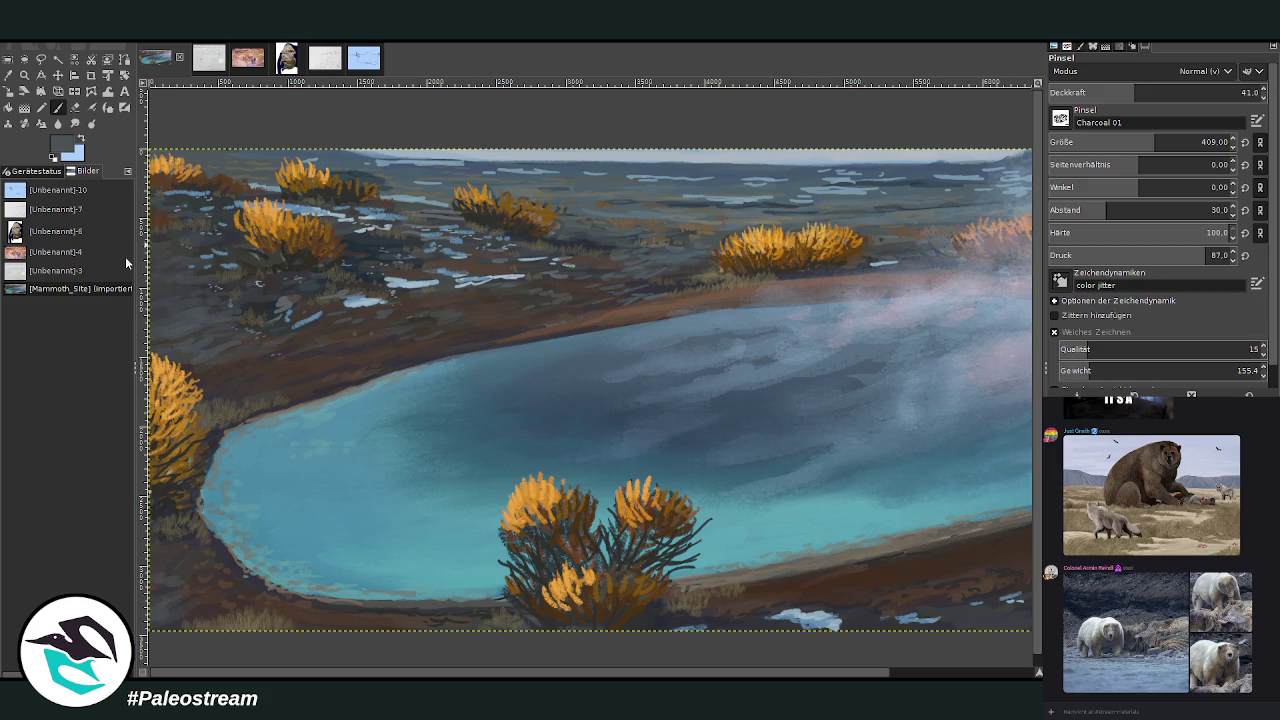
key("minus")
key("minus")
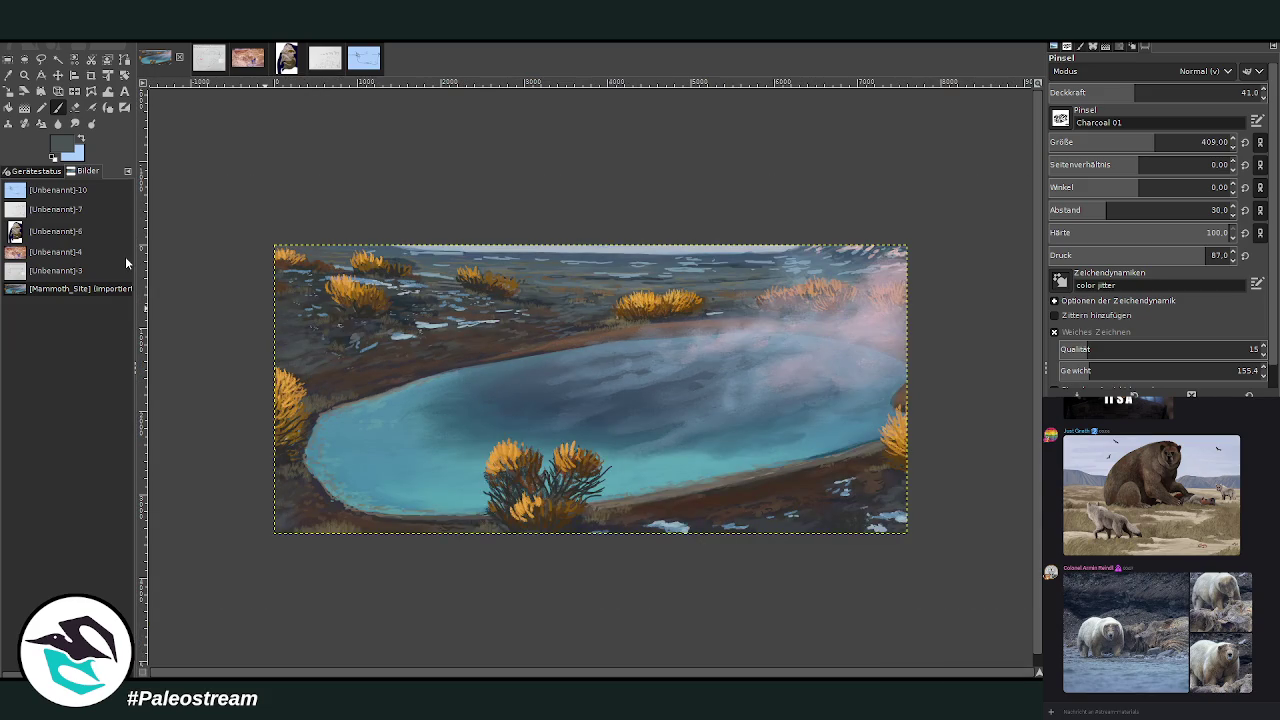
left_click(24, 75)
Sample brown from the far shore and paint around the orange bushes at size 116, opacity 65.9.
left_click_drag(400, 188, 626, 473)
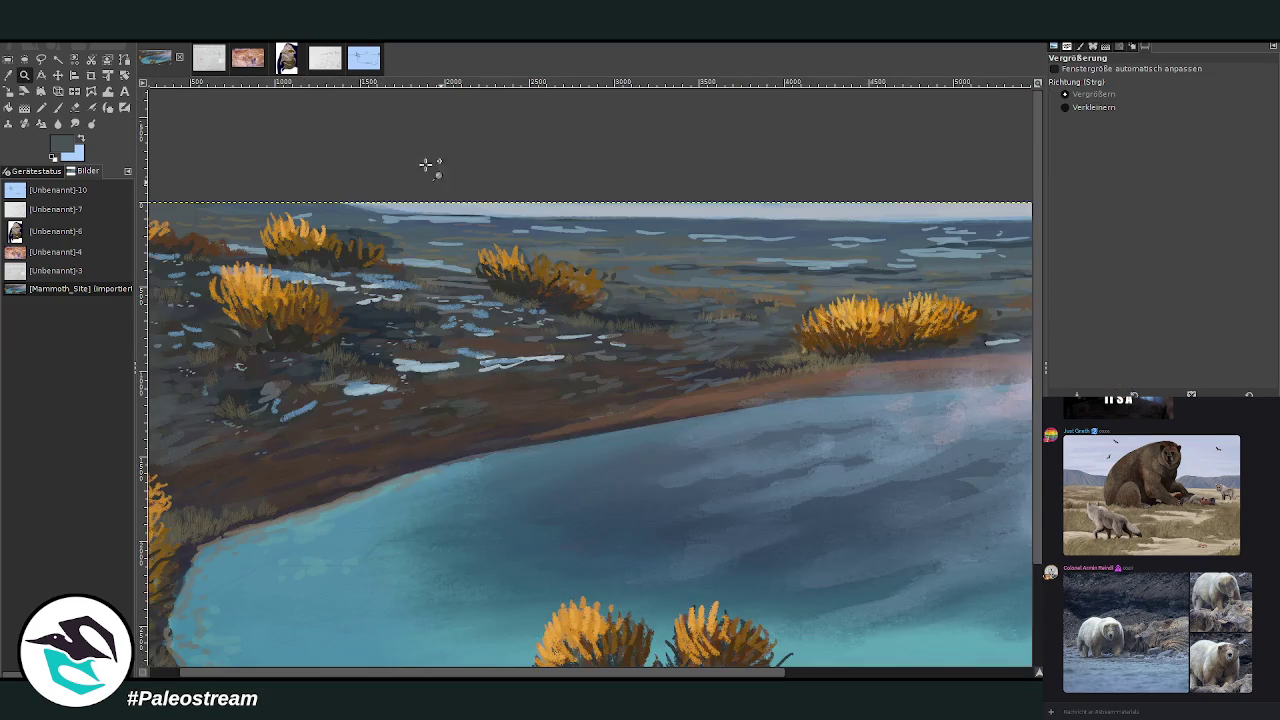
left_click_drag(453, 197, 652, 574)
key("o")
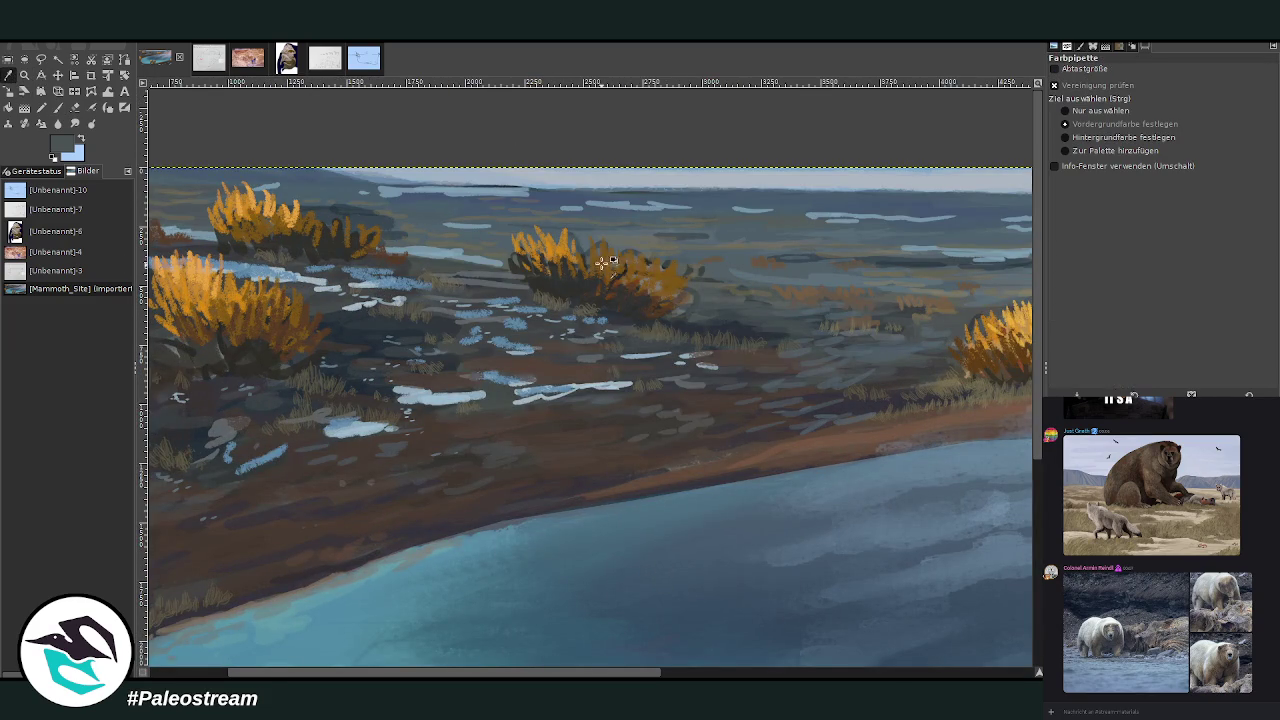
left_click(583, 246)
left_click(58, 108)
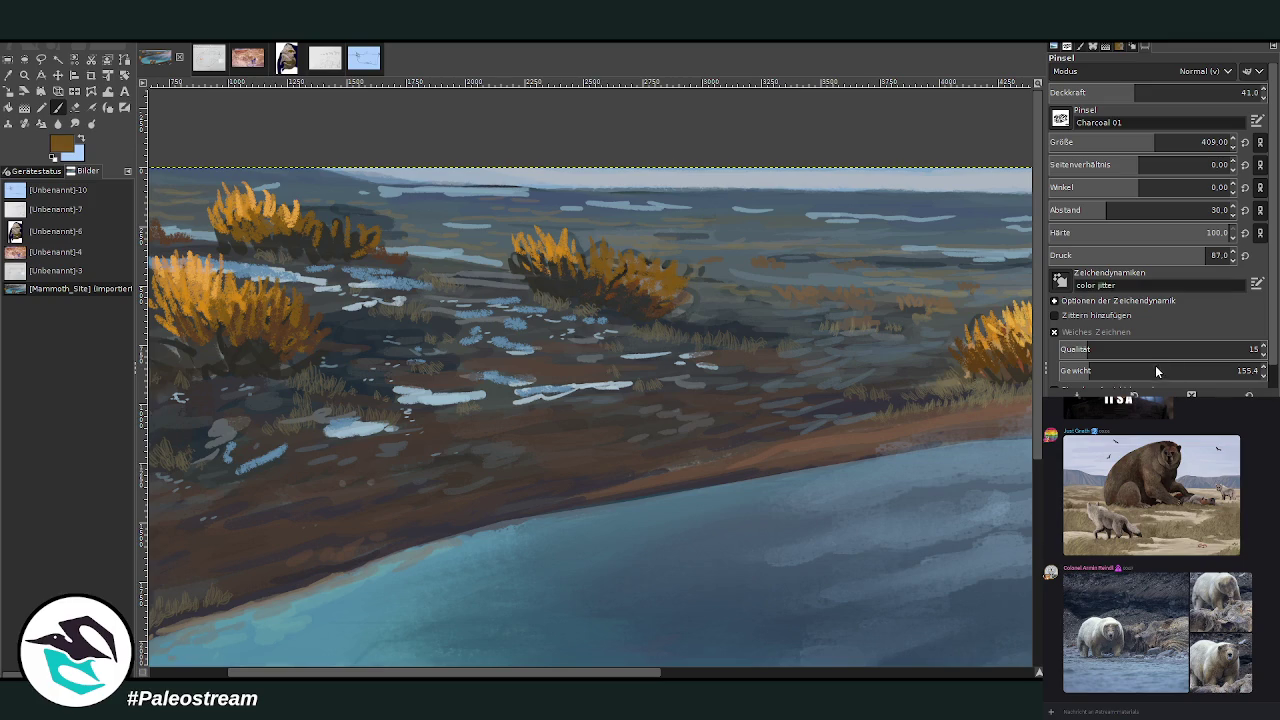
left_click(1187, 92)
left_click(1201, 142)
type("157")
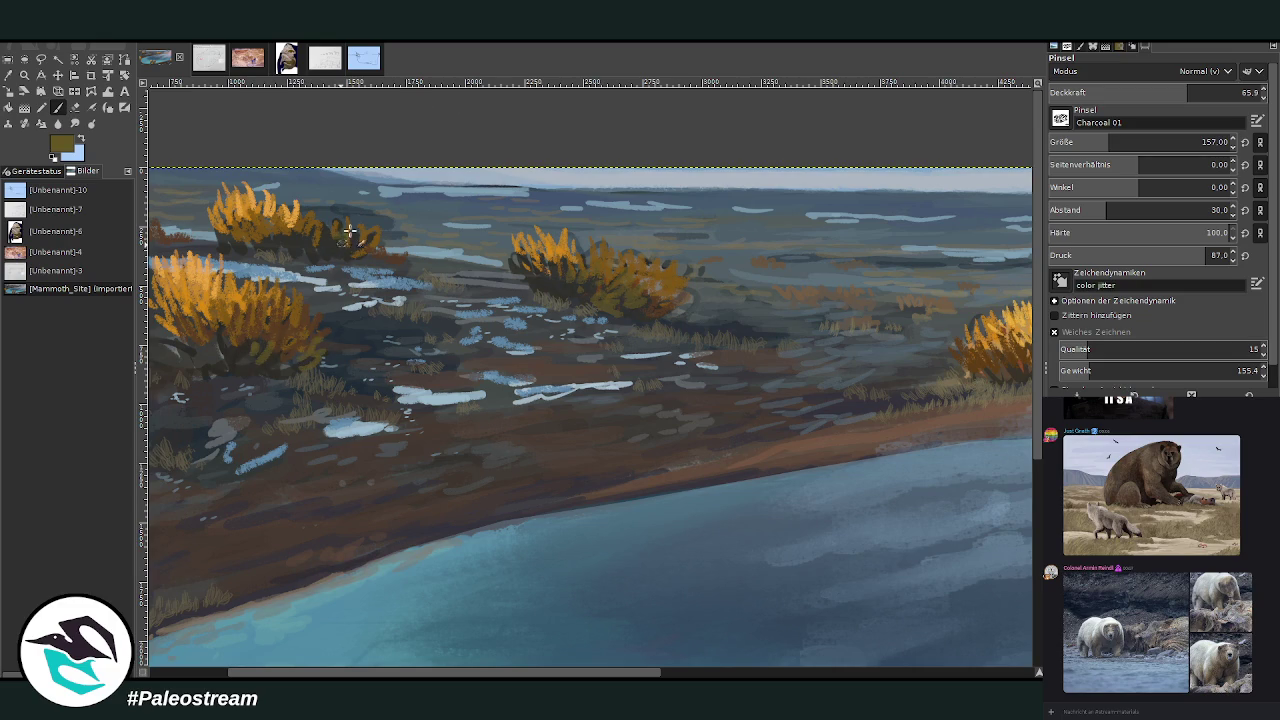
left_click(1100, 142)
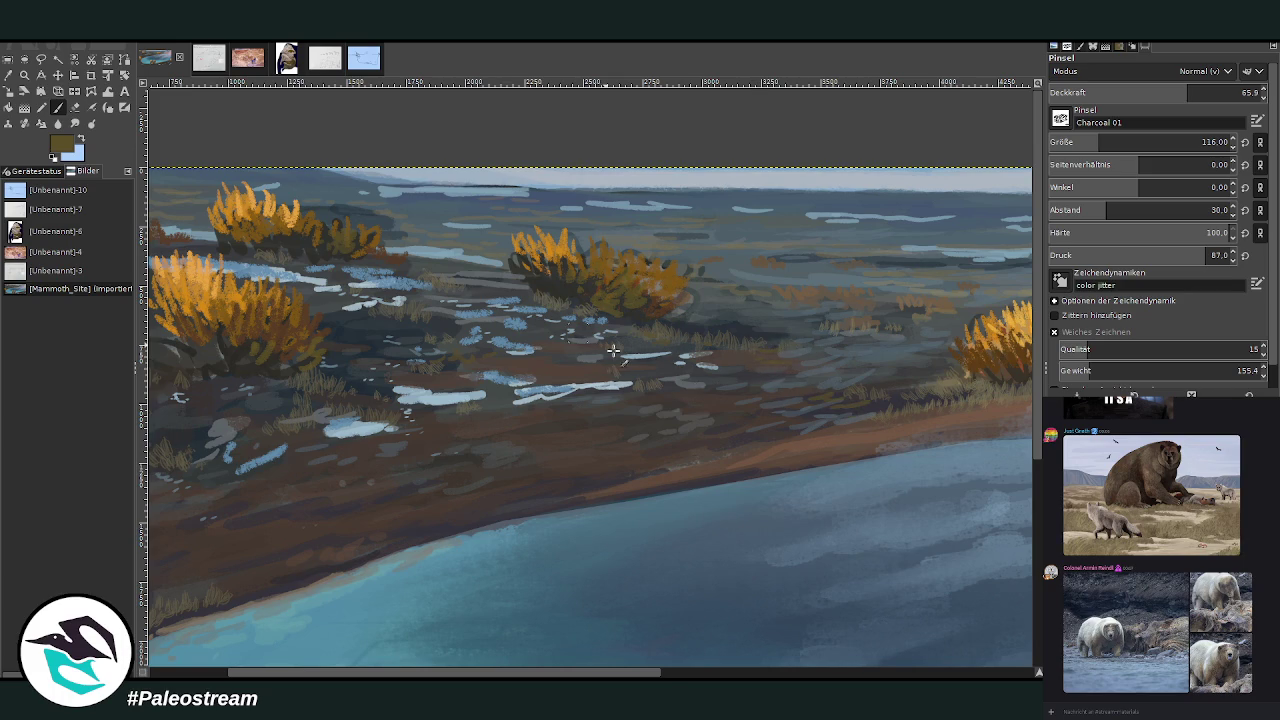
left_click(666, 675)
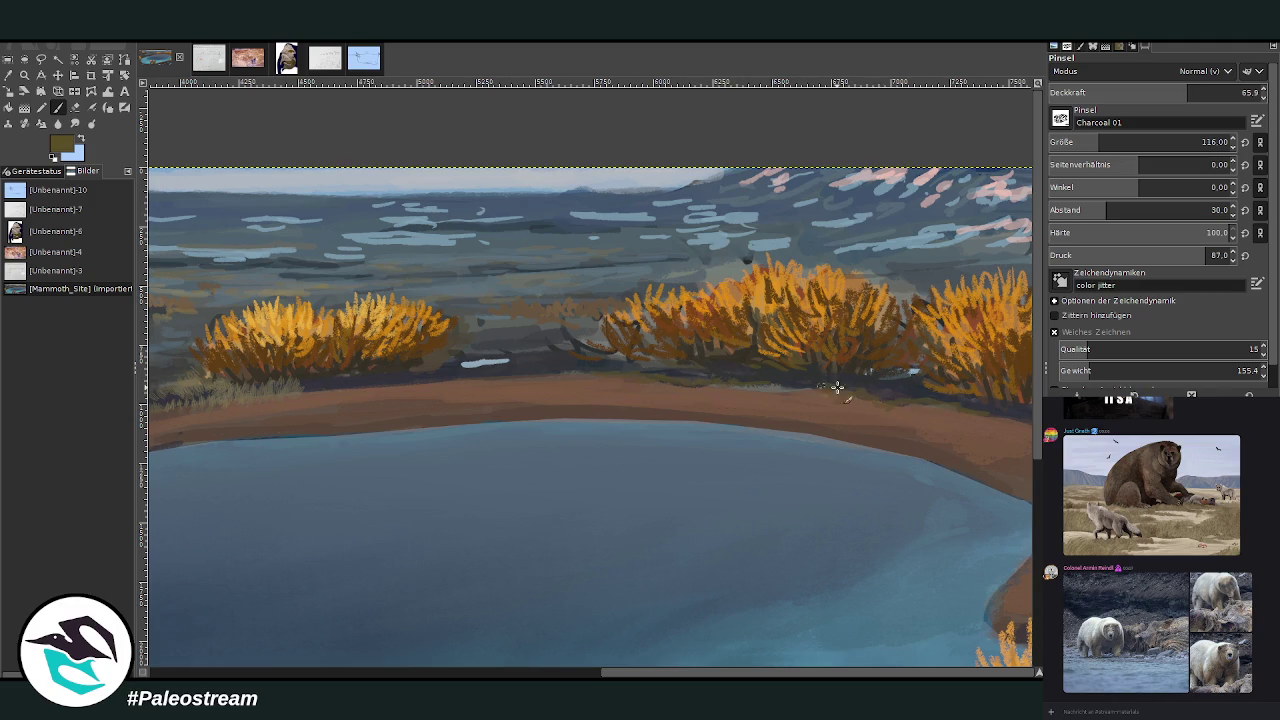
Sample the shore brown and set the brush to size 157, opacity 41.3.
key("o")
left_click(966, 384)
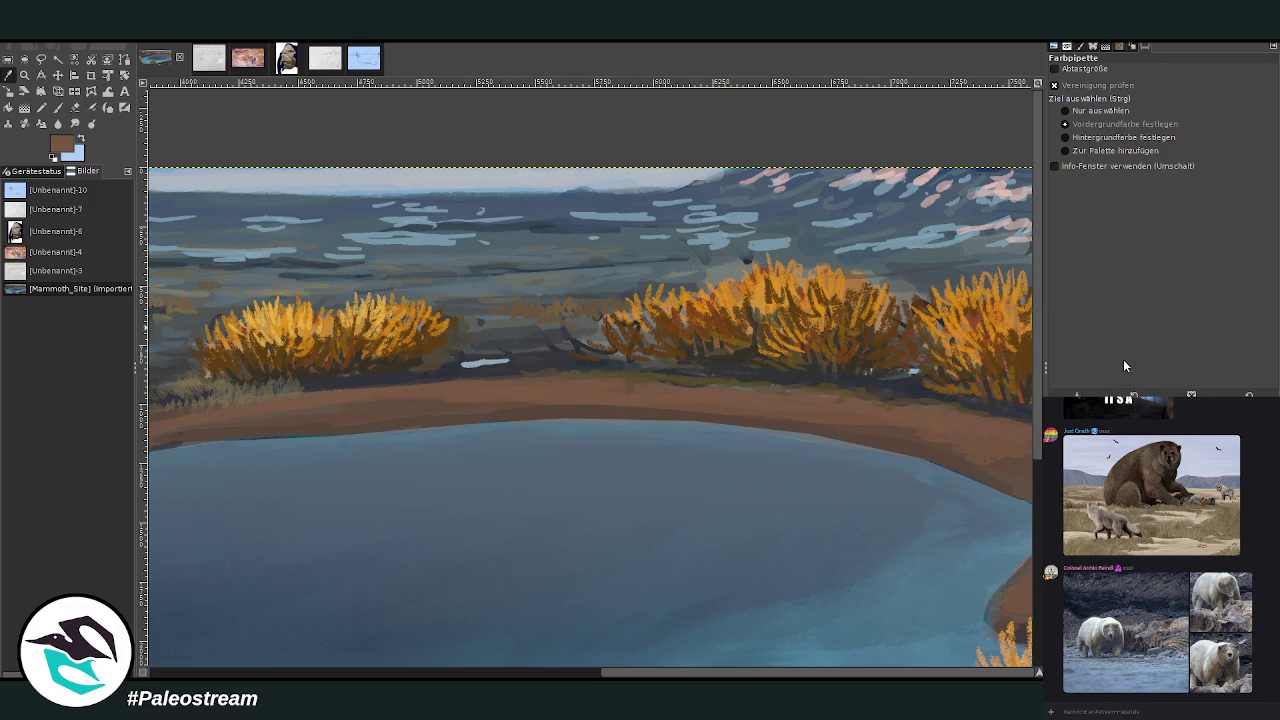
key("p")
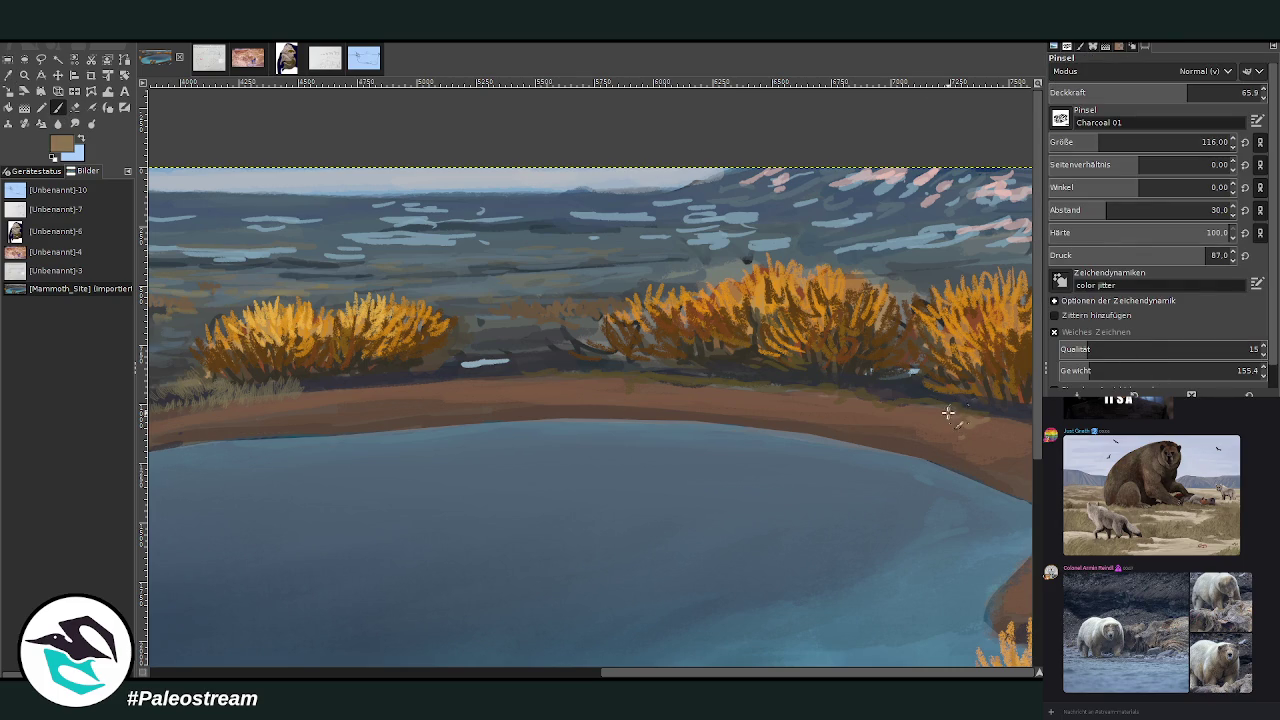
left_click(1164, 92)
left_click(1115, 142)
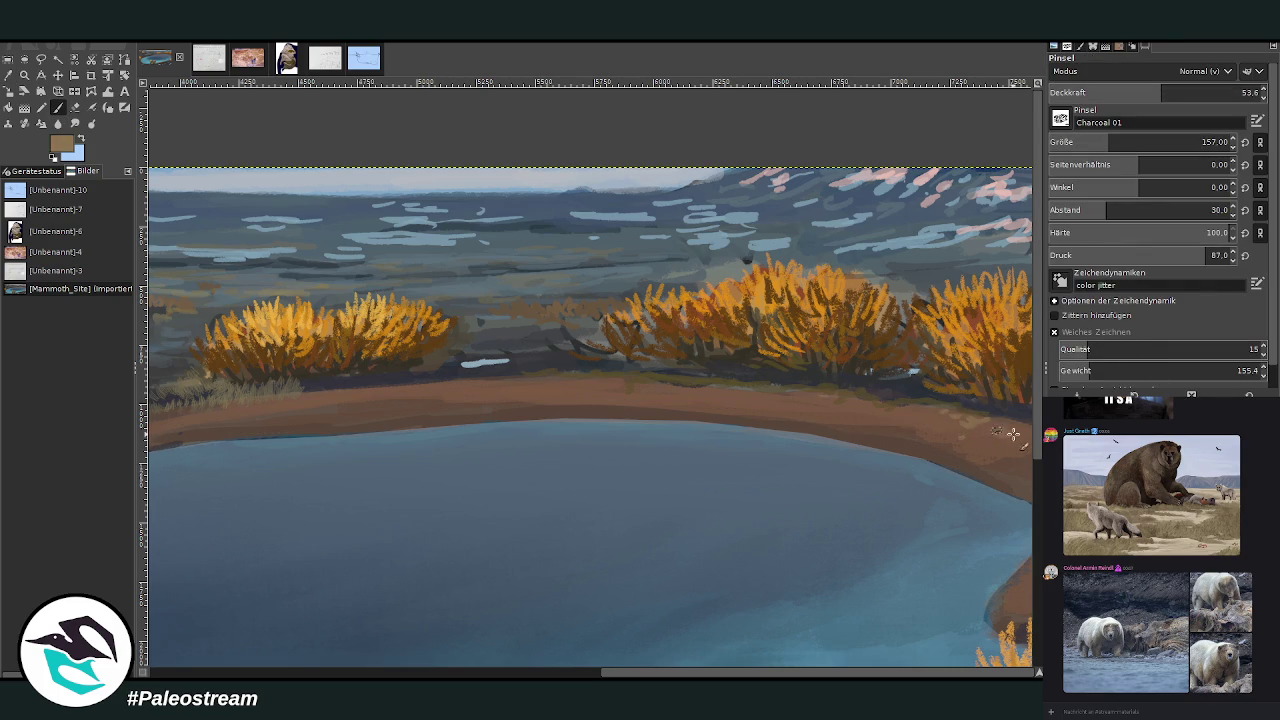
left_click(1137, 92)
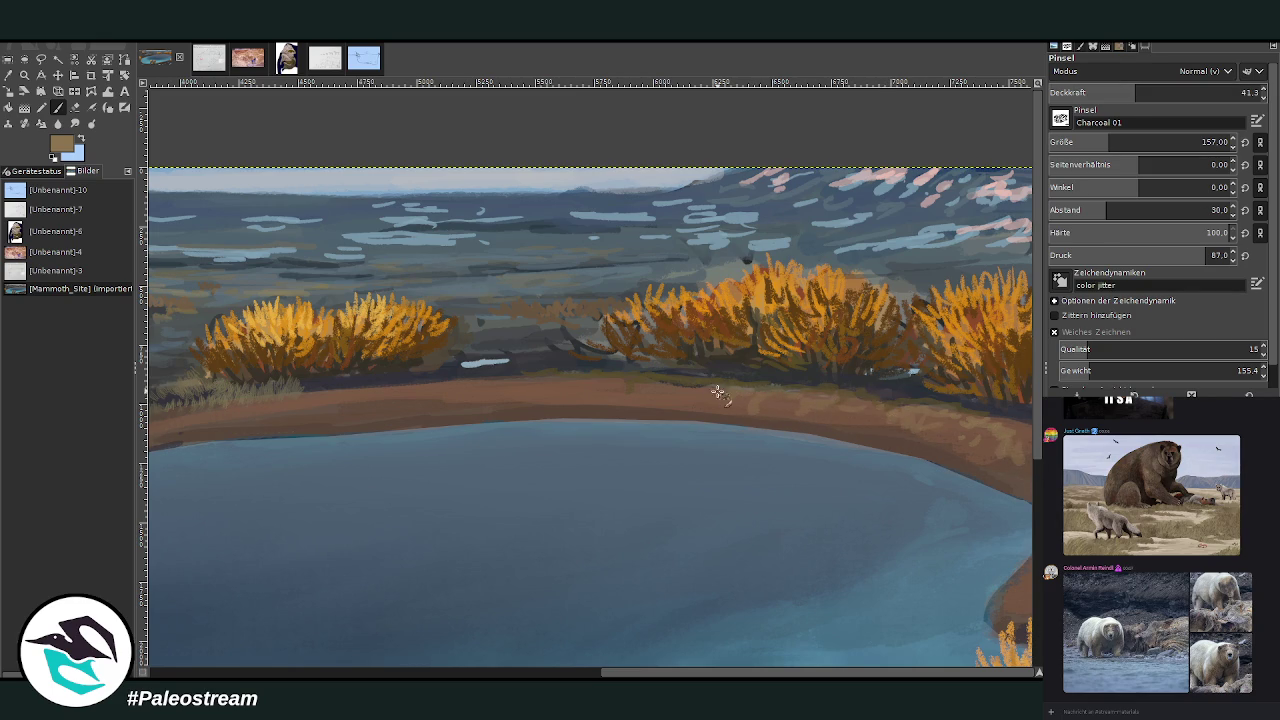
Sample a dark brown and stroke it along the water-sand edge at opacity 76.7.
left_click(912, 371, "ctrl")
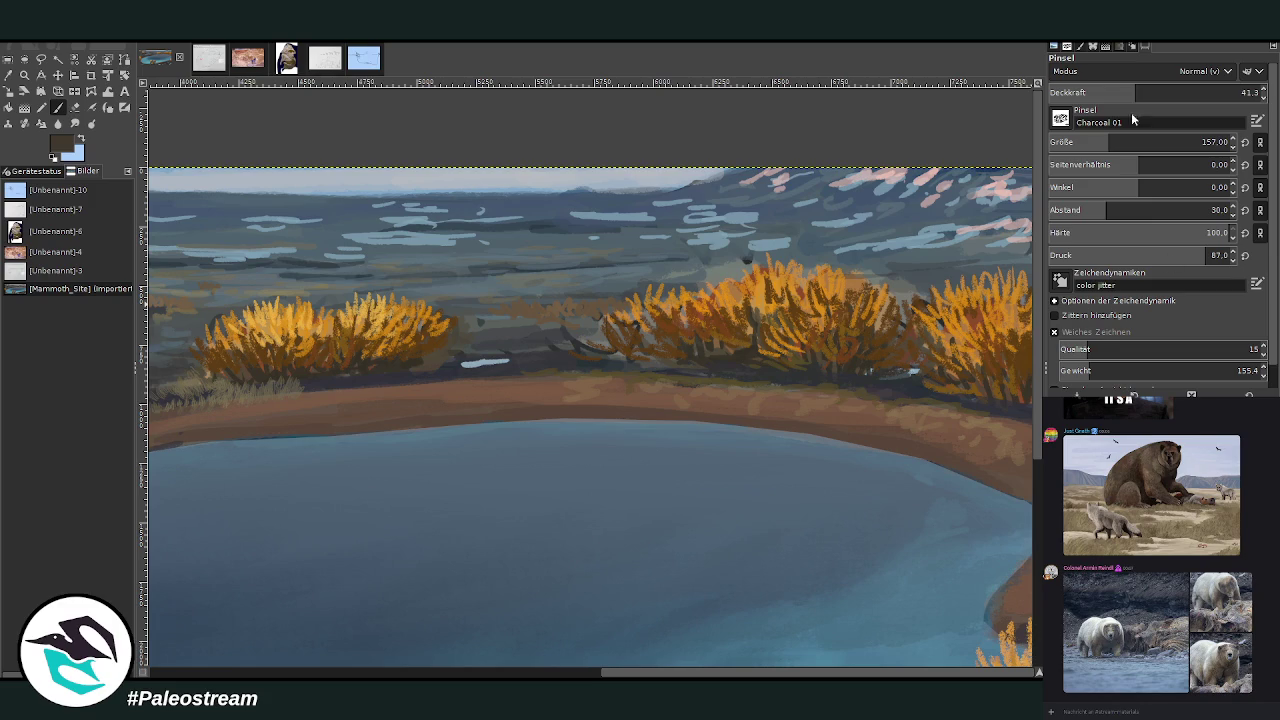
left_click_drag(1135, 92, 1175, 92)
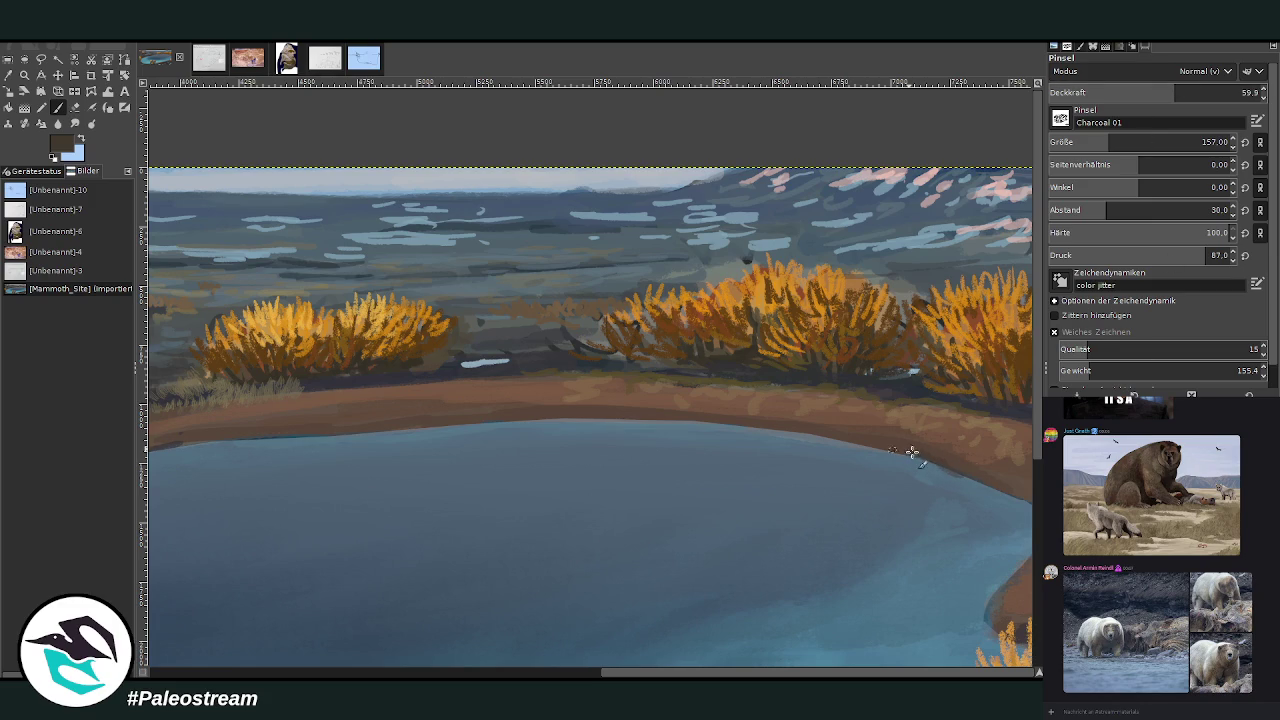
left_click(1211, 92)
mouse_move(1014, 490)
left_mouse_down()
mouse_move(713, 410)
mouse_move(524, 416)
left_mouse_up()
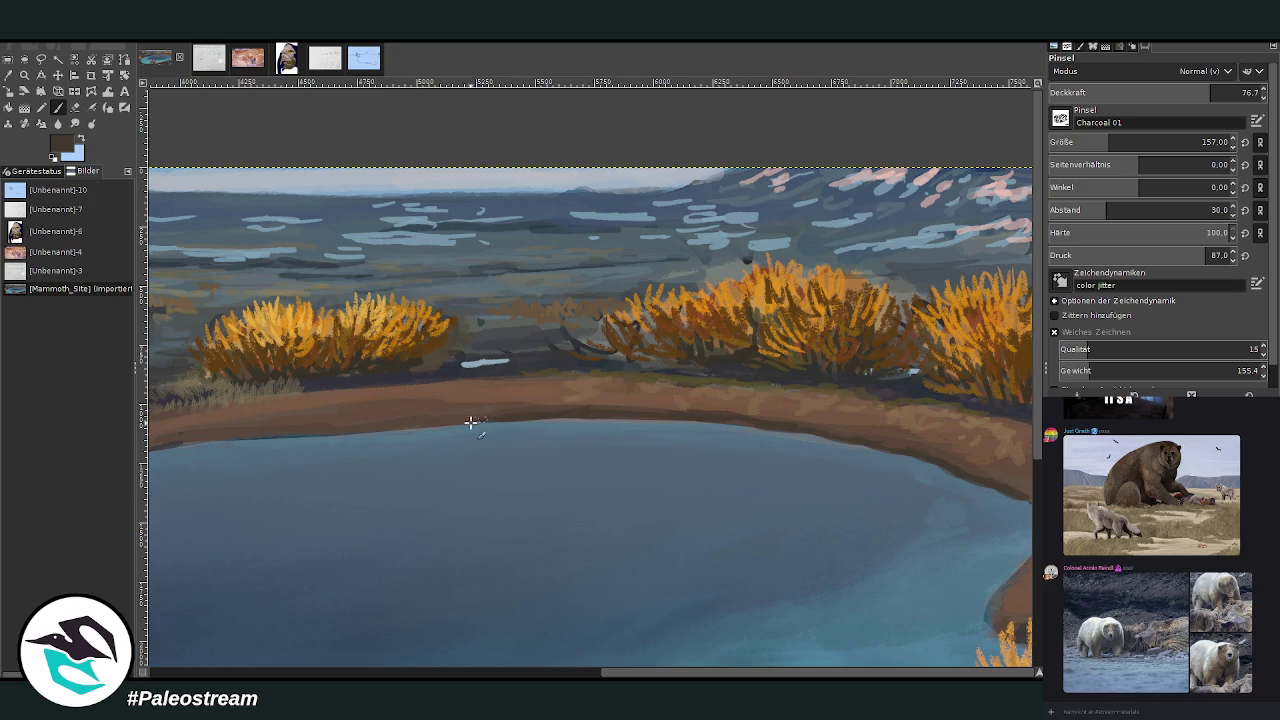
mouse_move(287, 434)
left_mouse_down()
mouse_move(474, 414)
mouse_move(444, 420)
left_mouse_up()
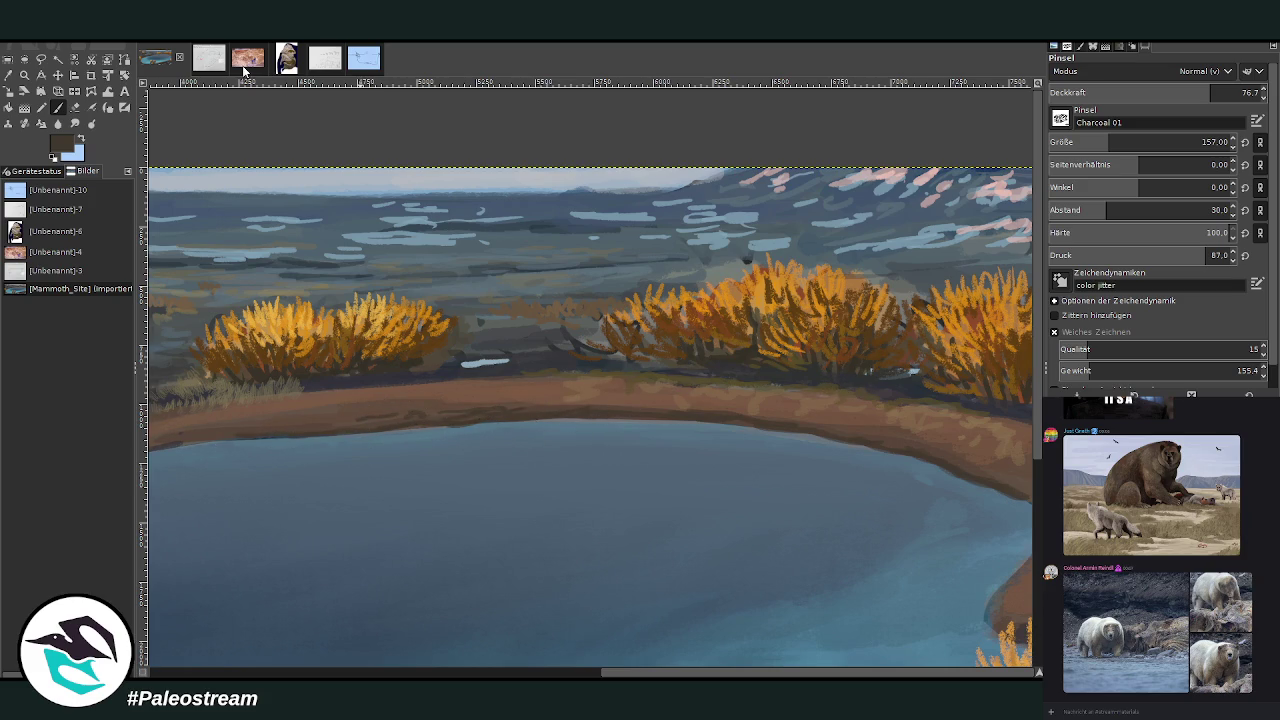
left_click(243, 62)
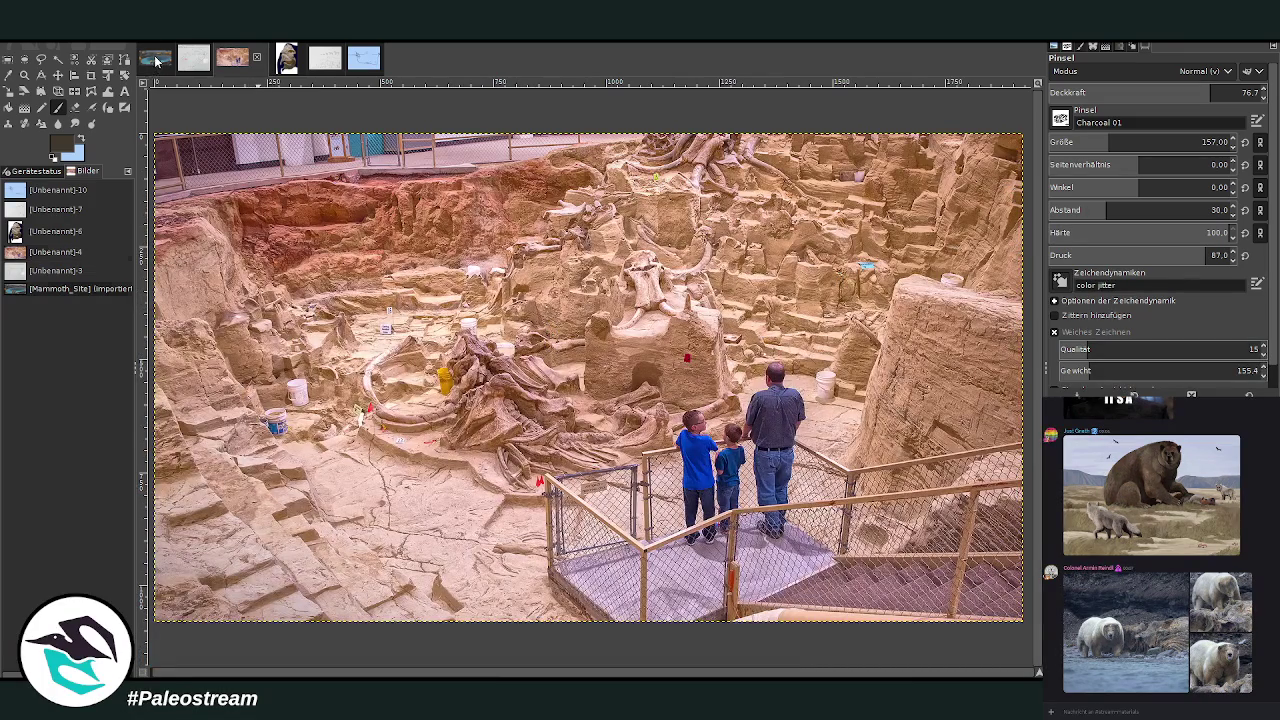
left_click(155, 61)
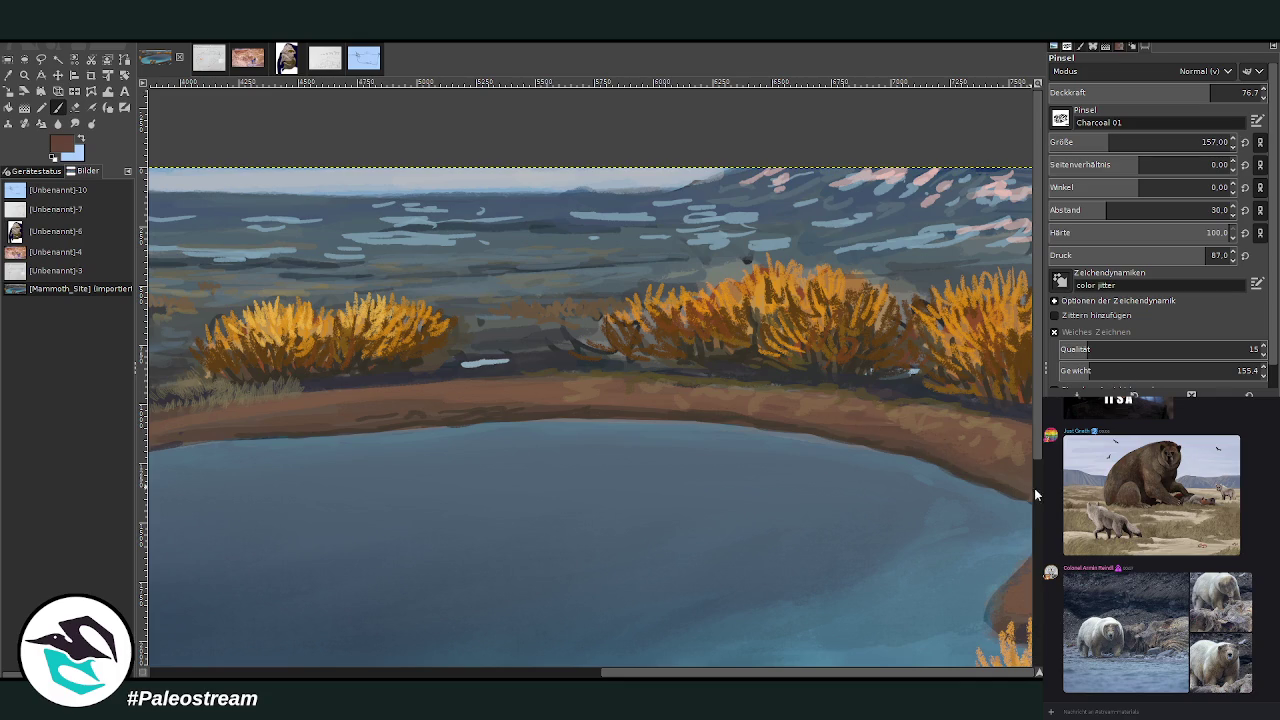
Pan along the far shoreline, pick a dark grey-brown, then zoom to frame the whole painting.
scroll(990, 460, "down", 5)
scroll(1040, 403, "up", 3)
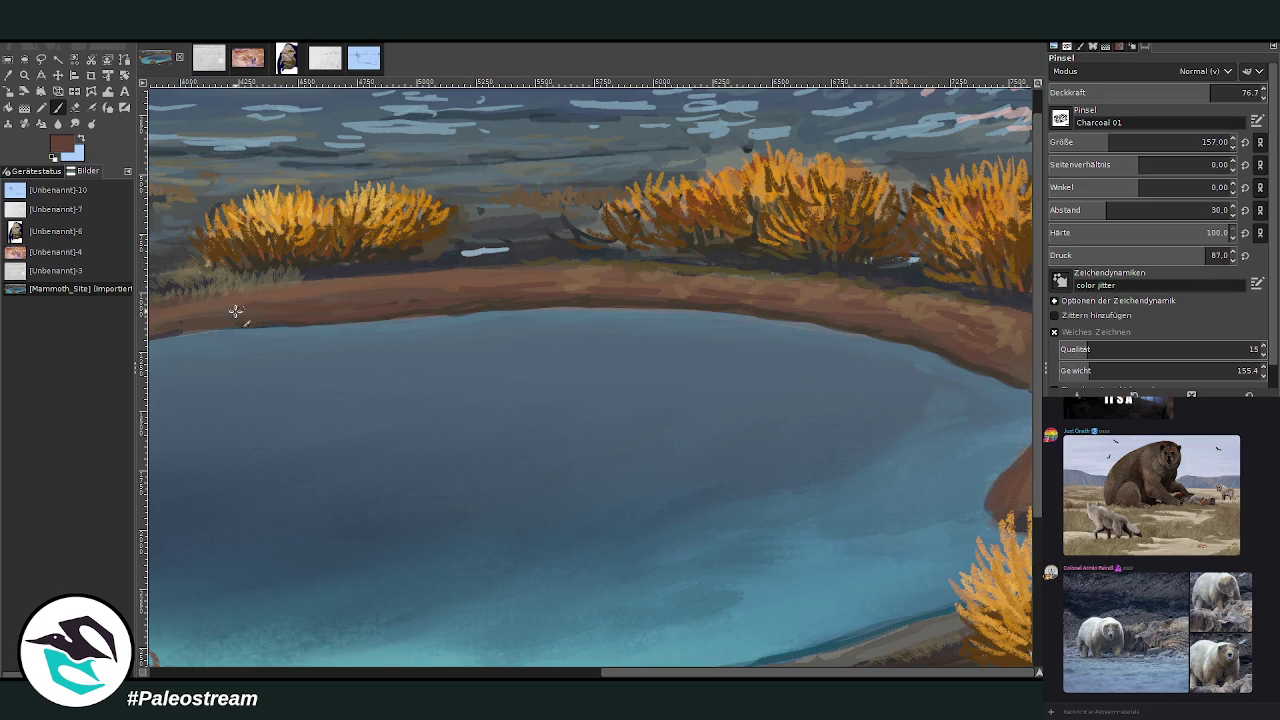
left_click_drag(272, 403, 582, 433)
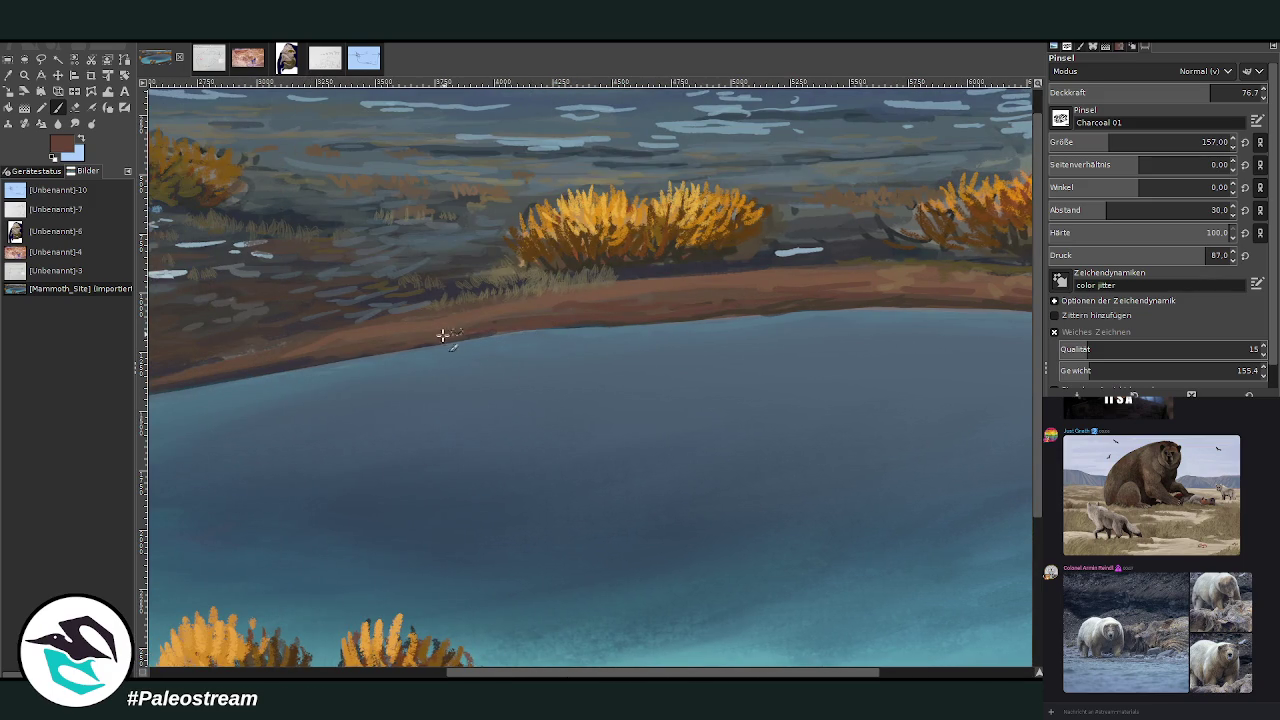
scroll(551, 480, "left", 5)
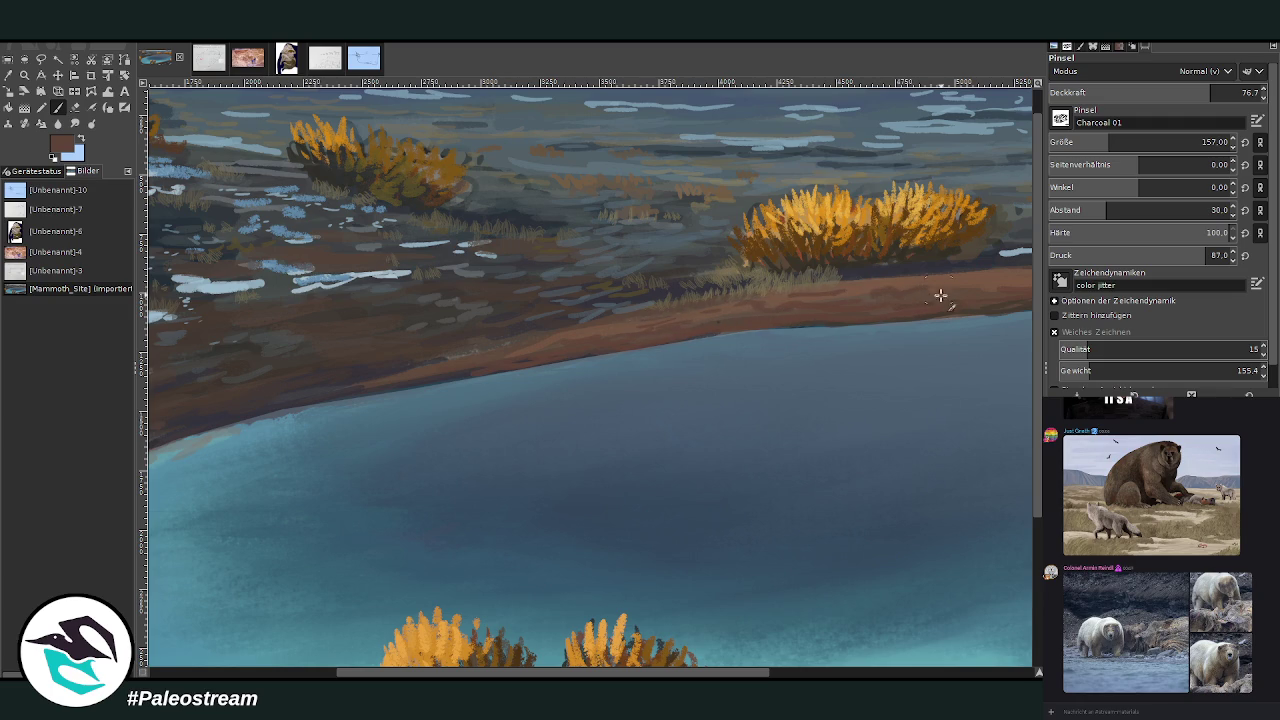
left_click_drag(773, 676, 1023, 676)
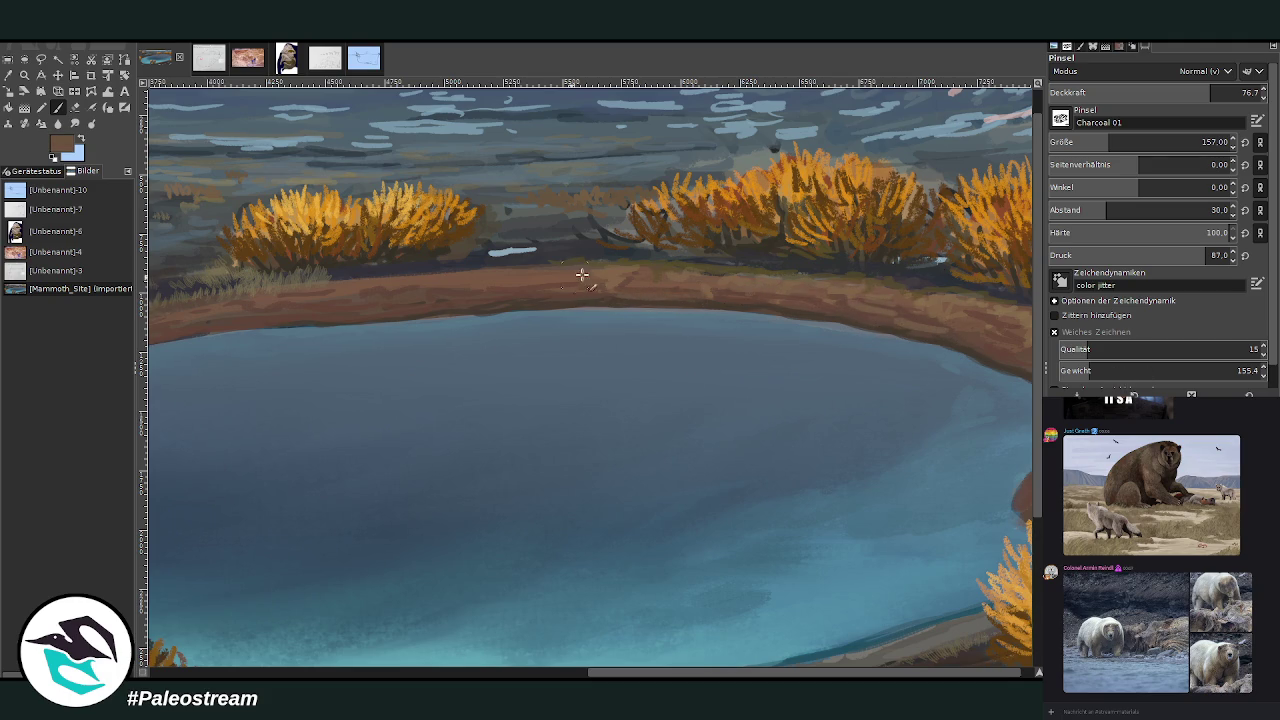
left_click(472, 268, "ctrl")
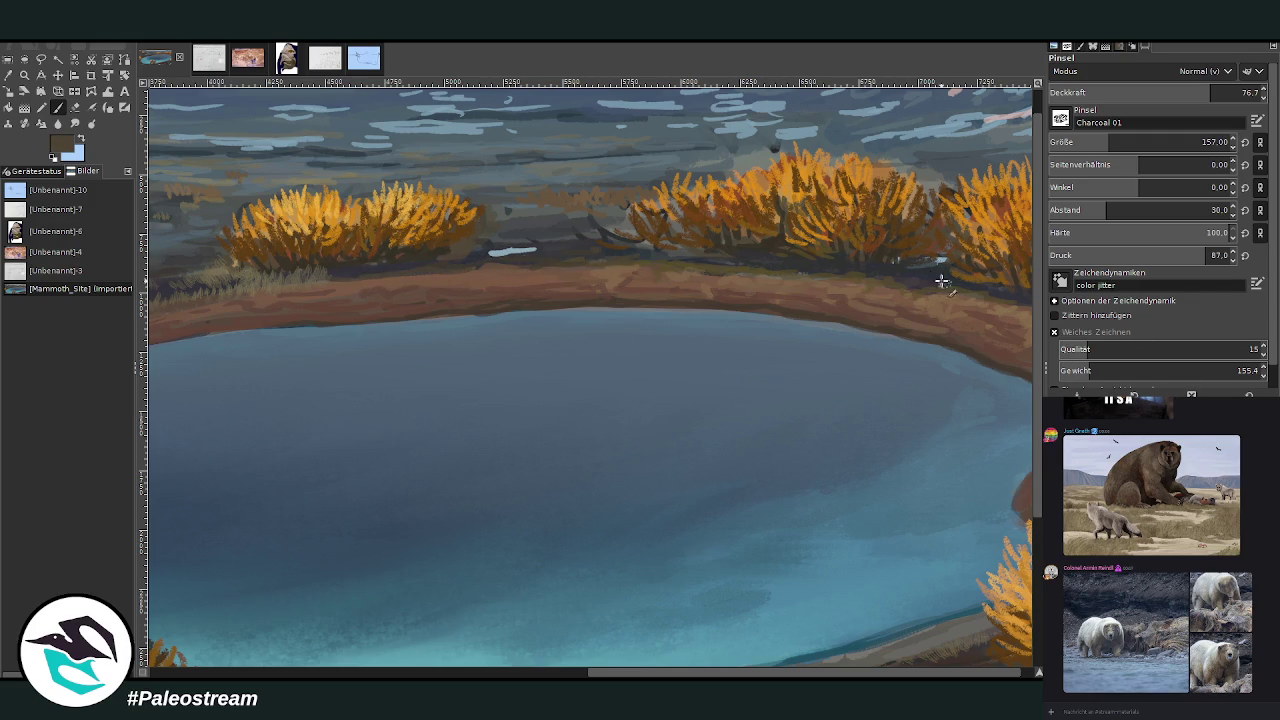
key("minus")
key("minus")
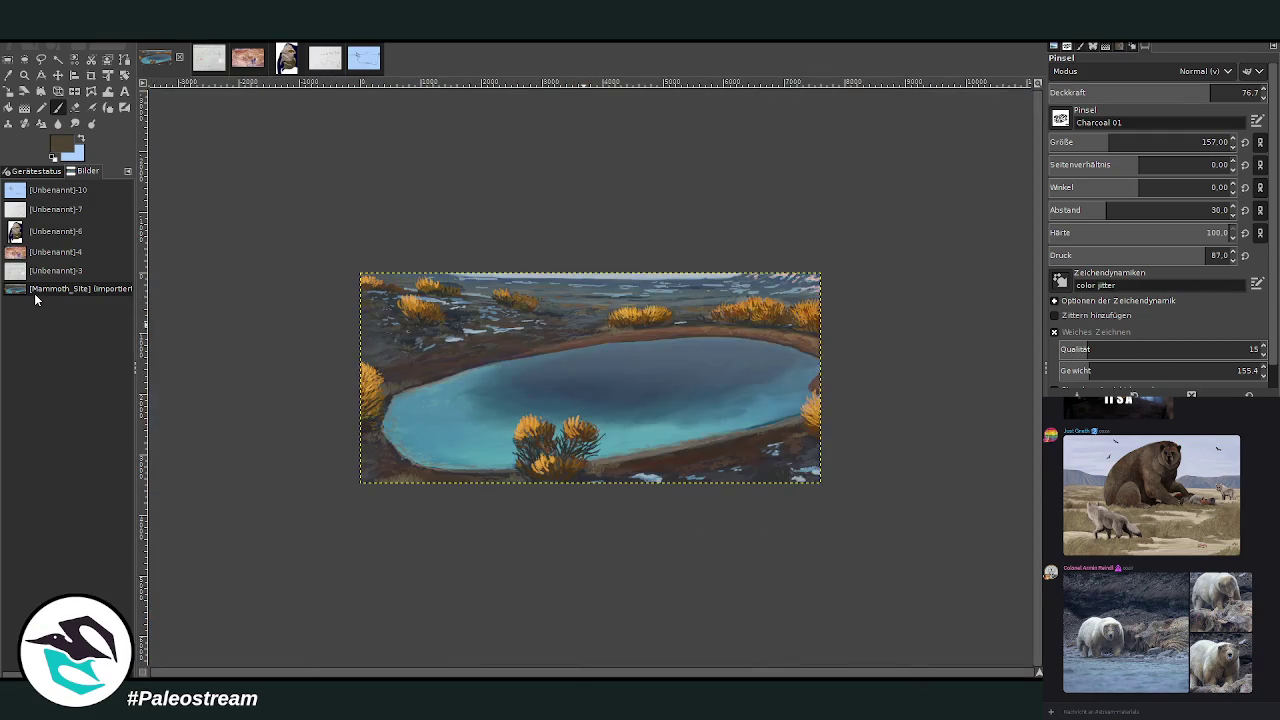
key("z")
left_click_drag(380, 228, 652, 400)
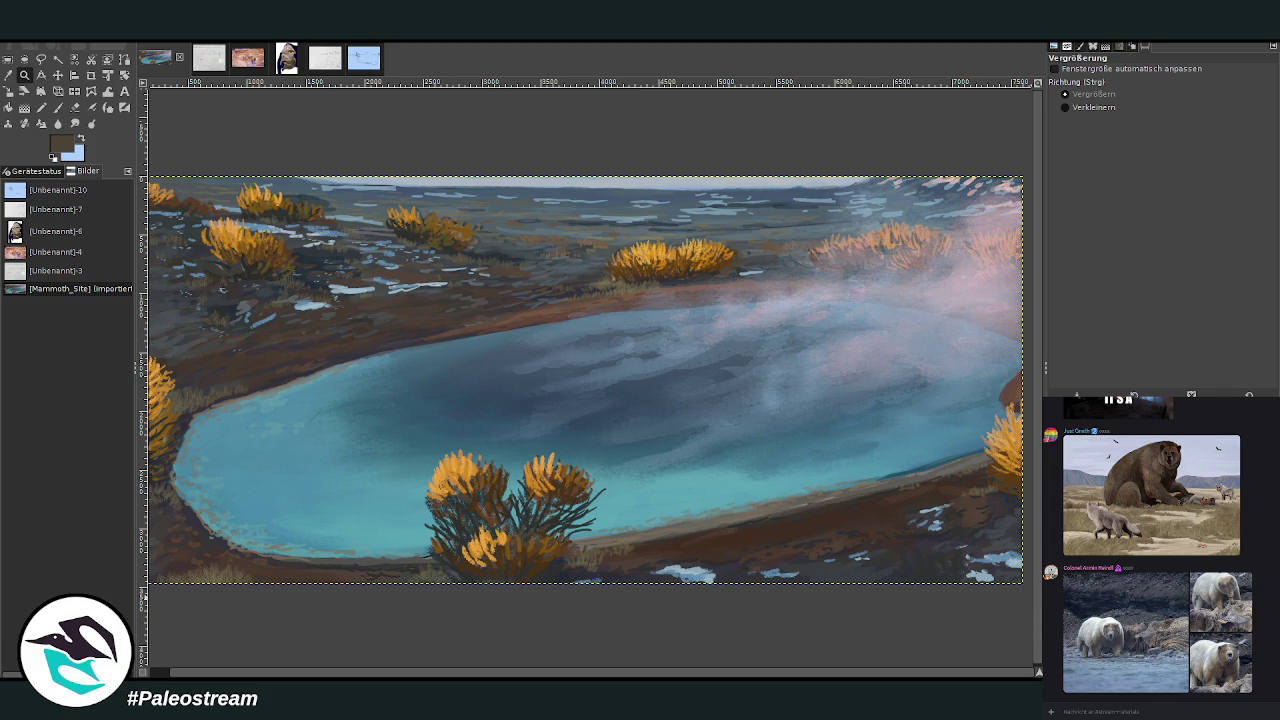
Compare the pasted mountain and autumn-tree photos, keeping the tree reference at the top.
key("ctrl+v")
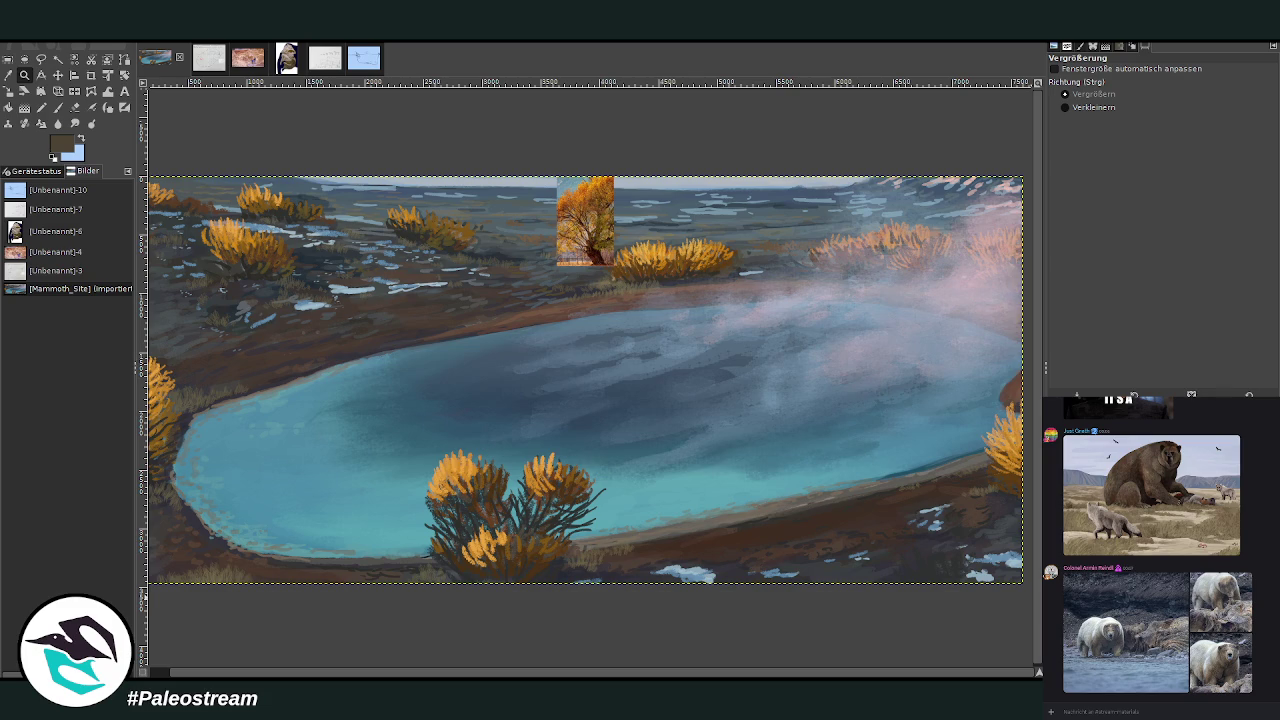
key("ctrl+z")
key("ctrl+v")
key("ctrl+z")
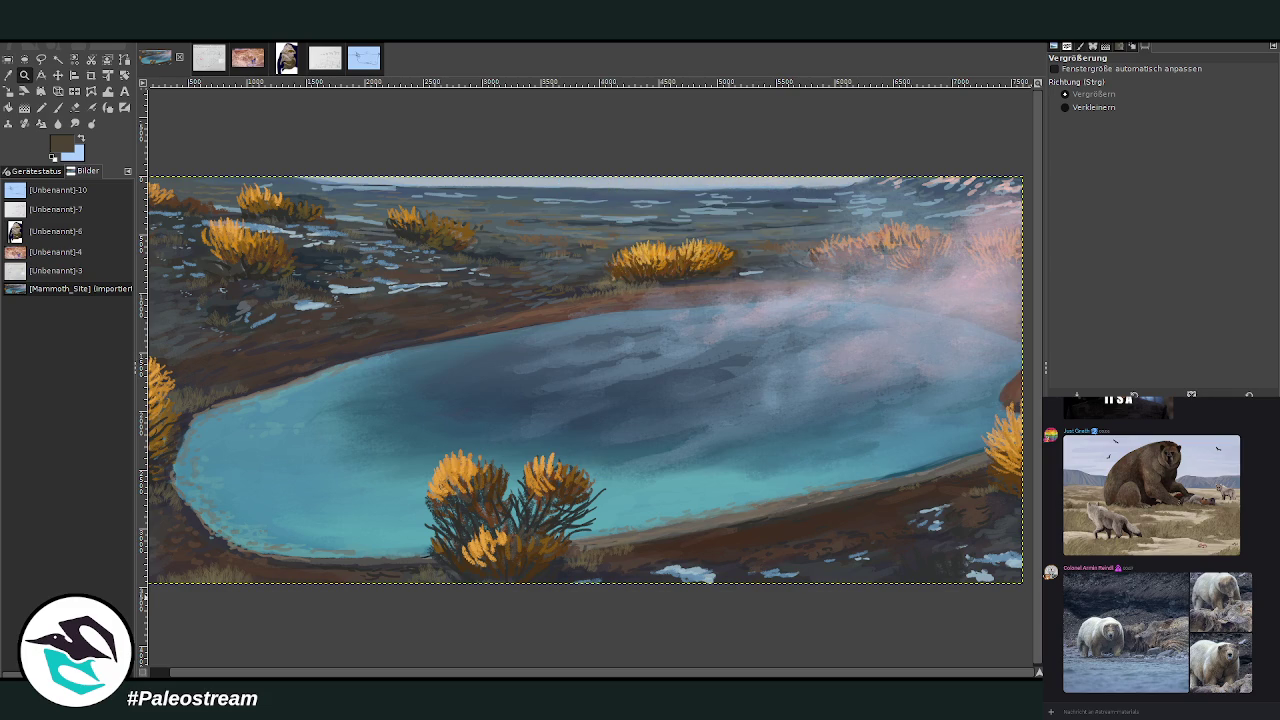
key("ctrl+v")
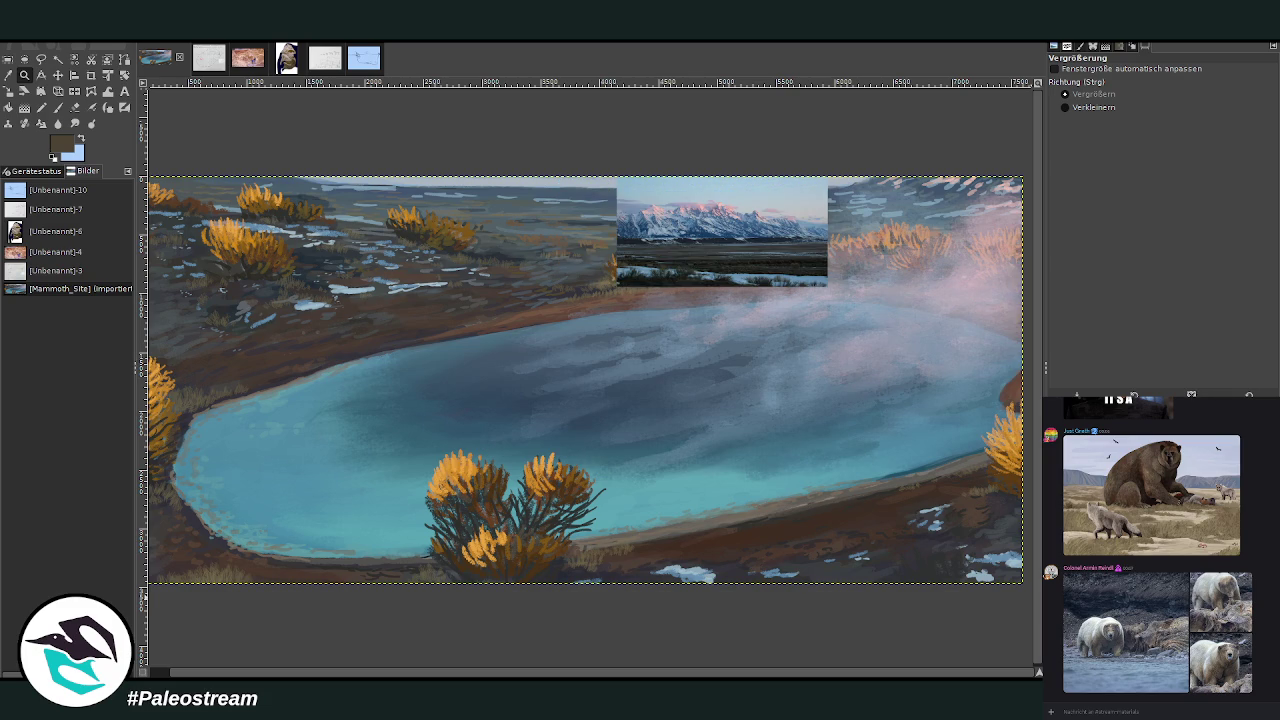
key("ctrl+z")
key("ctrl+v")
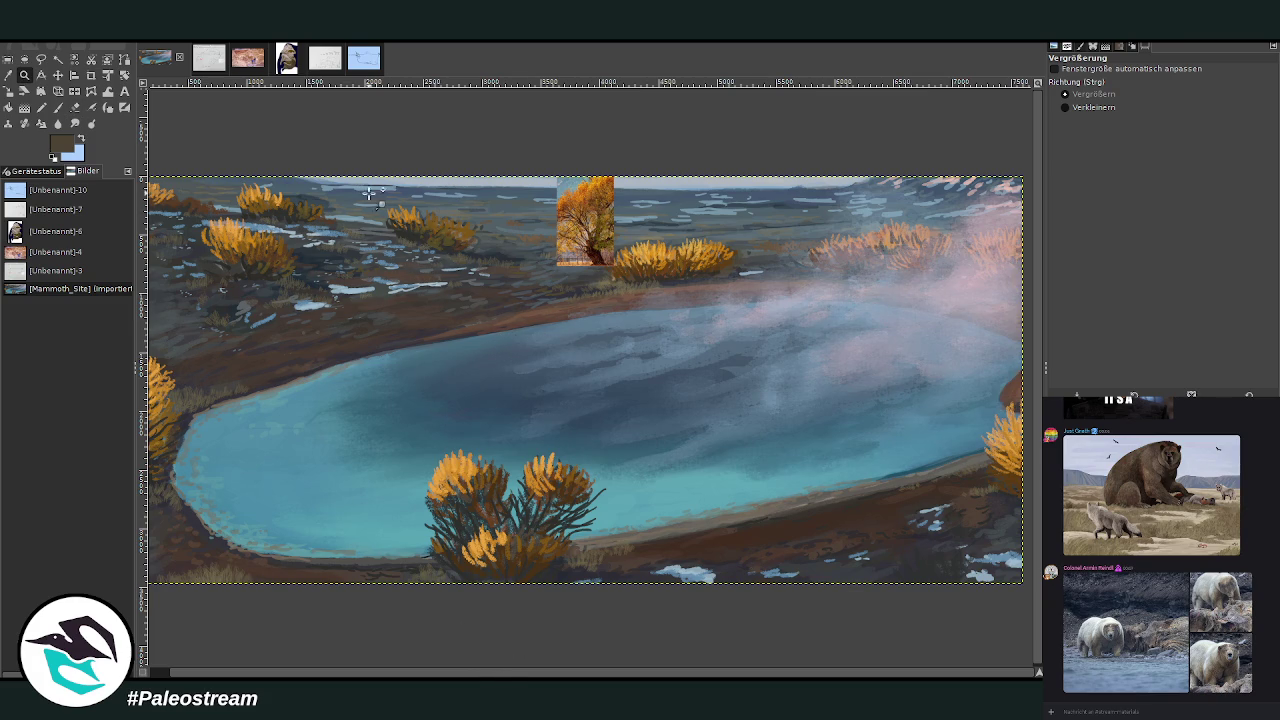
left_click_drag(321, 167, 600, 412)
Sample reddish-brown from the tree and repaint the left shoreline at size 157, opacity 55.8.
scroll(593, 593, "left", 2)
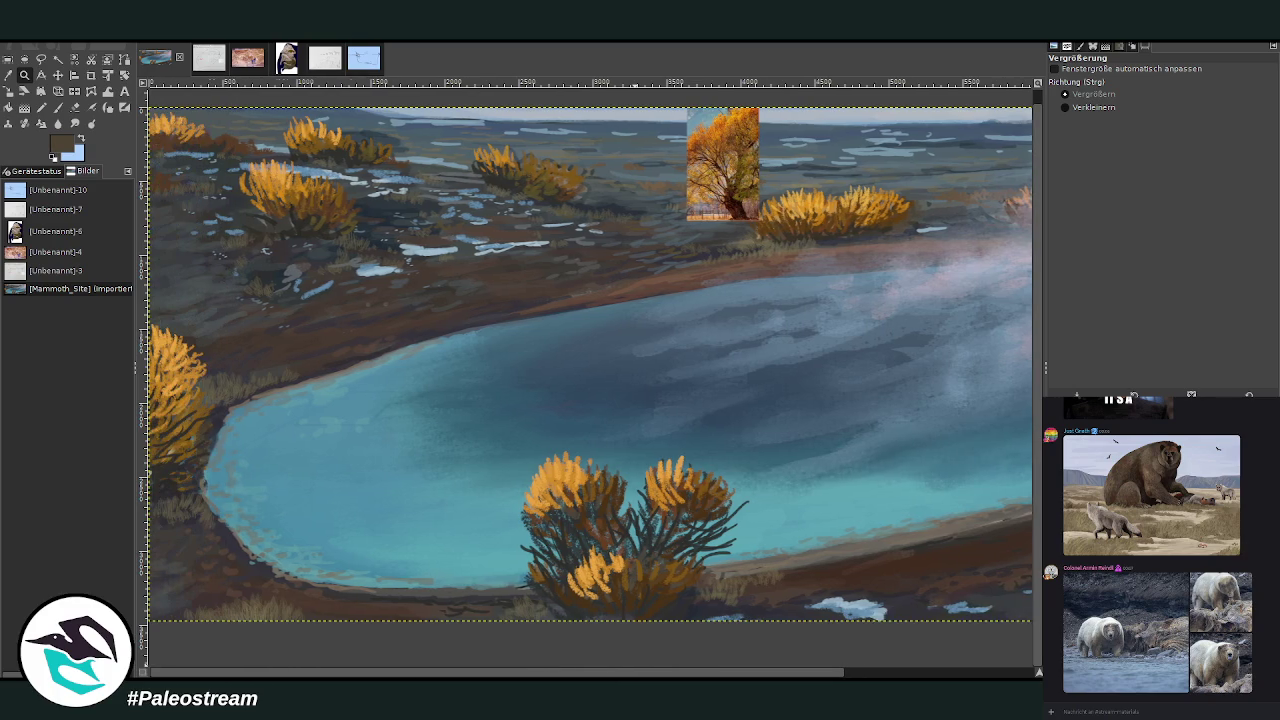
left_click(8, 75)
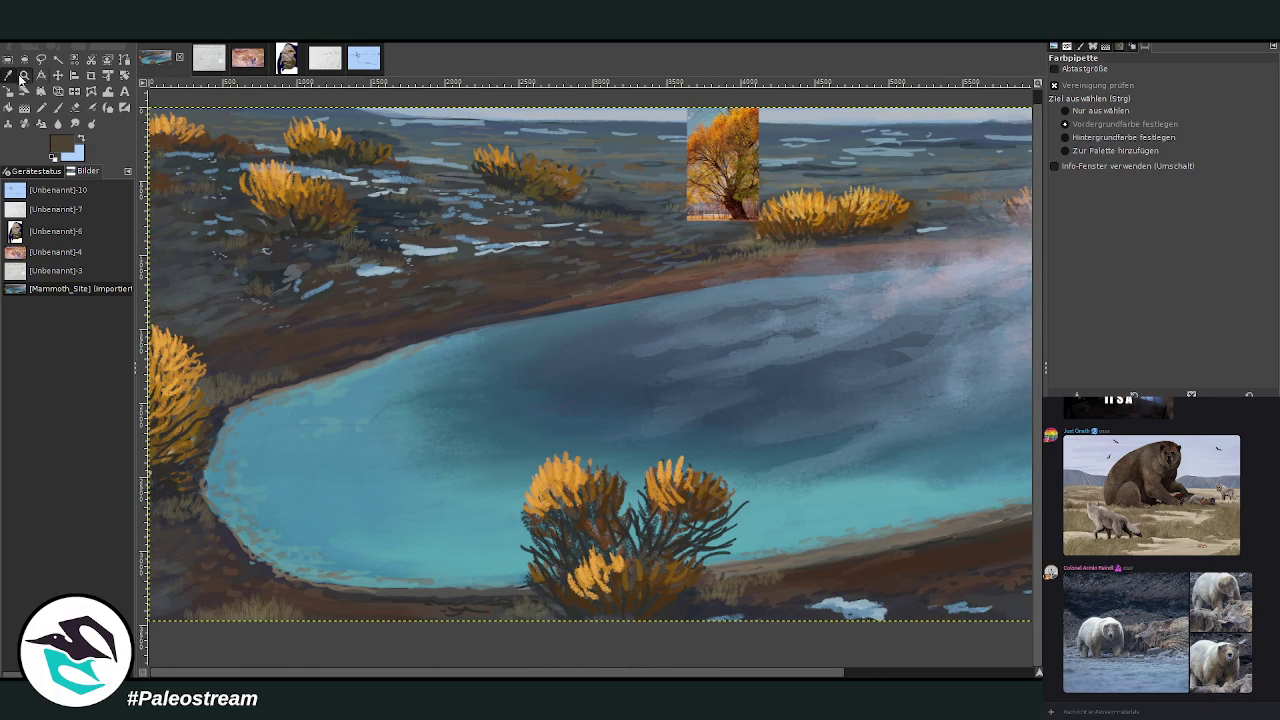
left_click(742, 214)
left_click(58, 107)
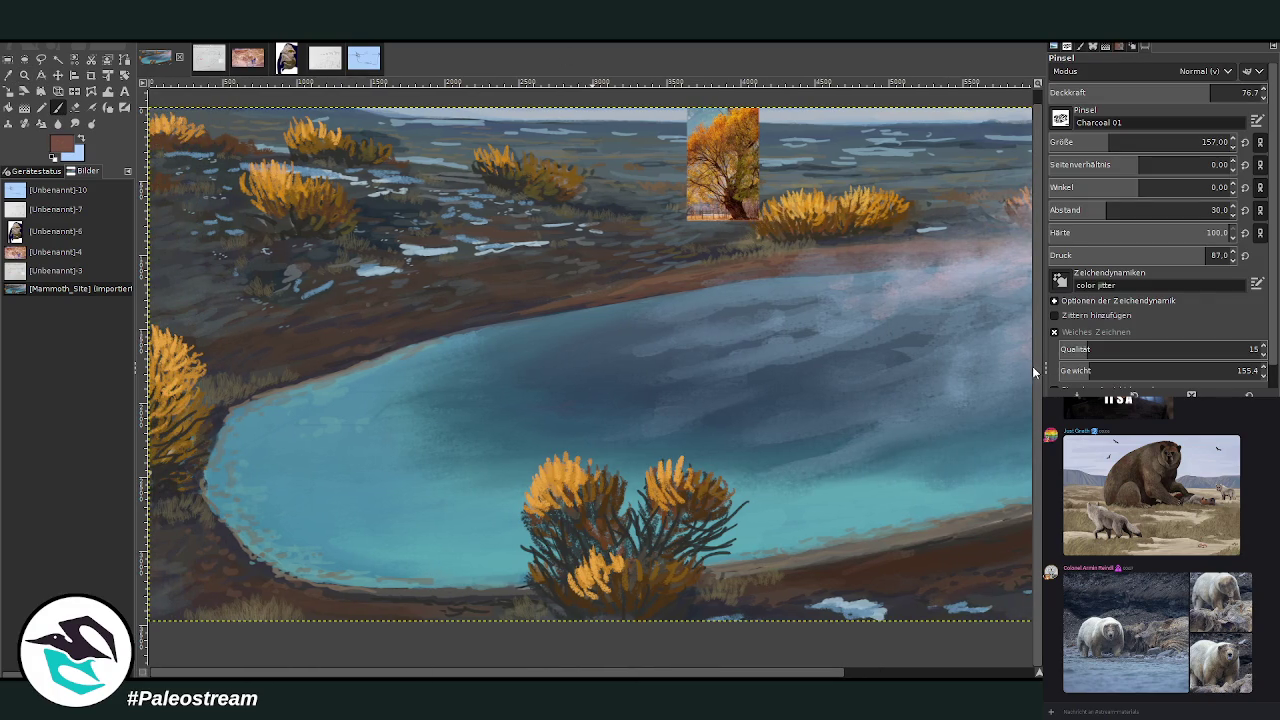
left_click(1127, 142)
key("ctrl+a")
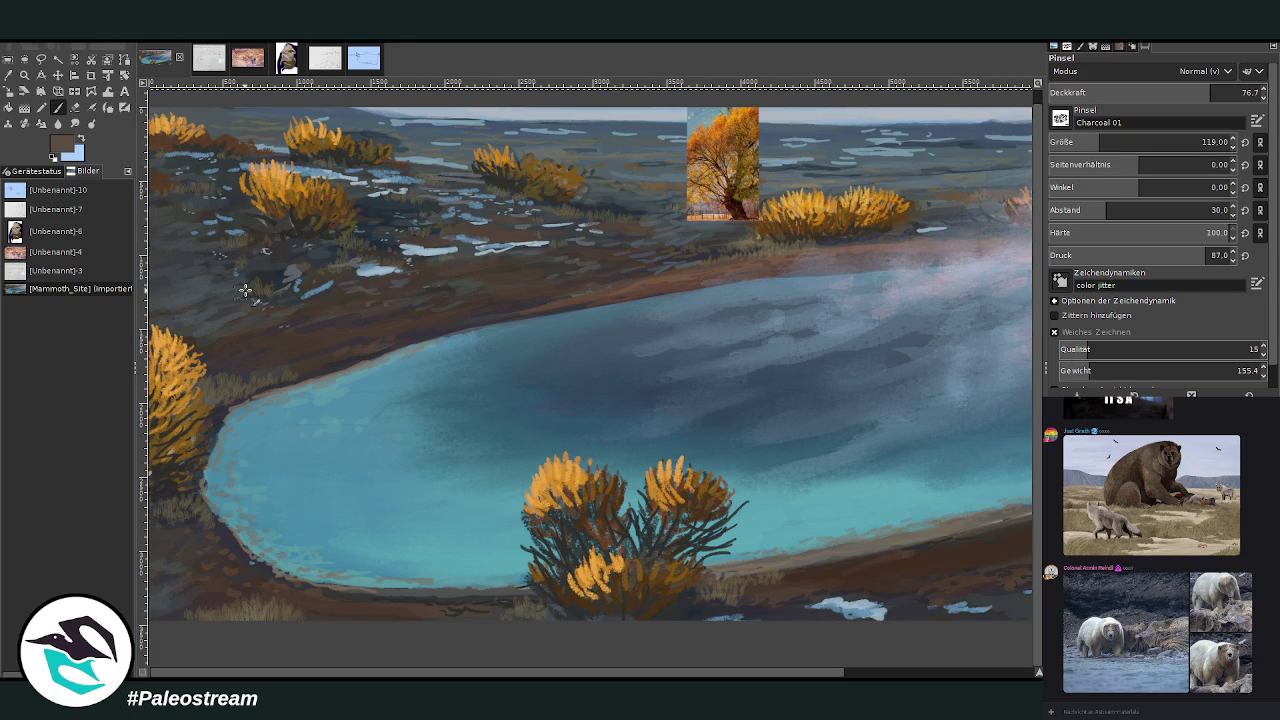
left_click_drag(1076, 142, 1108, 142)
left_click(1208, 92)
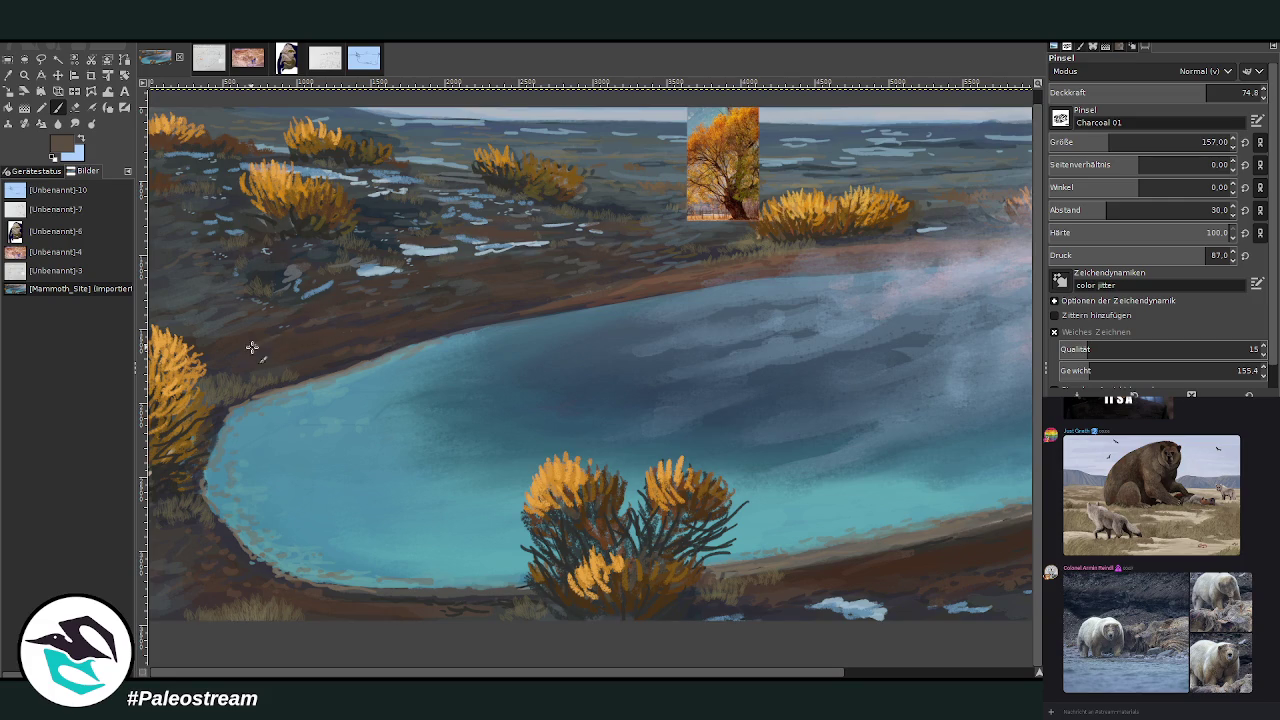
scroll(707, 500, "right", 3)
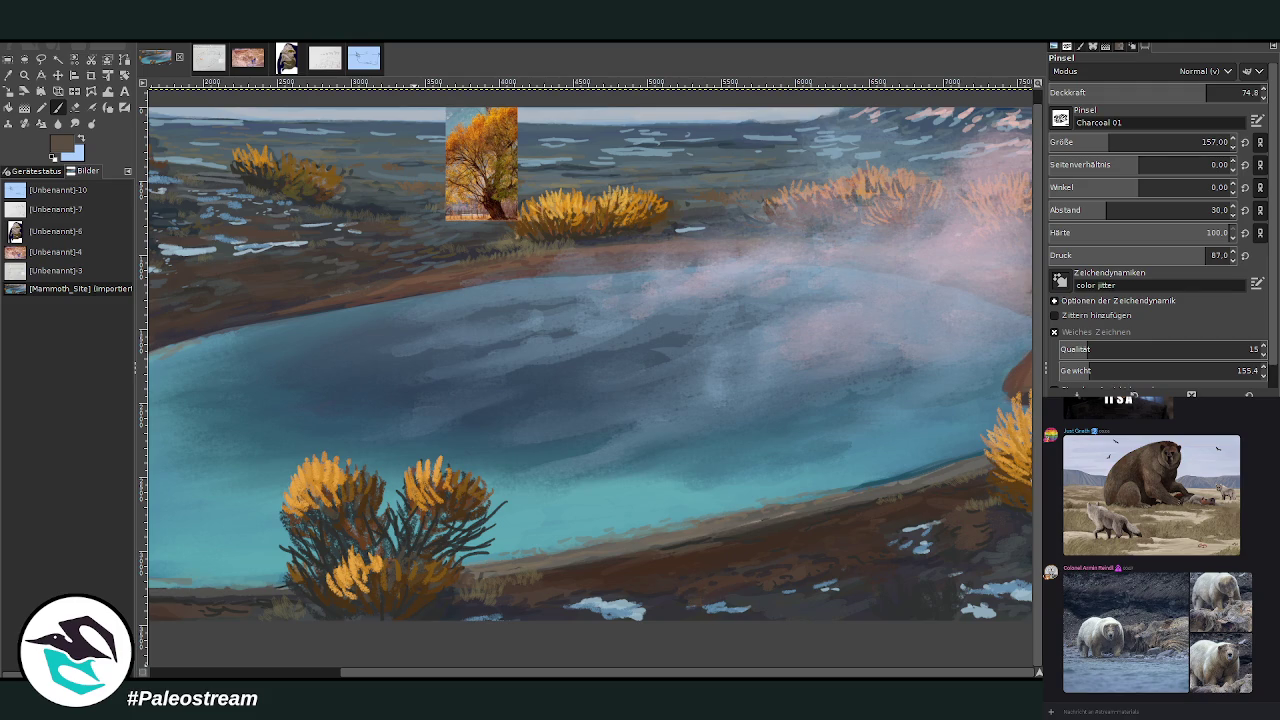
left_click(319, 674)
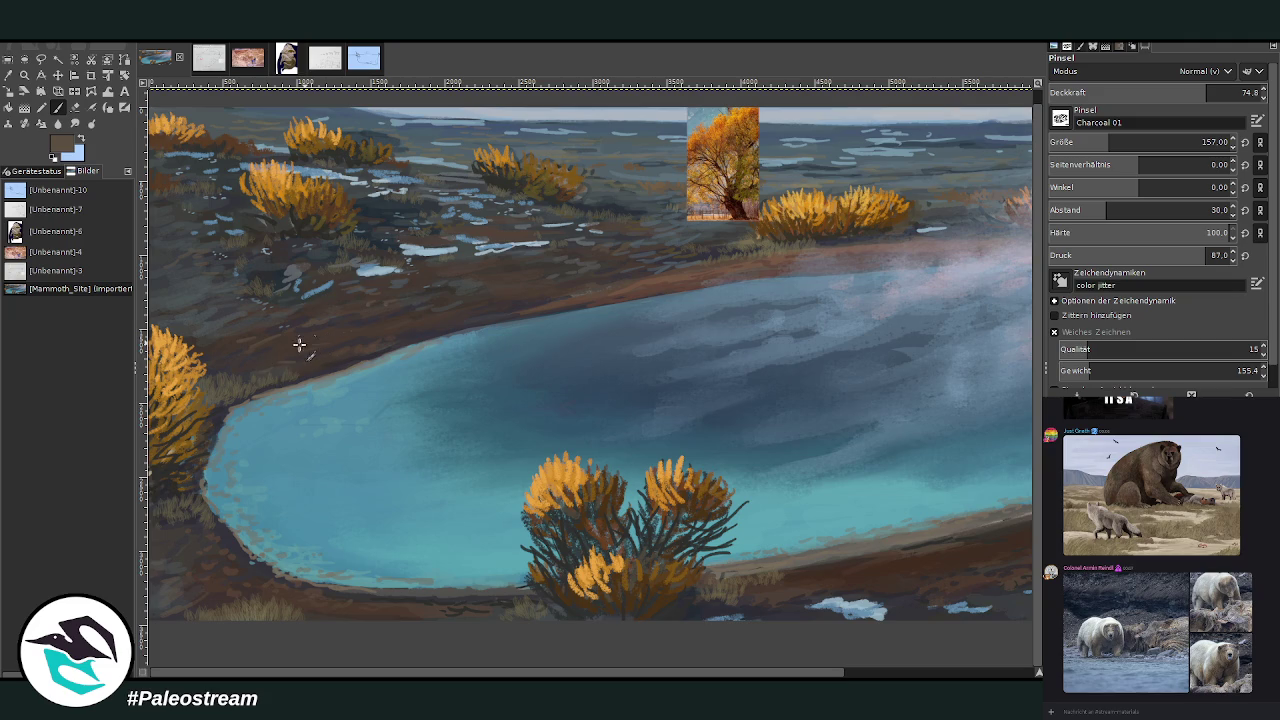
left_click_drag(1207, 95, 1165, 95)
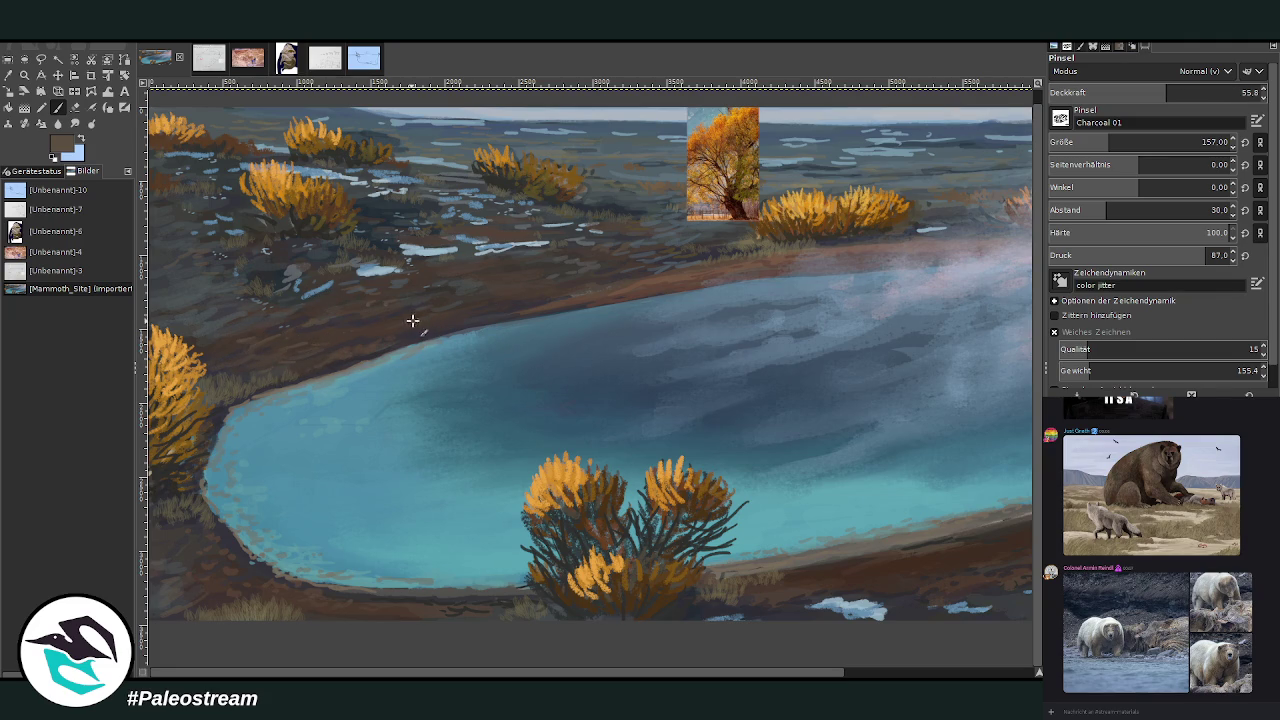
scroll(696, 557, "right", 5)
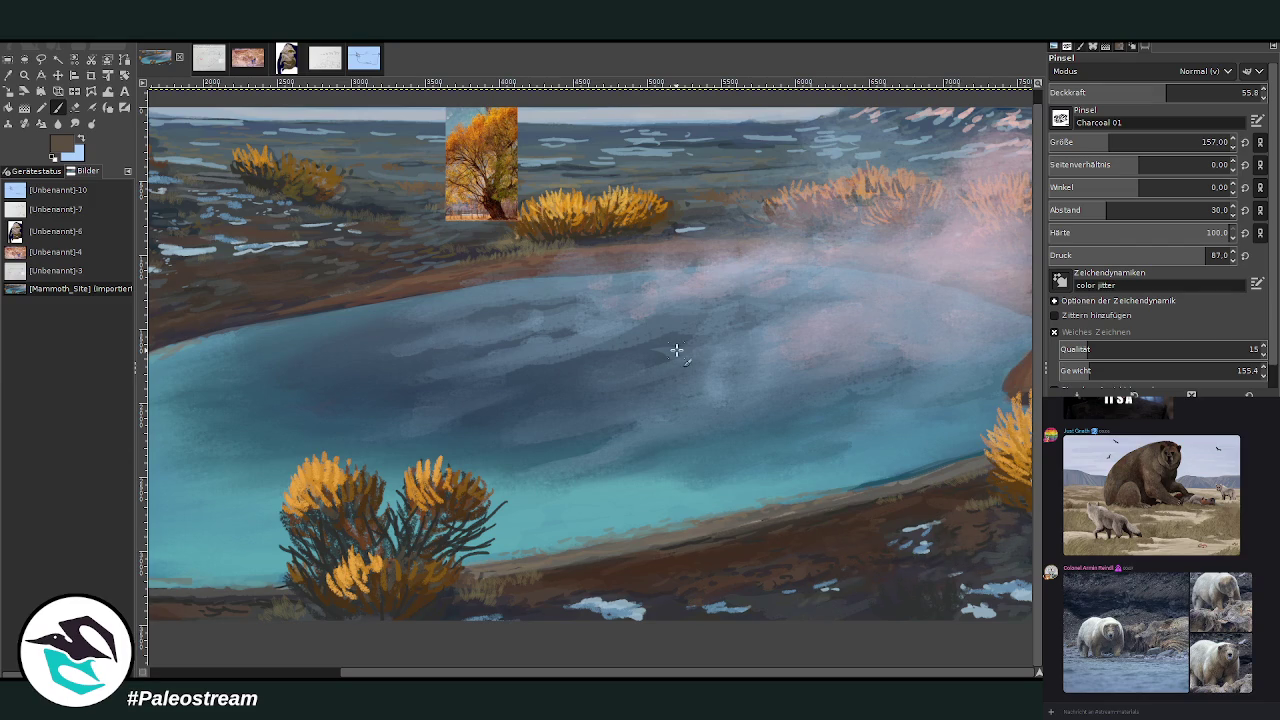
Sample a dark blue-grey from the pool and raise brush opacity to 71.6.
left_click(10, 88)
left_click(818, 592)
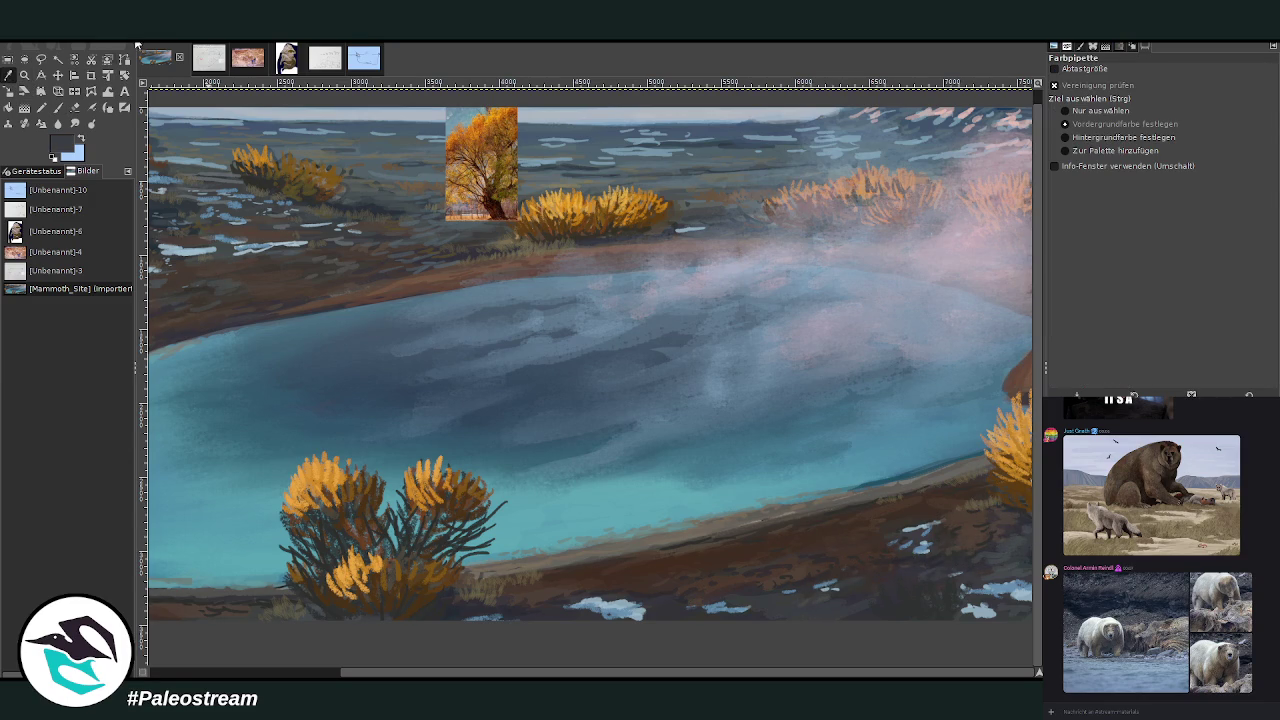
key("p")
left_click(1200, 92)
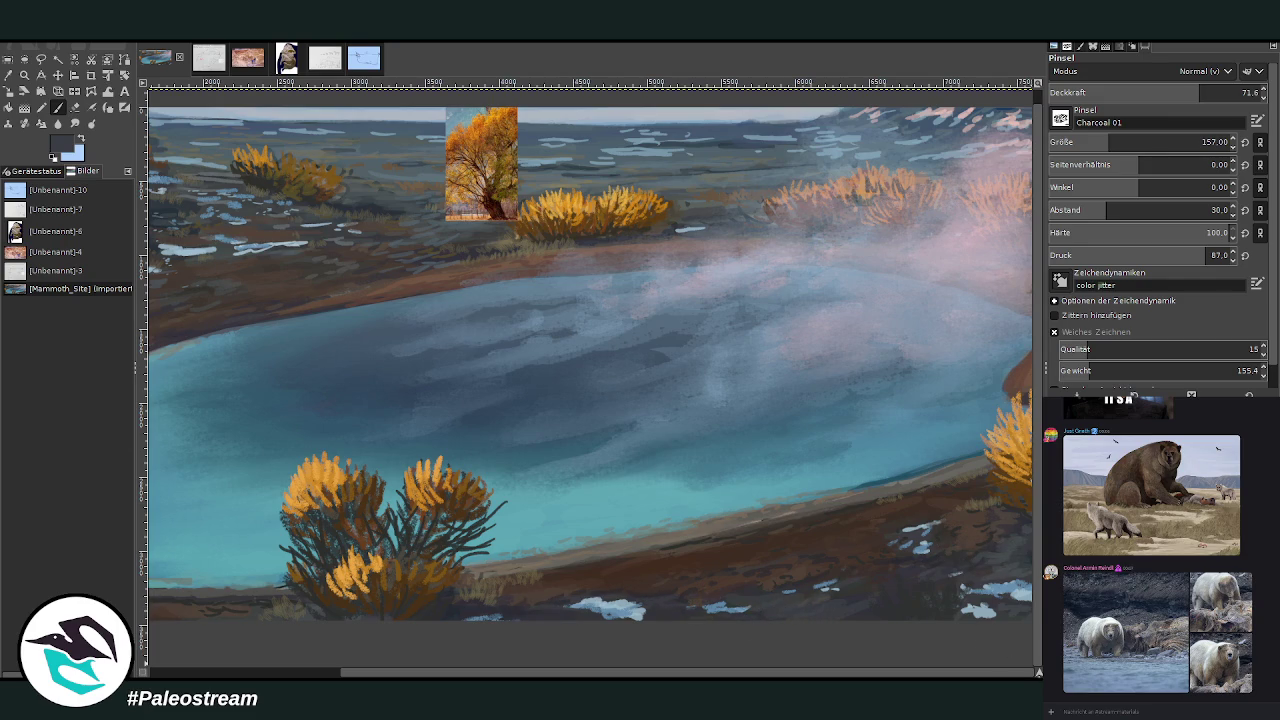
scroll(590, 380, "down", 3)
scroll(590, 380, "up", 3)
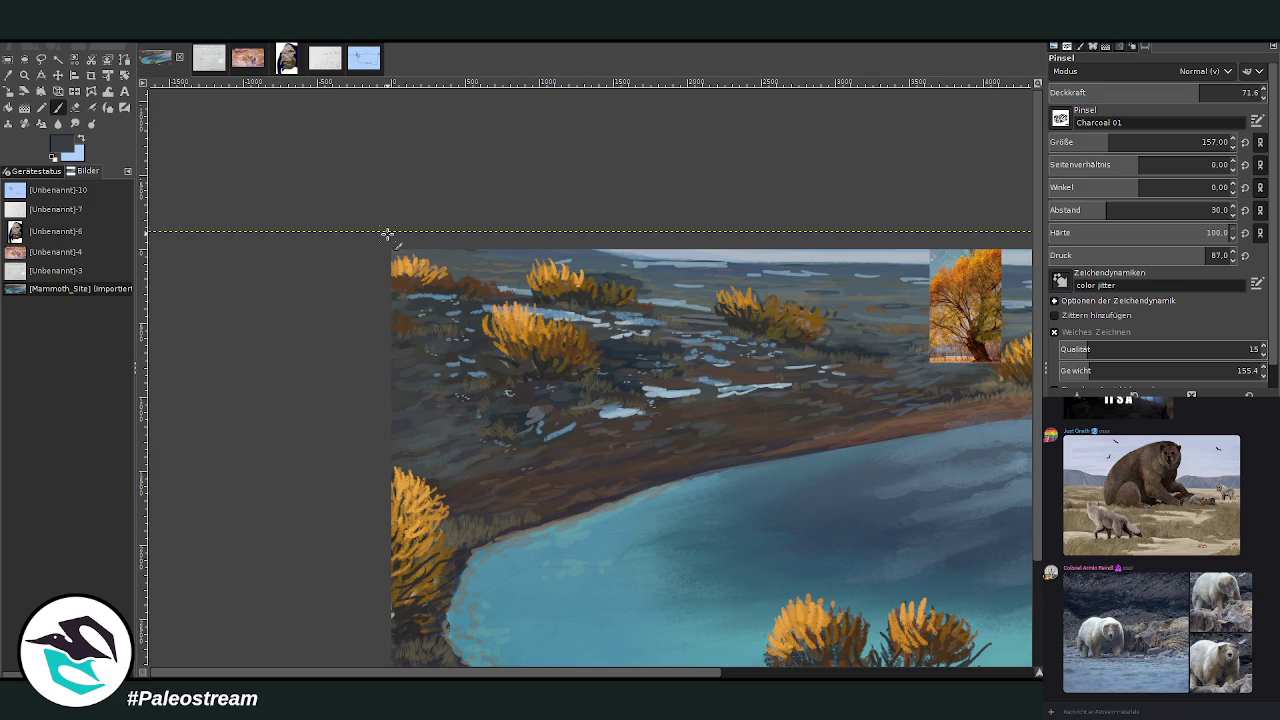
On the other layer, paint the upper-left ground in a lighter sampled colour at size 280, opacity 52.4.
left_click(24, 91)
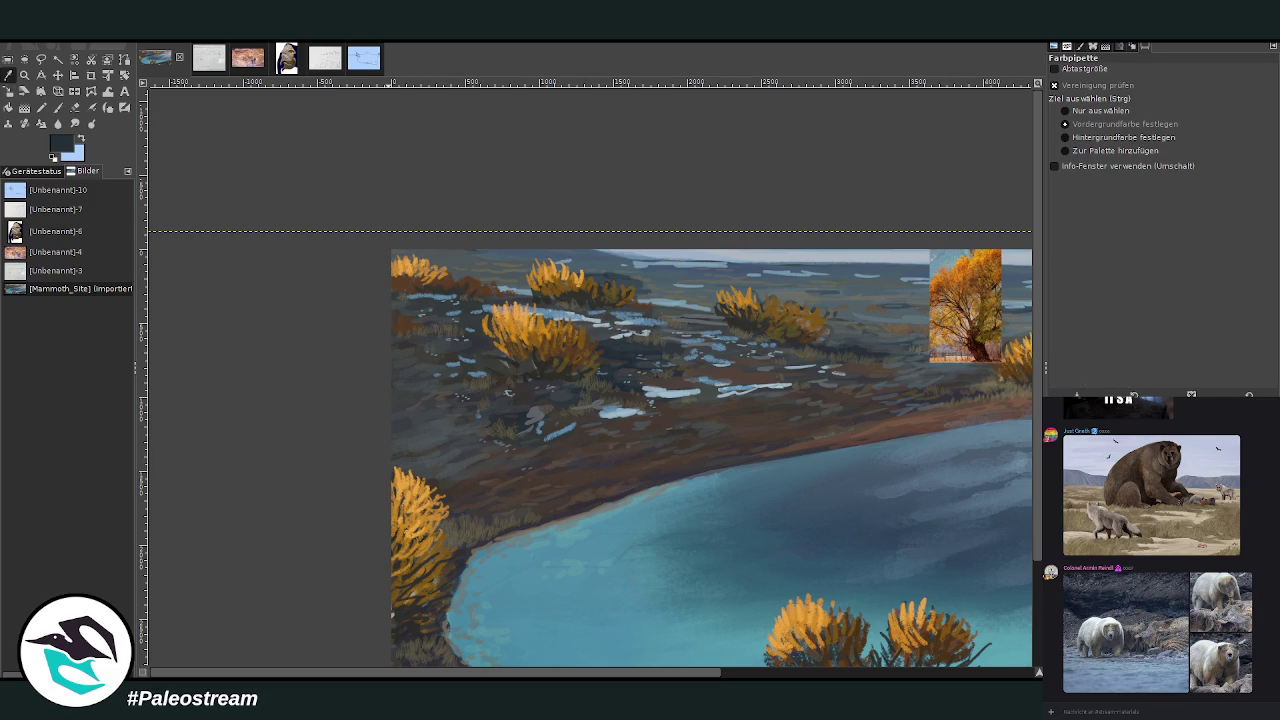
left_click(58, 107)
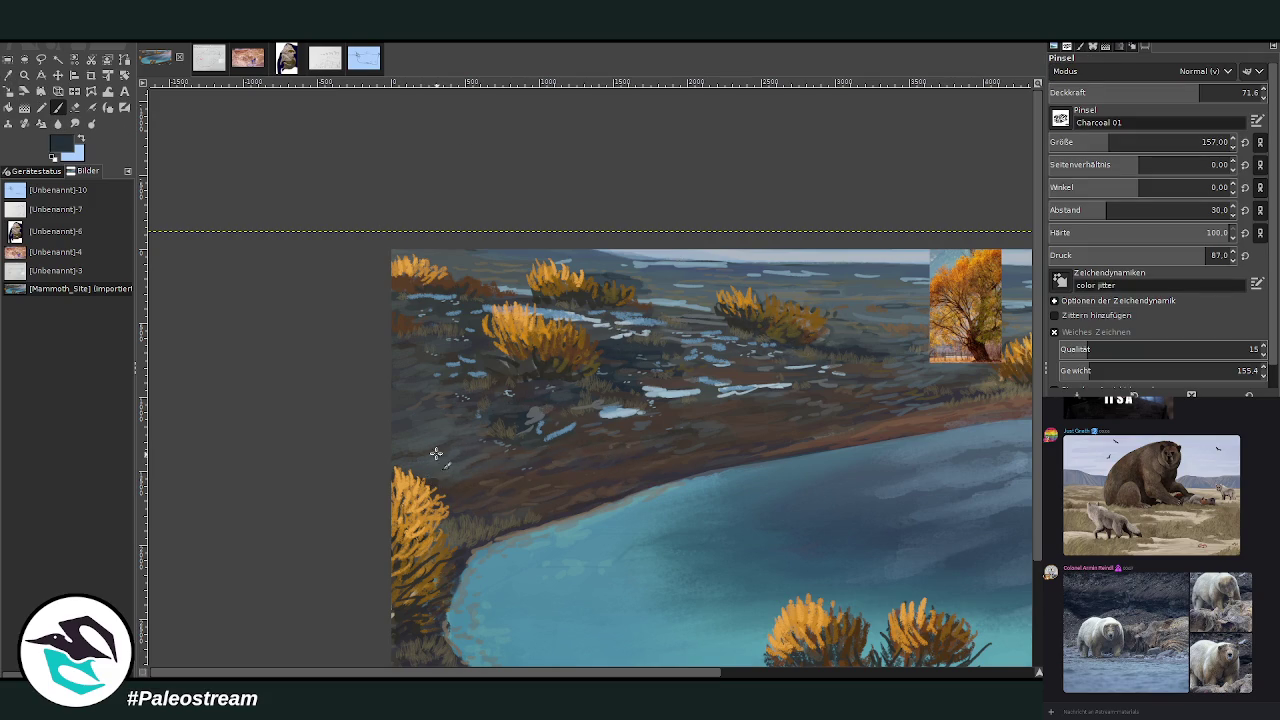
key("Page_Up")
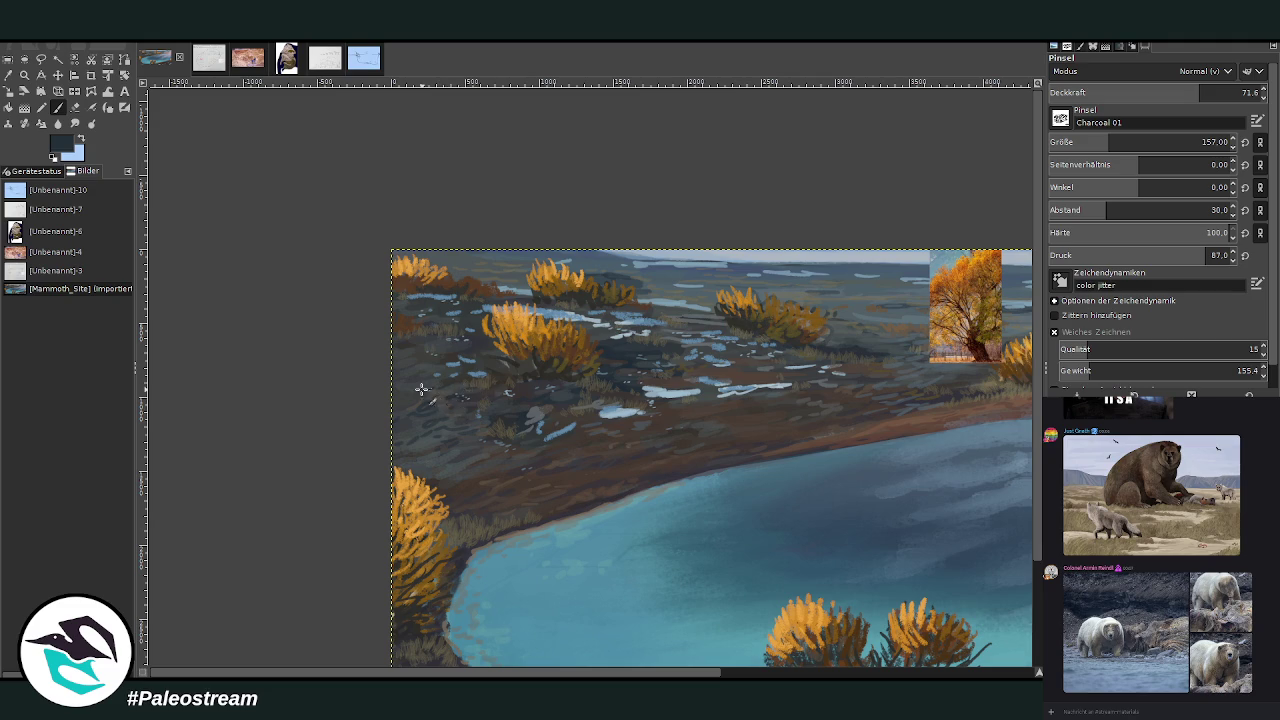
left_click(1158, 90)
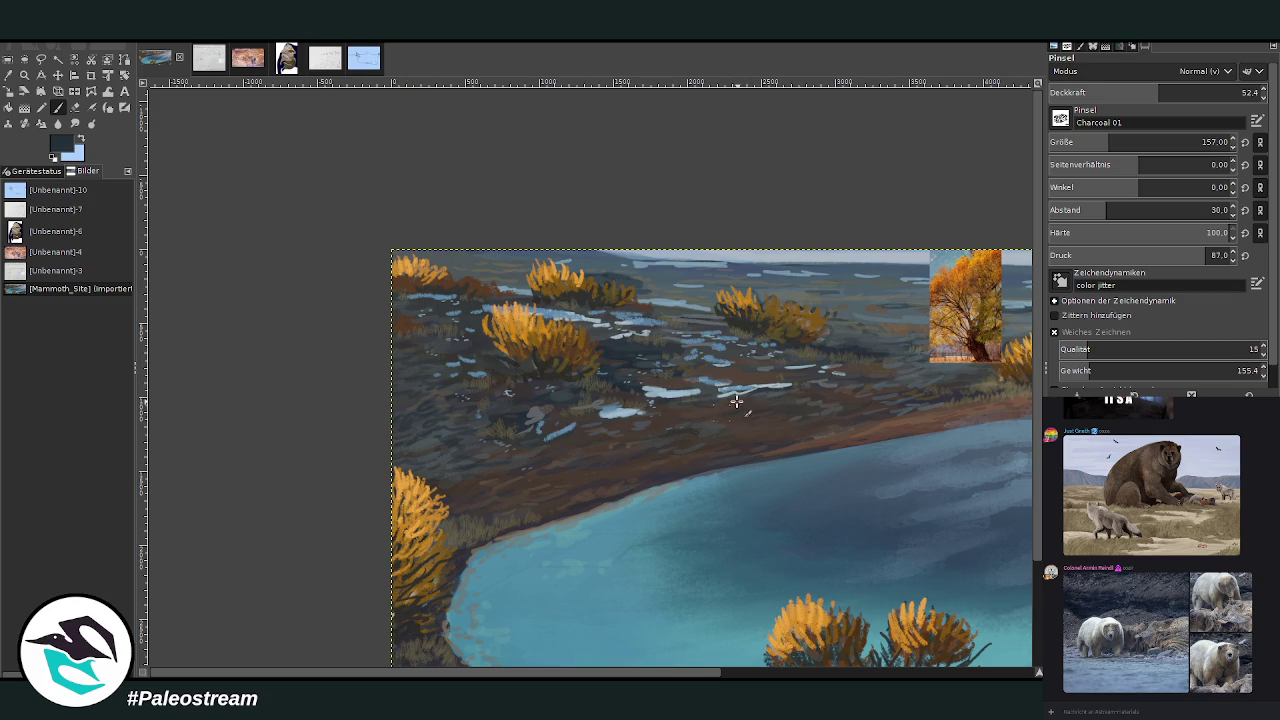
key("o")
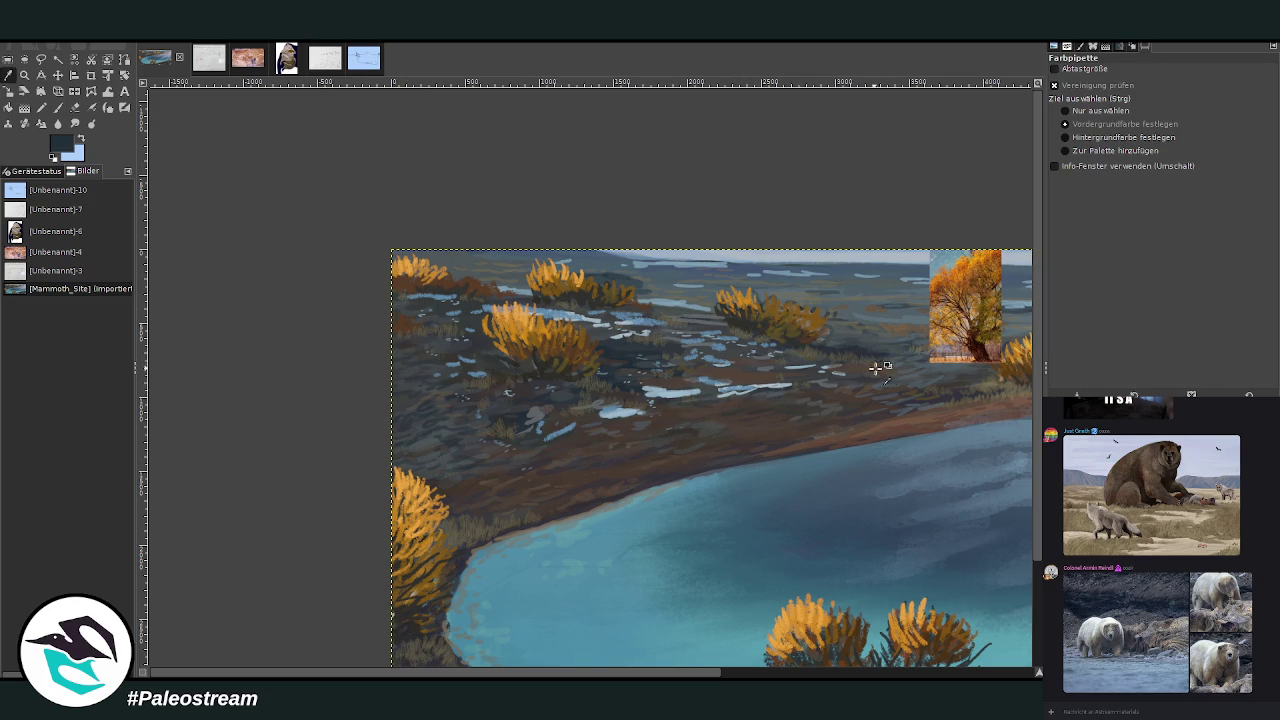
left_click(914, 378)
key("p")
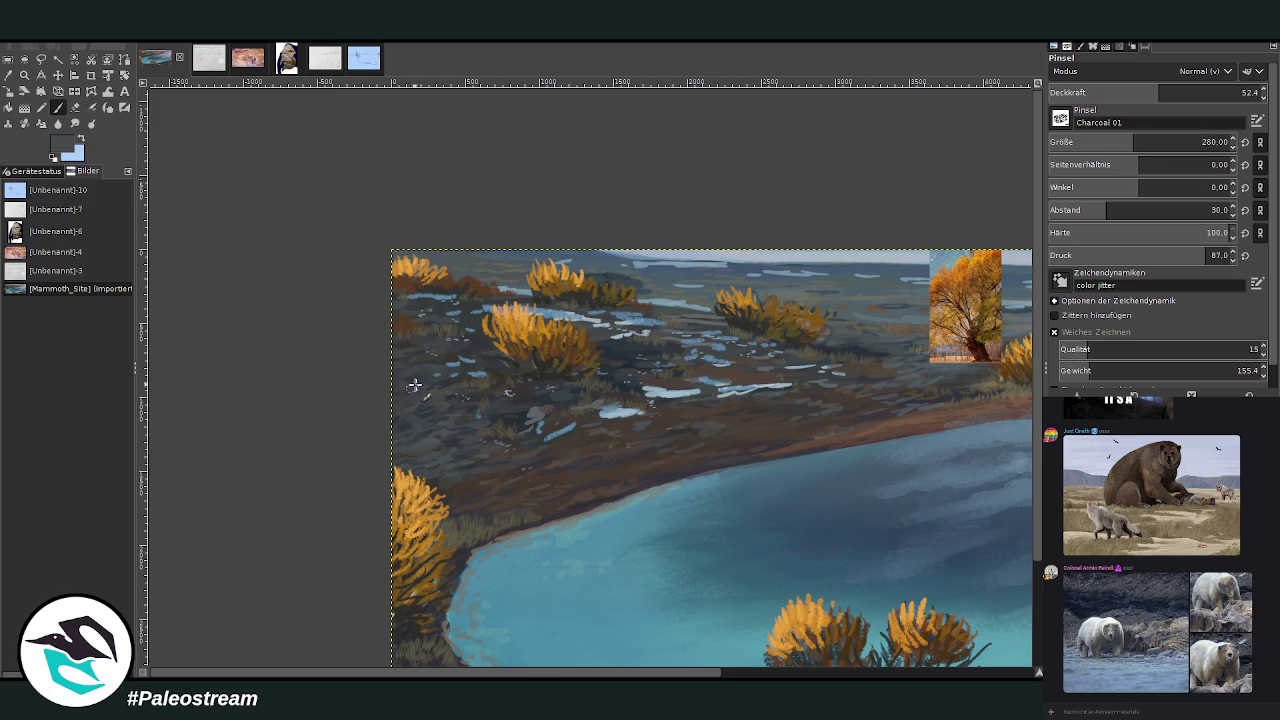
scroll(321, 329, "down", 2)
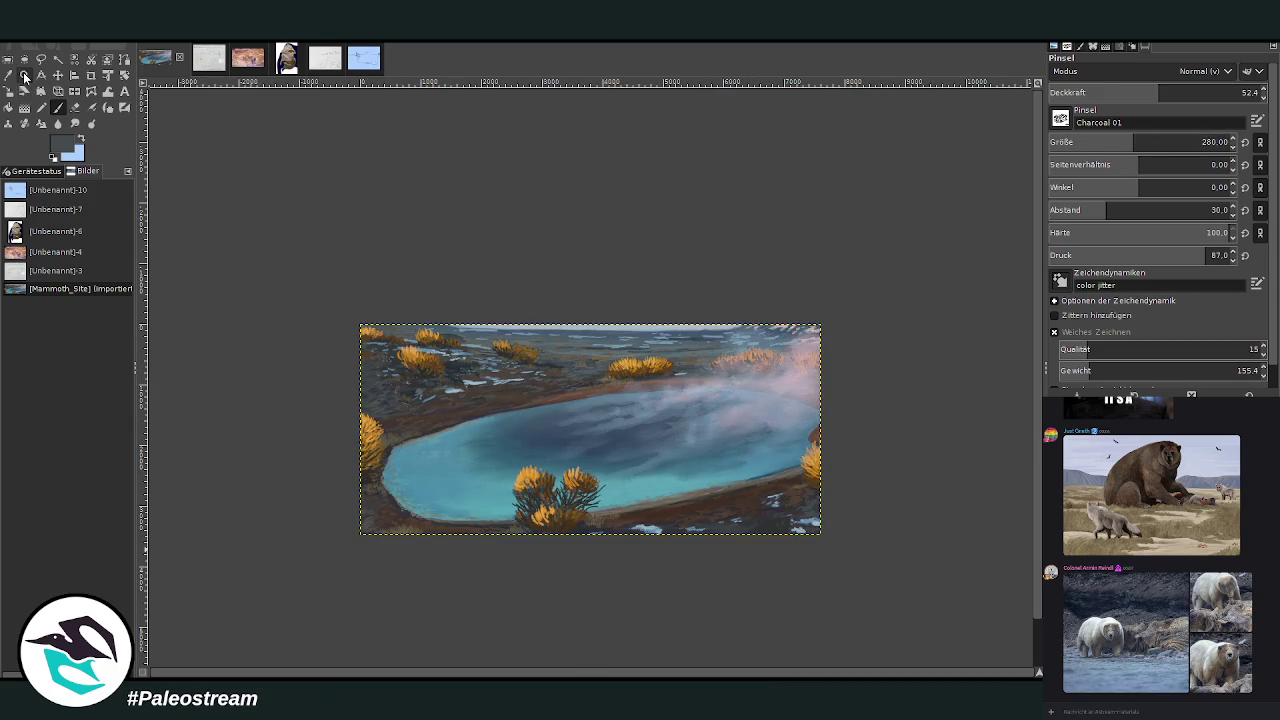
Inspect the pool's left shore, reframe the whole painting, then switch to the sinkhole plan map.
left_click(24, 74)
left_click_drag(341, 306, 750, 524)
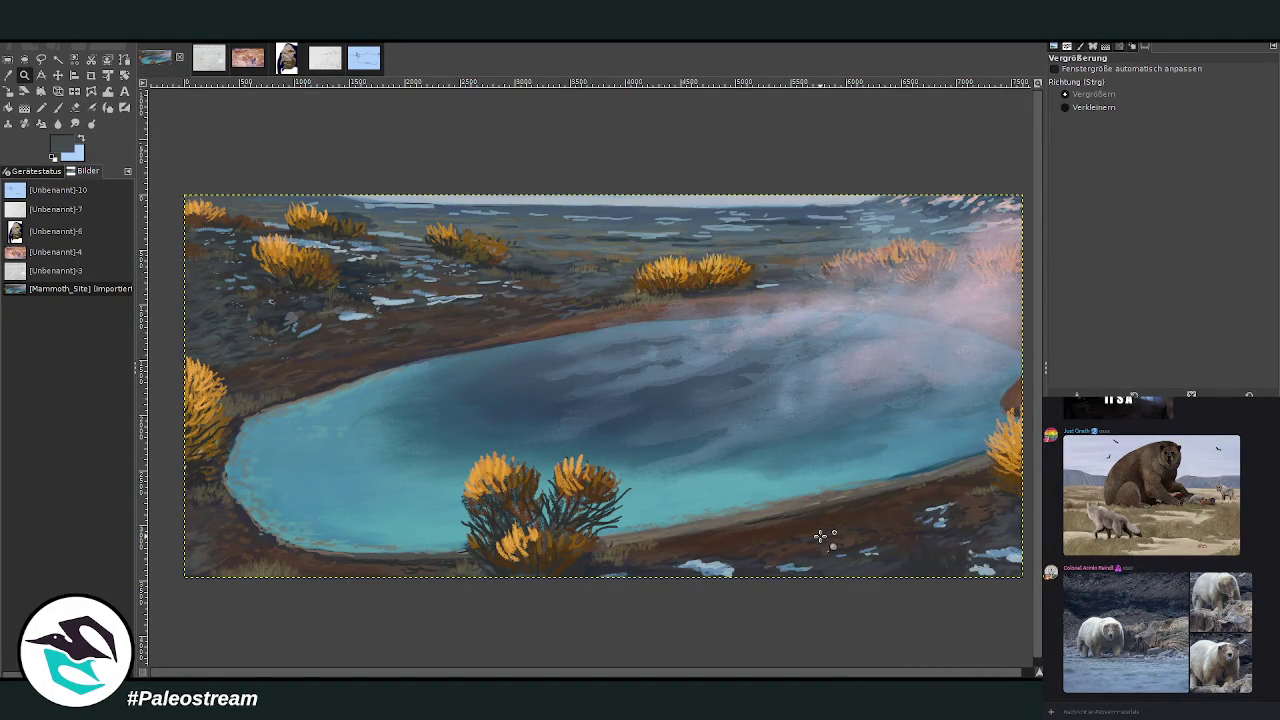
left_click_drag(294, 316, 469, 545)
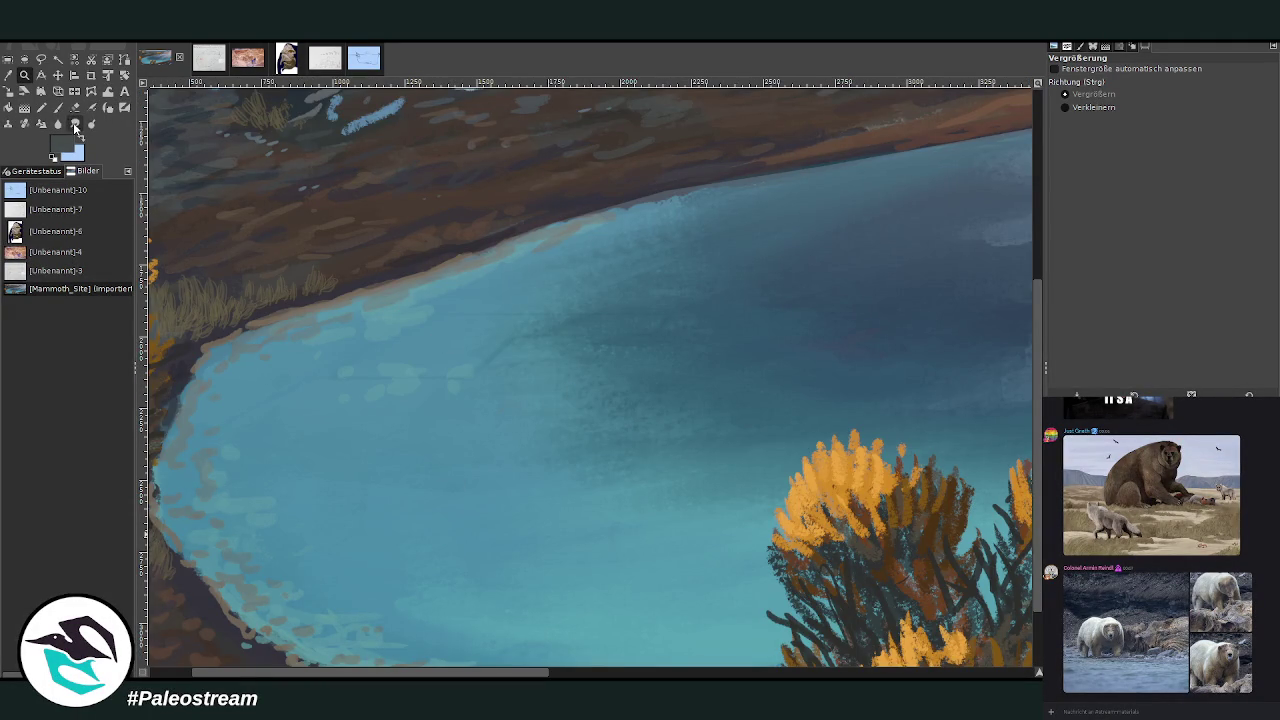
left_click(73, 124)
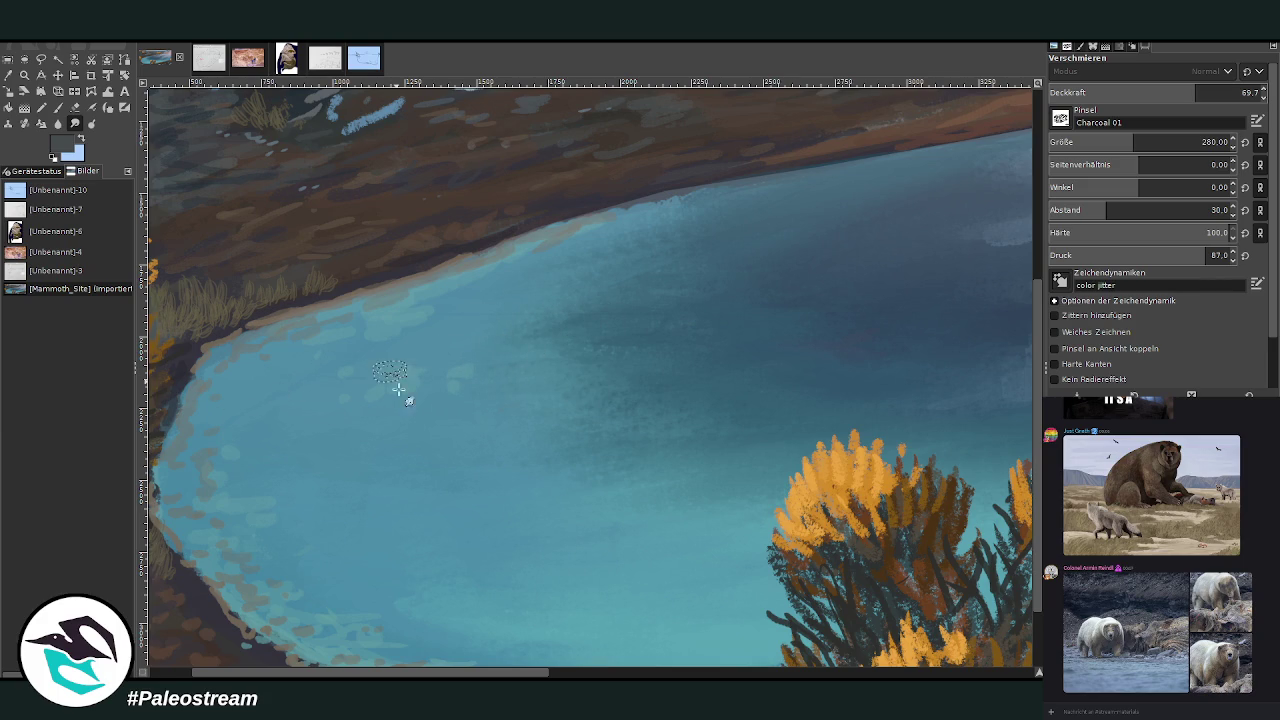
scroll(305, 469, "down", 3)
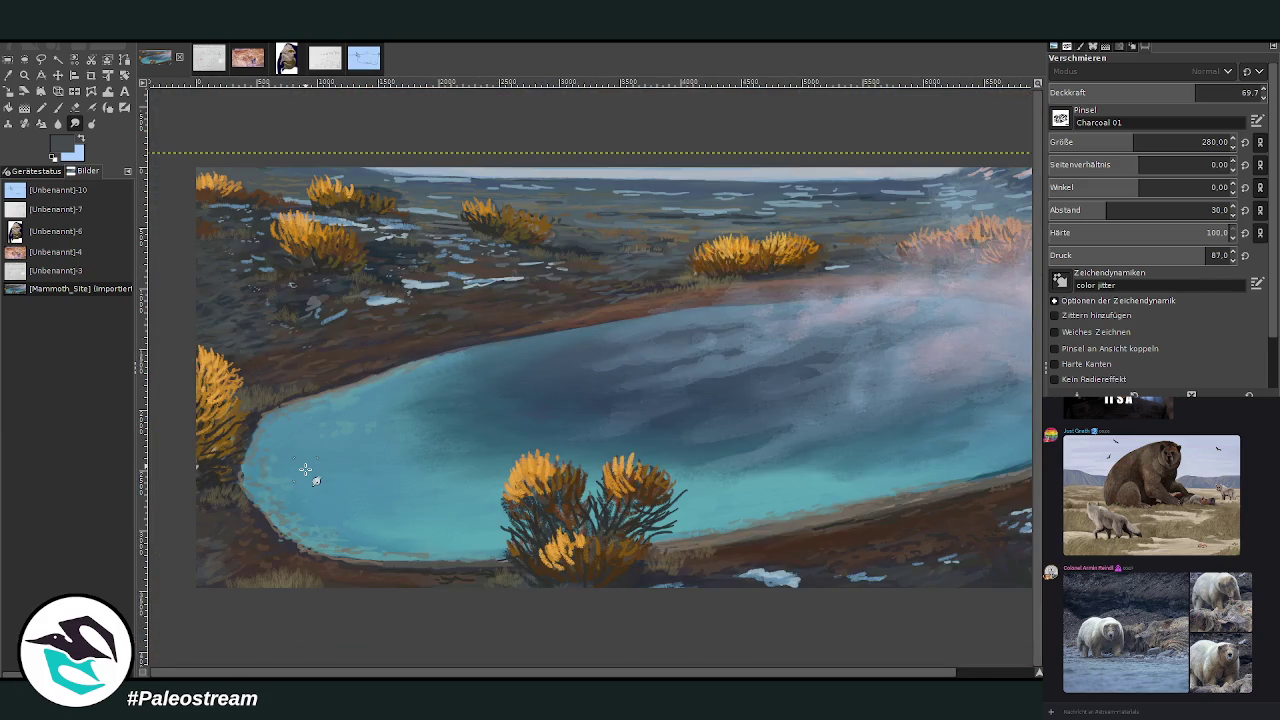
scroll(305, 469, "down", 1)
key("z")
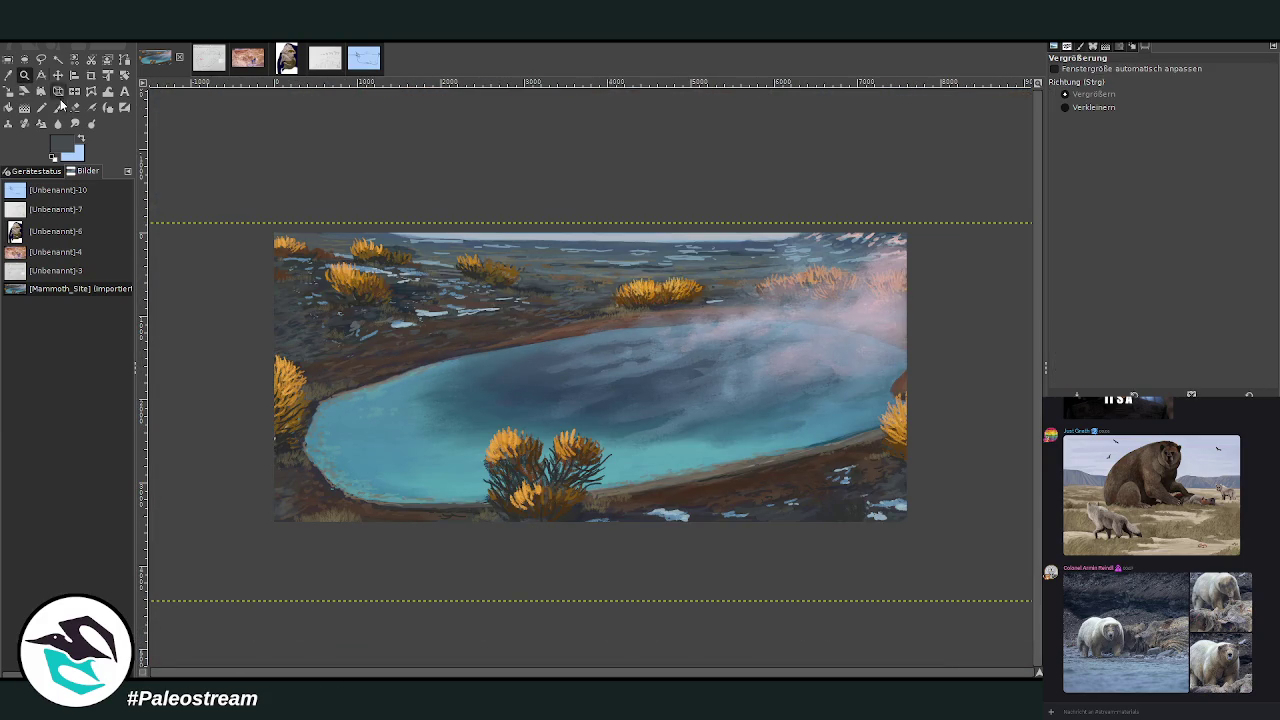
left_click_drag(270, 222, 913, 535)
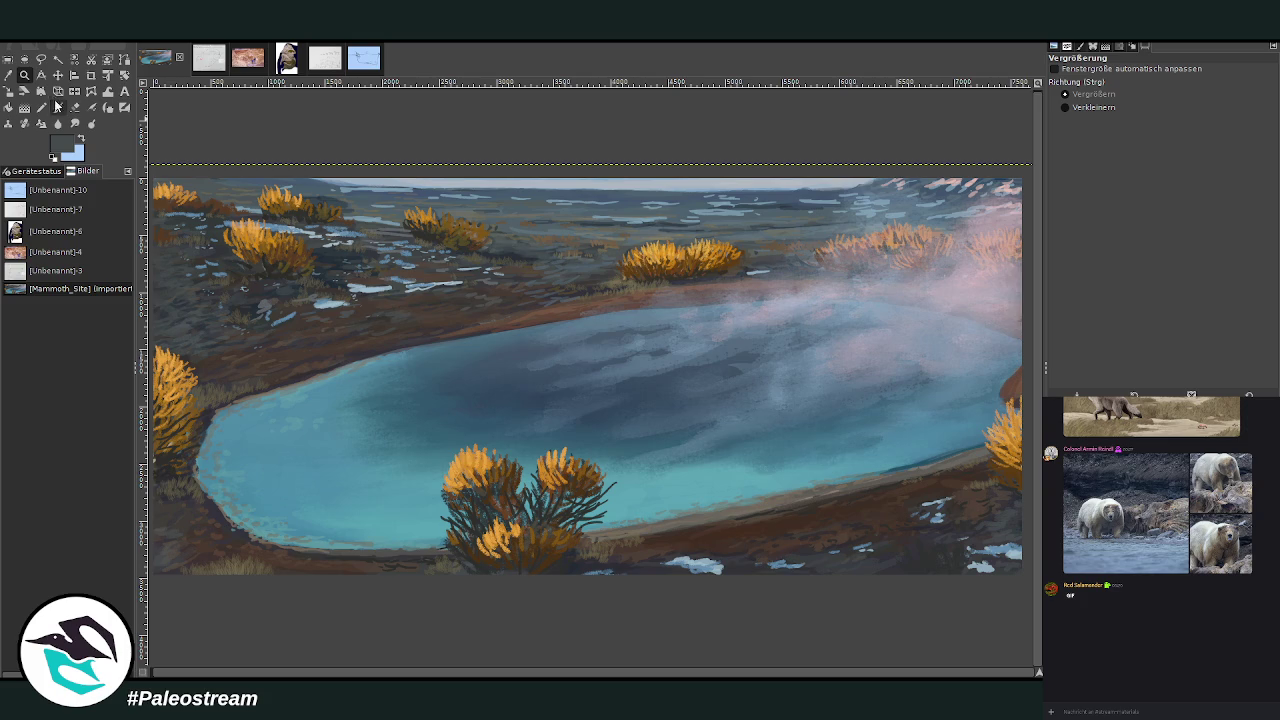
left_click(205, 58)
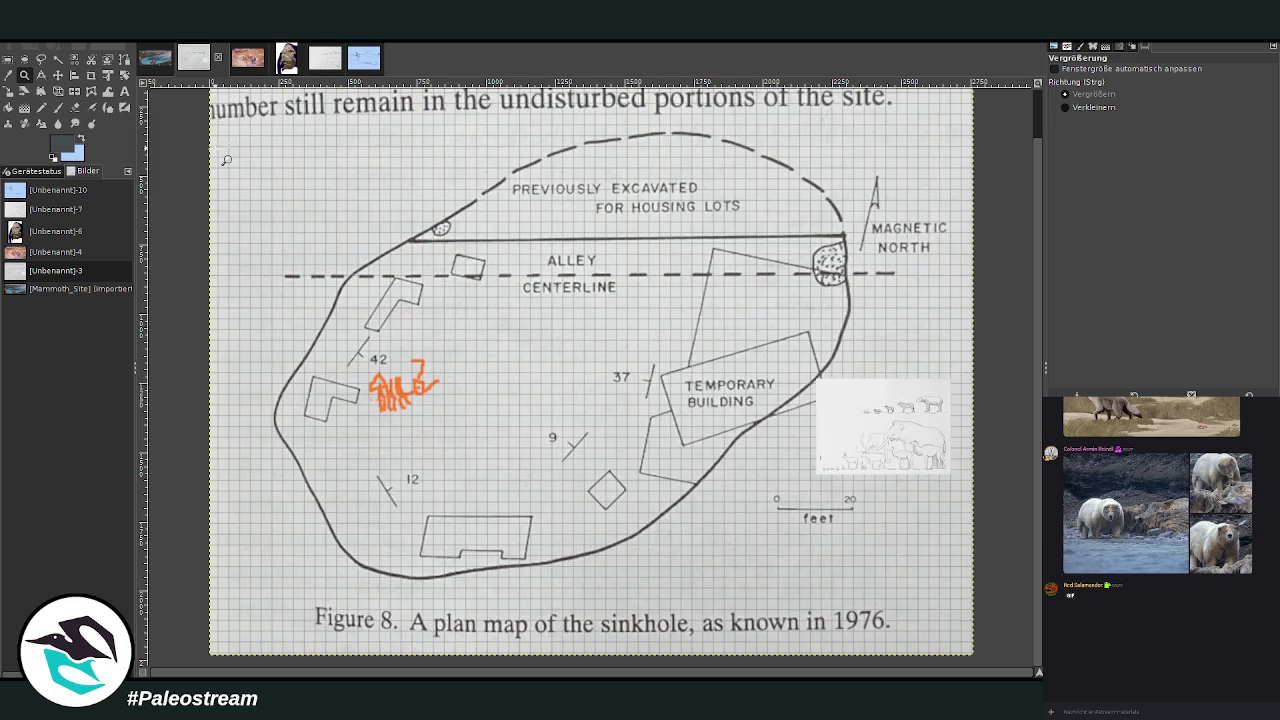
Return to the Mammoth_Site painting and start scaling the black herd sketch layer.
left_click(152, 62)
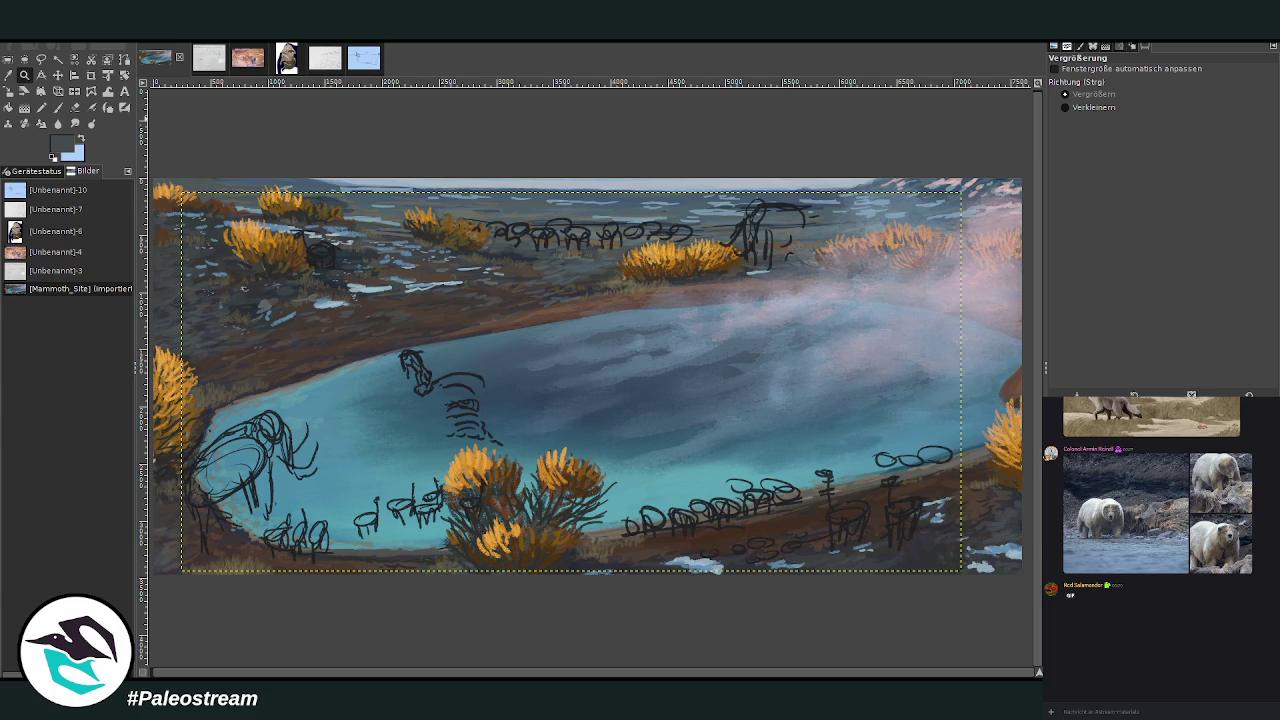
left_click(22, 89)
left_click(560, 300)
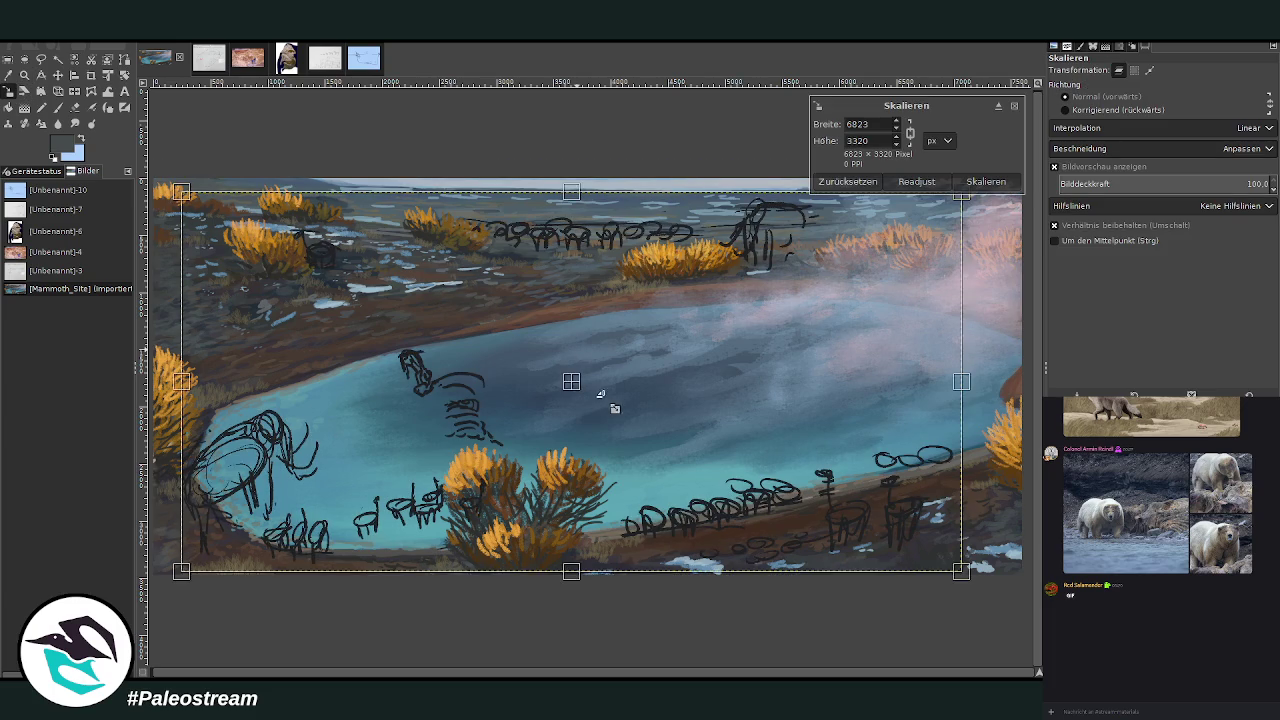
Shrink the whole herd sketch layer from both corners and apply the new size.
left_click_drag(582, 378, 503, 327)
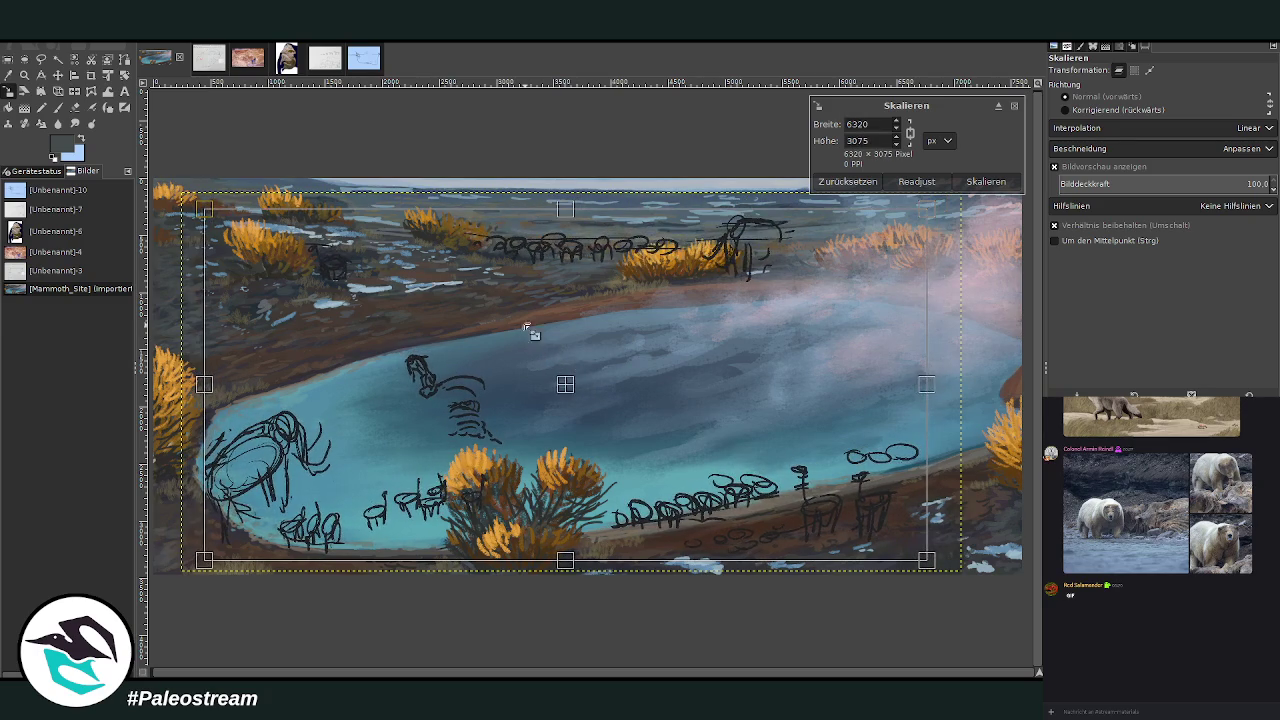
mouse_move(503, 327)
left_mouse_down()
mouse_move(485, 318)
mouse_move(498, 410)
left_mouse_up()
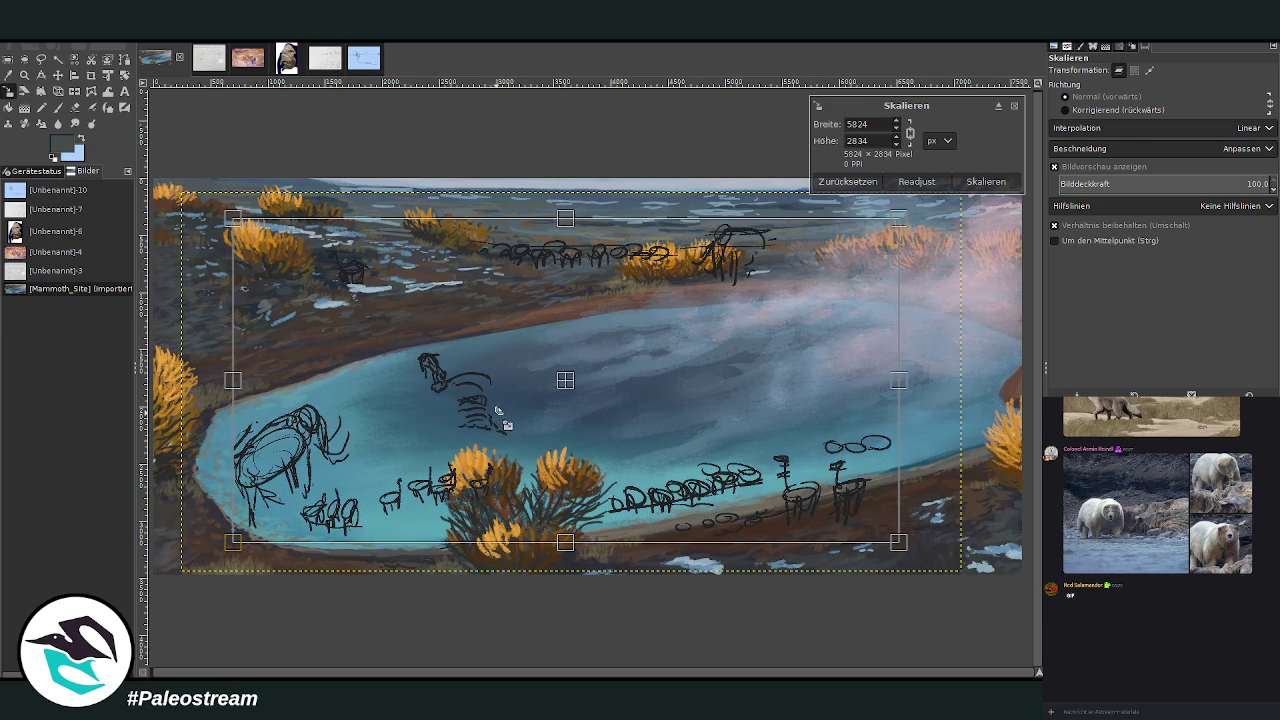
key("Return")
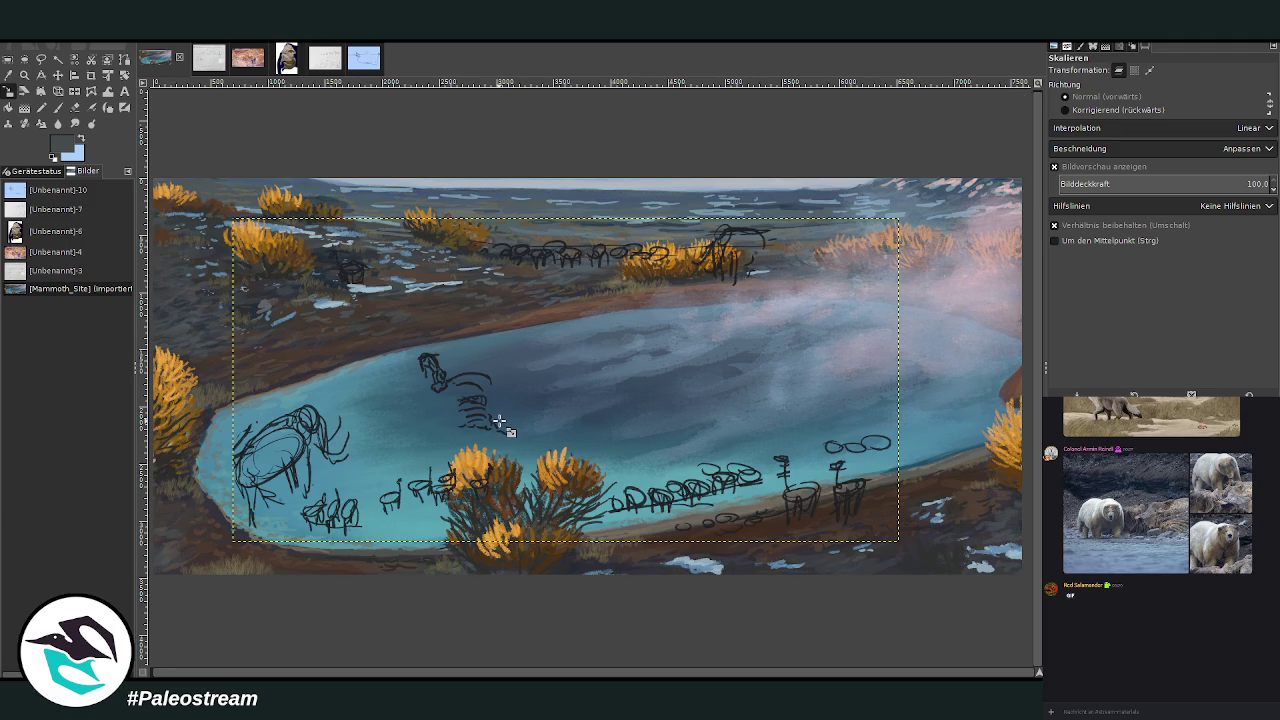
Lasso the lower-left mammoth group and move it left and down.
left_click(41, 59)
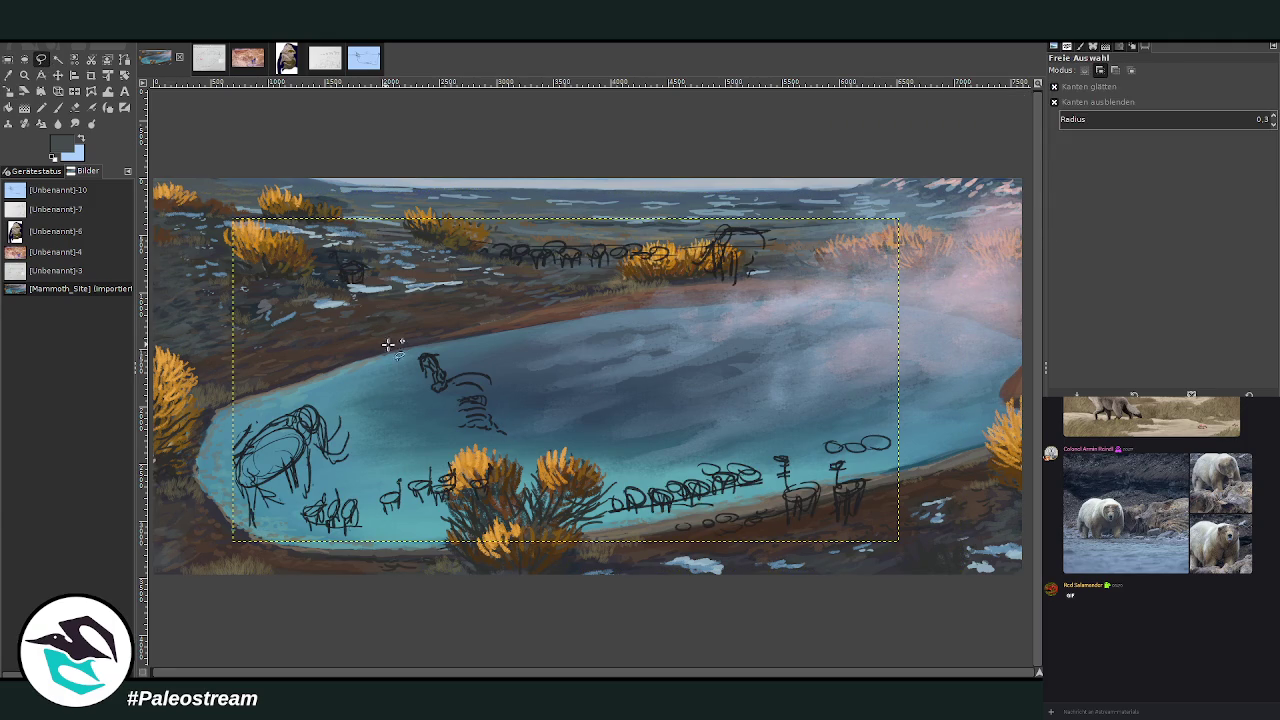
mouse_move(216, 428)
left_mouse_down()
mouse_move(300, 388)
mouse_move(425, 445)
mouse_move(505, 528)
mouse_move(212, 562)
mouse_move(222, 363)
left_mouse_up()
key("Return")
left_click(8, 91)
left_click(343, 485)
left_click_drag(343, 485, 294, 506)
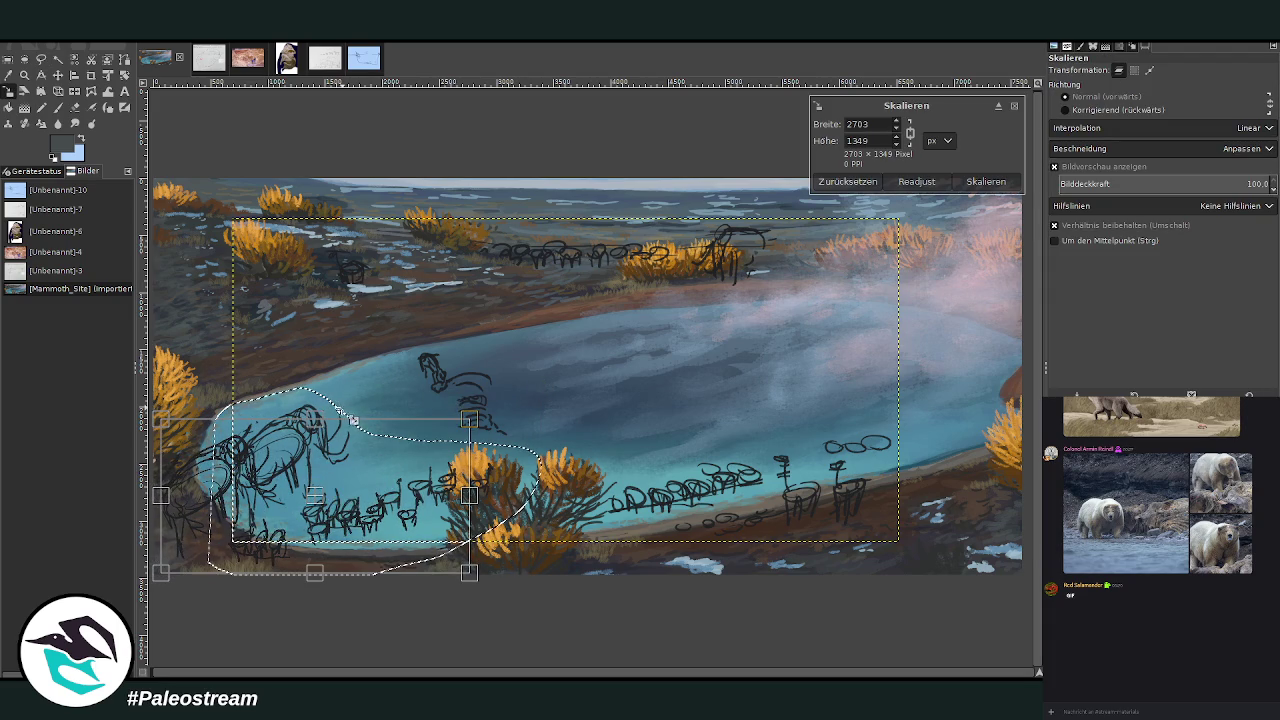
left_click(580, 380)
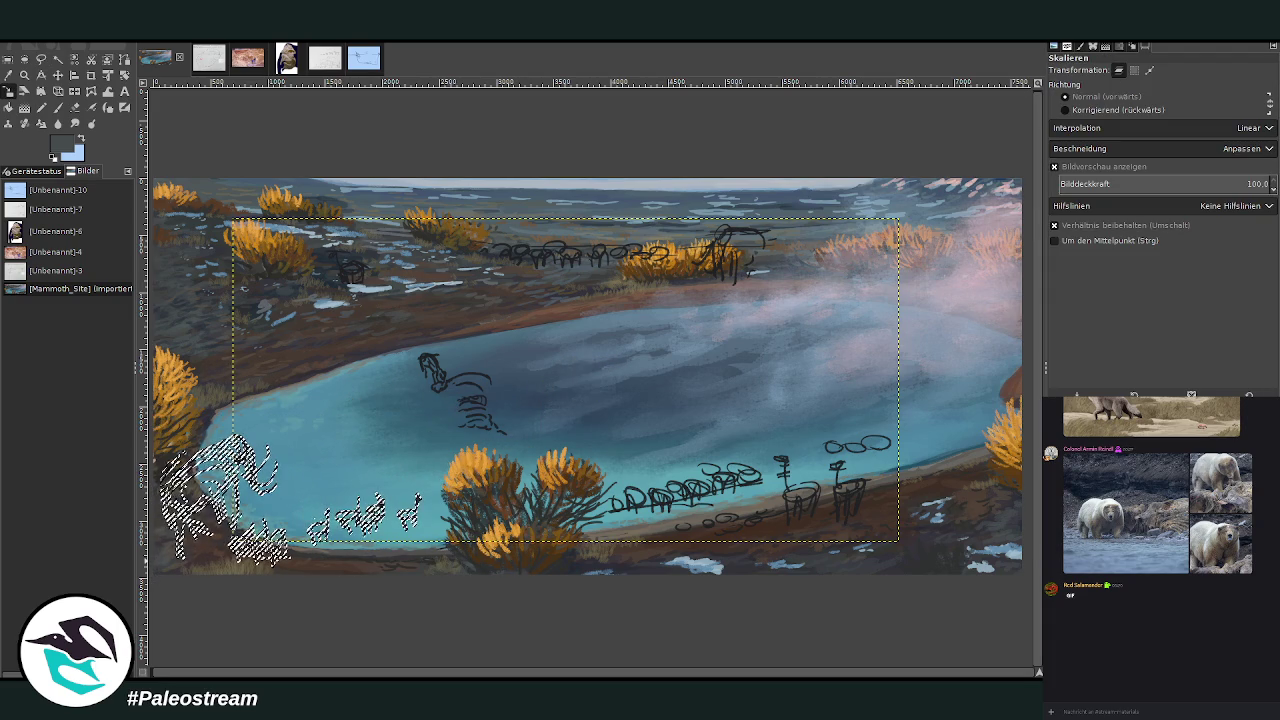
Lasso the lower-right shore animals and shift them right and down, then undo the last change.
key("f")
left_click_drag(612, 545, 806, 388)
left_click_drag(843, 540, 666, 548)
left_click(614, 545)
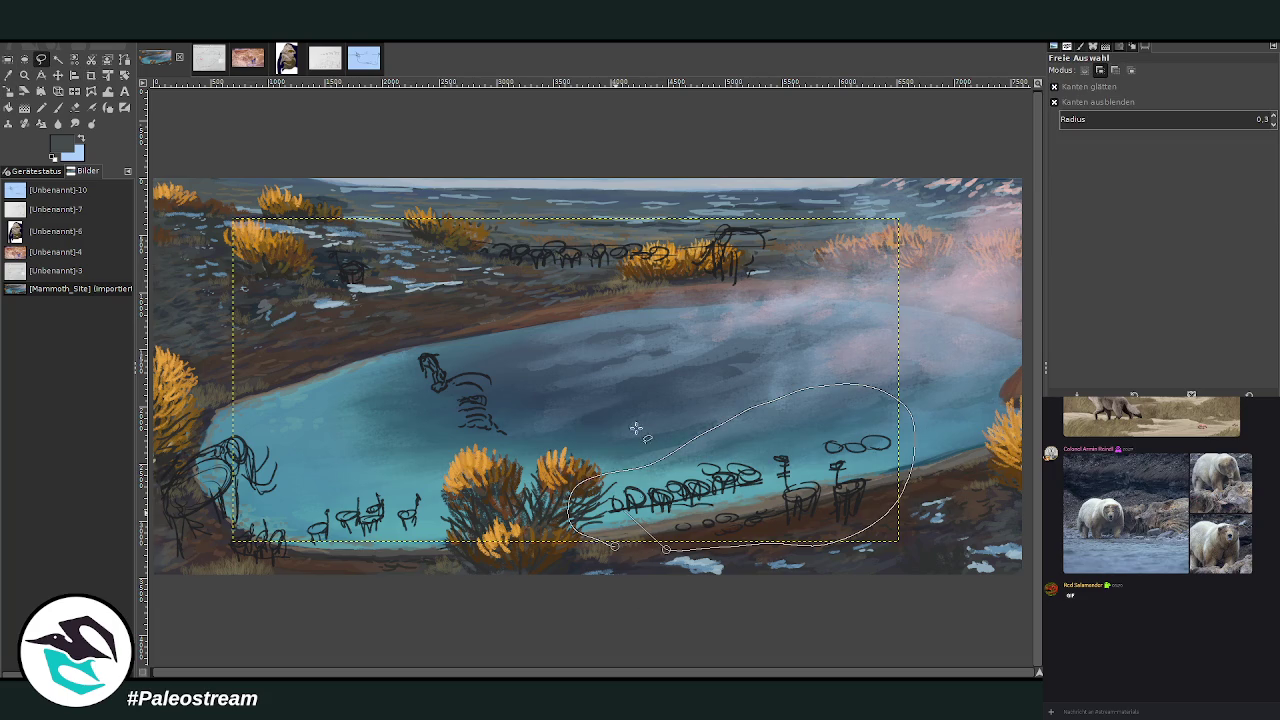
key("Return")
key("shift+s")
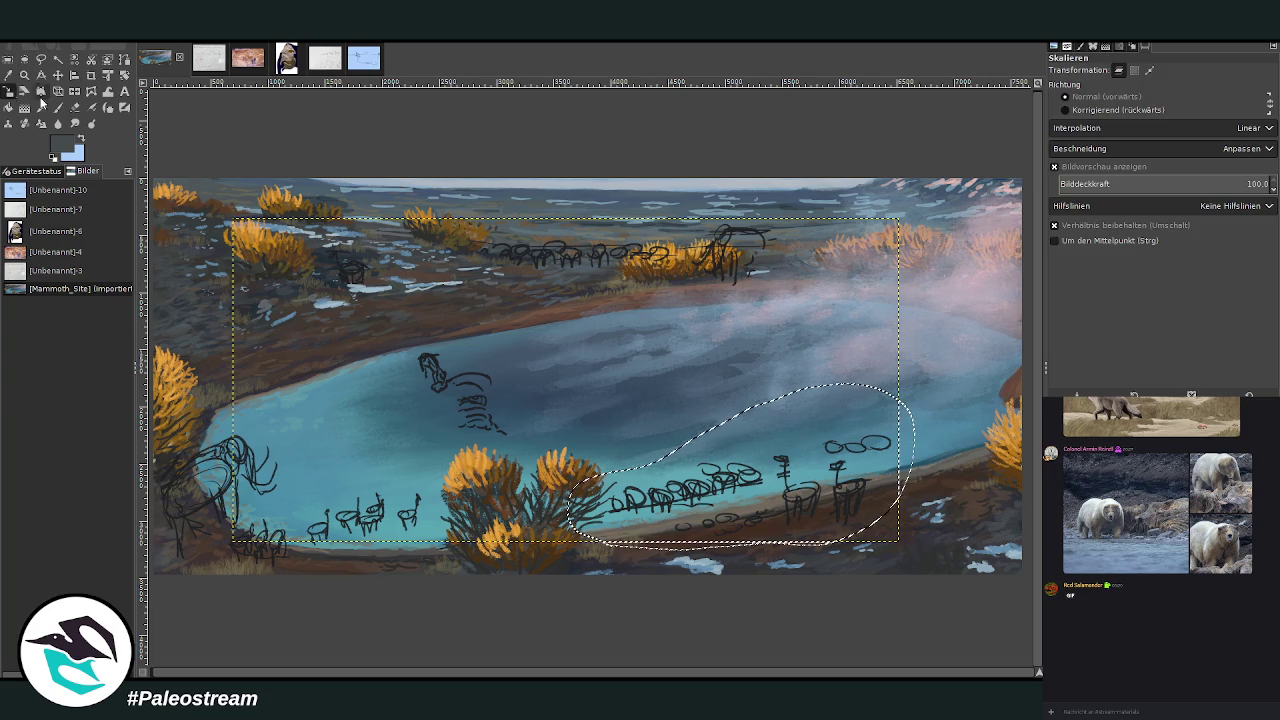
left_click(767, 485)
left_click_drag(767, 485, 824, 492)
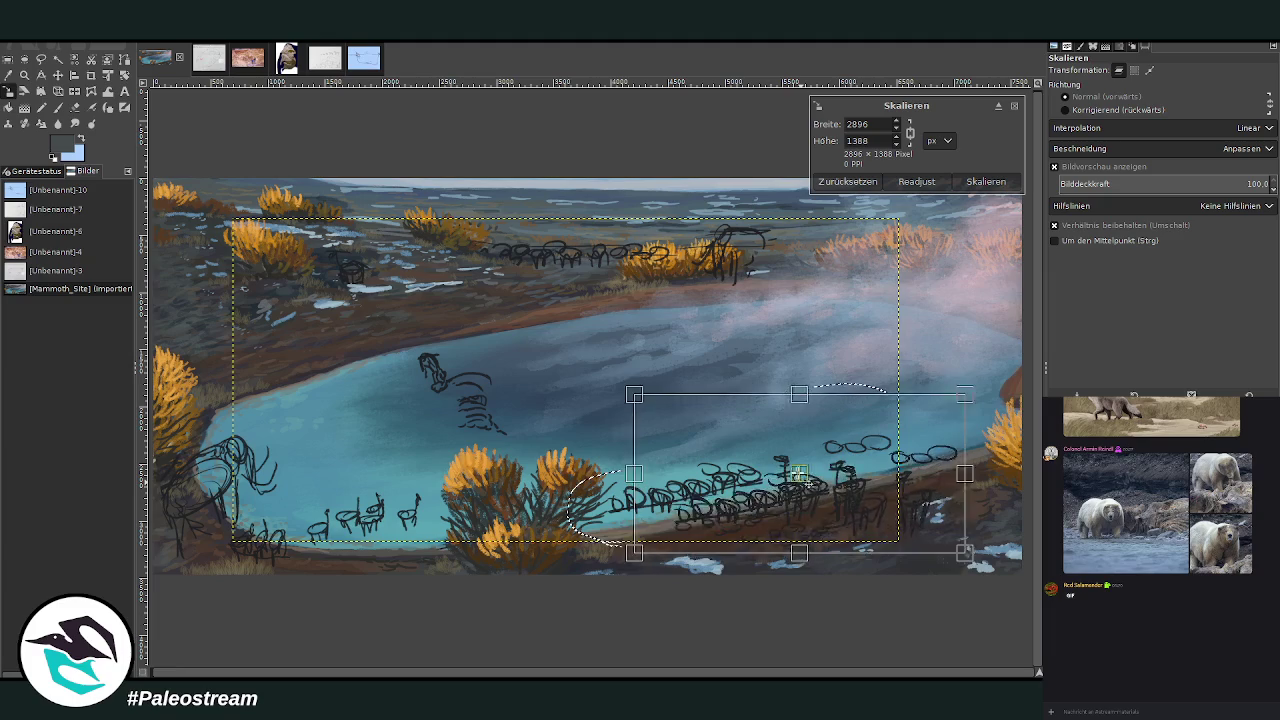
key("Return")
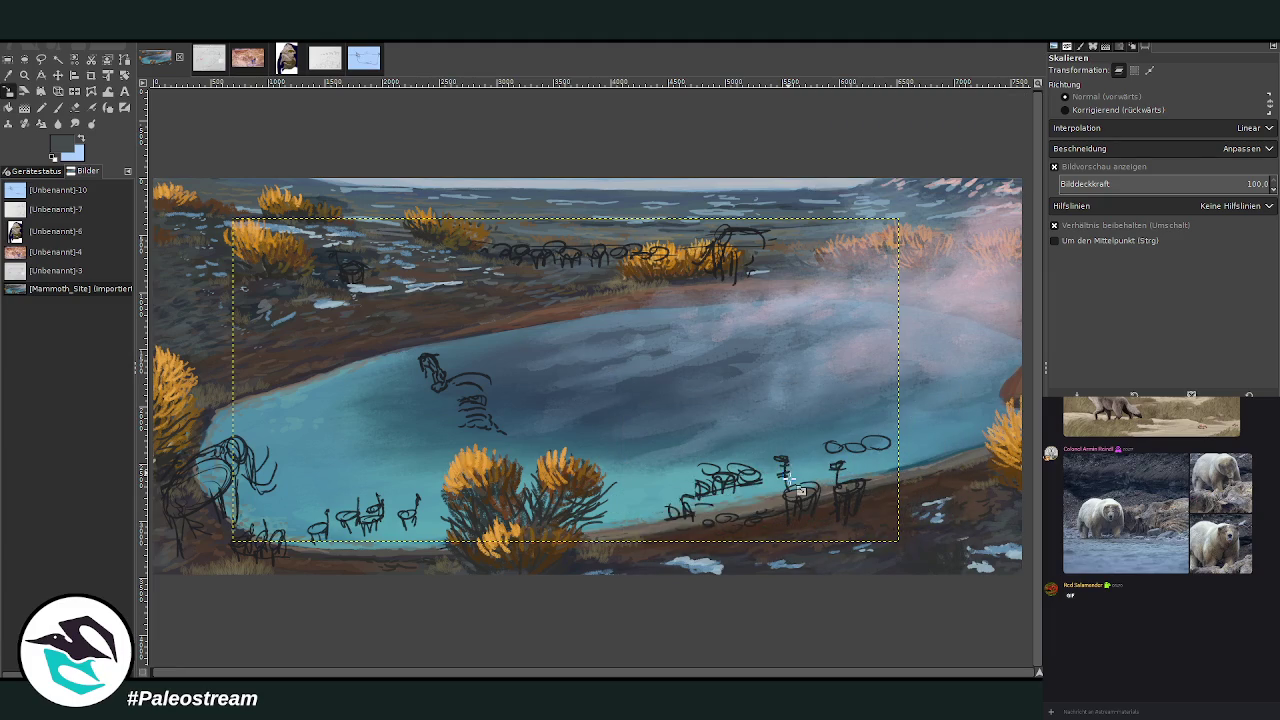
key("ctrl+shift+a")
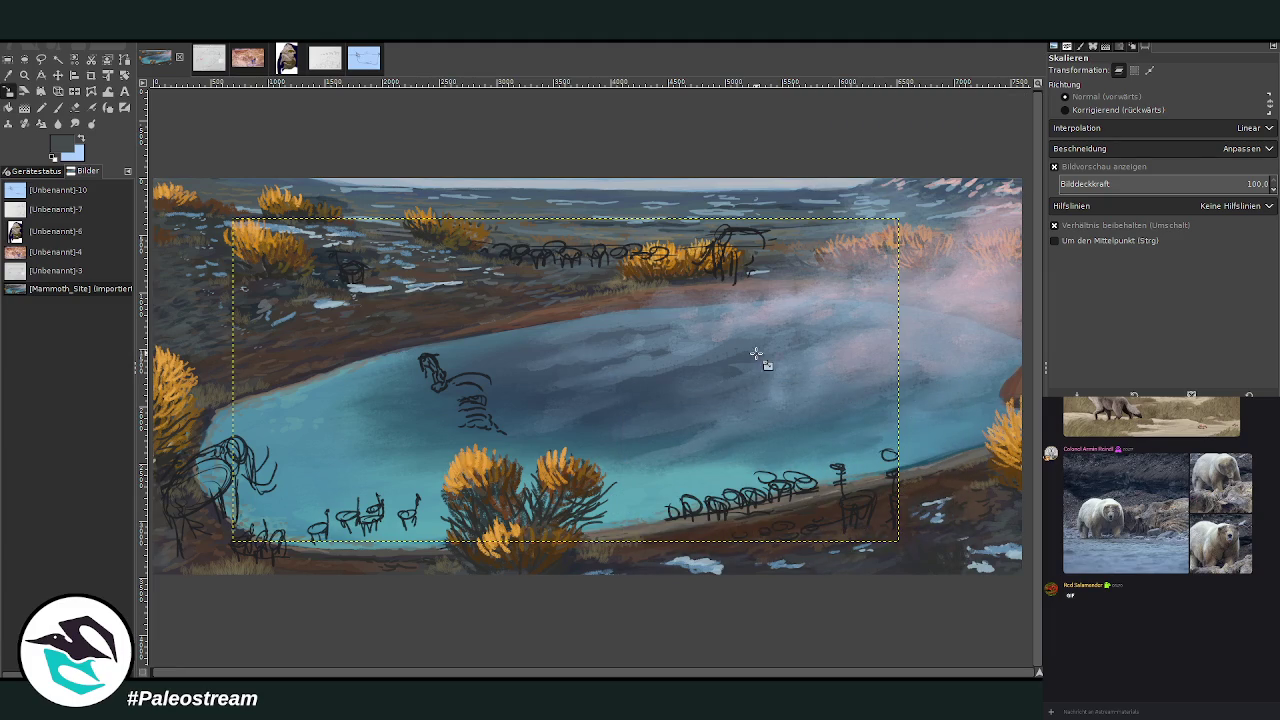
key("ctrl+z")
key("ctrl+z")
key("ctrl+z")
Lasso the small animal in the pool, shrink it and nudge it up-left.
left_click(41, 58)
mouse_move(528, 440)
left_mouse_down()
mouse_move(528, 366)
mouse_move(467, 366)
mouse_move(528, 440)
left_mouse_up()
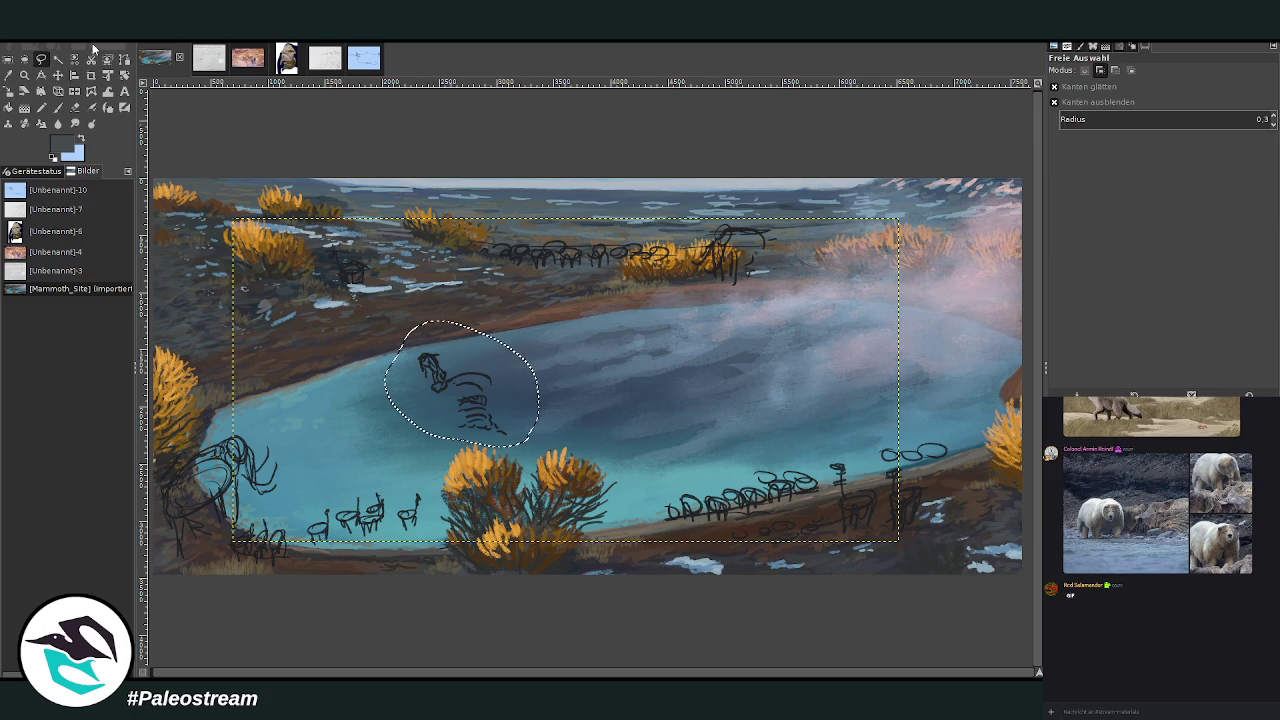
key("shift+s")
left_click(462, 384)
mouse_move(462, 384)
left_mouse_down()
mouse_move(400, 387)
mouse_move(416, 379)
left_mouse_up()
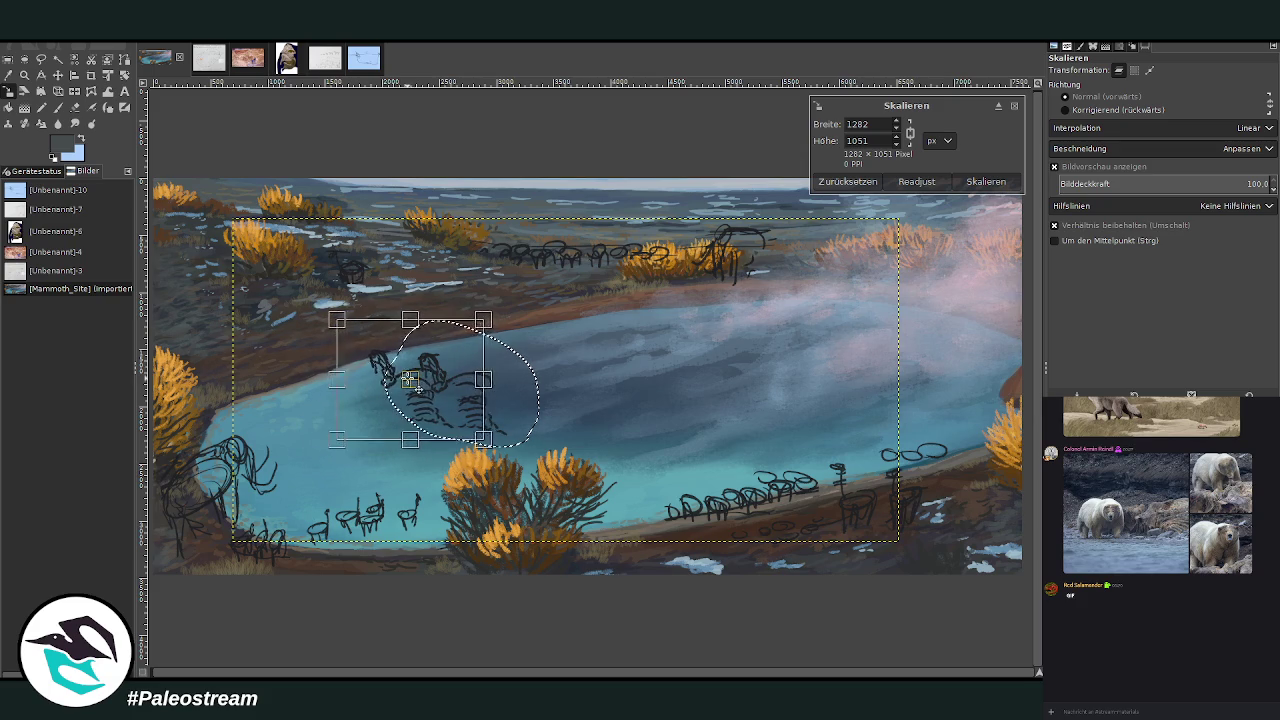
key("Return")
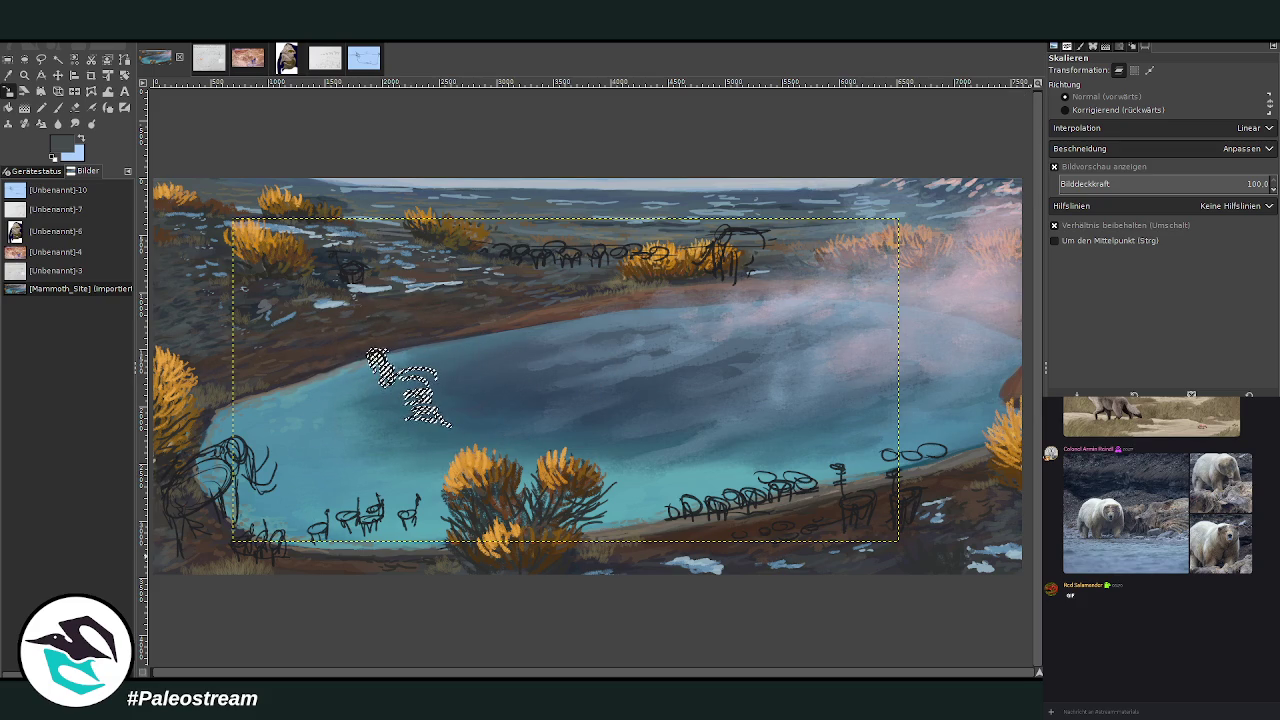
key("ctrl+shift+a")
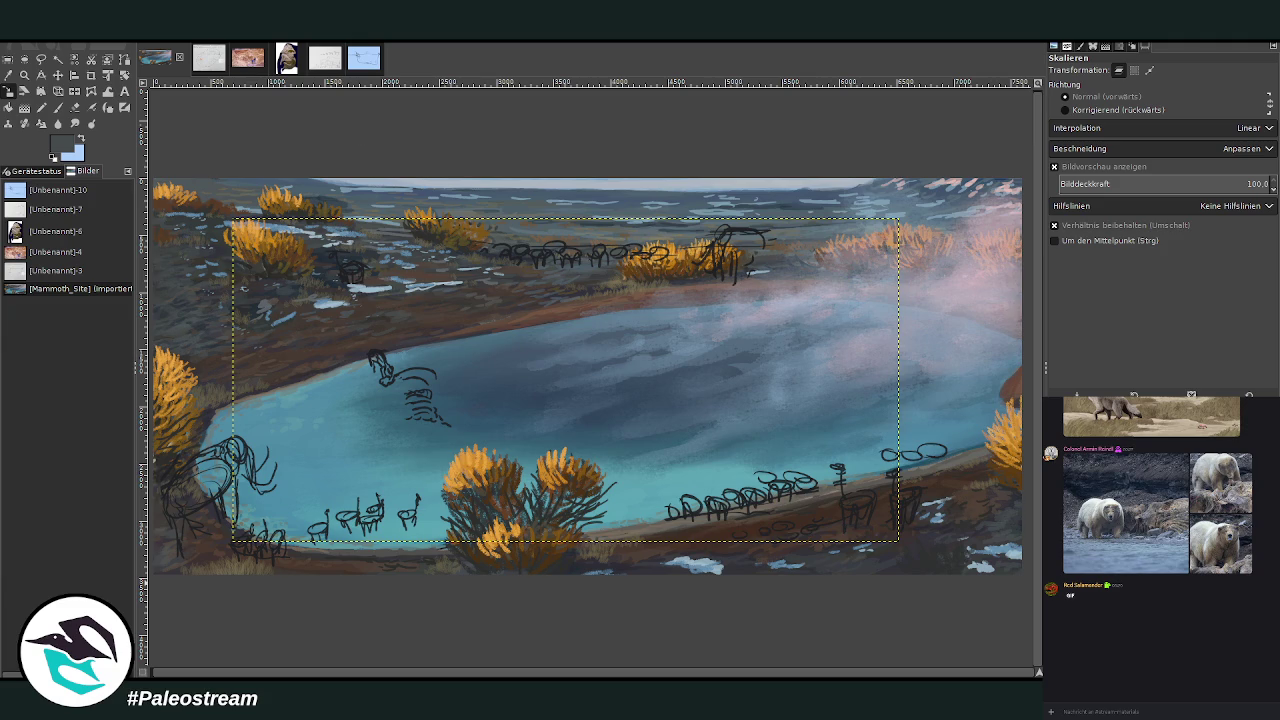
Lasso the upright mammoth figure and move it to the top right.
left_click(41, 59)
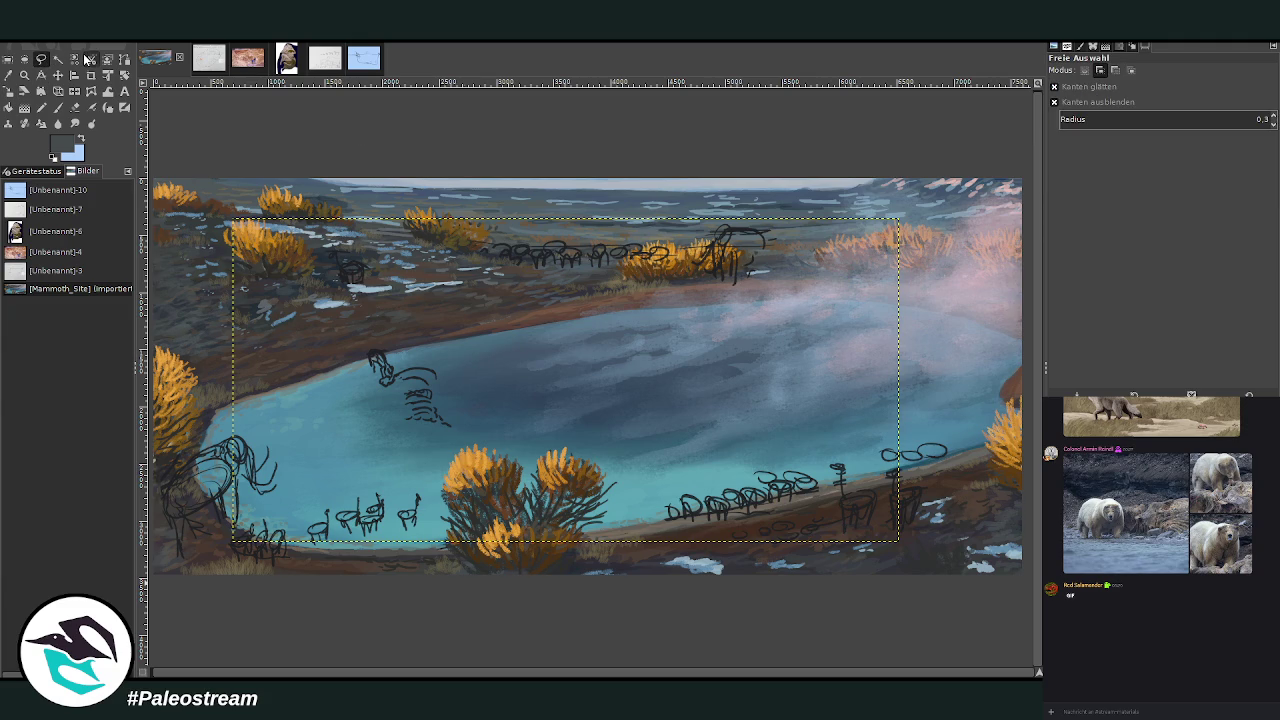
left_click_drag(718, 298, 722, 297)
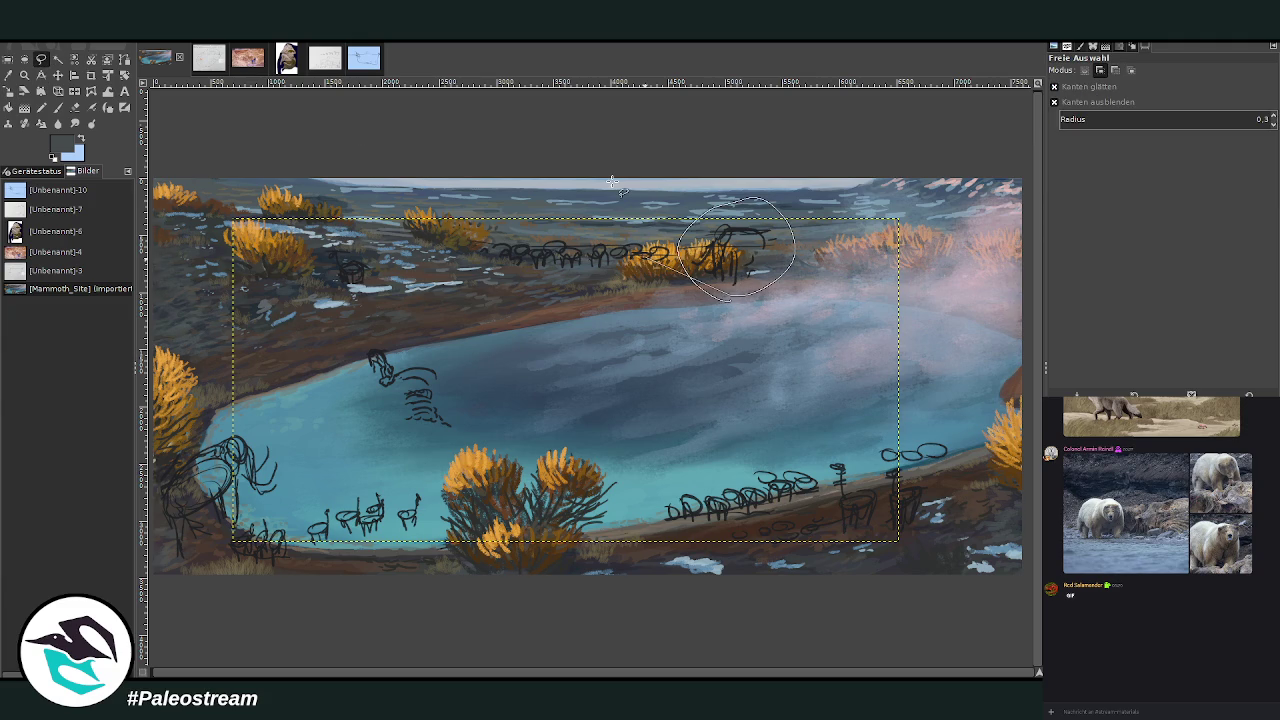
double_click(718, 262)
key("shift+s")
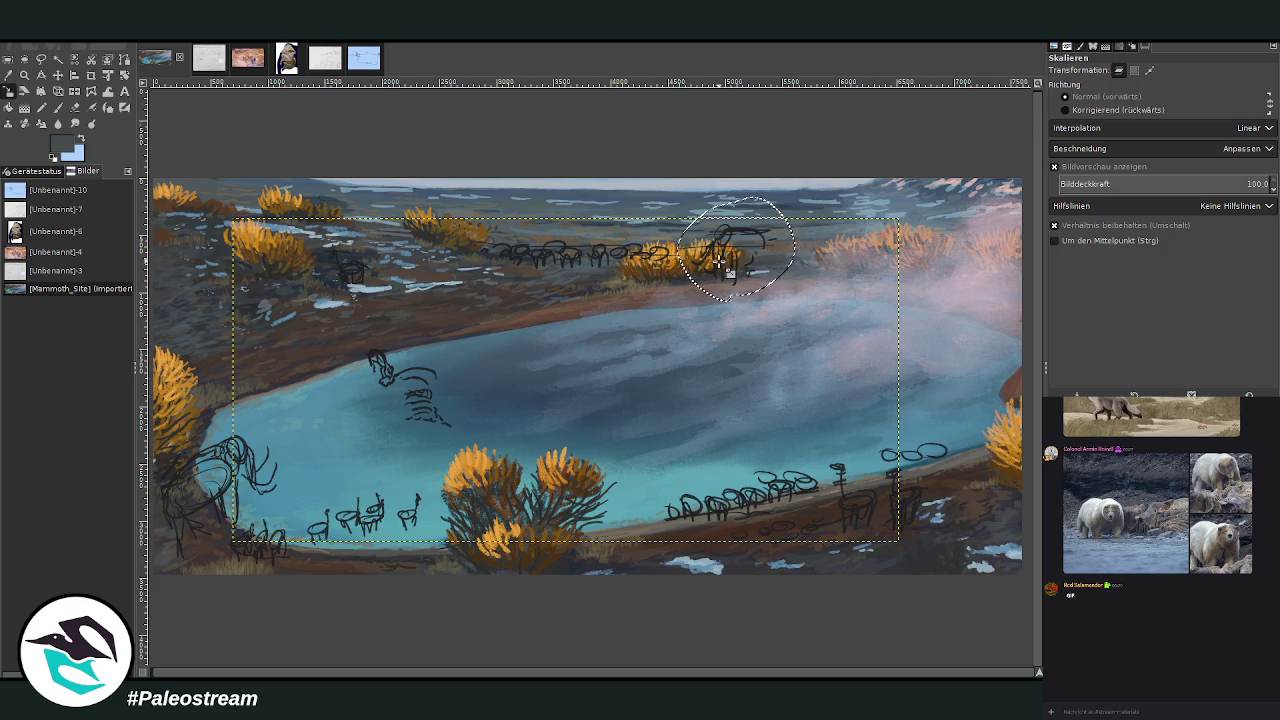
left_click(718, 262)
left_click_drag(737, 259, 739, 61)
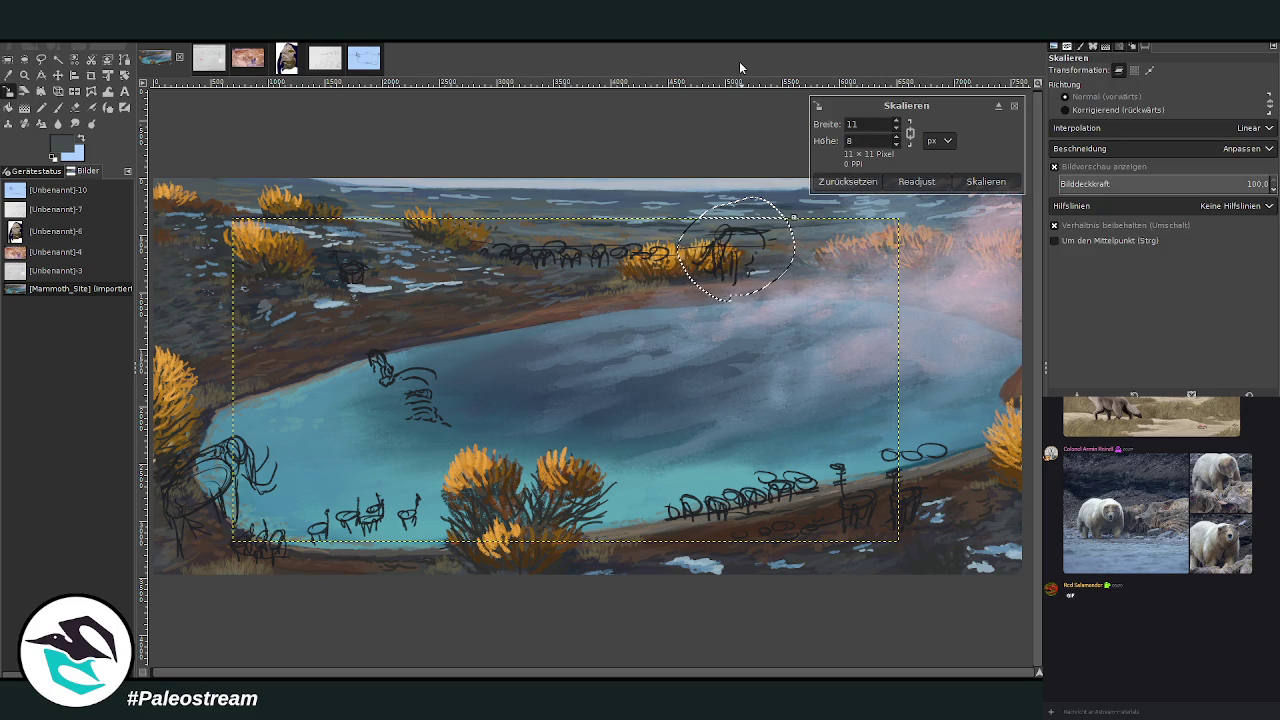
key("Return")
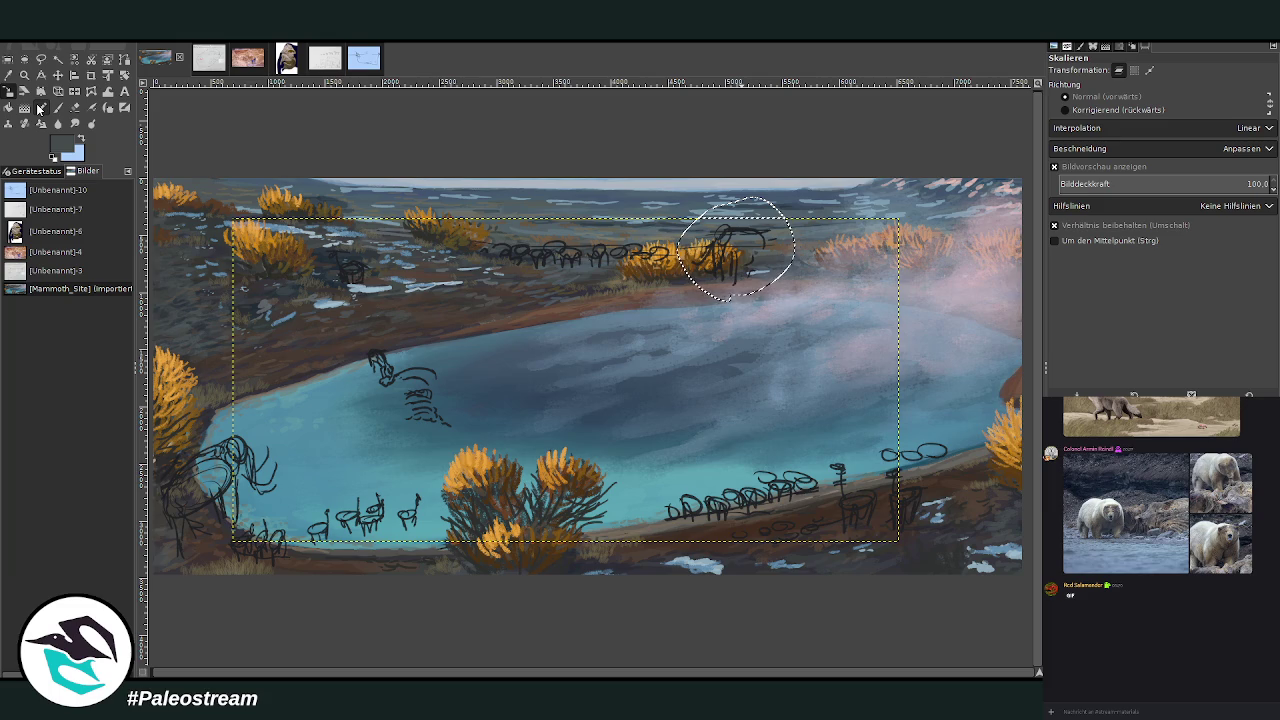
left_click(735, 250)
left_click_drag(735, 250, 955, 255)
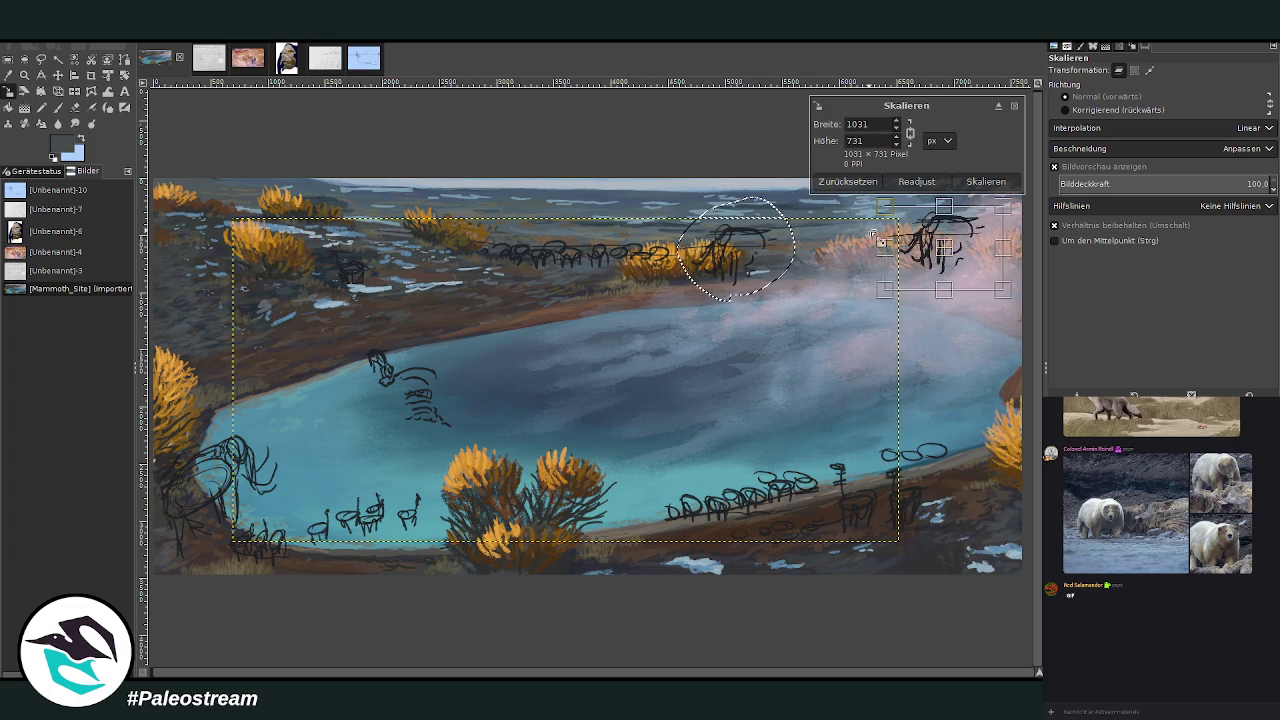
key("Return")
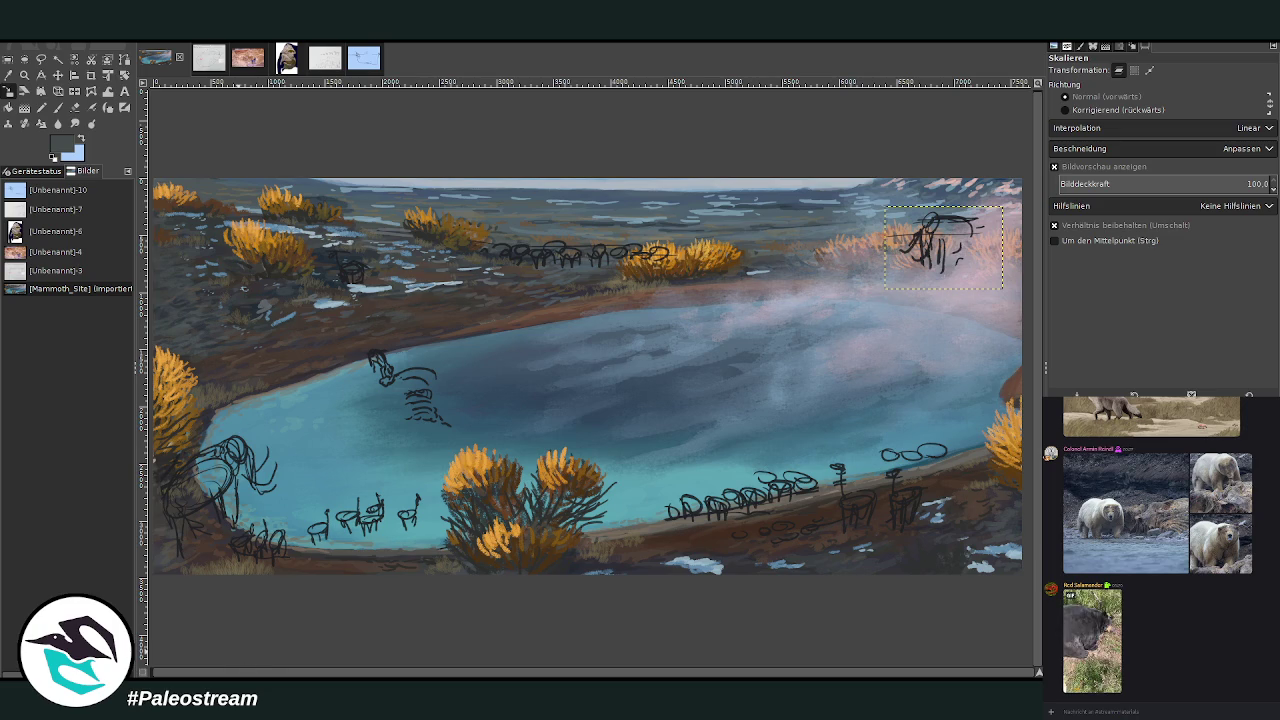
View the whole animal size-comparison chart, then return to the Mammoth_Site landscape painting.
left_click(311, 64)
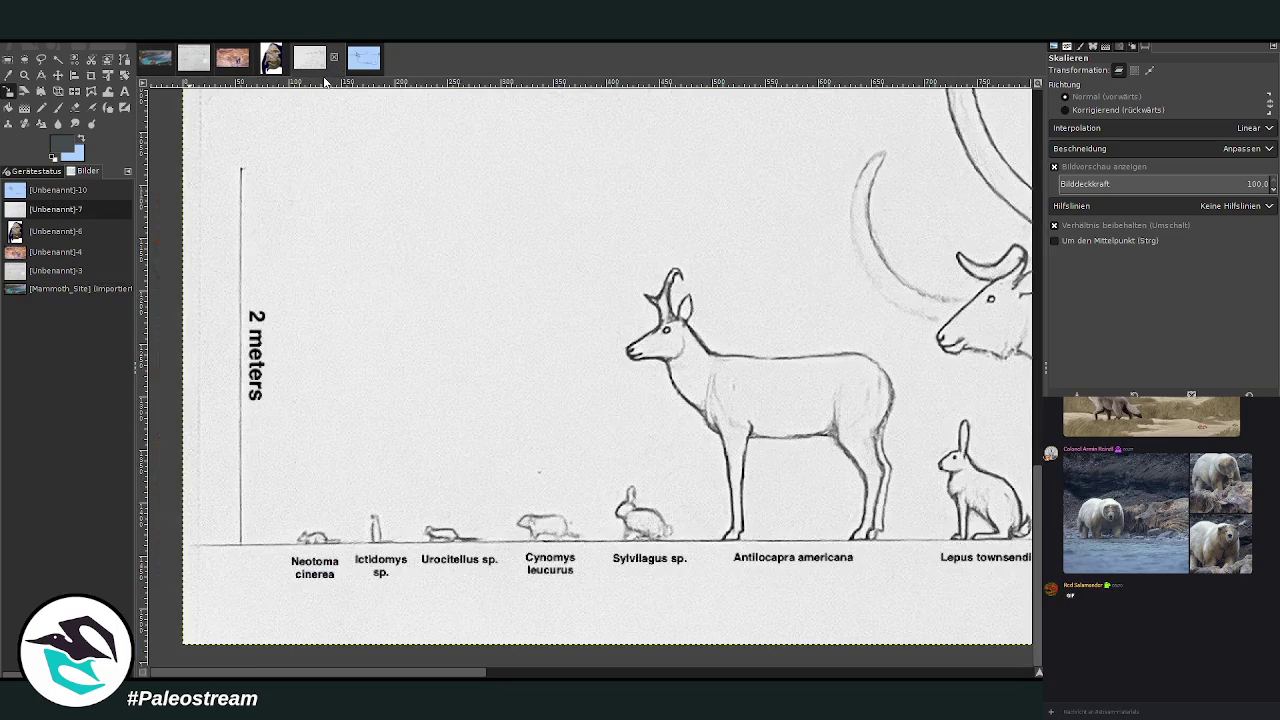
key("shift+ctrl+j")
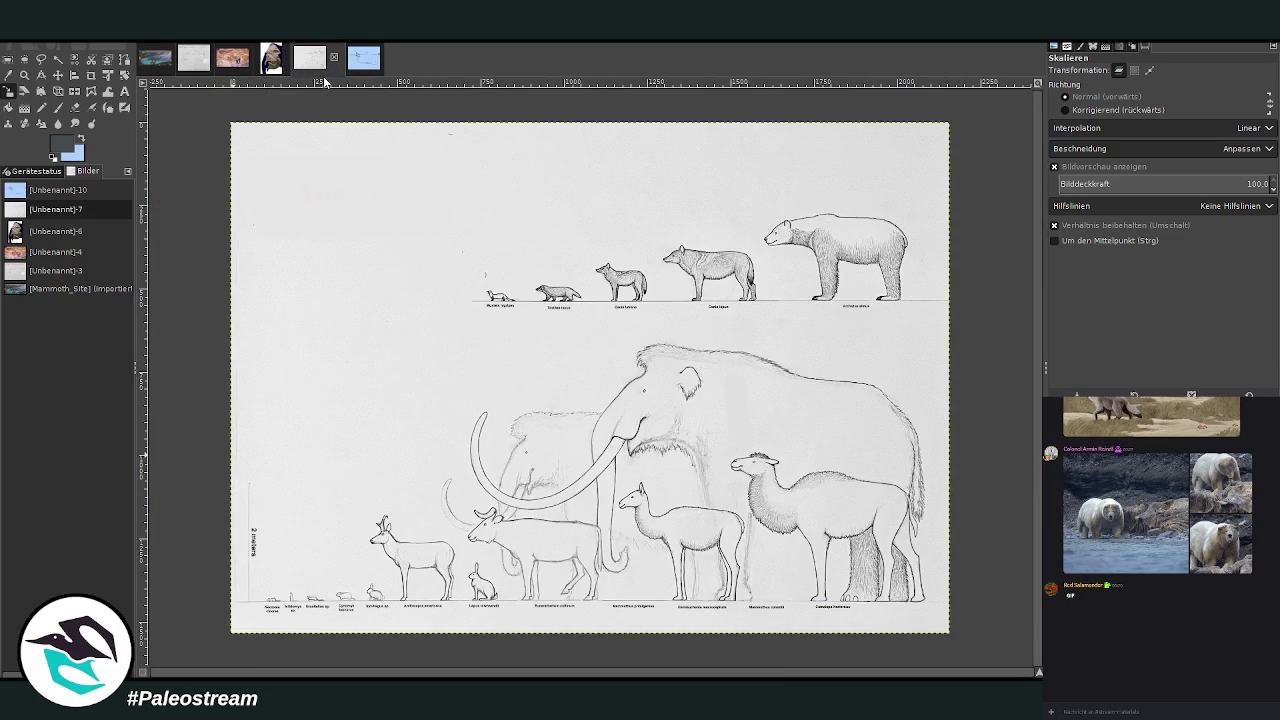
key("o")
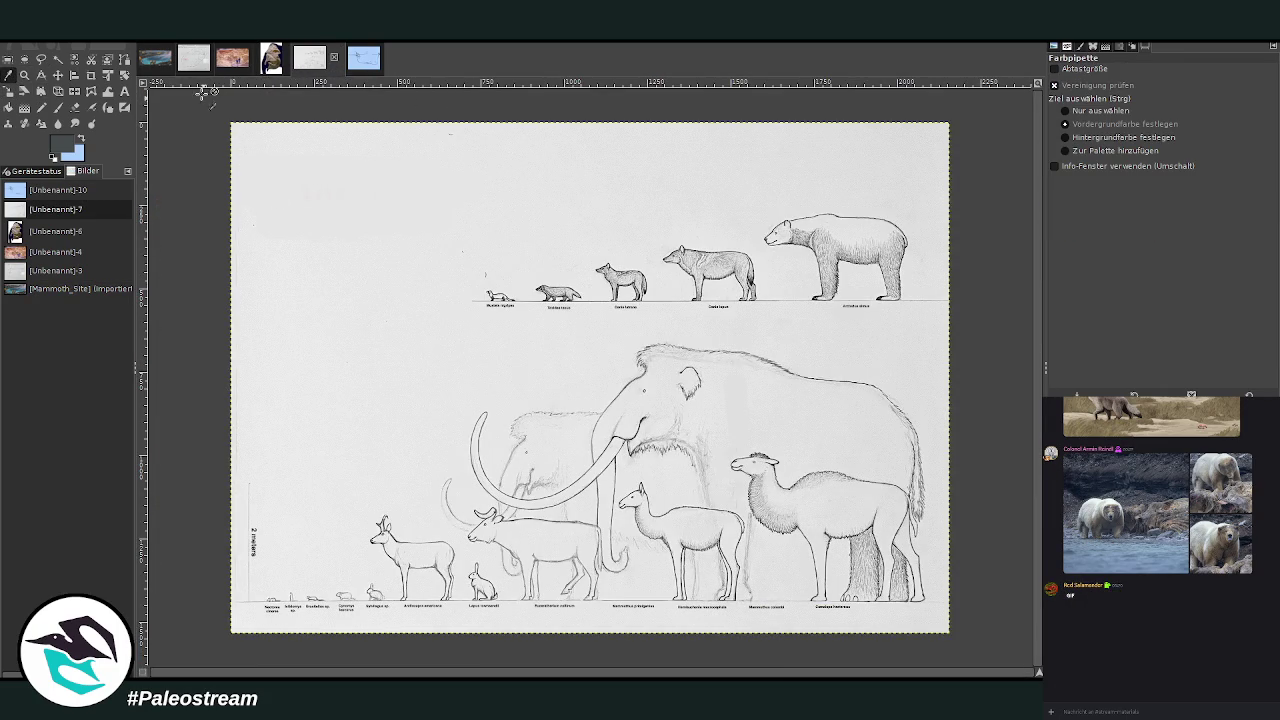
left_click(25, 75)
left_click_drag(231, 122, 958, 652)
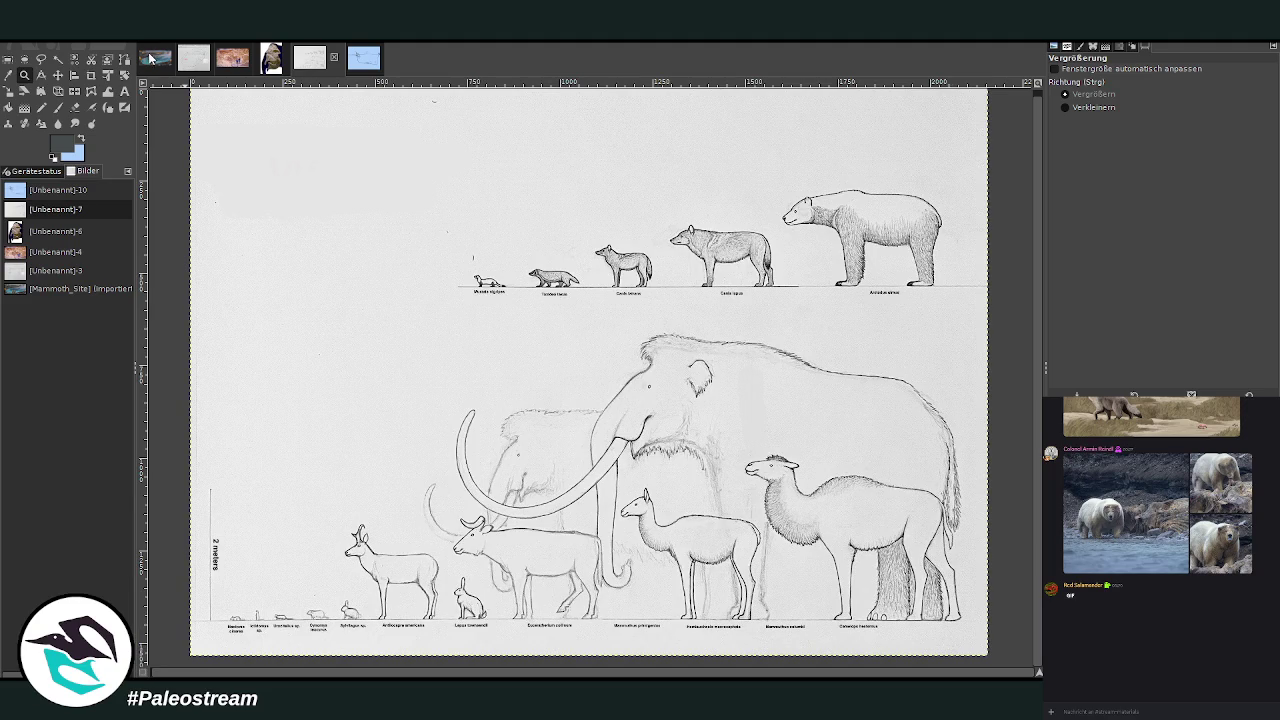
left_click(154, 57)
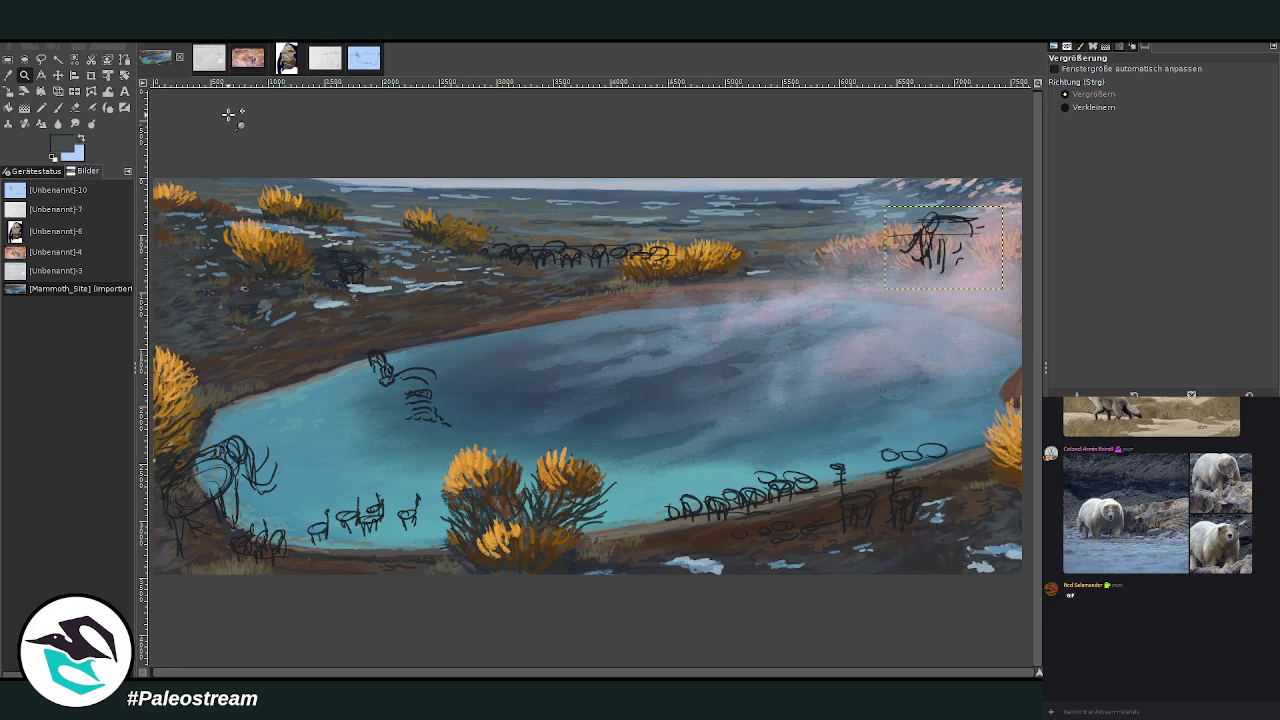
Activate the Crop tool with Shift+C, leaving the painting unchanged.
key("shift+c")
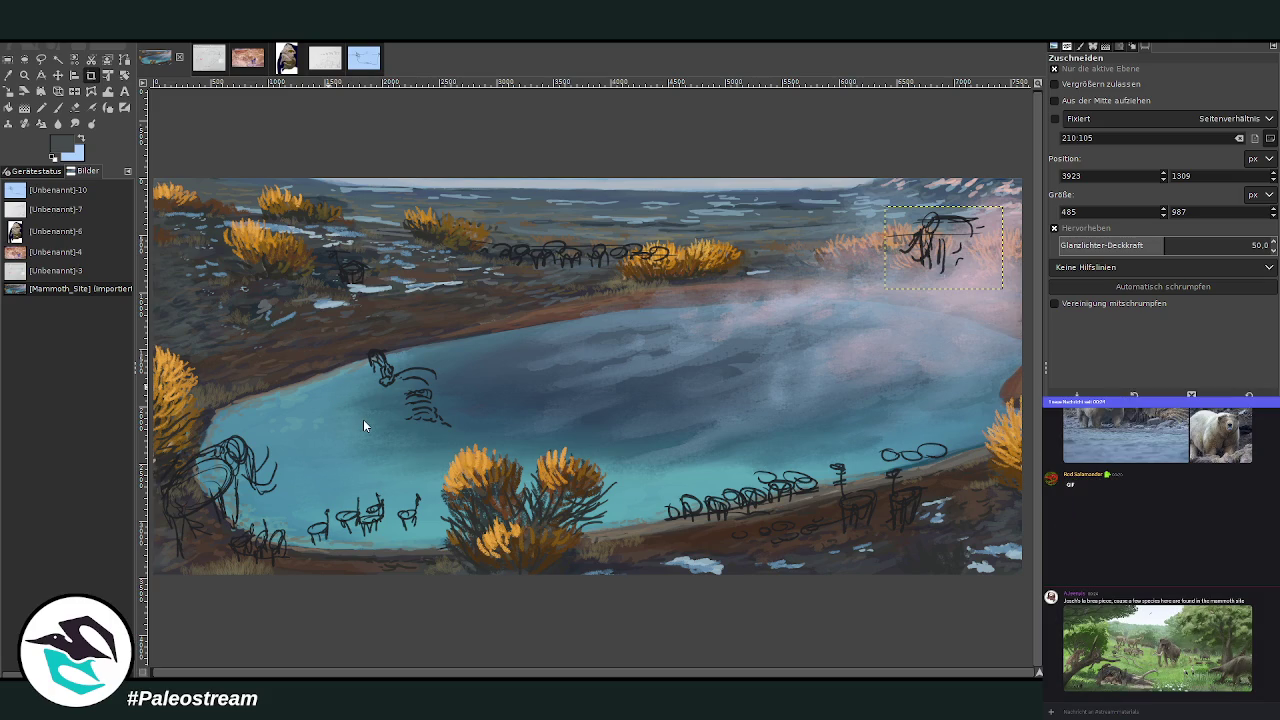
Paste the mammoth-skeleton scale diagram and scale it to 1289×724 at the left edge.
key("ctrl+v")
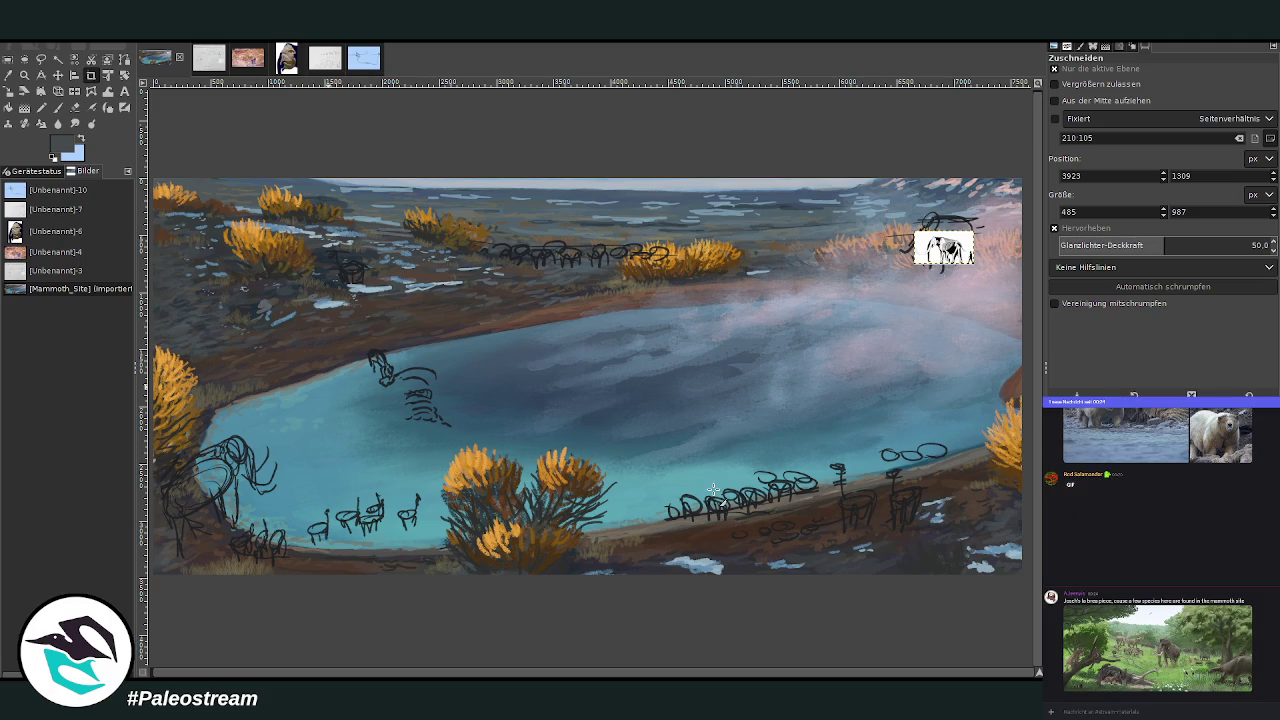
left_click(9, 89)
mouse_move(915, 265)
left_mouse_down()
mouse_move(220, 340)
mouse_move(228, 416)
left_mouse_up()
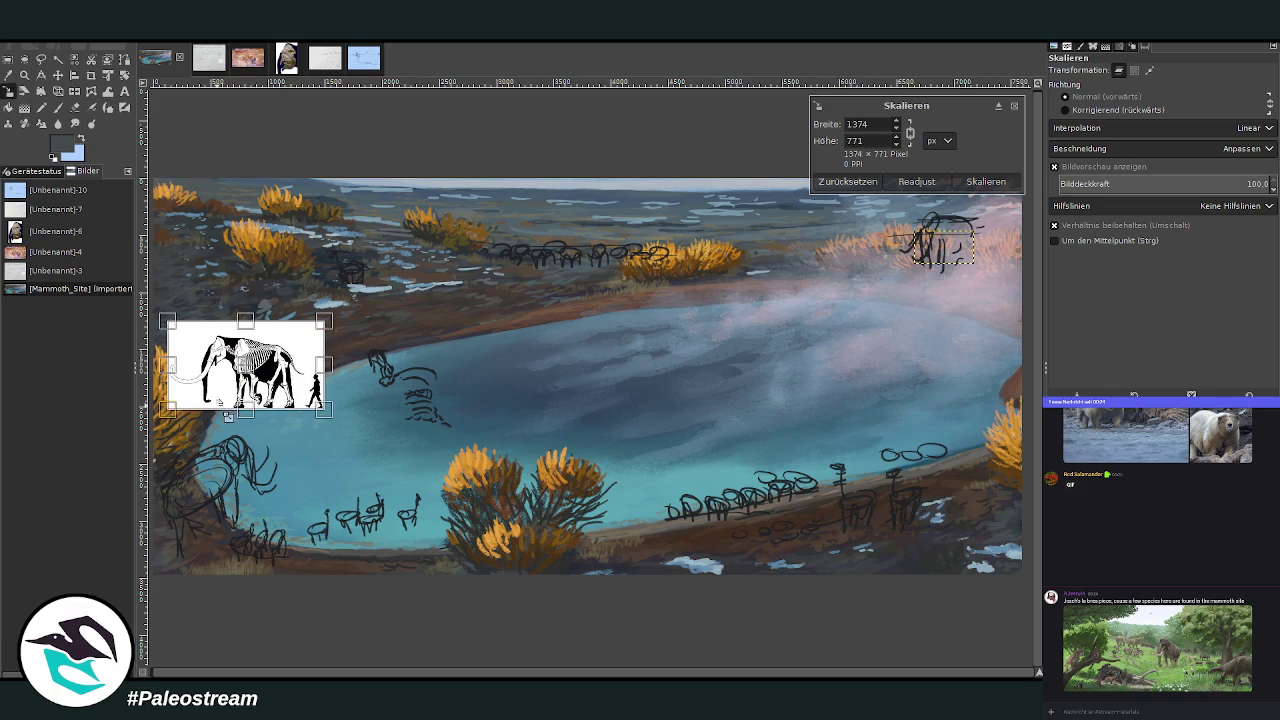
left_click_drag(166, 409, 177, 403)
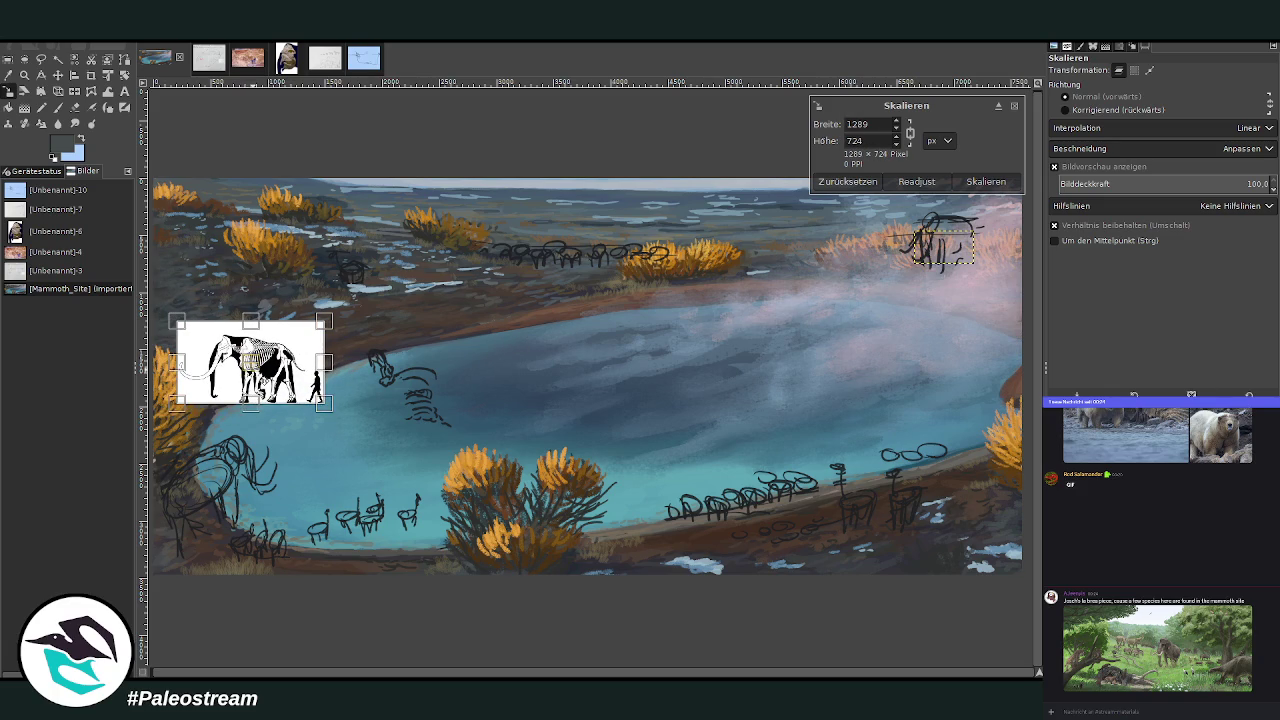
left_click(983, 182)
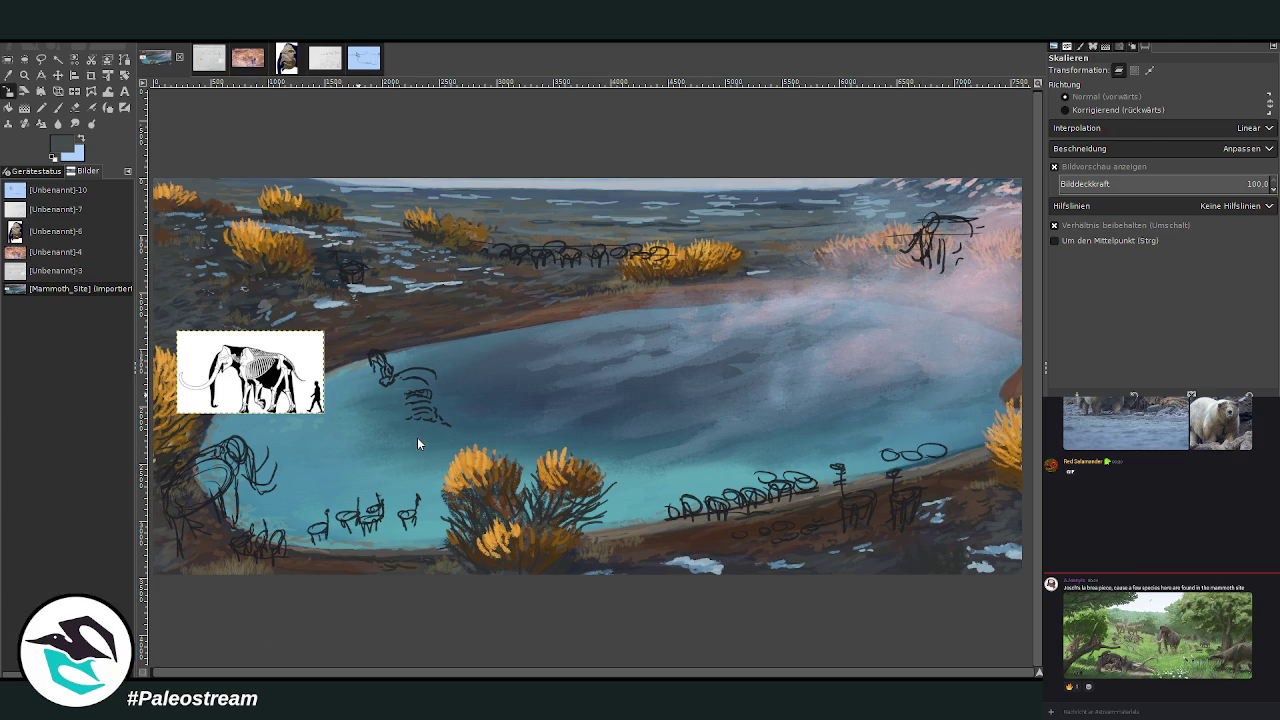
Paste the skeleton webpage screenshot, crop it to the skeleton, and move the diagram higher.
key("ctrl+v")
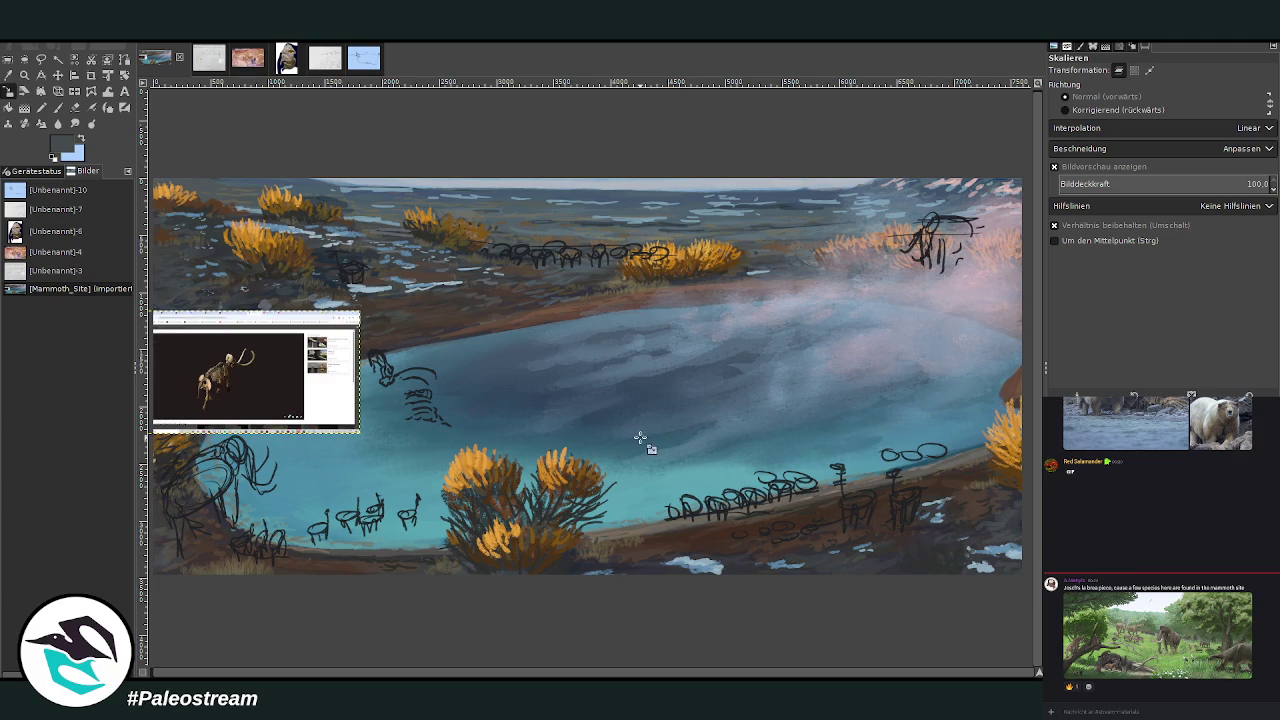
left_click(91, 75)
left_click_drag(186, 342, 263, 414)
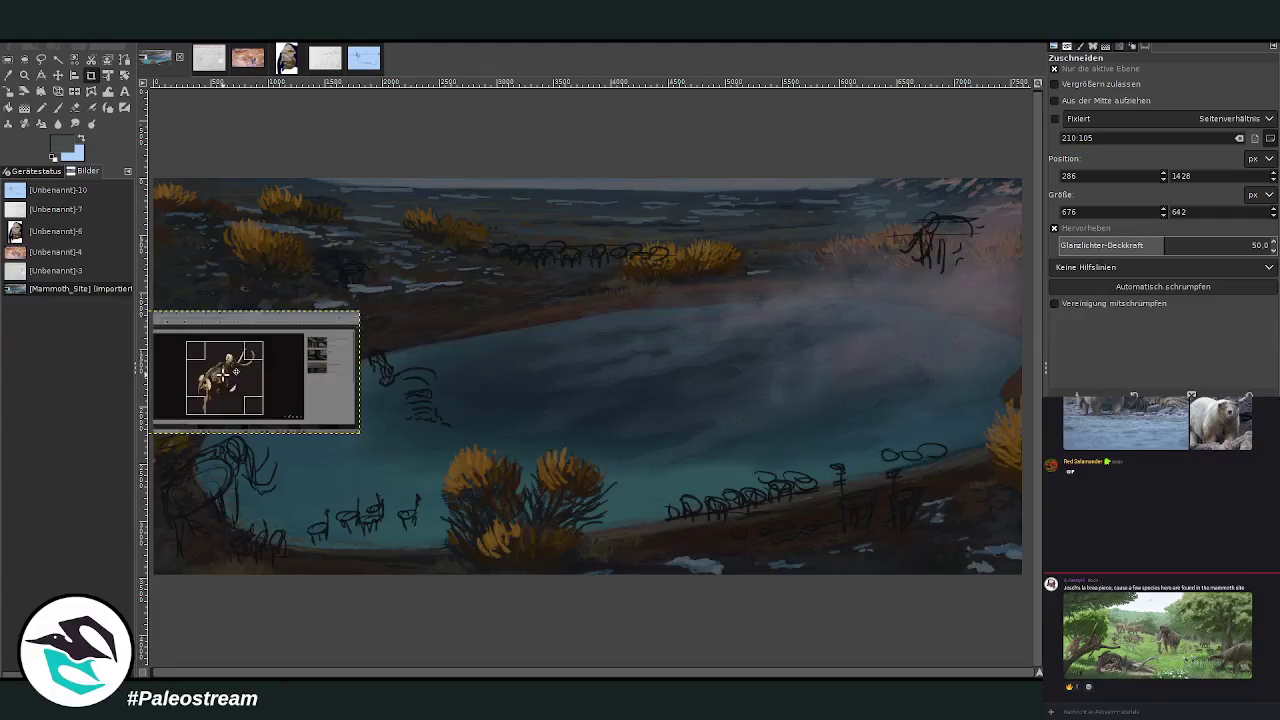
left_click(220, 374)
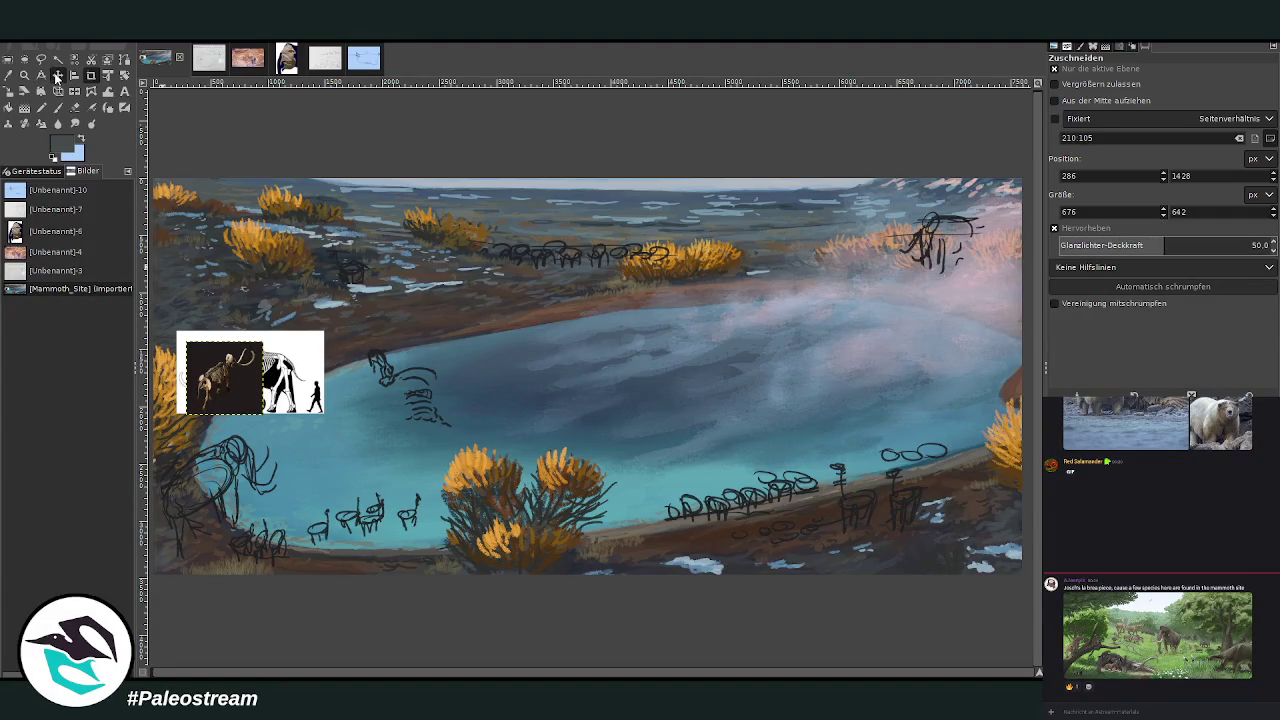
left_click(57, 75)
left_click_drag(290, 375, 302, 311)
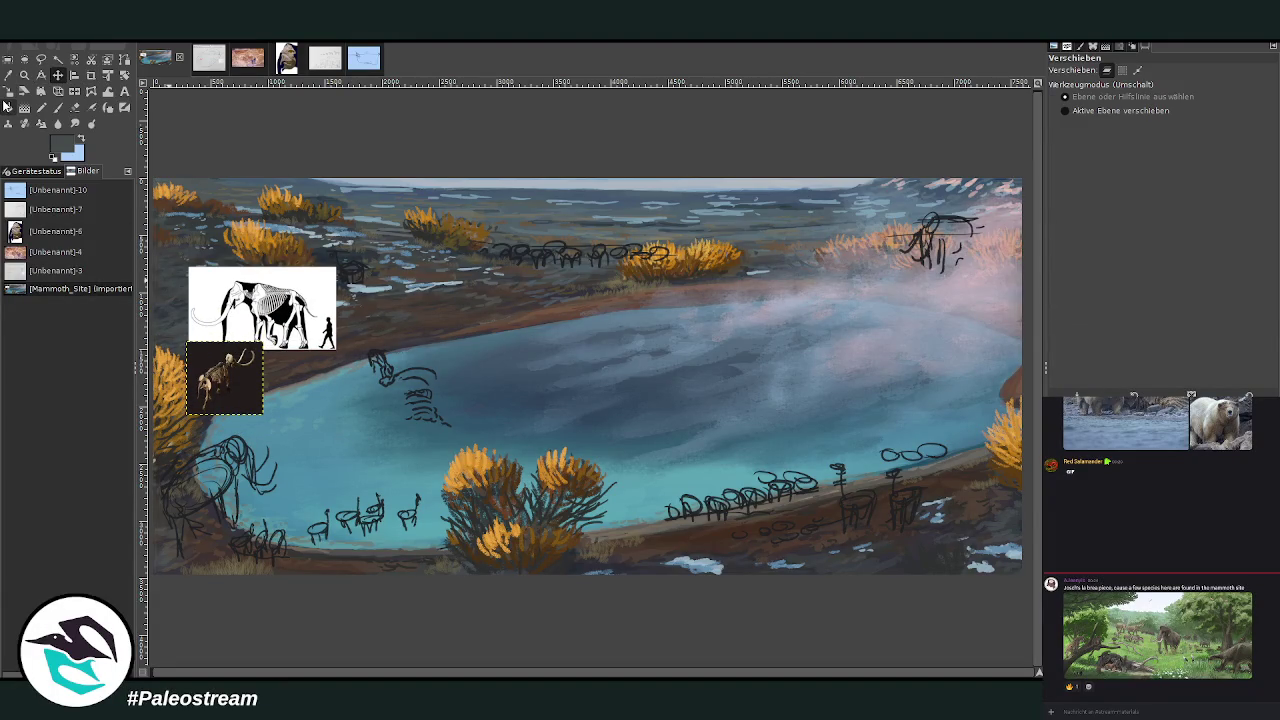
Enlarge the skeleton photo to 1304 × 1238 px over the pool's lower-left.
left_click(9, 91)
left_click(190, 388)
left_click_drag(263, 413, 314, 462)
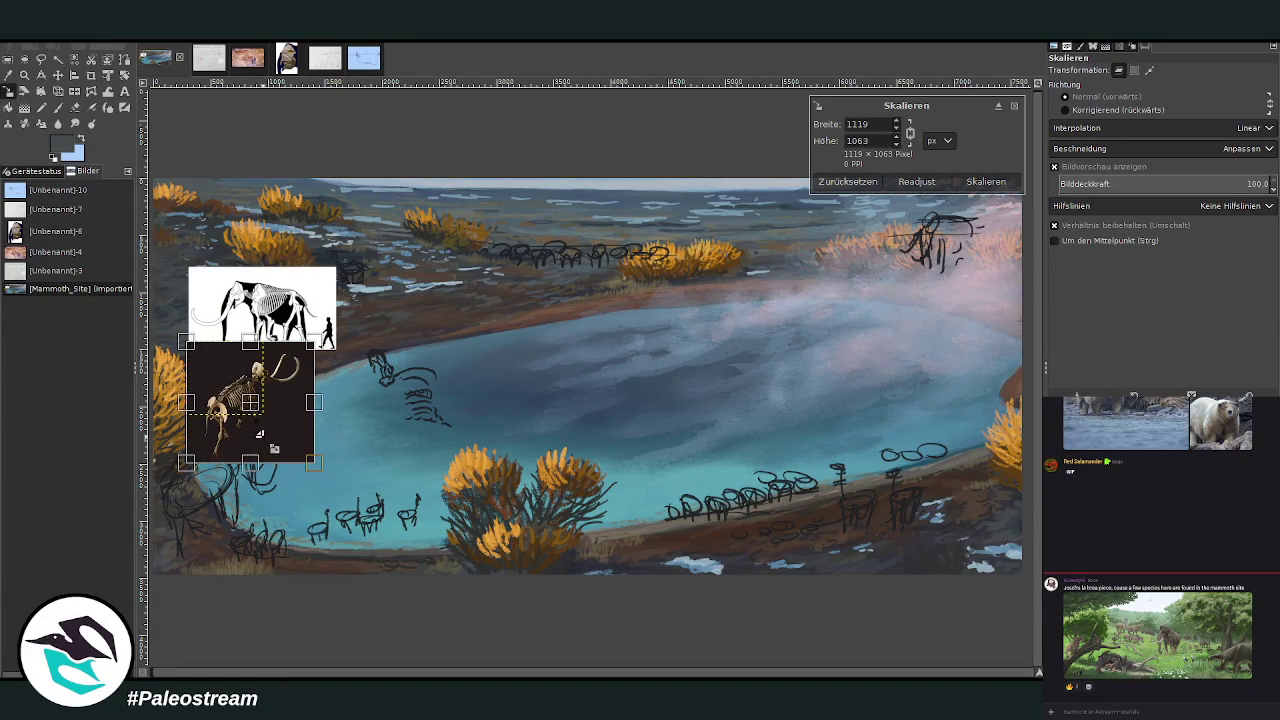
mouse_move(263, 413)
left_mouse_down()
mouse_move(331, 477)
mouse_move(236, 509)
mouse_move(283, 483)
mouse_move(234, 490)
mouse_move(390, 463)
left_mouse_up()
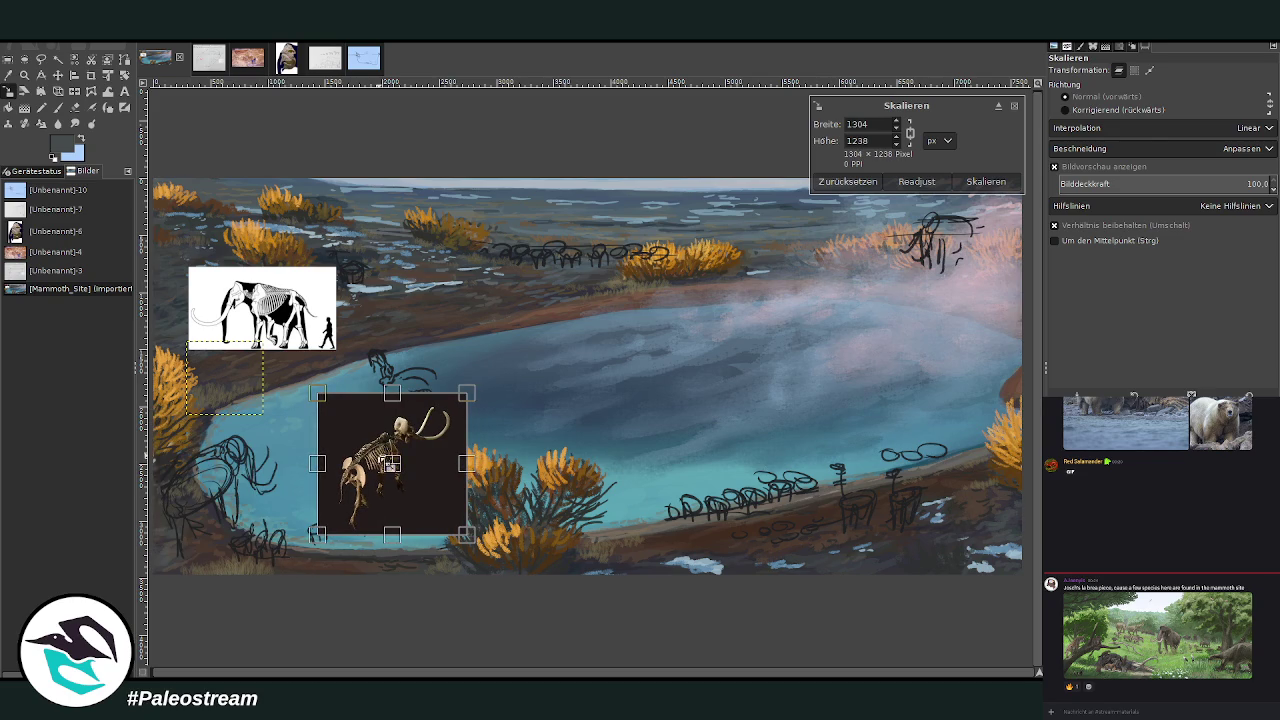
left_click(985, 181)
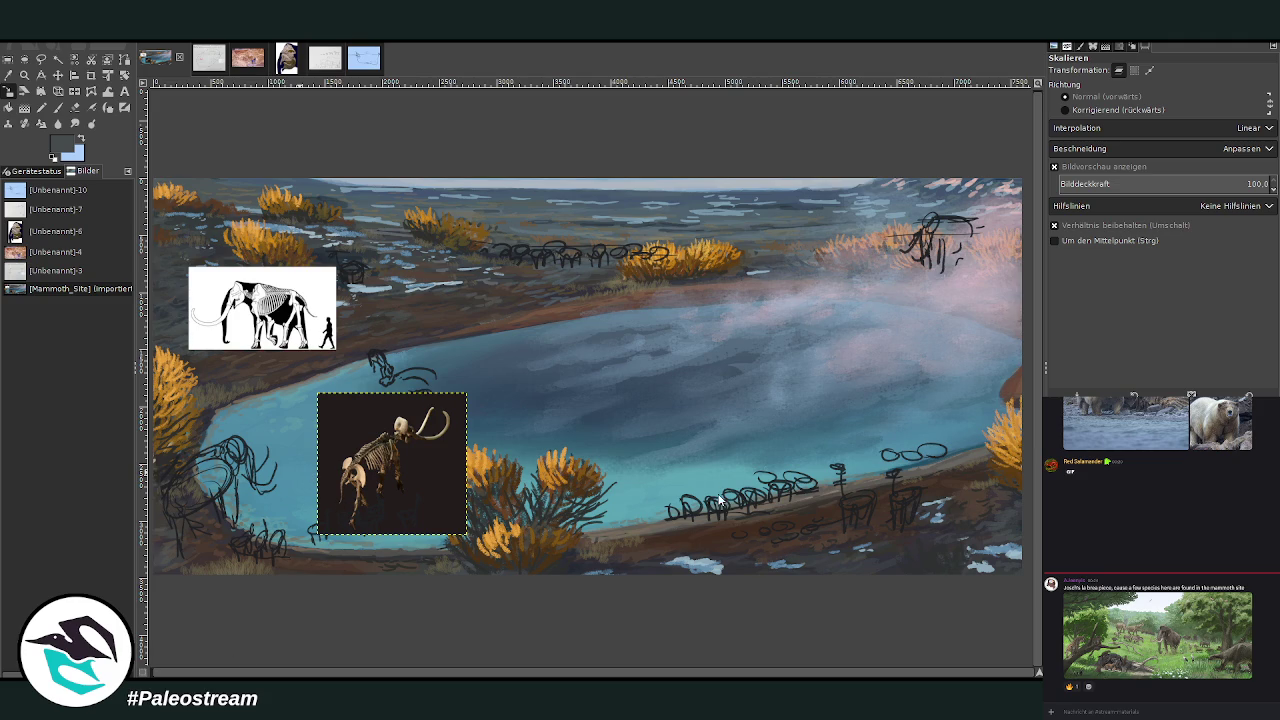
Paste the skeleton screenshot again and crop it to the skeleton.
key("ctrl+v")
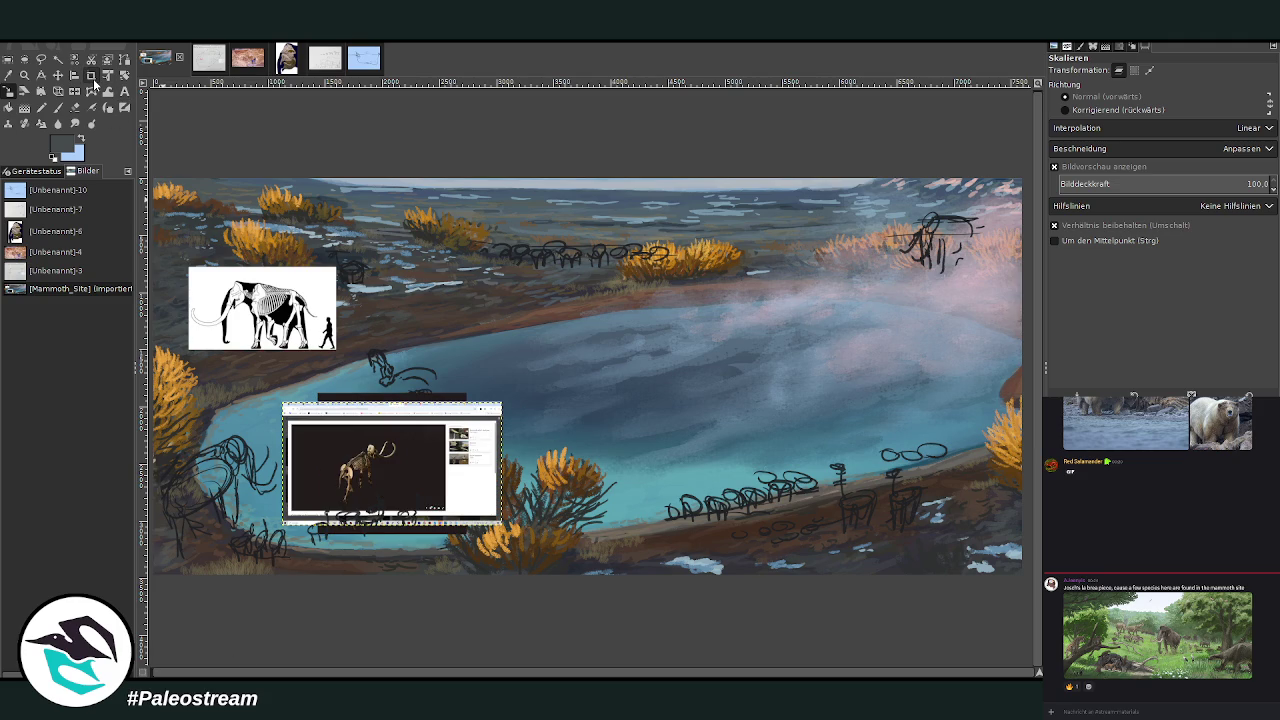
left_click(91, 75)
left_click_drag(334, 436, 404, 504)
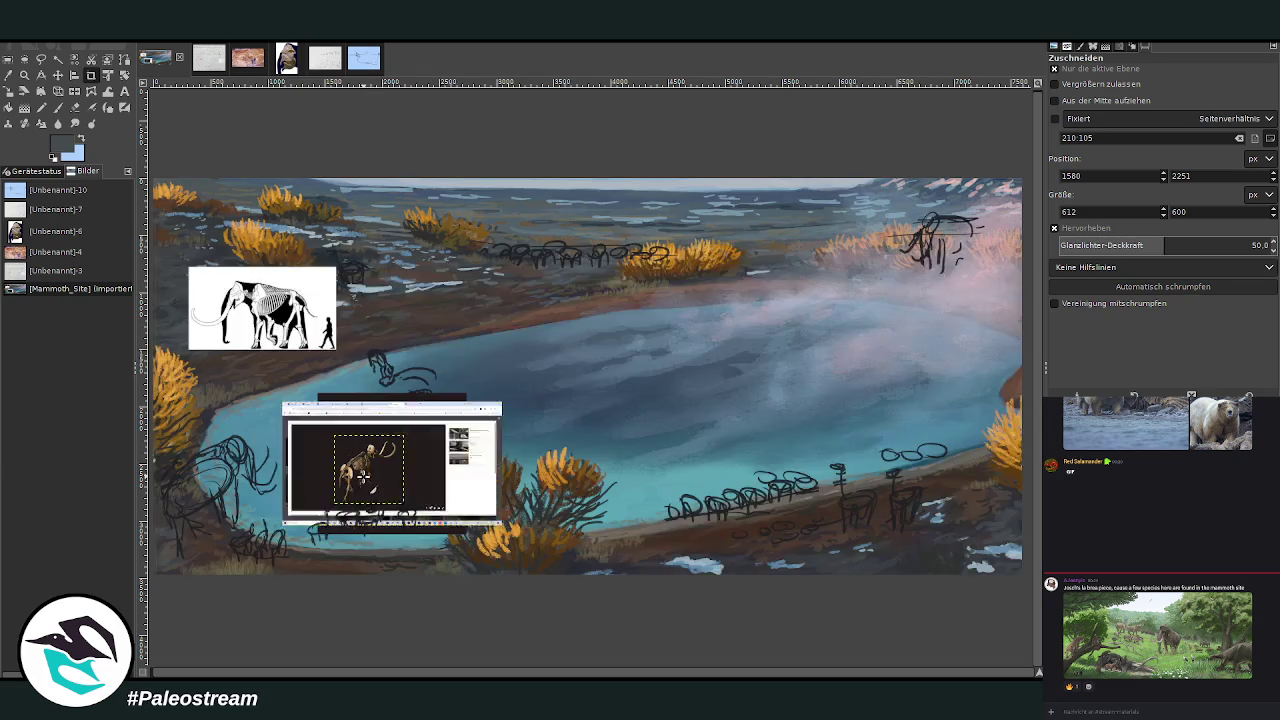
left_click(365, 478)
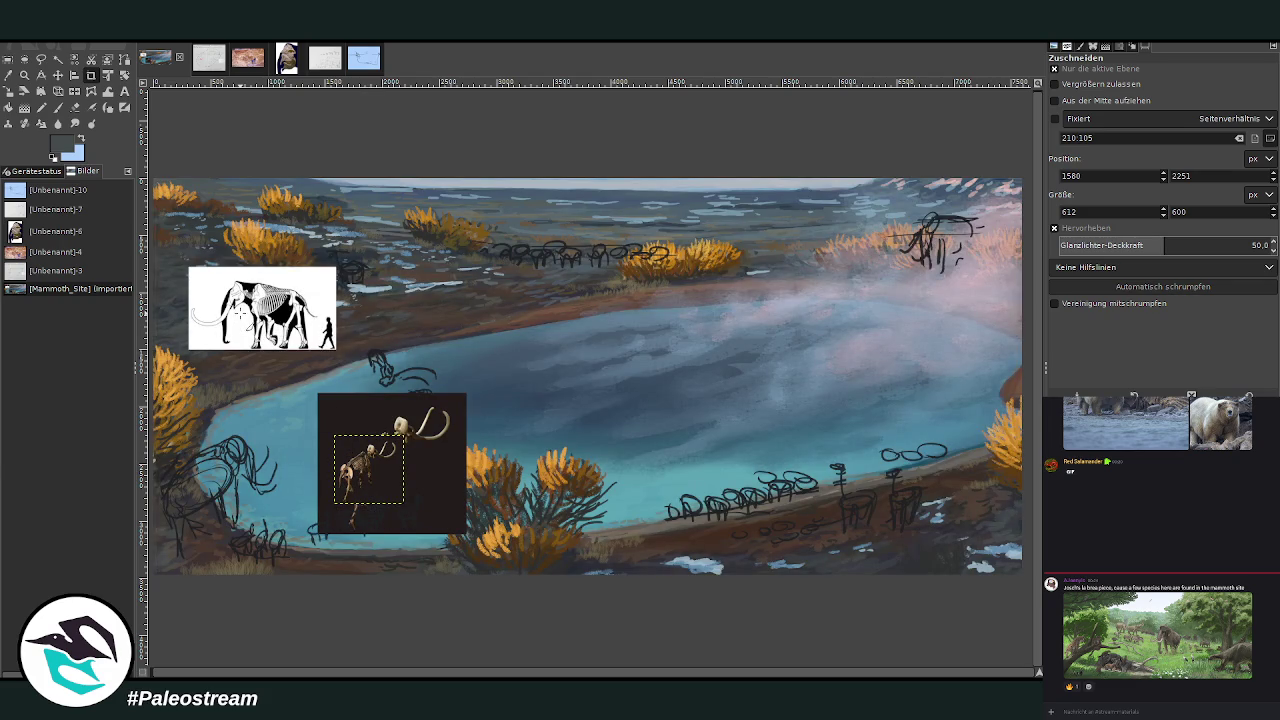
Scale the new skeleton crop to 1274 × 1249 px at the lower-left edge.
key("shift+s")
left_click(383, 462)
mouse_move(383, 462)
left_mouse_down()
mouse_move(400, 482)
mouse_move(223, 515)
mouse_move(242, 543)
left_mouse_up()
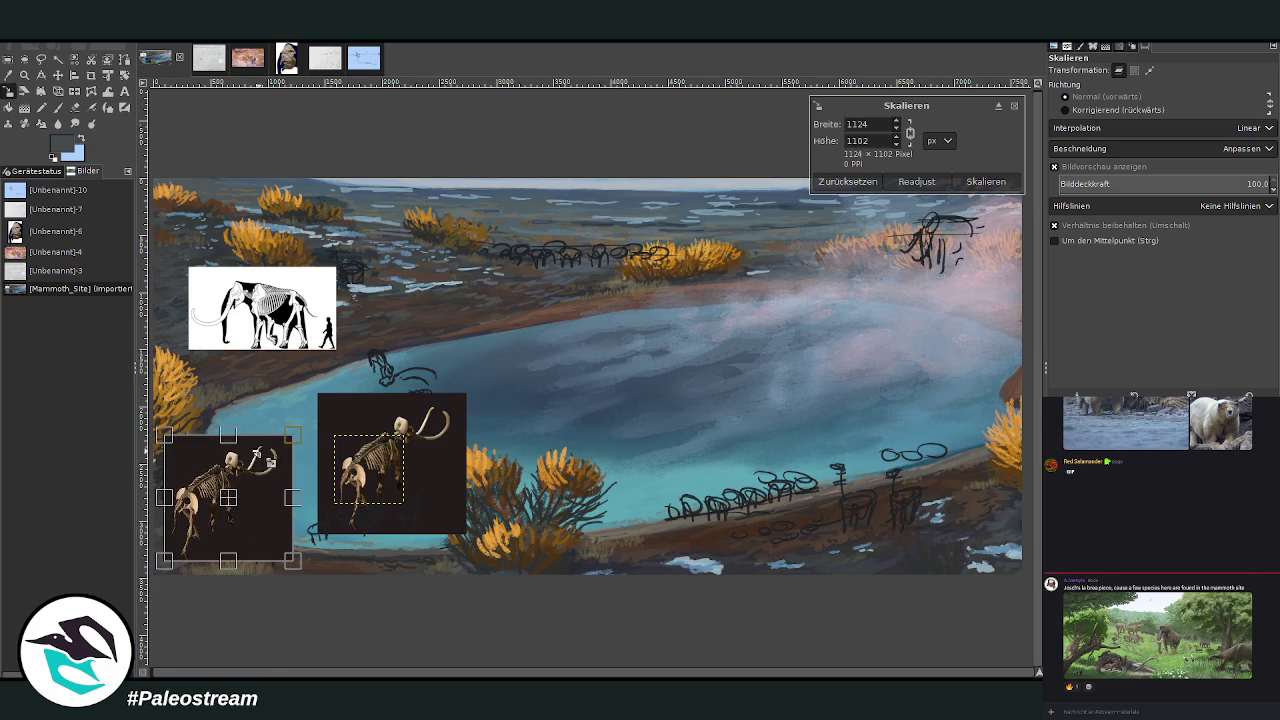
left_click_drag(242, 543, 239, 498)
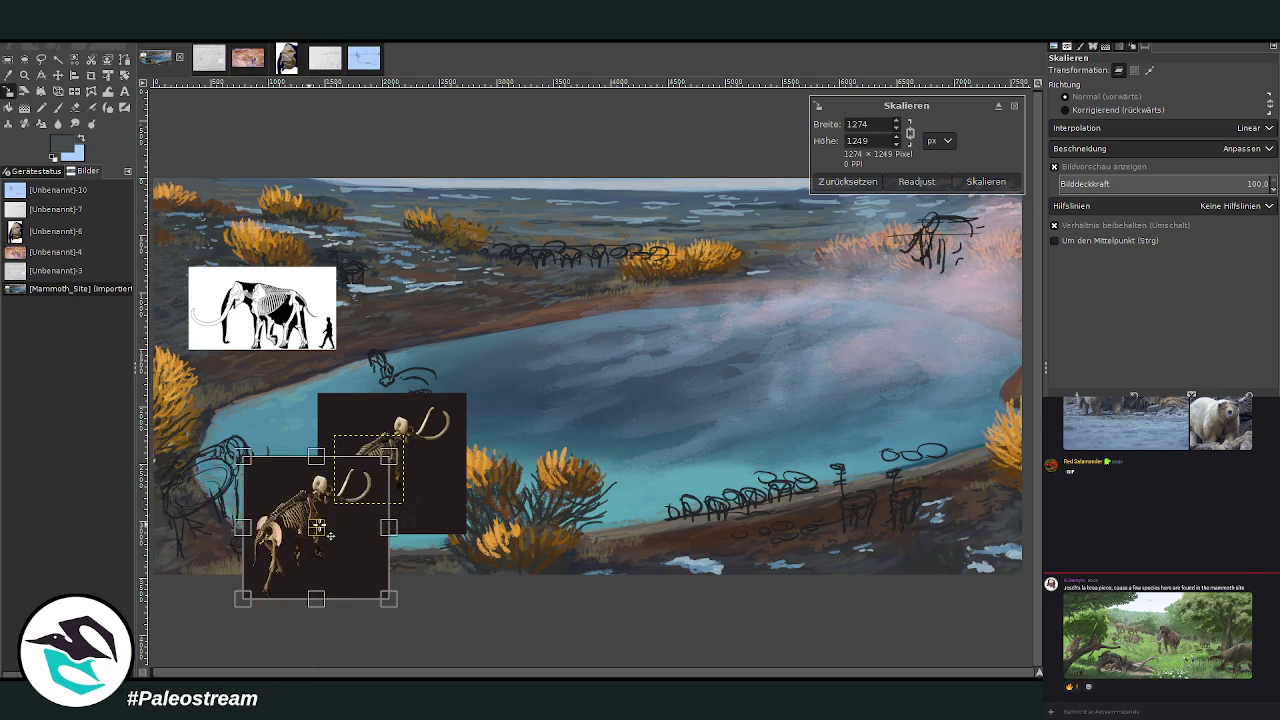
left_click(986, 181)
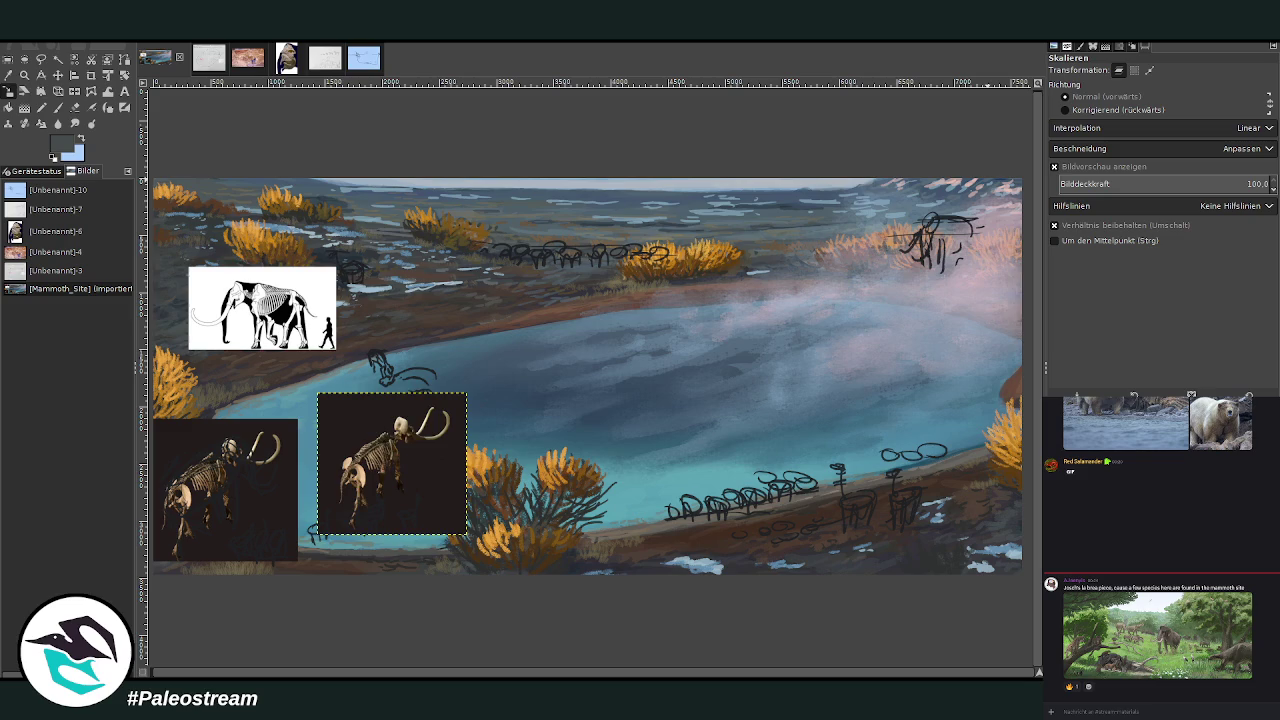
Remove the older skeleton photo, leaving one semi-transparent photo at lower left.
key("ctrl+z")
key("ctrl+z")
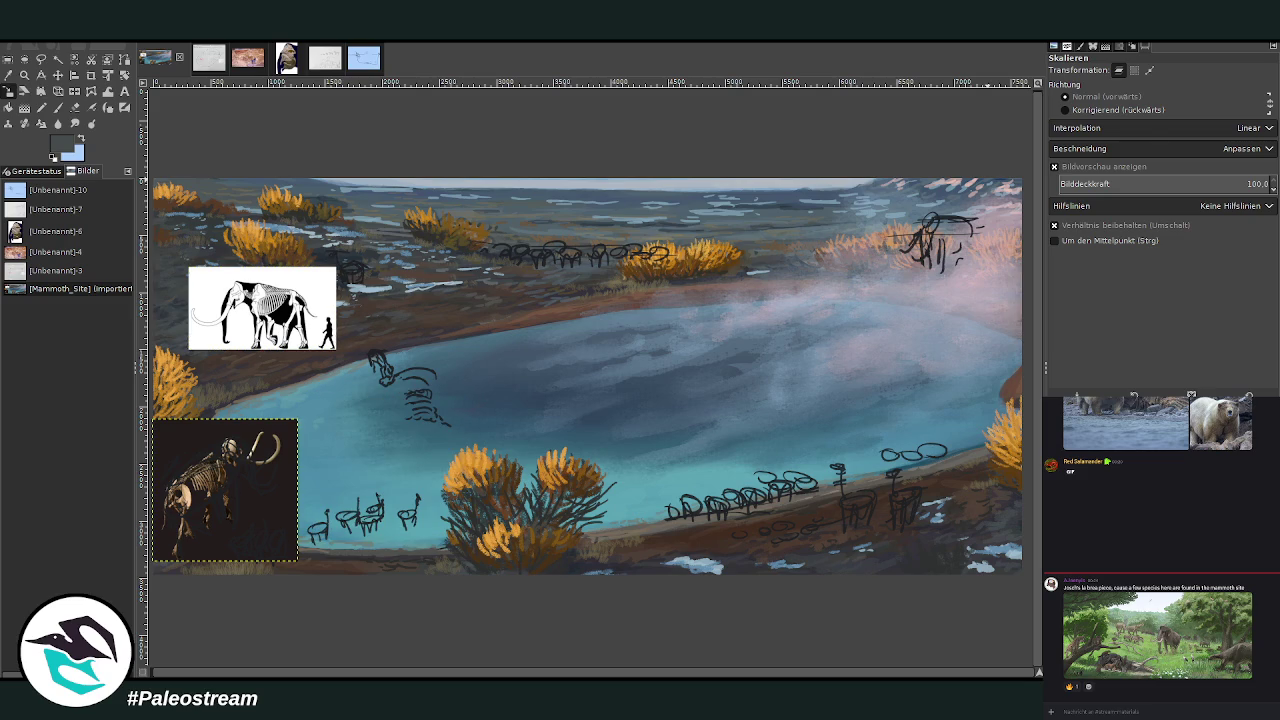
key("ctrl+z")
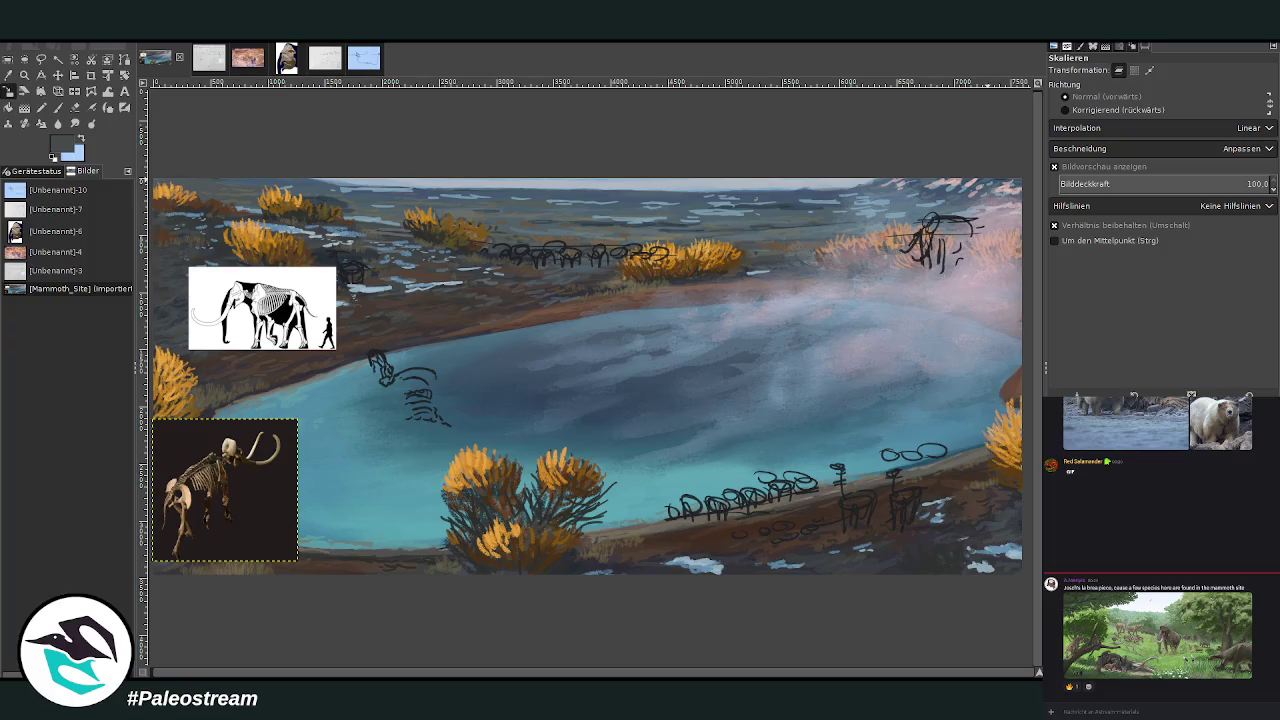
key("ctrl+z")
key("ctrl+z")
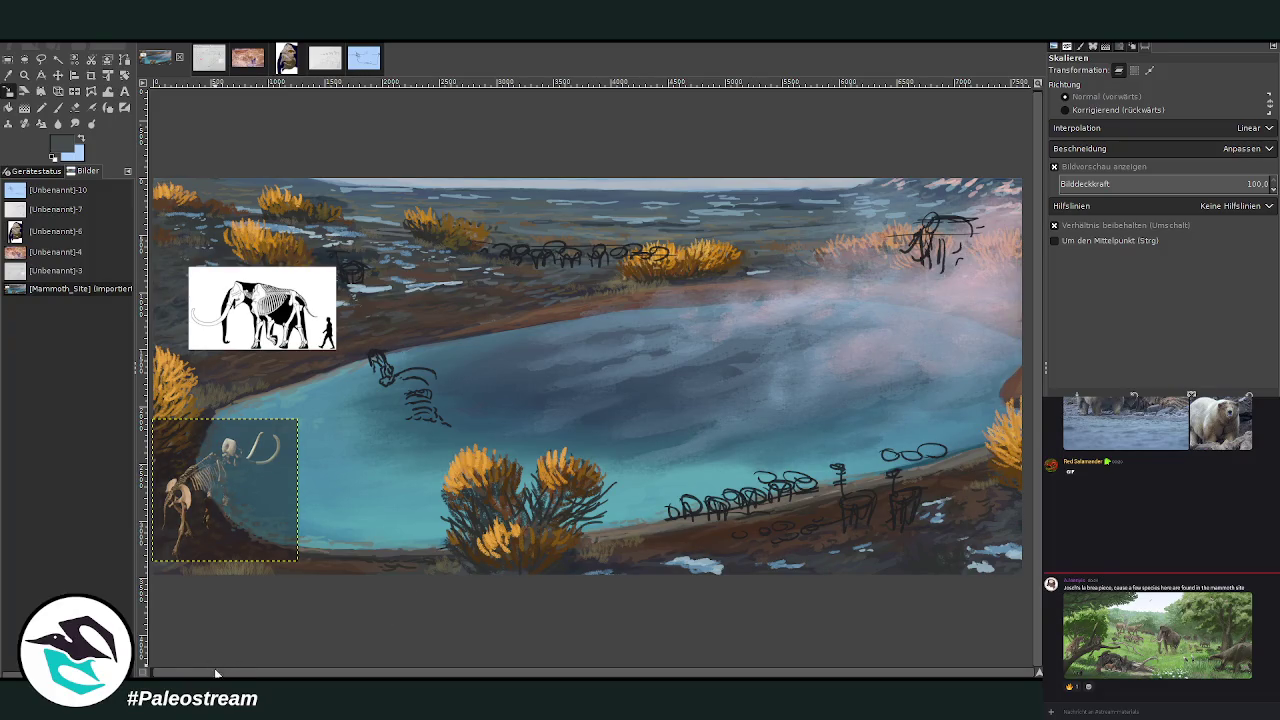
key("ctrl+z")
Zoom in and nudge the translucent skeleton photo up and right over the left bank.
key("z")
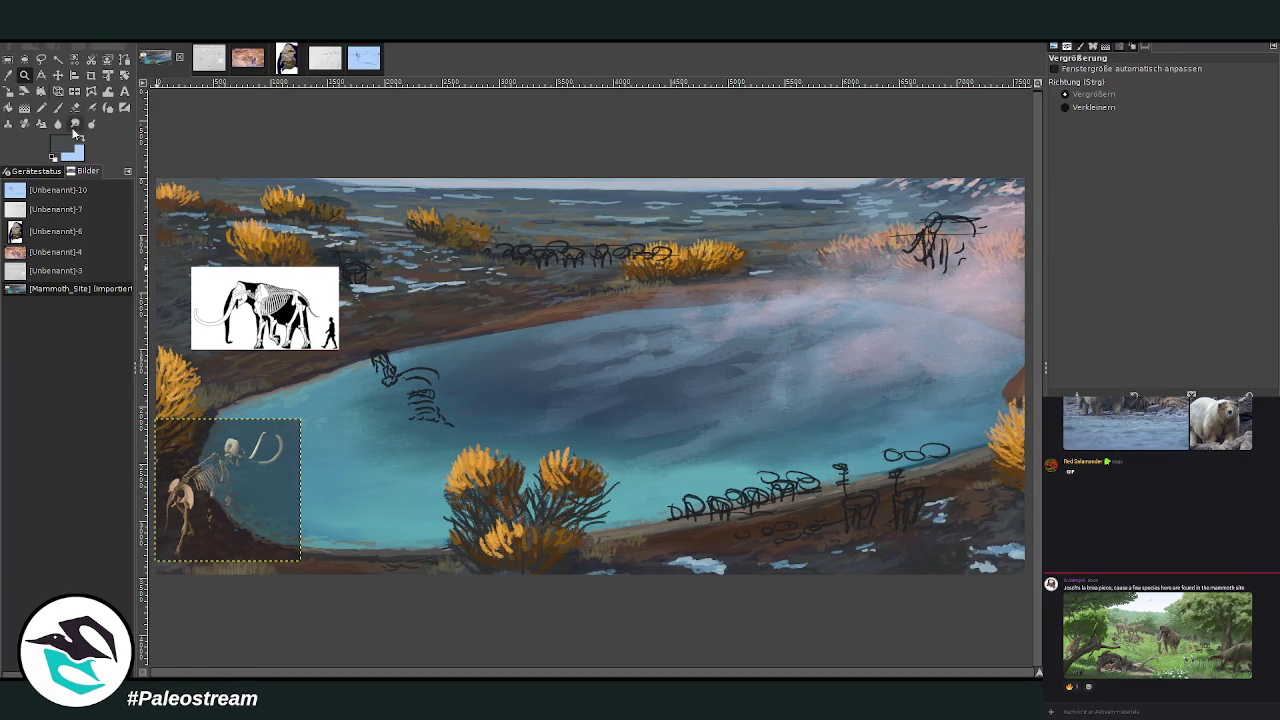
left_click_drag(178, 378, 512, 638)
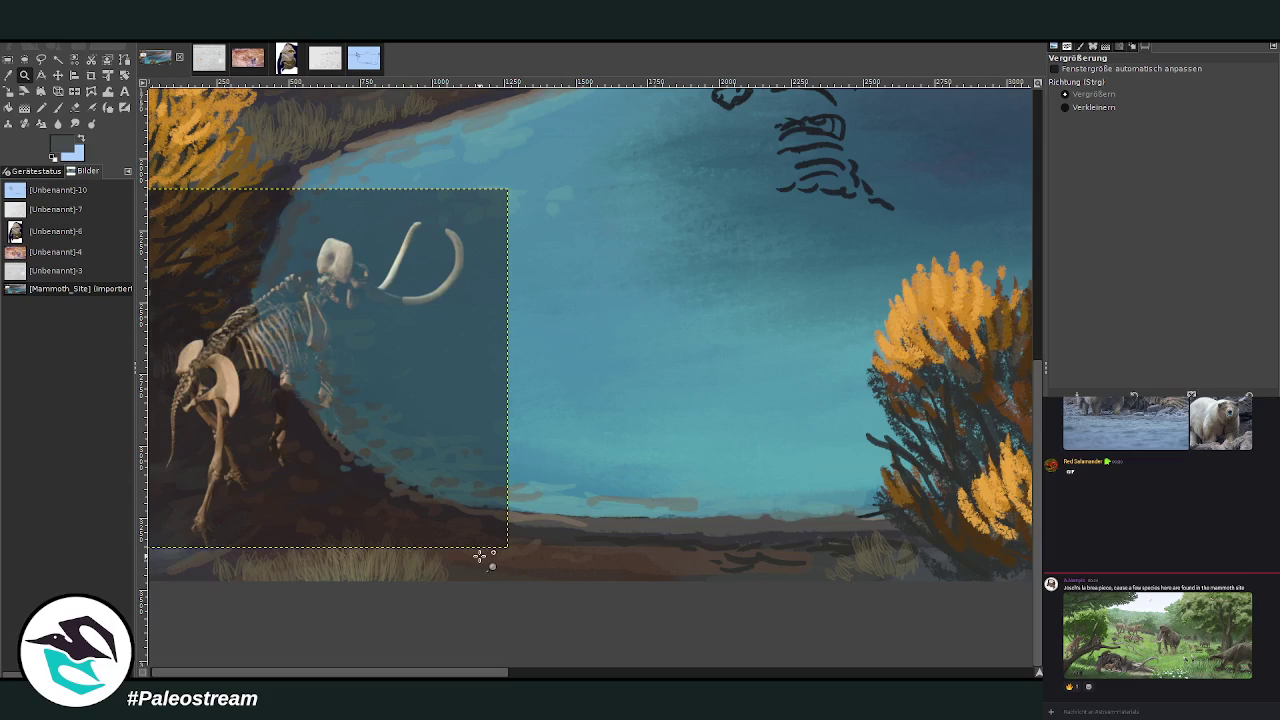
left_click(58, 76)
left_click_drag(253, 314, 284, 292)
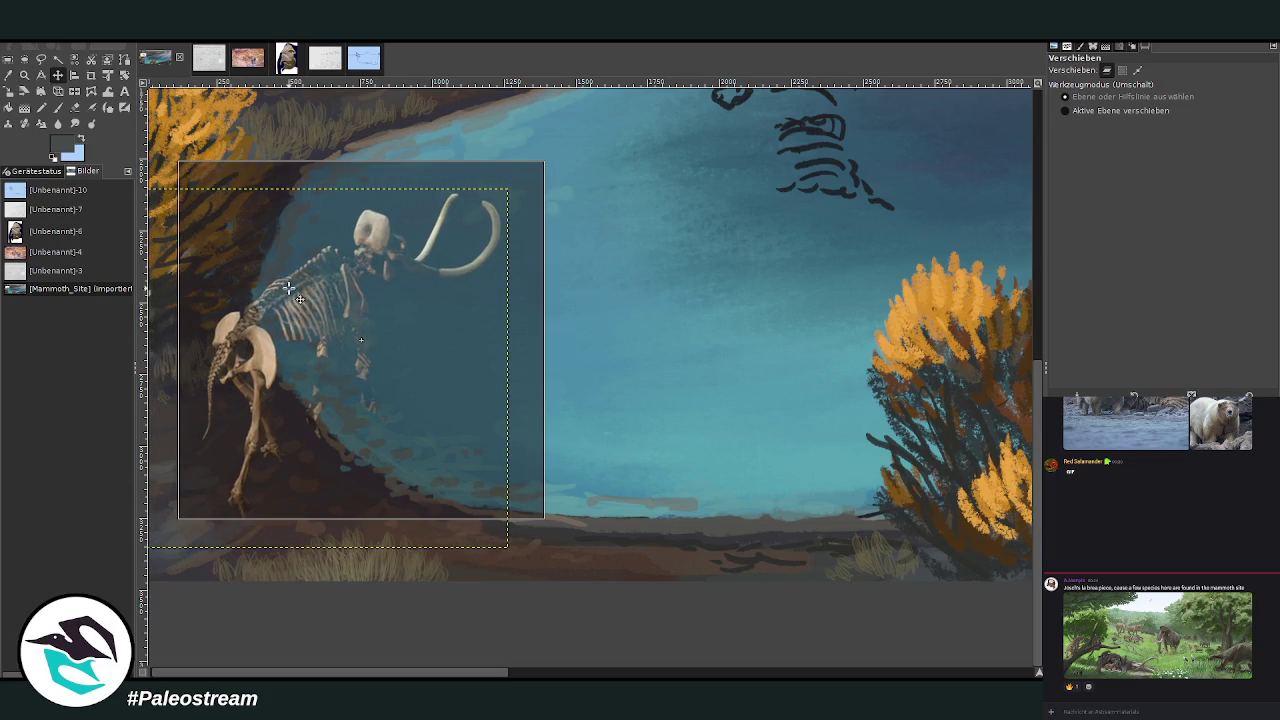
left_click_drag(284, 292, 284, 294)
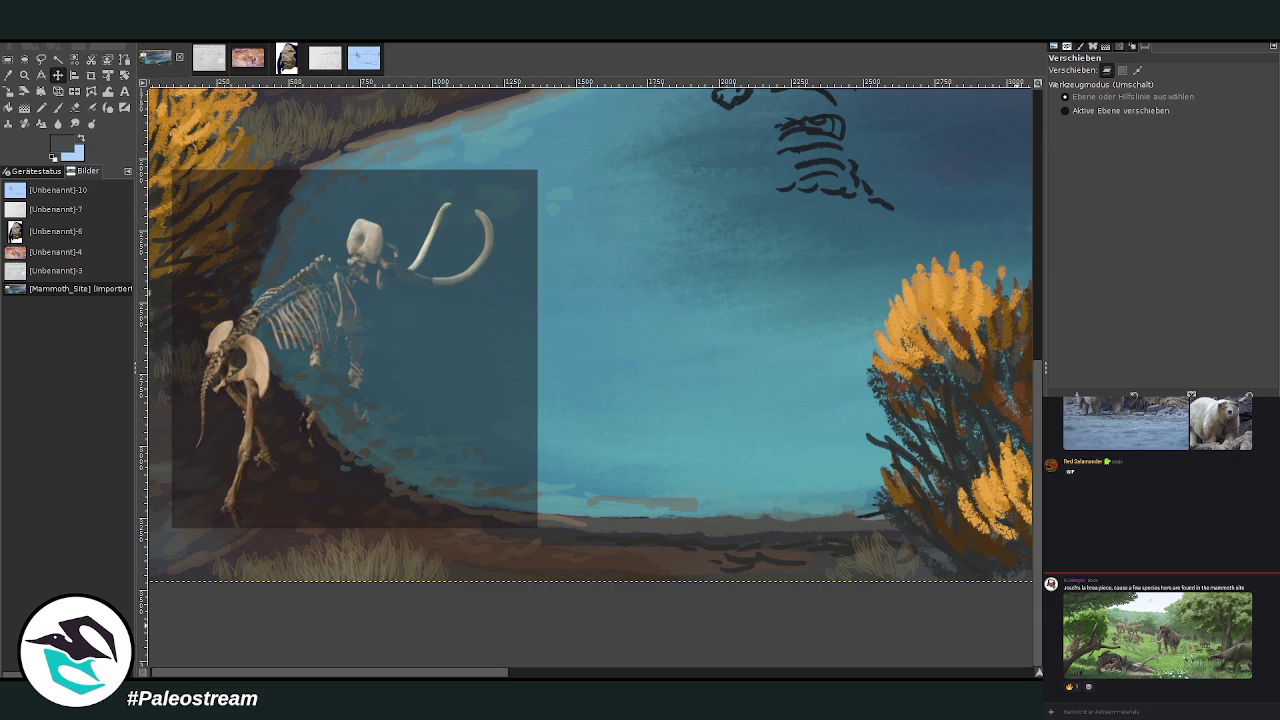
left_click(25, 75)
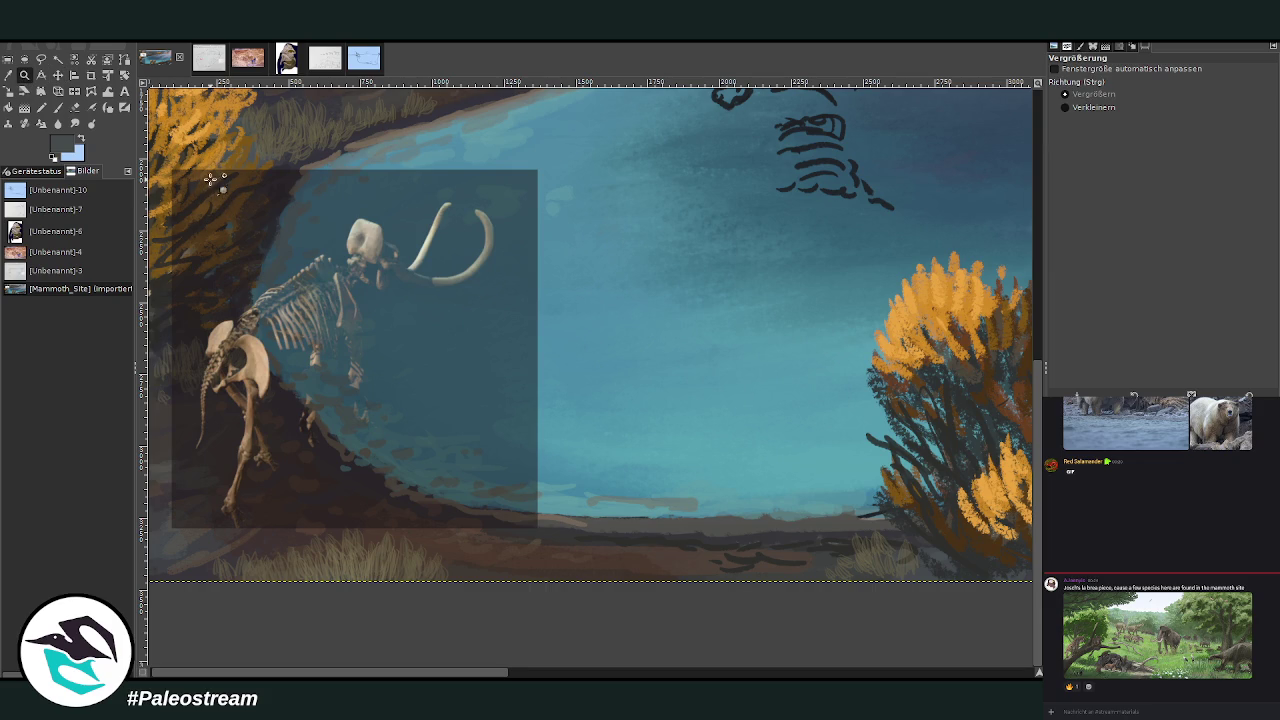
left_click_drag(183, 122, 566, 556)
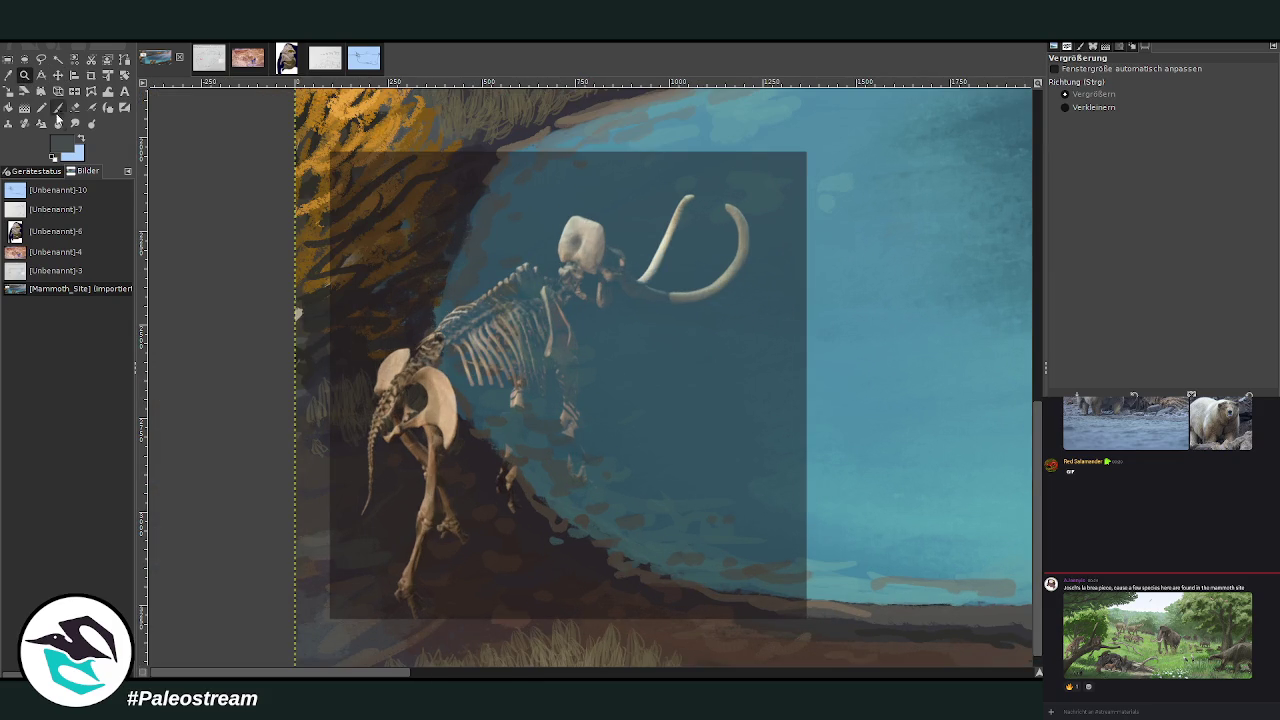
left_click(58, 108)
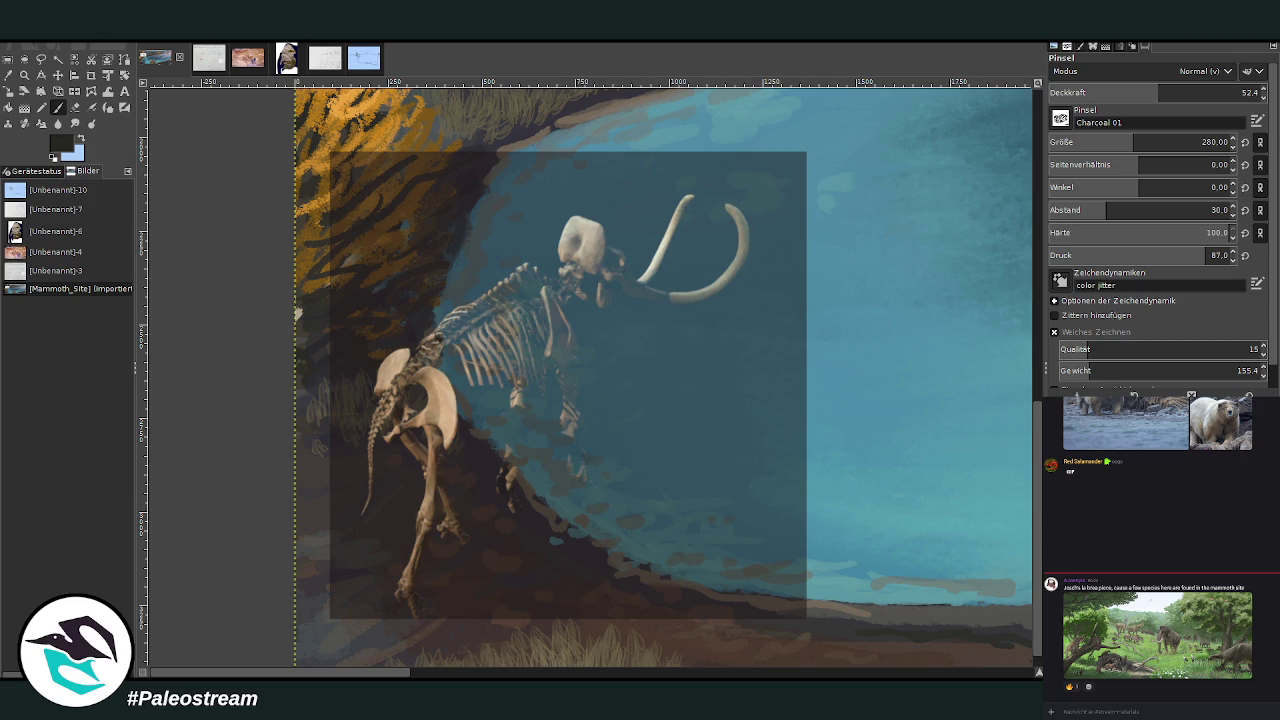
With the Chalk 03 brush, trace the spine, hip, skull top, hind leg and ribcage curve.
key("2")
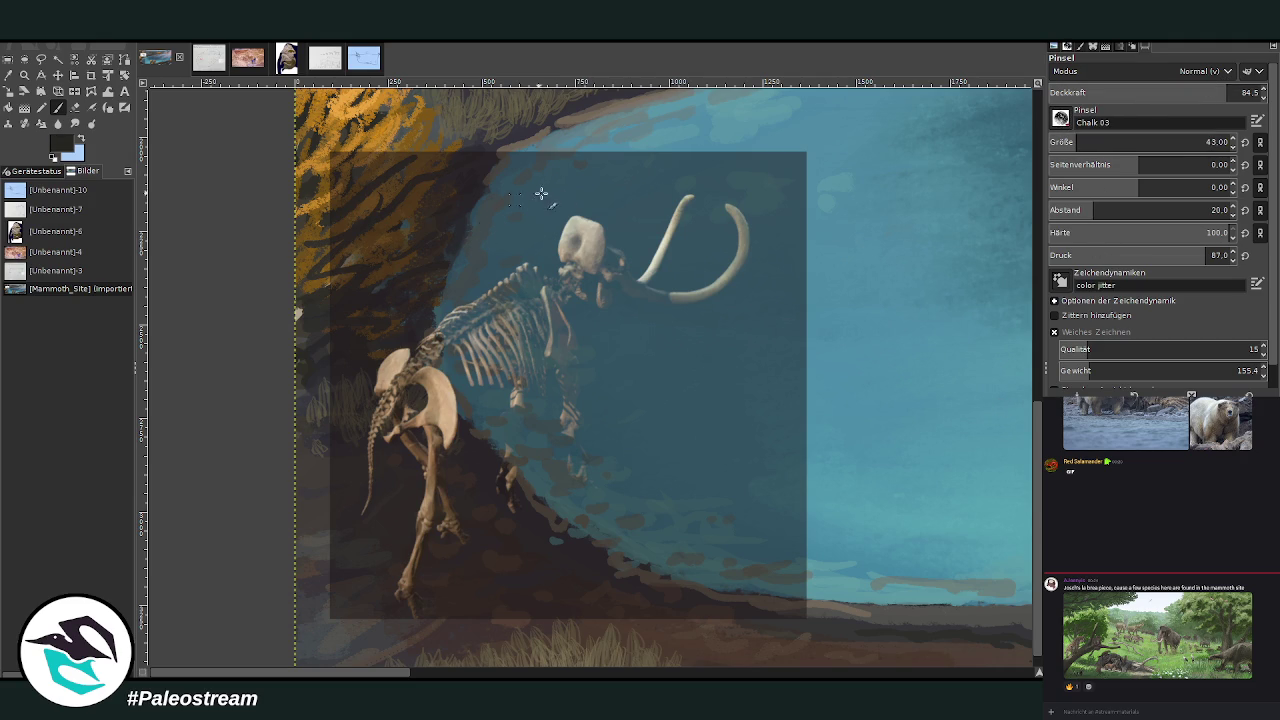
left_click_drag(545, 265, 427, 316)
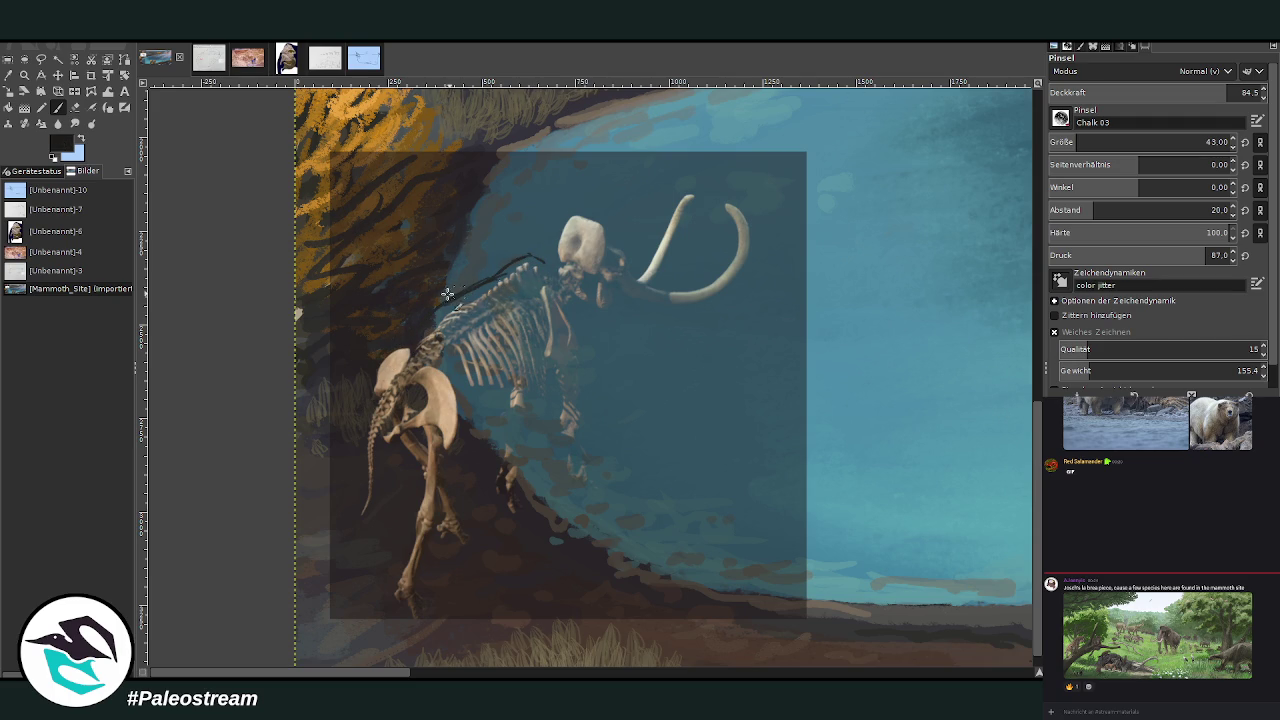
mouse_move(463, 373)
left_mouse_down()
mouse_move(472, 422)
mouse_move(551, 383)
left_mouse_up()
left_click_drag(548, 247, 568, 216)
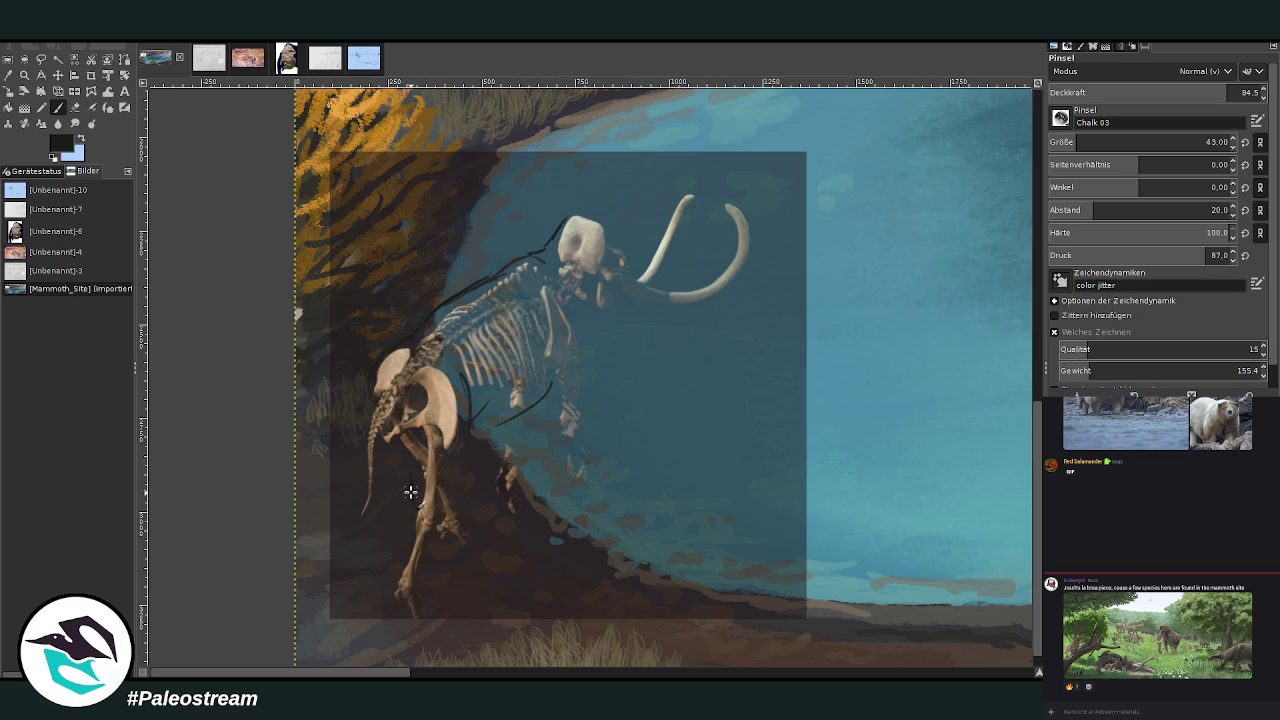
left_click_drag(388, 428, 406, 530)
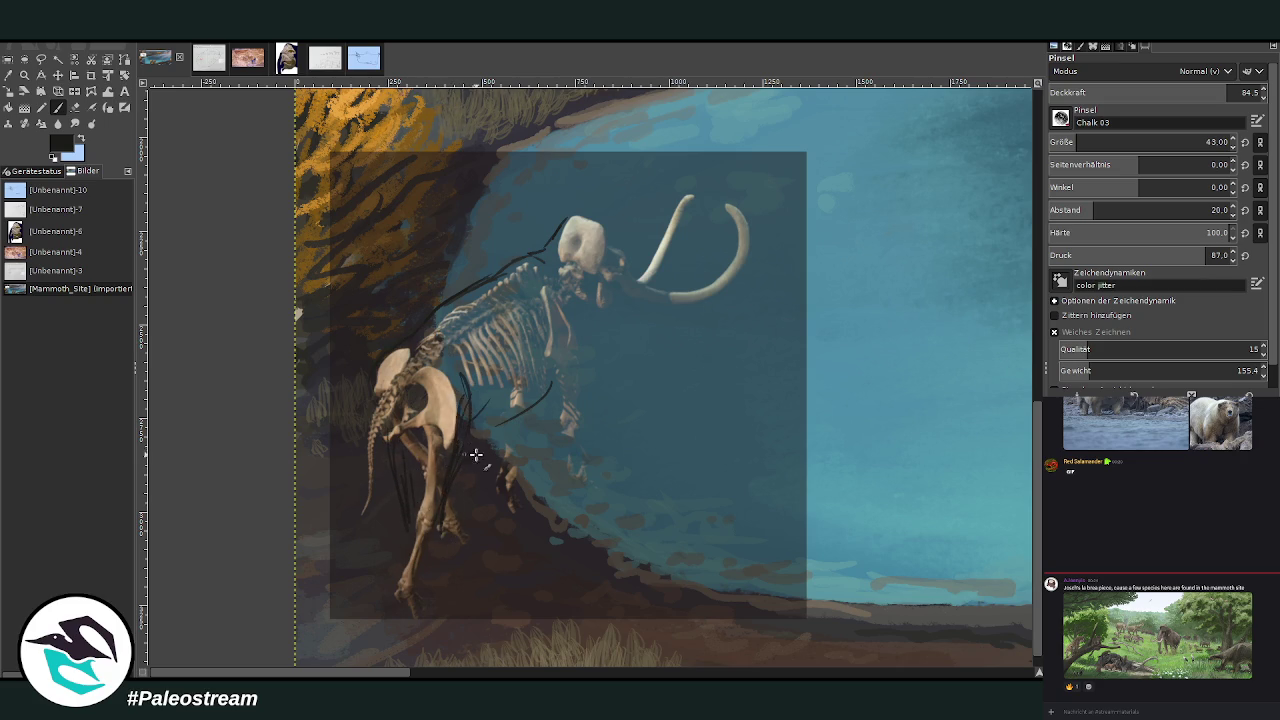
left_click_drag(486, 448, 556, 362)
Toggle Alpha to Selection, clear it, and sketch lines along the ribs and shoulder.
key("shift+q")
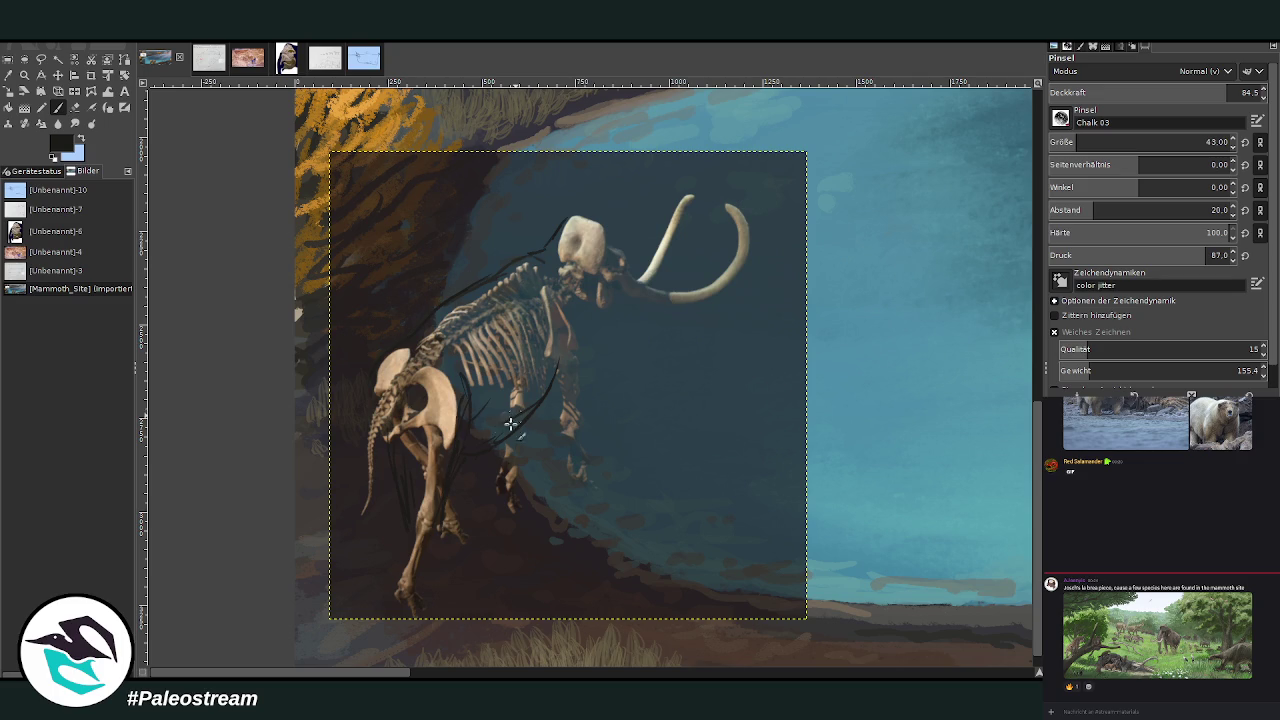
key("ctrl+shift+a")
mouse_move(558, 371)
left_mouse_down()
mouse_move(533, 300)
mouse_move(585, 400)
left_mouse_up()
Draw outline strokes over the lower front leg, ribcage, shoulder, belly and front foot.
mouse_move(576, 414)
left_mouse_down()
mouse_move(590, 462)
mouse_move(572, 480)
mouse_move(553, 379)
mouse_move(580, 380)
mouse_move(506, 378)
left_mouse_up()
left_click_drag(536, 260, 504, 438)
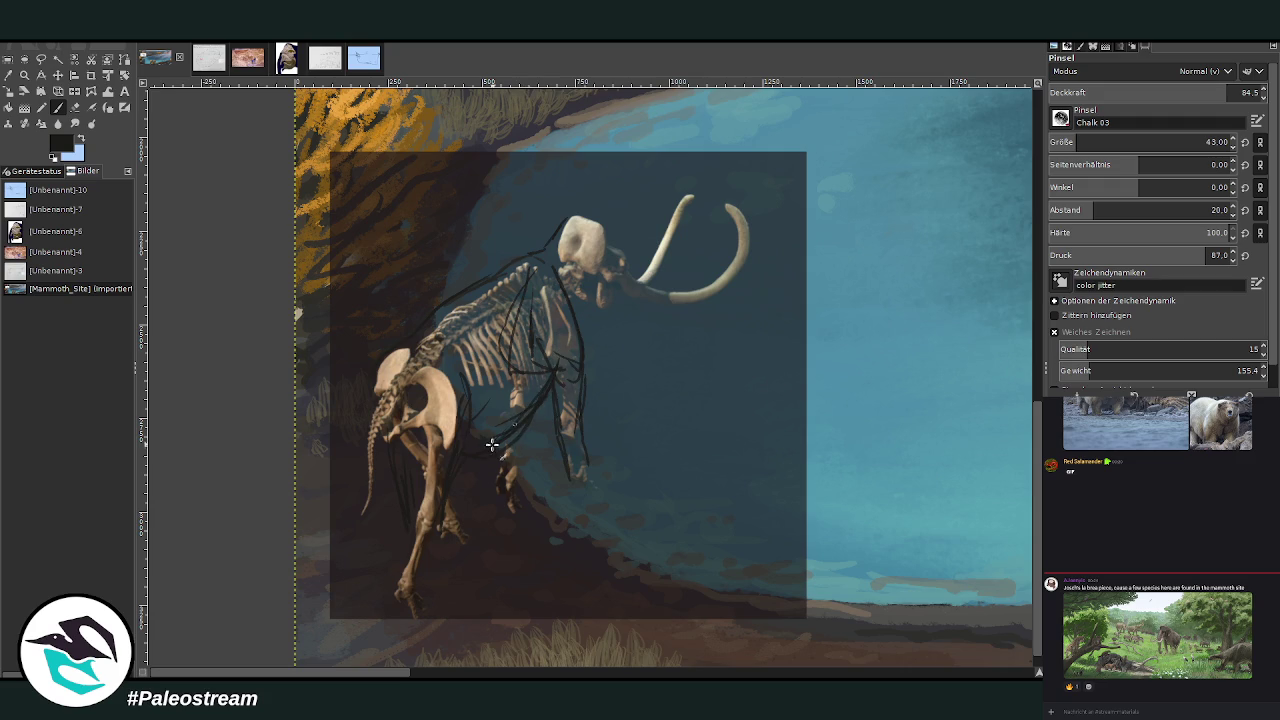
left_click_drag(474, 334, 476, 432)
mouse_move(494, 436)
left_mouse_down()
mouse_move(492, 366)
mouse_move(503, 433)
left_mouse_up()
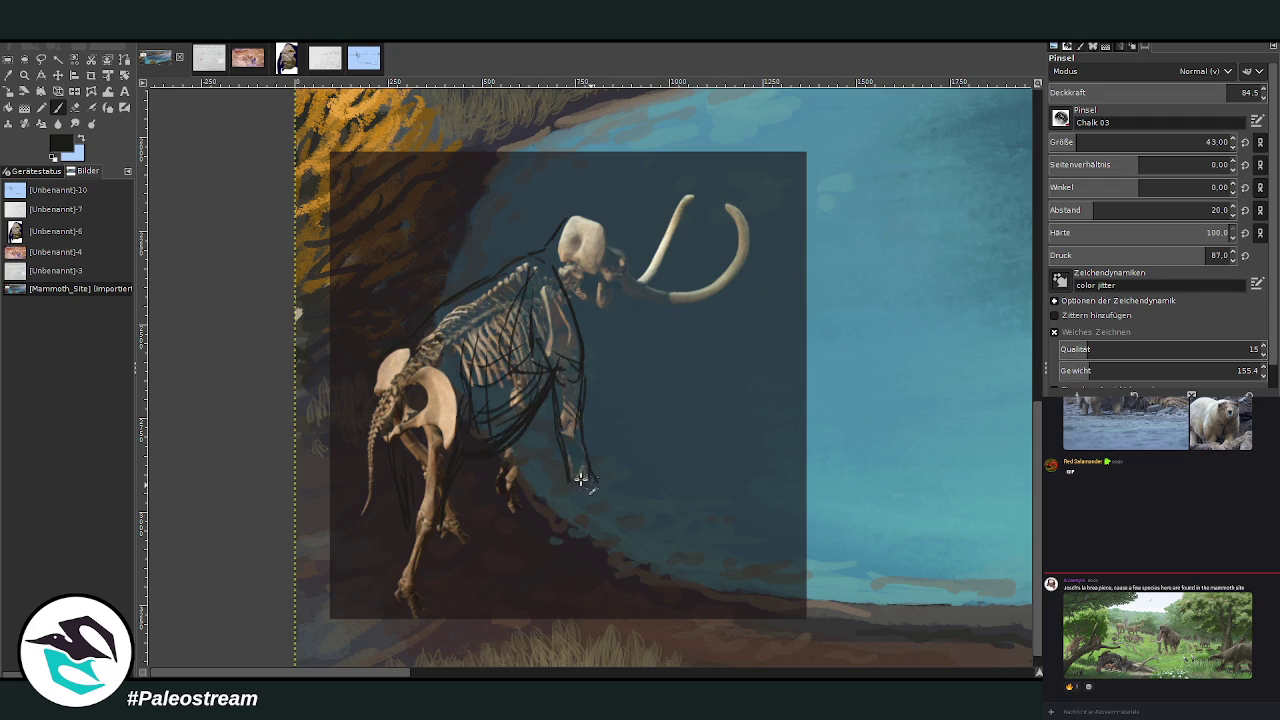
left_click_drag(582, 488, 566, 482)
left_click_drag(515, 442, 508, 475)
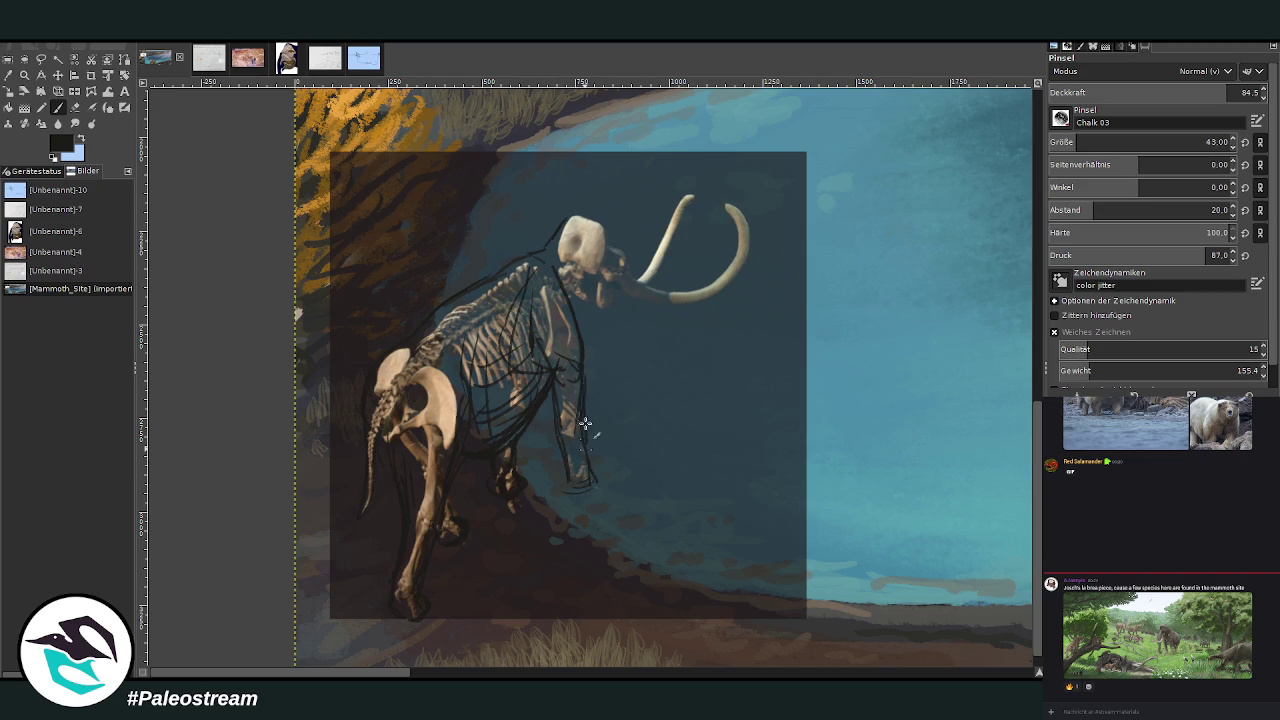
key("shift+e")
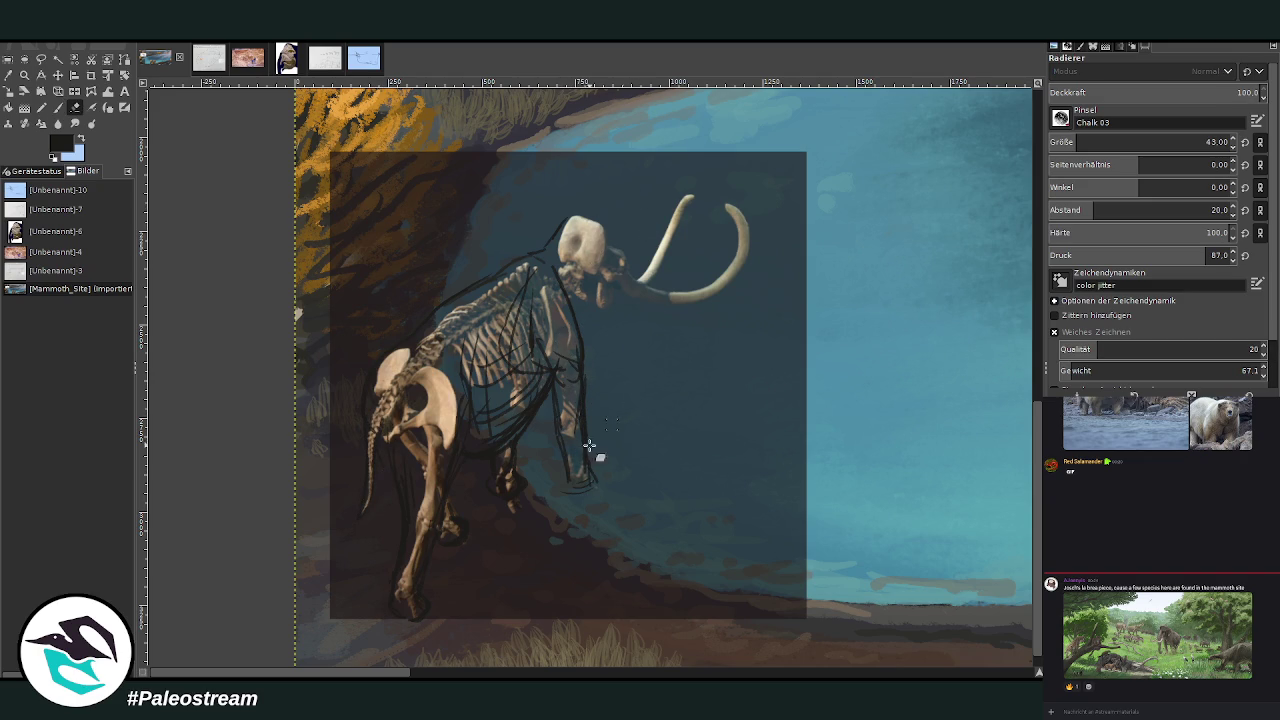
Erase stray front-leg lines, redraw the leg contour, and sketch the shoulder and neck.
mouse_move(580, 380)
left_mouse_down()
mouse_move(586, 480)
mouse_move(569, 335)
mouse_move(553, 371)
left_mouse_up()
key("p")
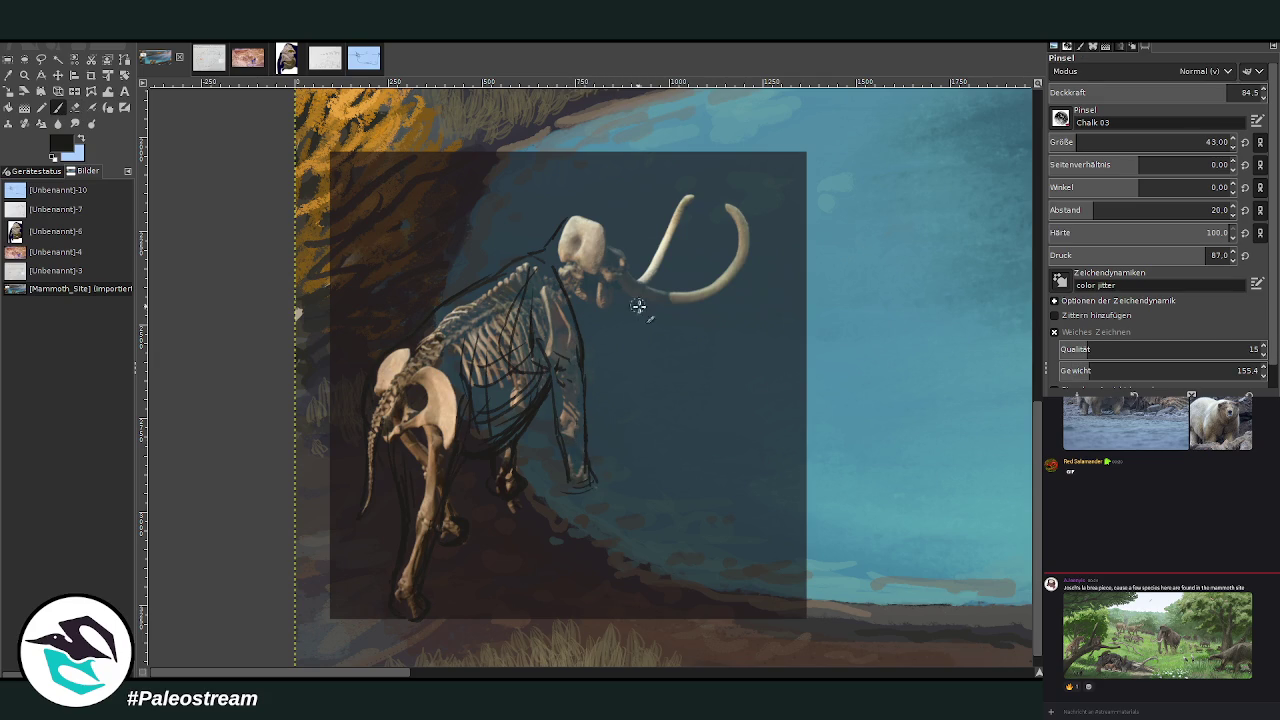
mouse_move(580, 362)
left_mouse_down()
mouse_move(552, 385)
mouse_move(586, 416)
mouse_move(584, 458)
mouse_move(569, 421)
left_mouse_up()
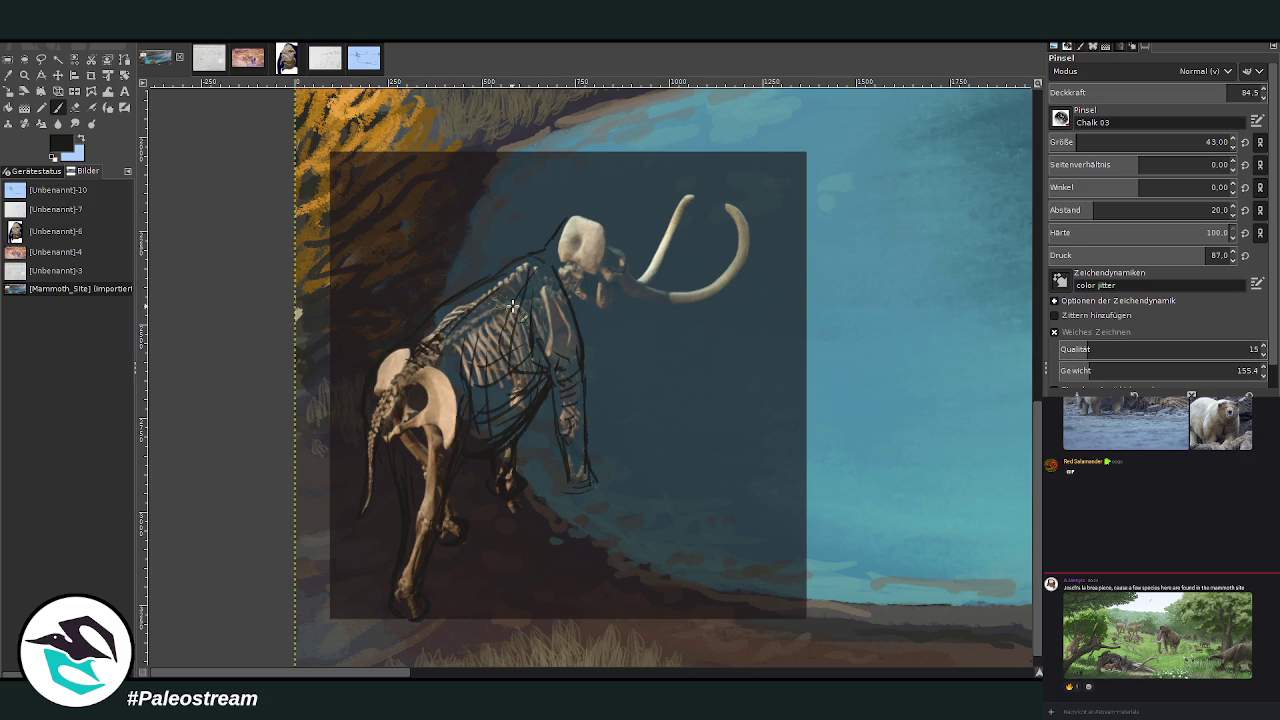
left_click_drag(560, 258, 575, 310)
key("z")
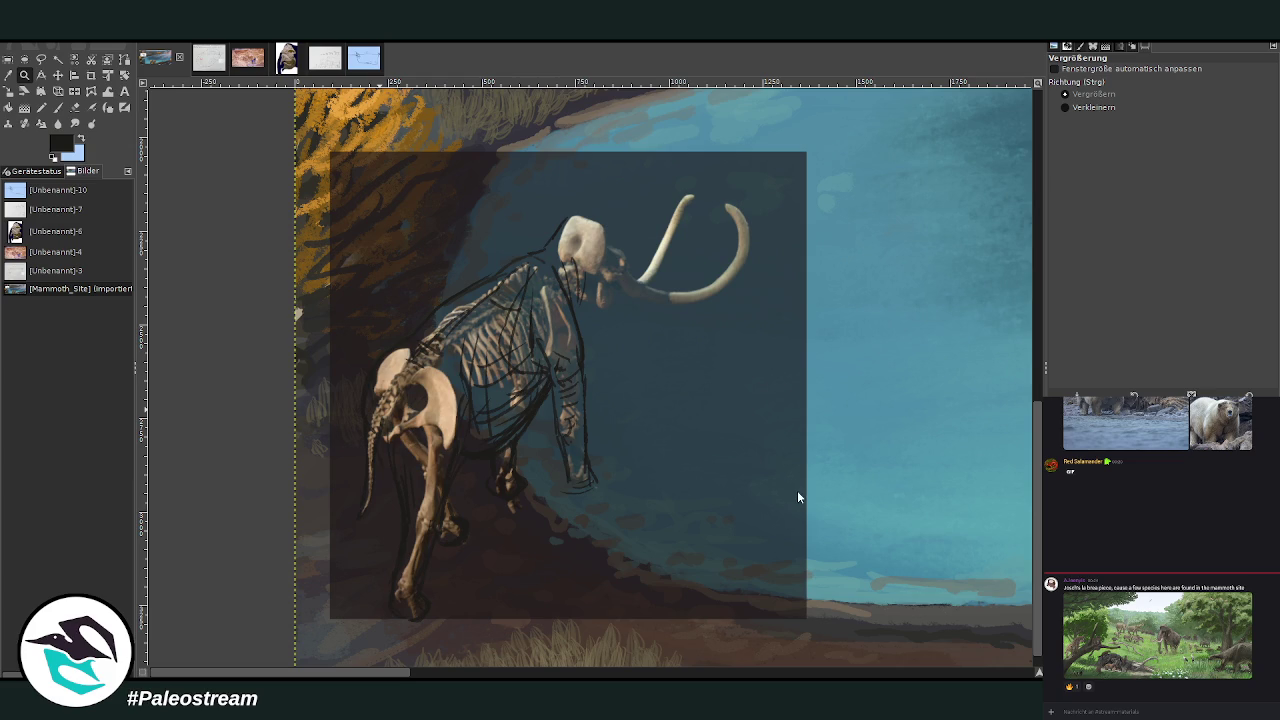
Paste the browser screenshot and crop it to the mammoth's skull and tusks.
key("ctrl+v")
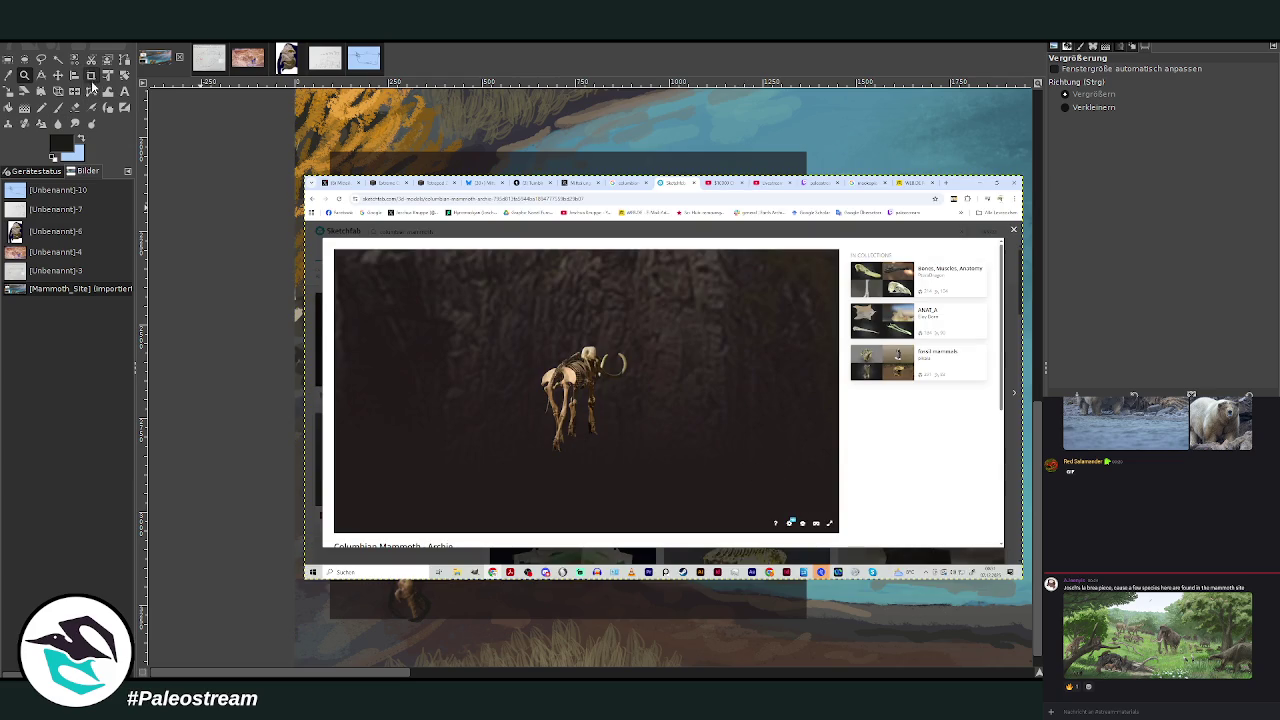
left_click(91, 75)
left_click_drag(569, 335, 634, 383)
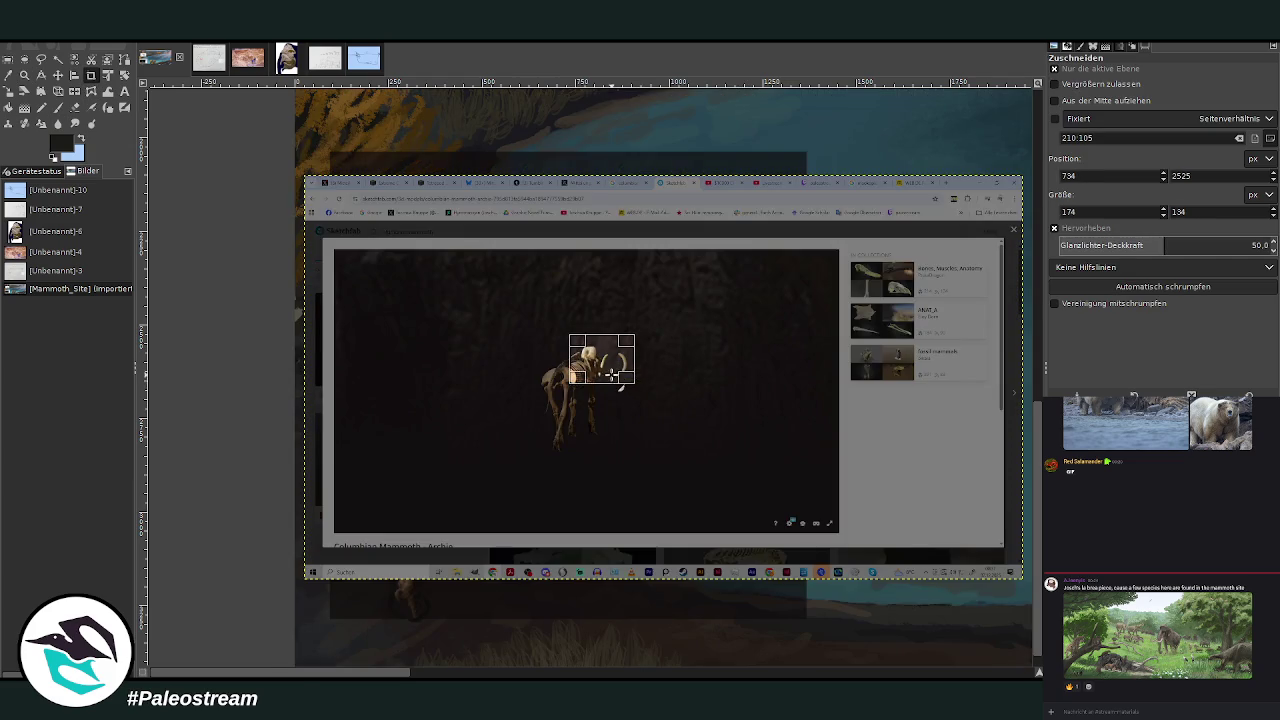
left_click(600, 362)
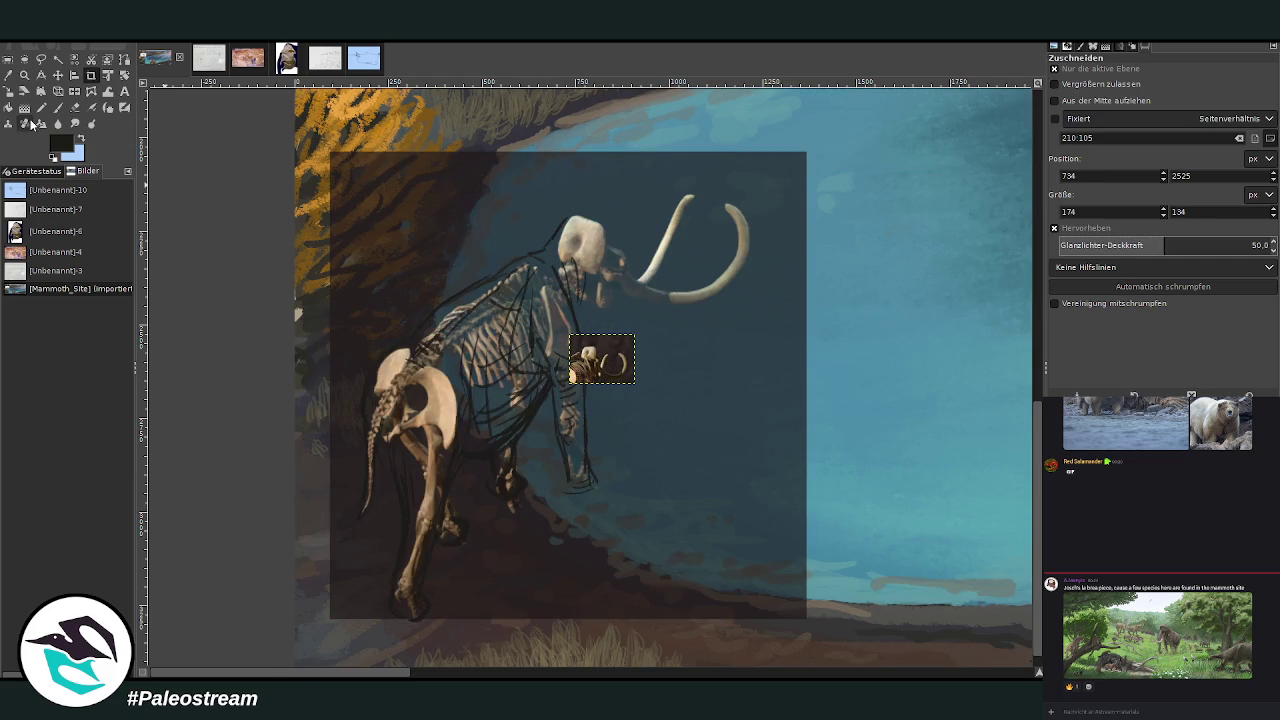
Tilt the cropped skull image about 25° to match the head's angle.
left_click(124, 75)
left_click_drag(578, 350, 588, 320)
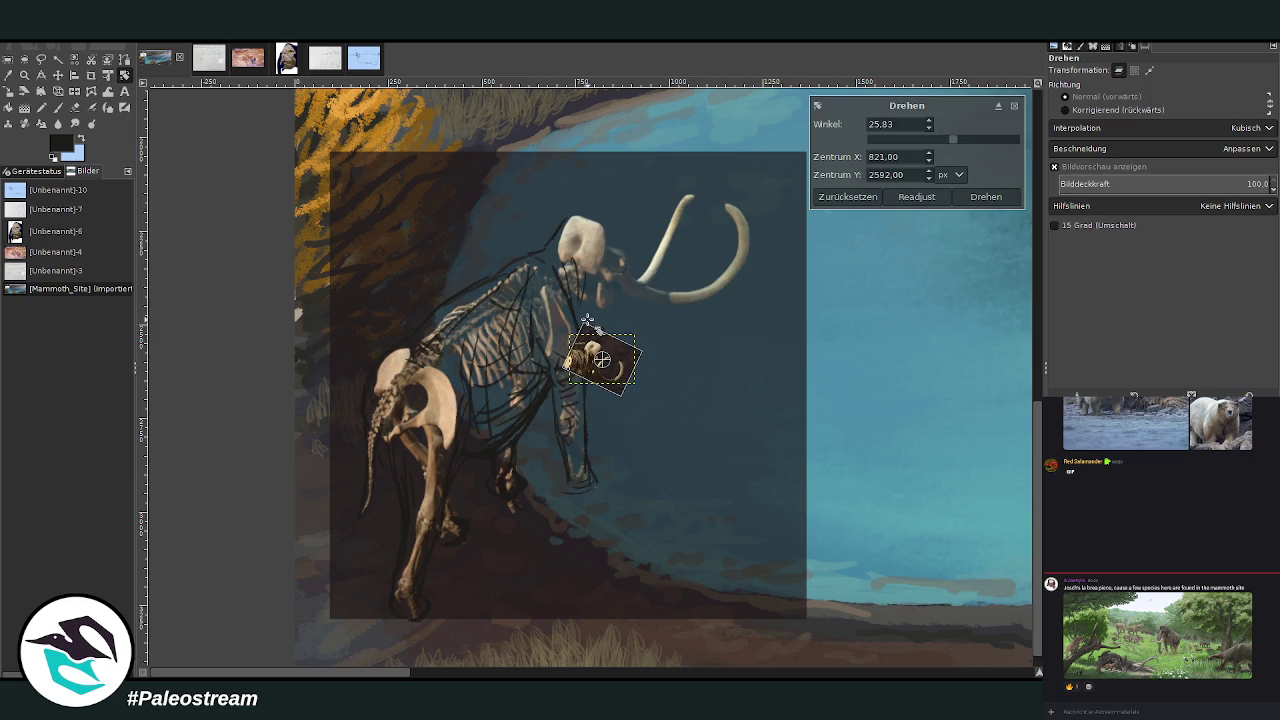
left_click(1004, 197)
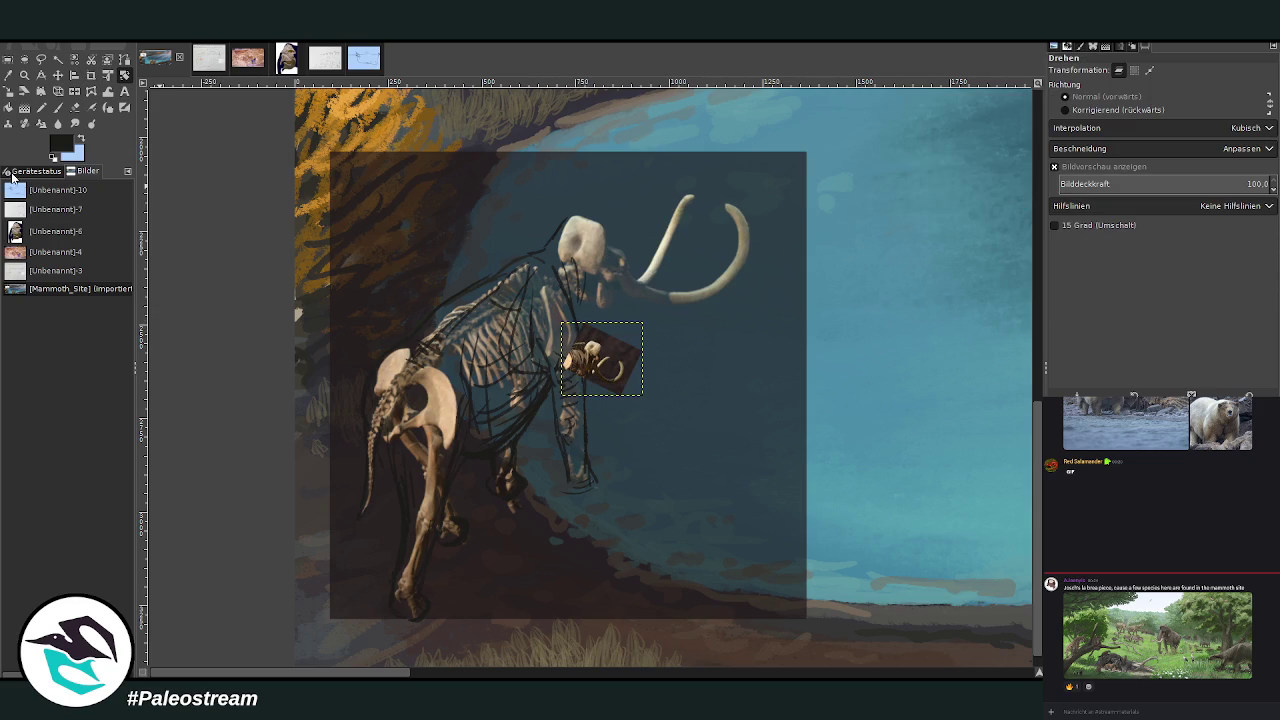
Enlarge the skull photo to 716 × 656 px and position it over the mammoth's head.
left_click(8, 91)
mouse_move(600, 358)
left_mouse_down()
mouse_move(657, 404)
mouse_move(632, 362)
mouse_move(772, 405)
left_mouse_up()
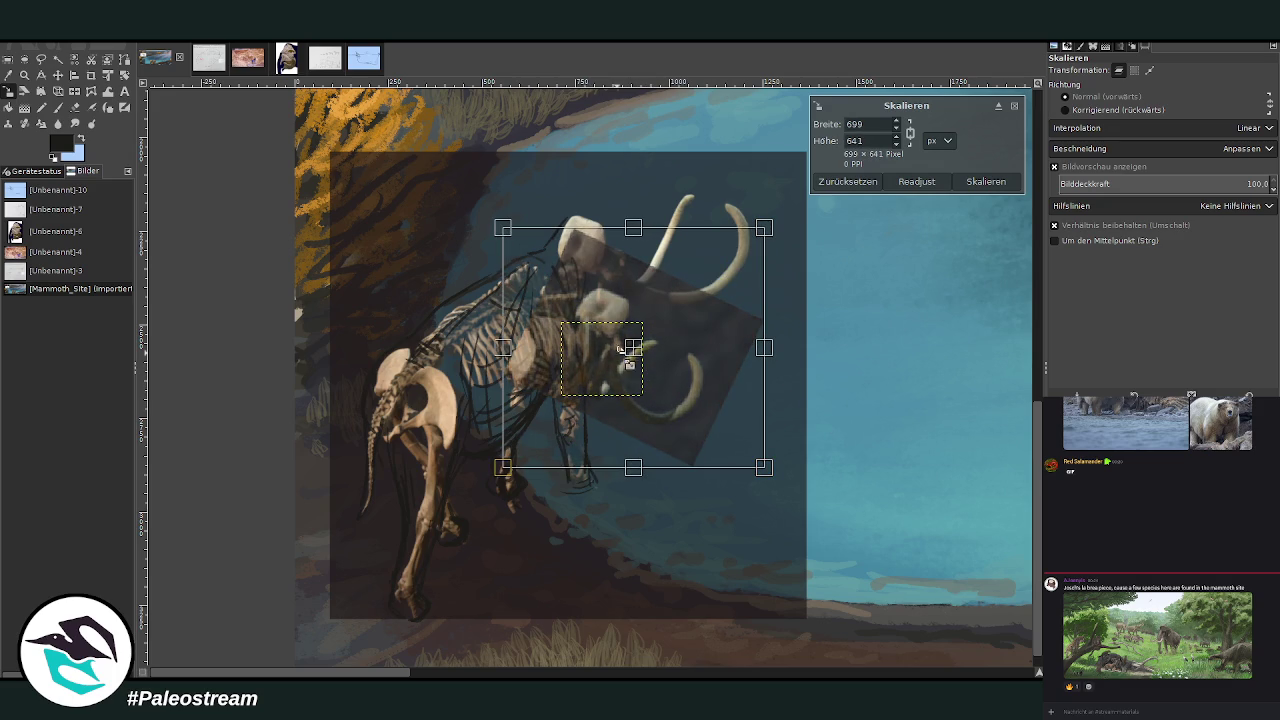
left_click_drag(640, 356, 623, 292)
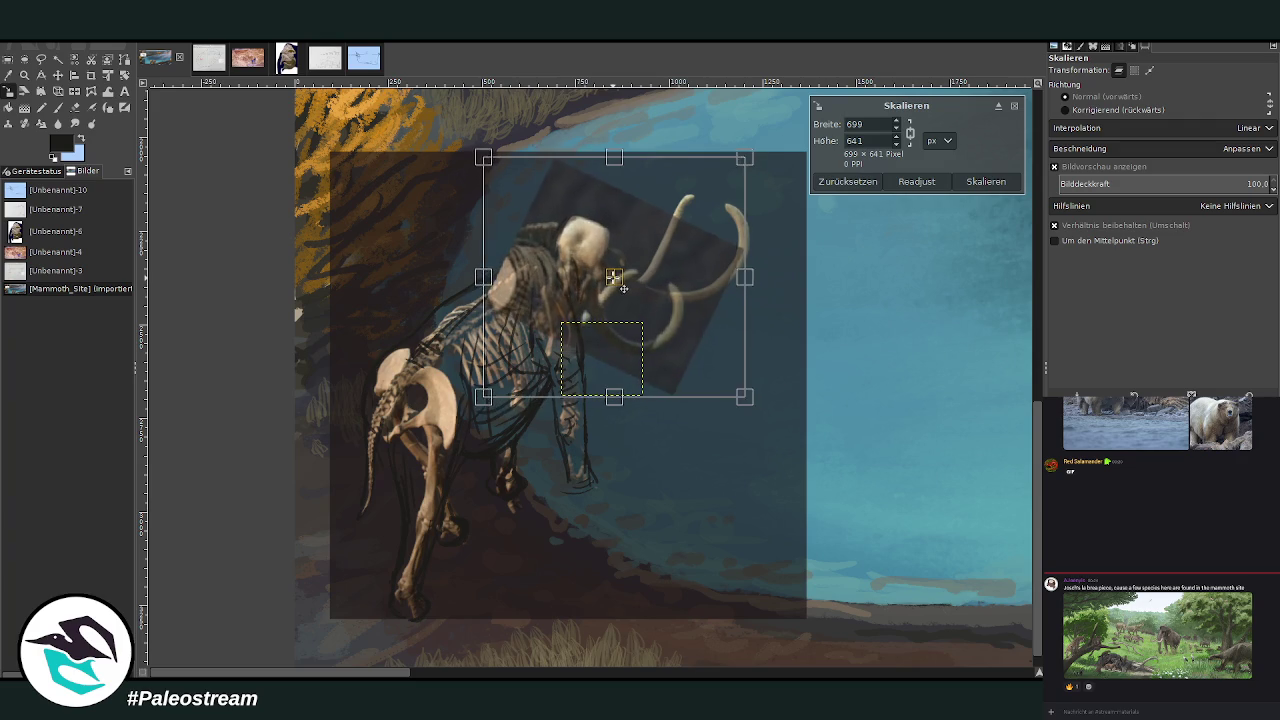
left_click_drag(664, 334, 681, 346)
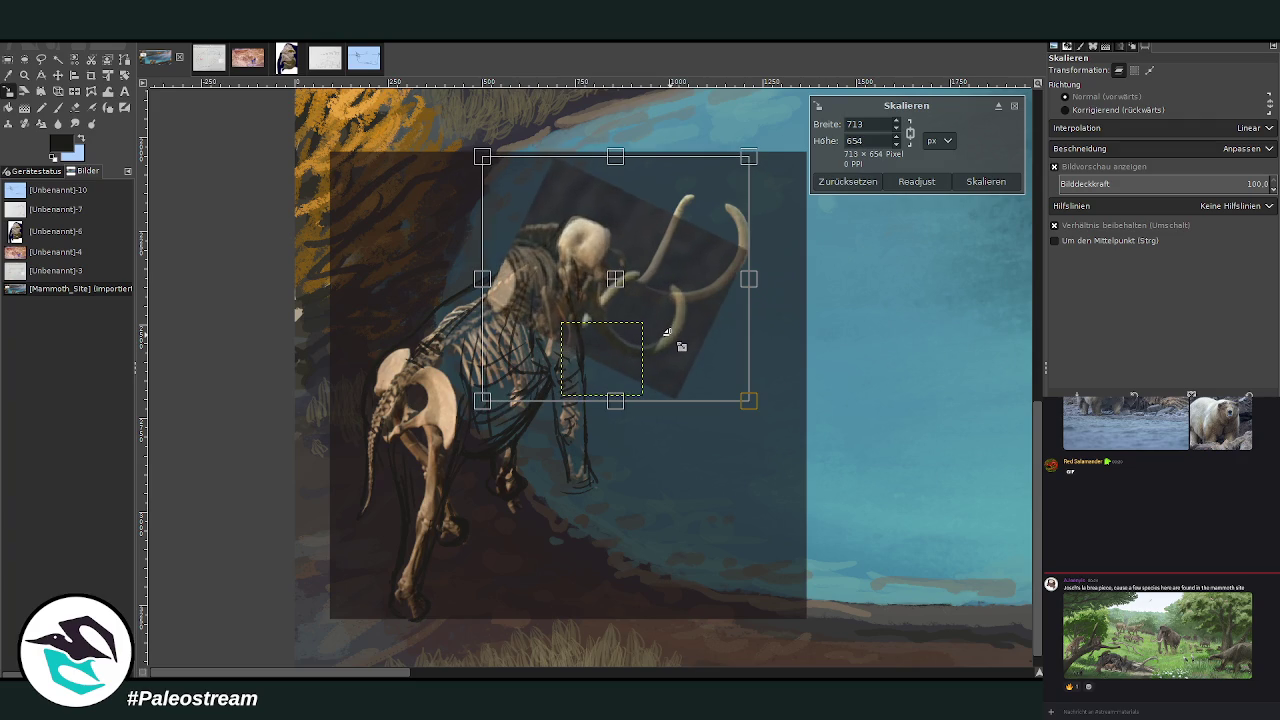
left_click_drag(613, 280, 617, 279)
left_click(985, 181)
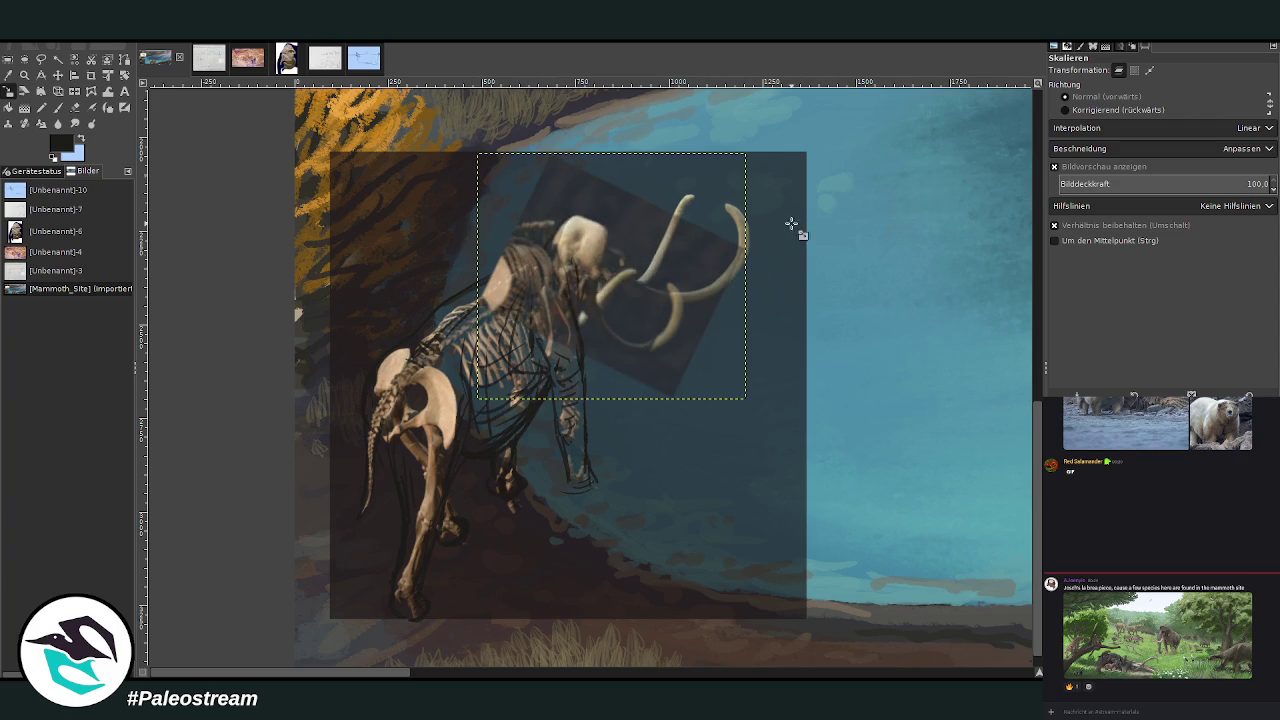
Erase the skull photo's pale edges around the neck and ribcage with a size-94 eraser.
key("shift+e")
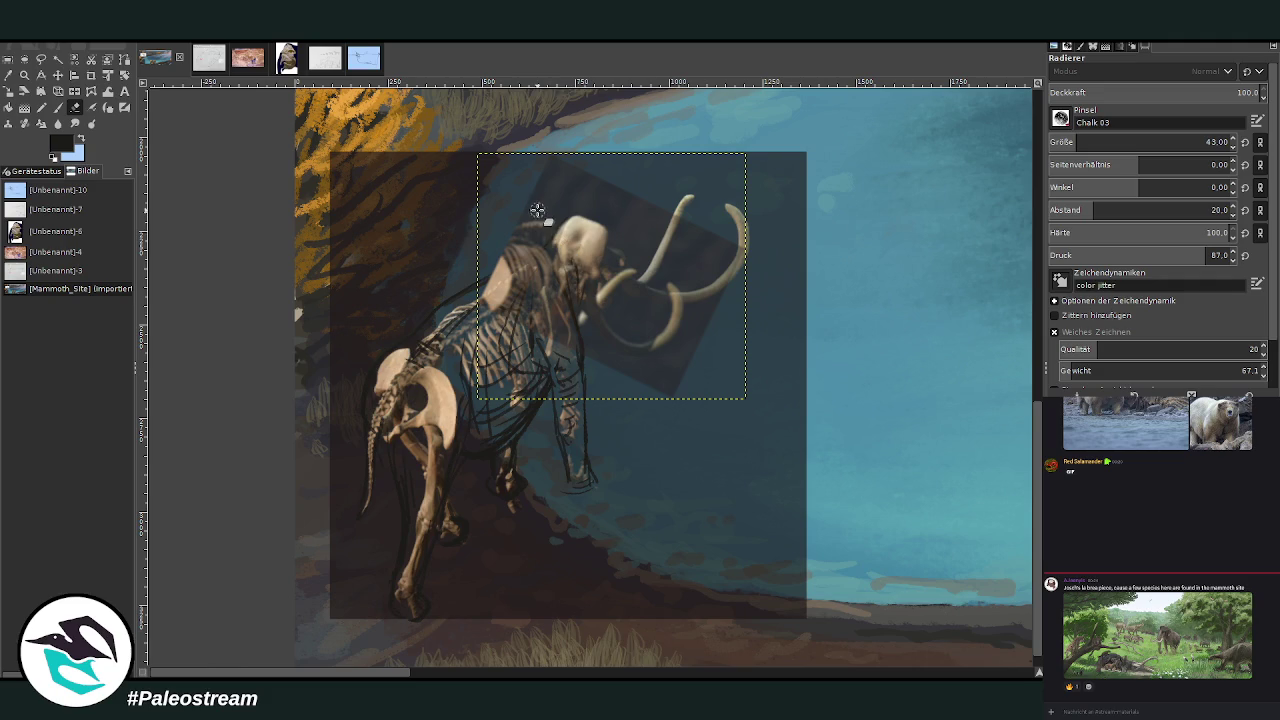
key("bracketright")
key("bracketright")
key("bracketright")
mouse_move(535, 218)
left_mouse_down()
mouse_move(545, 212)
mouse_move(502, 284)
left_mouse_up()
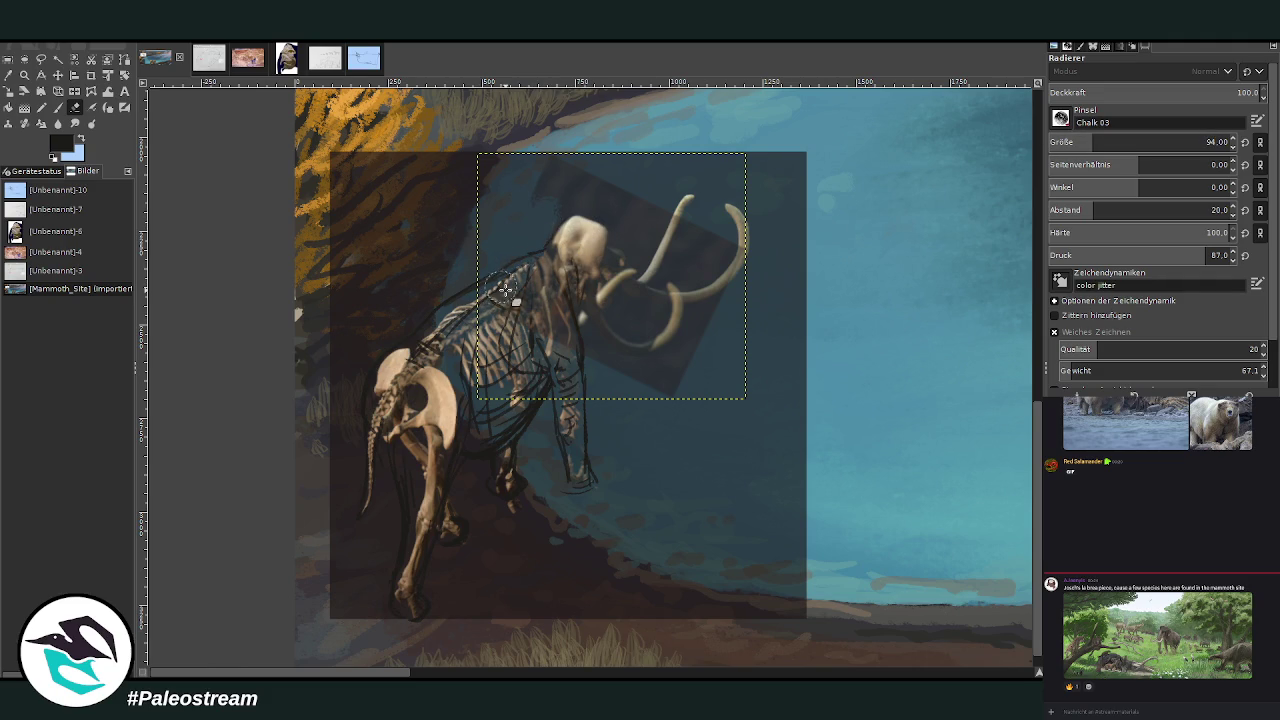
left_click_drag(600, 186, 543, 166)
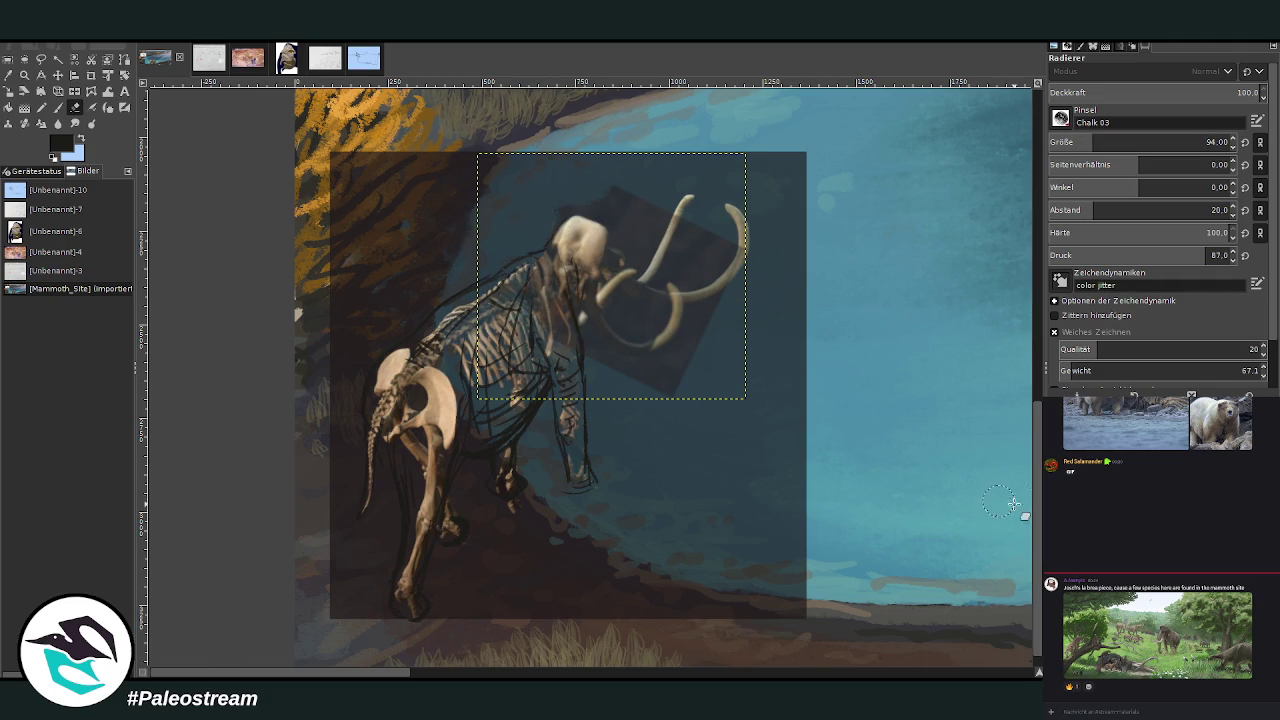
mouse_move(507, 268)
left_mouse_down()
mouse_move(577, 362)
mouse_move(523, 229)
left_mouse_up()
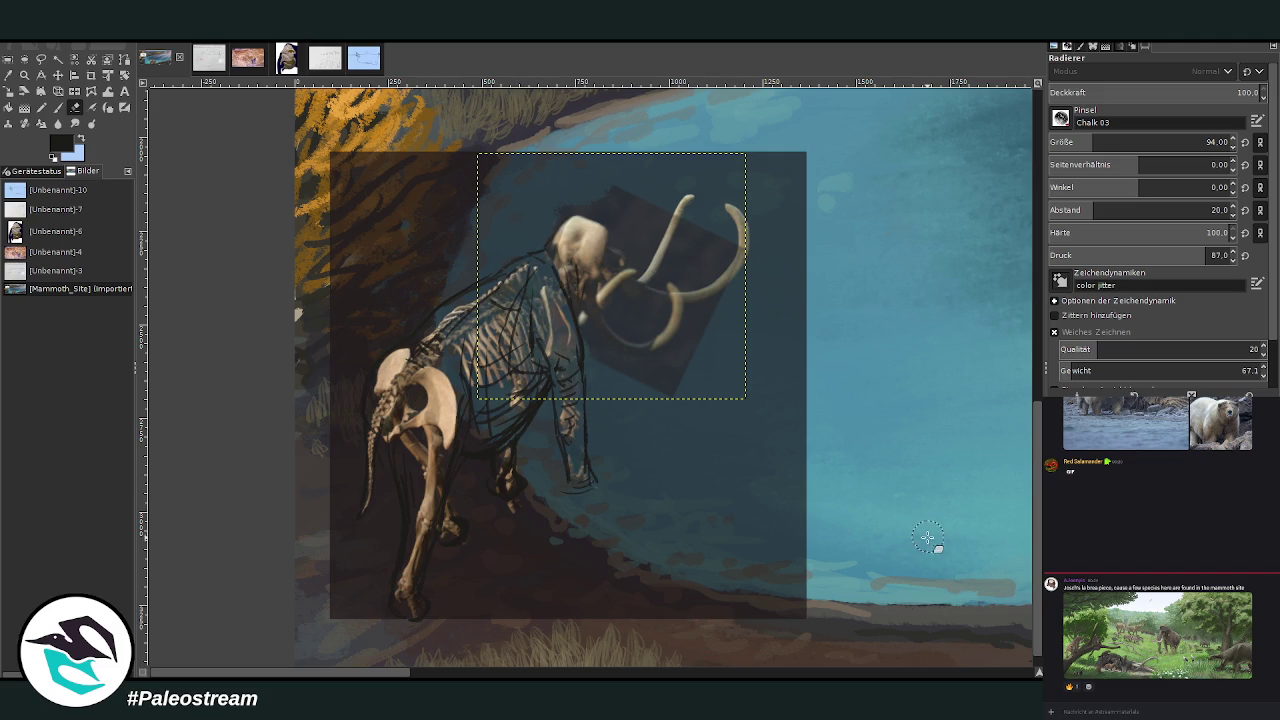
Clear the selection, restore it around the head, then clear it again.
key("ctrl+shift+a")
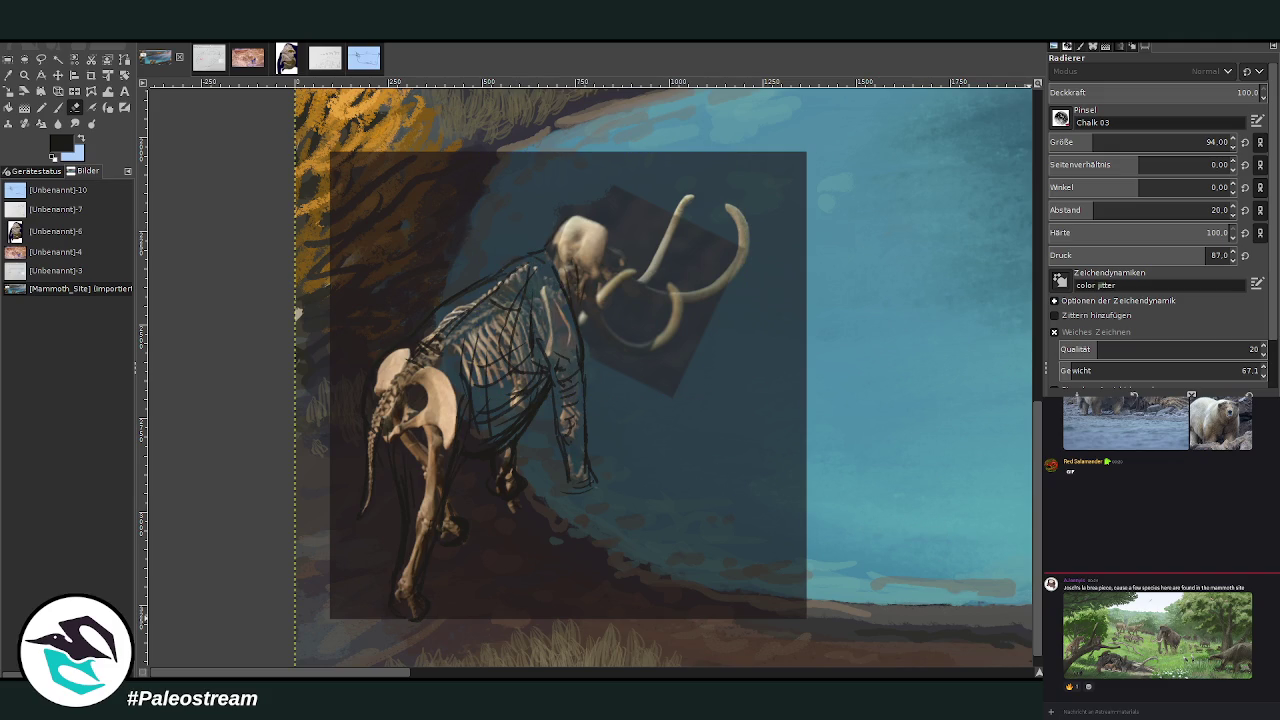
key("ctrl+z")
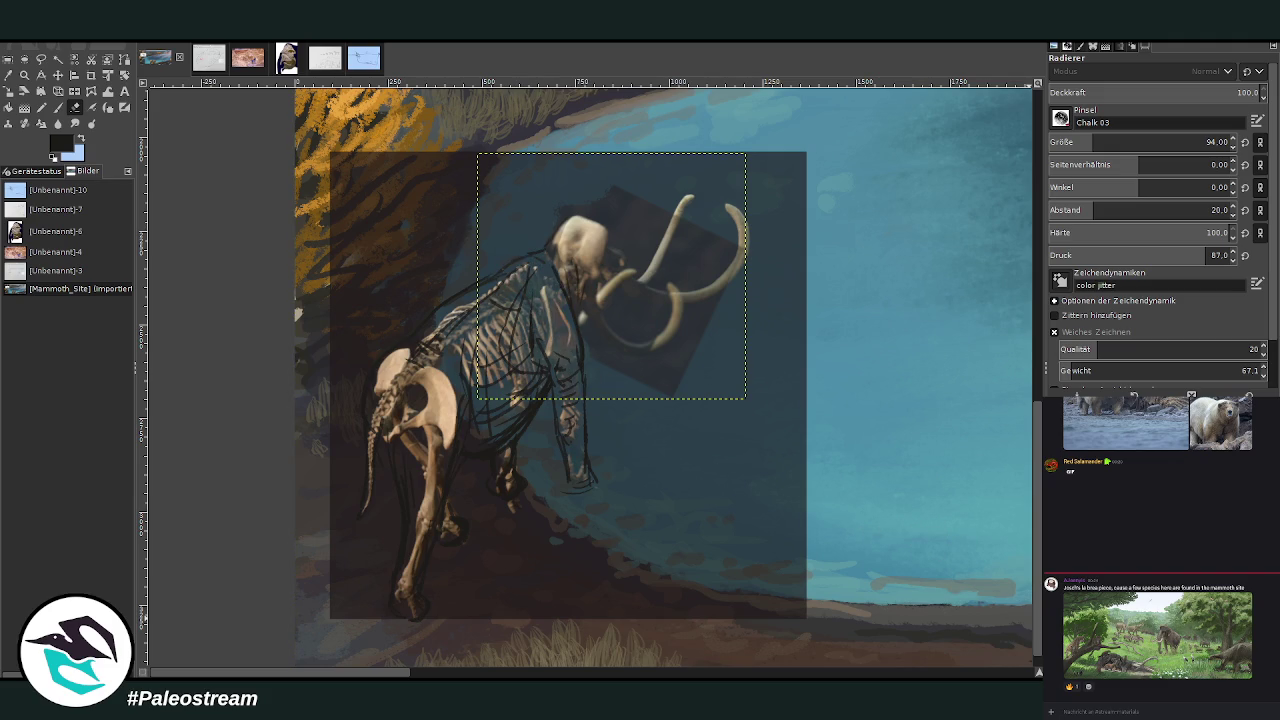
key("ctrl+shift+a")
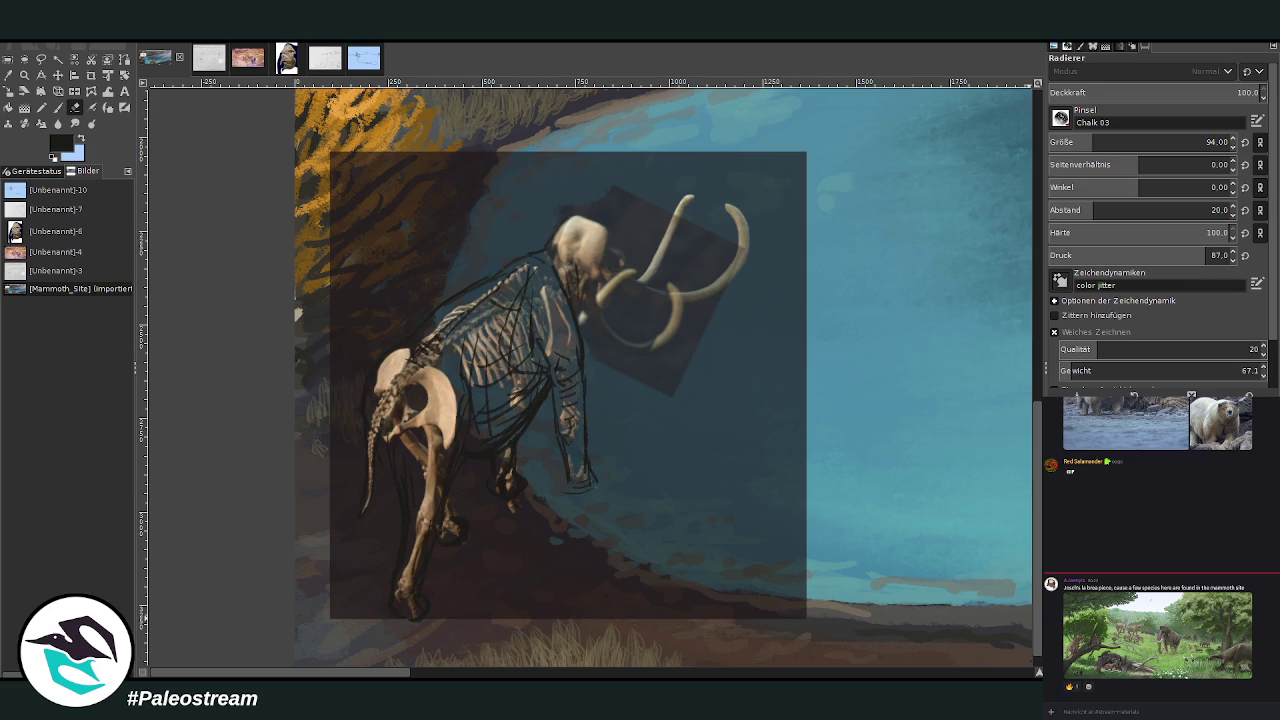
Step back through undo history to restore the skull selection and view the skeleton photo.
key("ctrl+z")
key("ctrl+y")
key("ctrl+z")
key("ctrl+y")
key("ctrl+z")
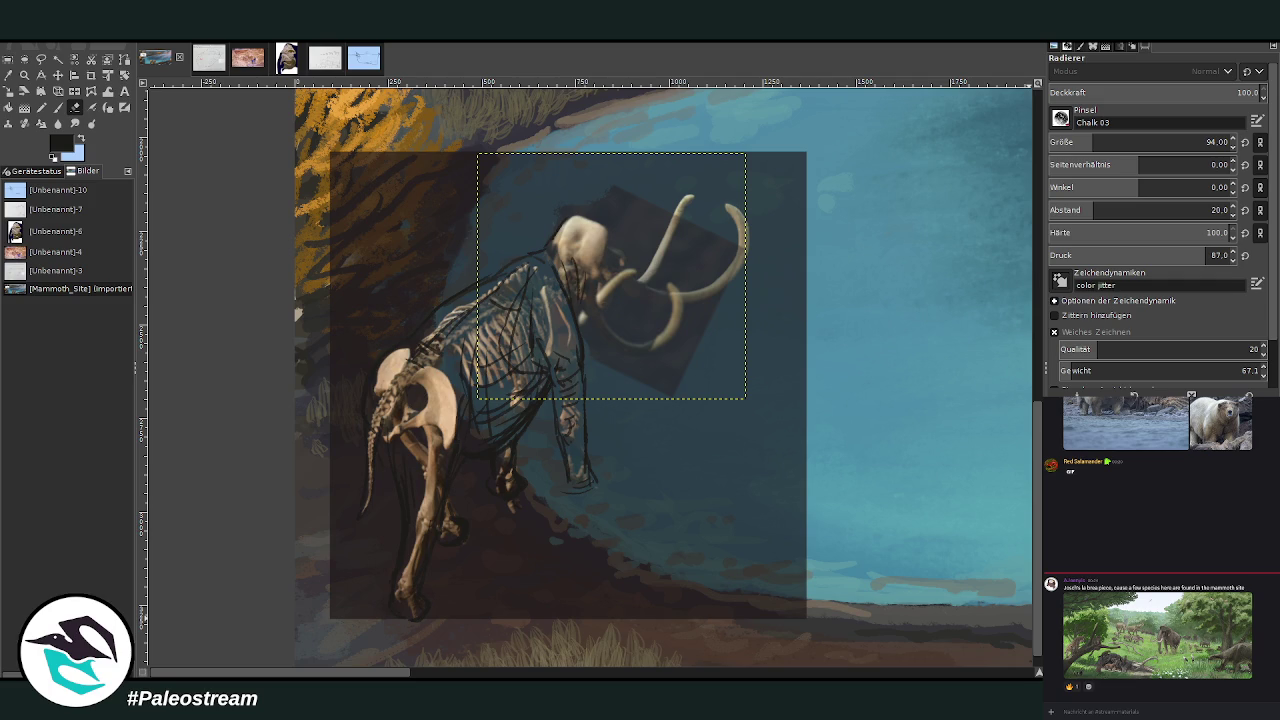
key("ctrl+z")
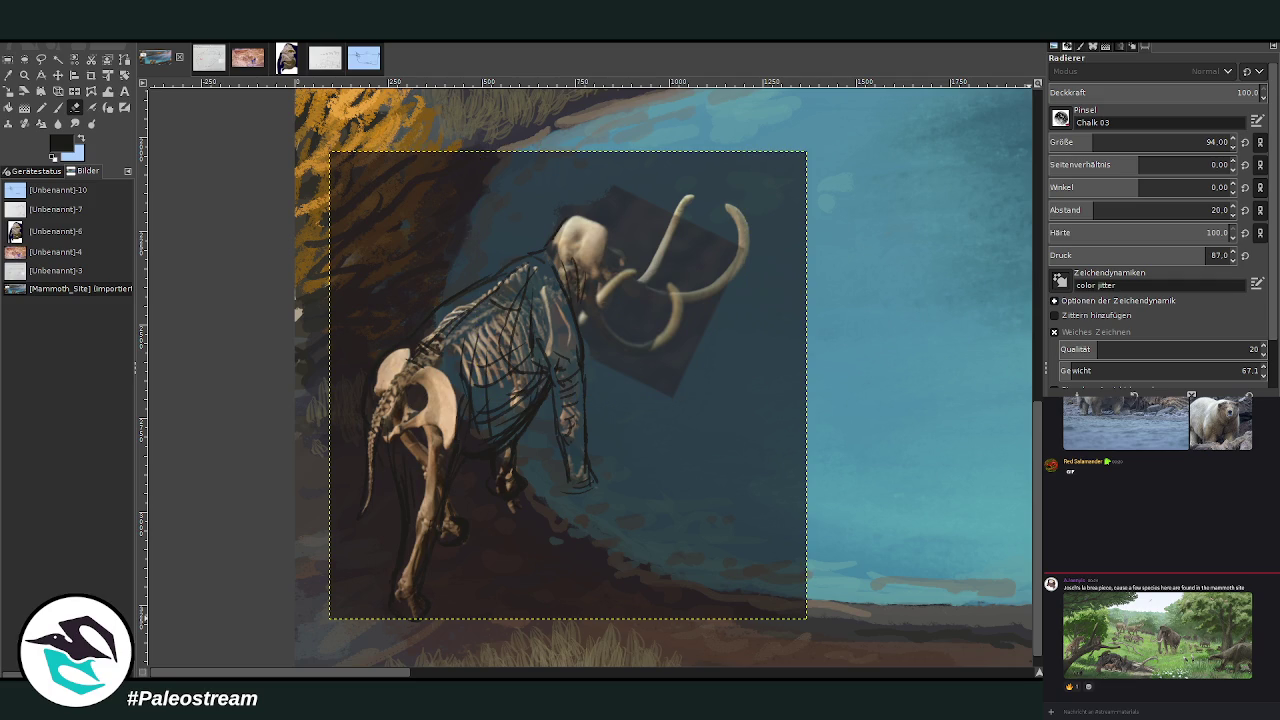
key("ctrl+z")
key("ctrl+z")
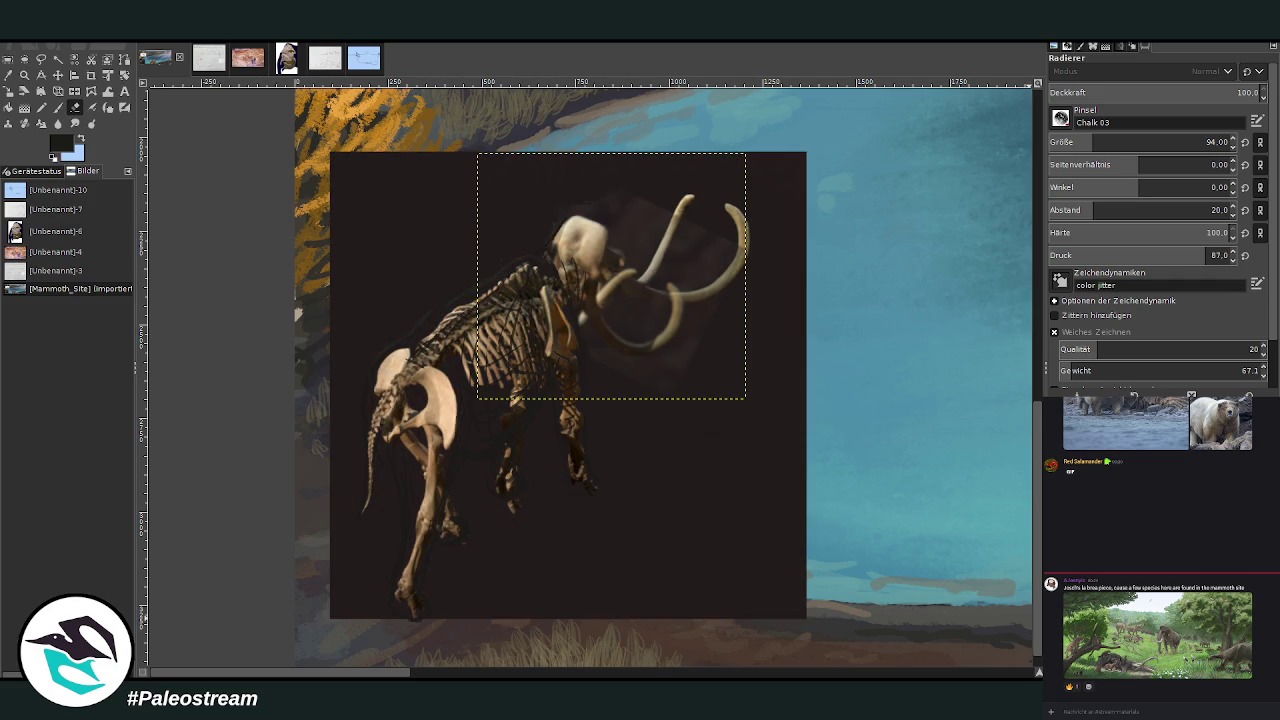
key("ctrl+z")
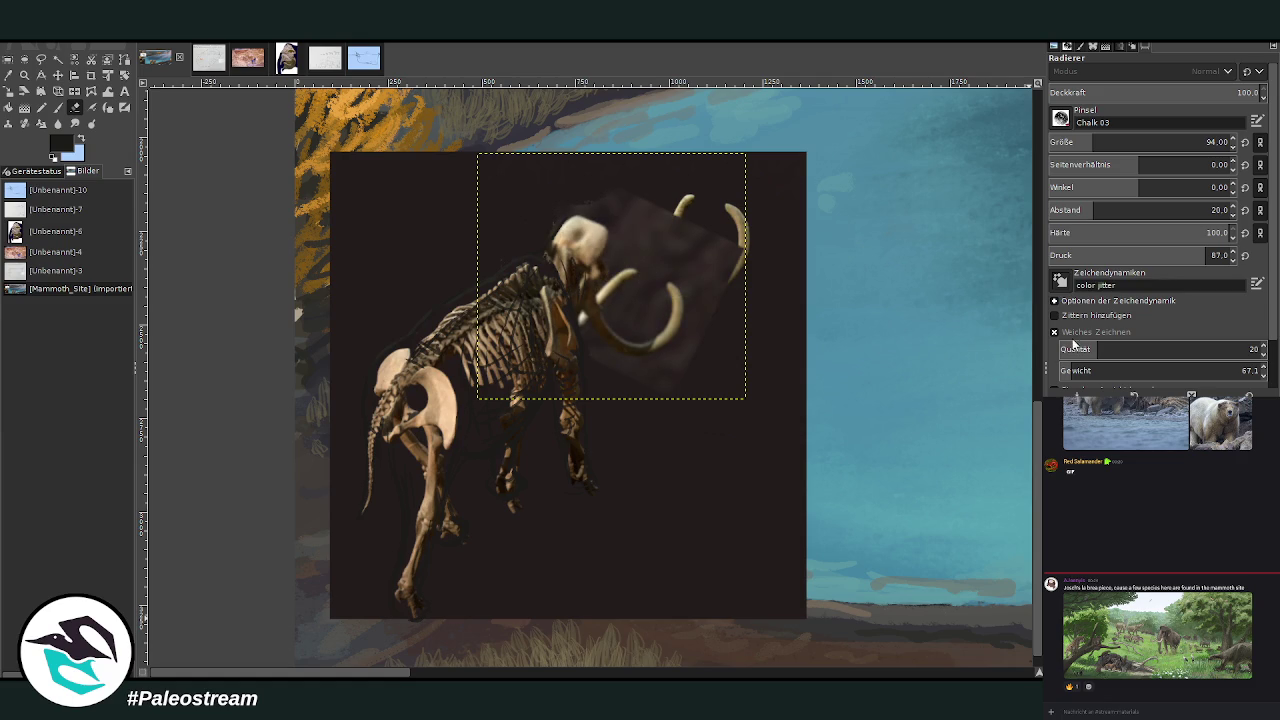
On the dark photo layer, erase the upper-right edge at size 307 and stray pelvis lines.
key("Page_Down")
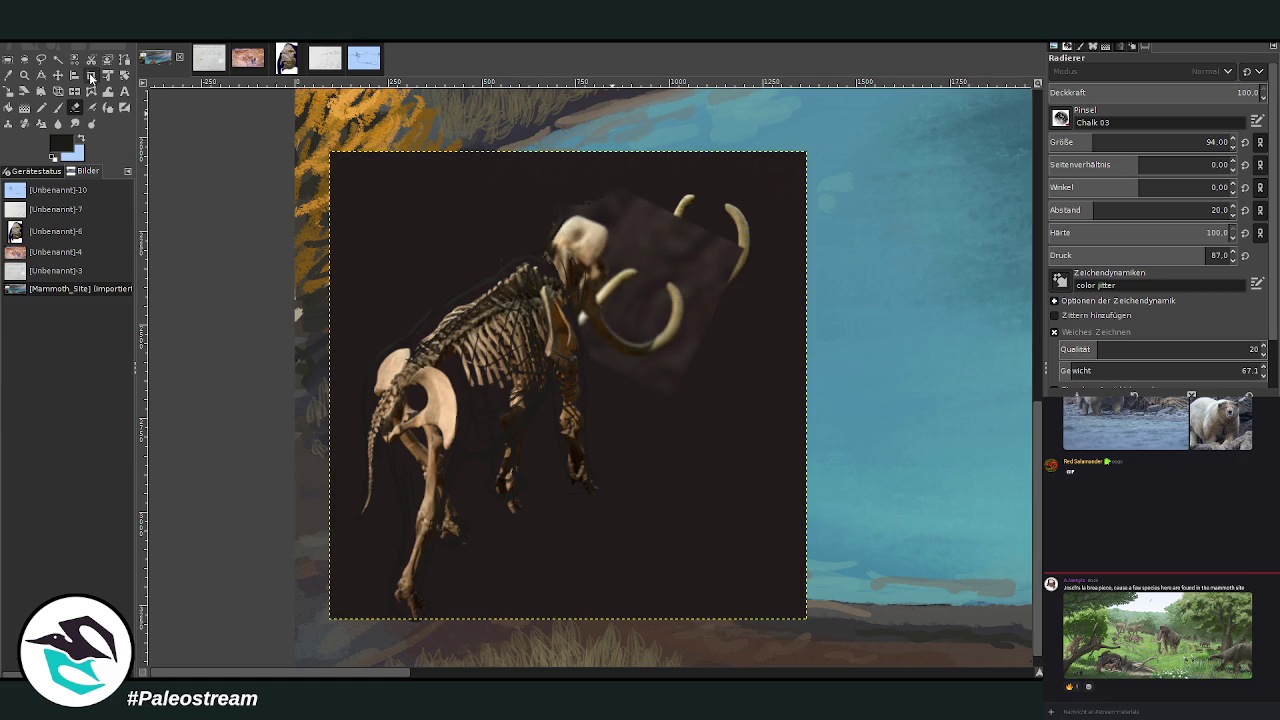
mouse_move(799, 233)
left_mouse_down()
mouse_move(766, 251)
mouse_move(666, 189)
mouse_move(786, 163)
mouse_move(858, 238)
mouse_move(857, 214)
left_mouse_up()
key("bracketright")
key("bracketright")
key("bracketright")
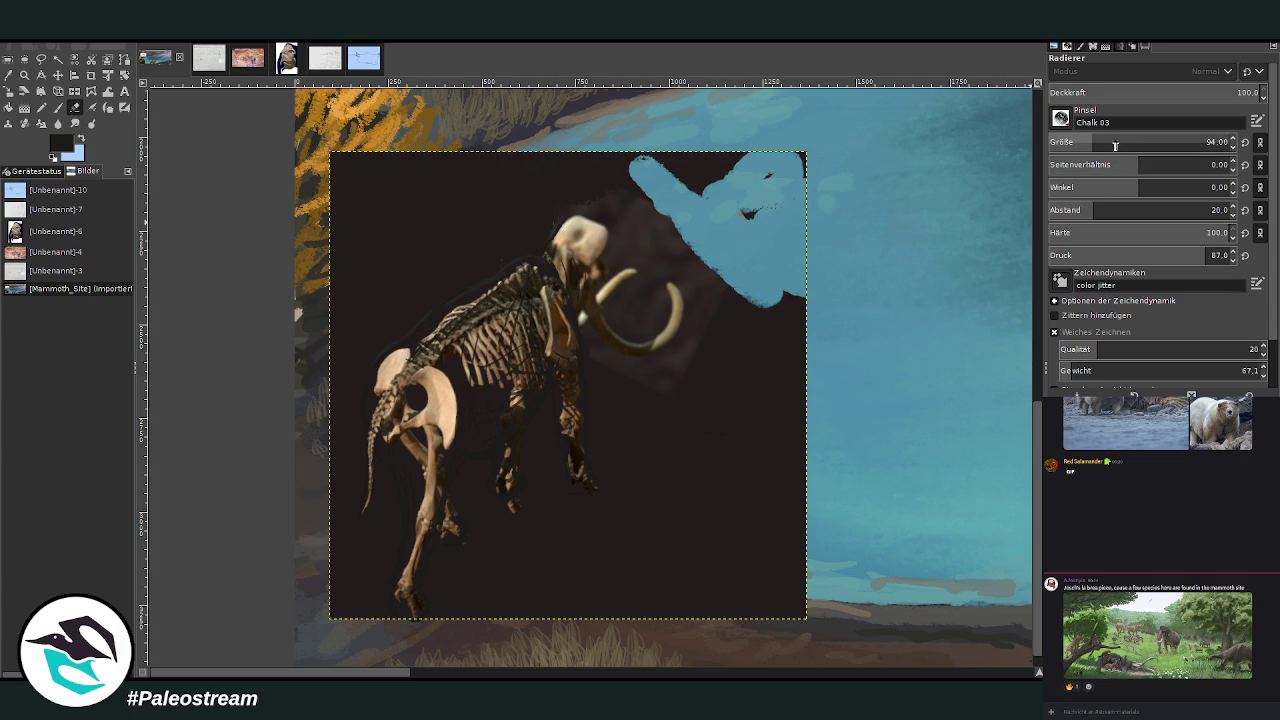
mouse_move(730, 178)
left_mouse_down()
mouse_move(621, 188)
mouse_move(809, 163)
mouse_move(414, 166)
left_mouse_up()
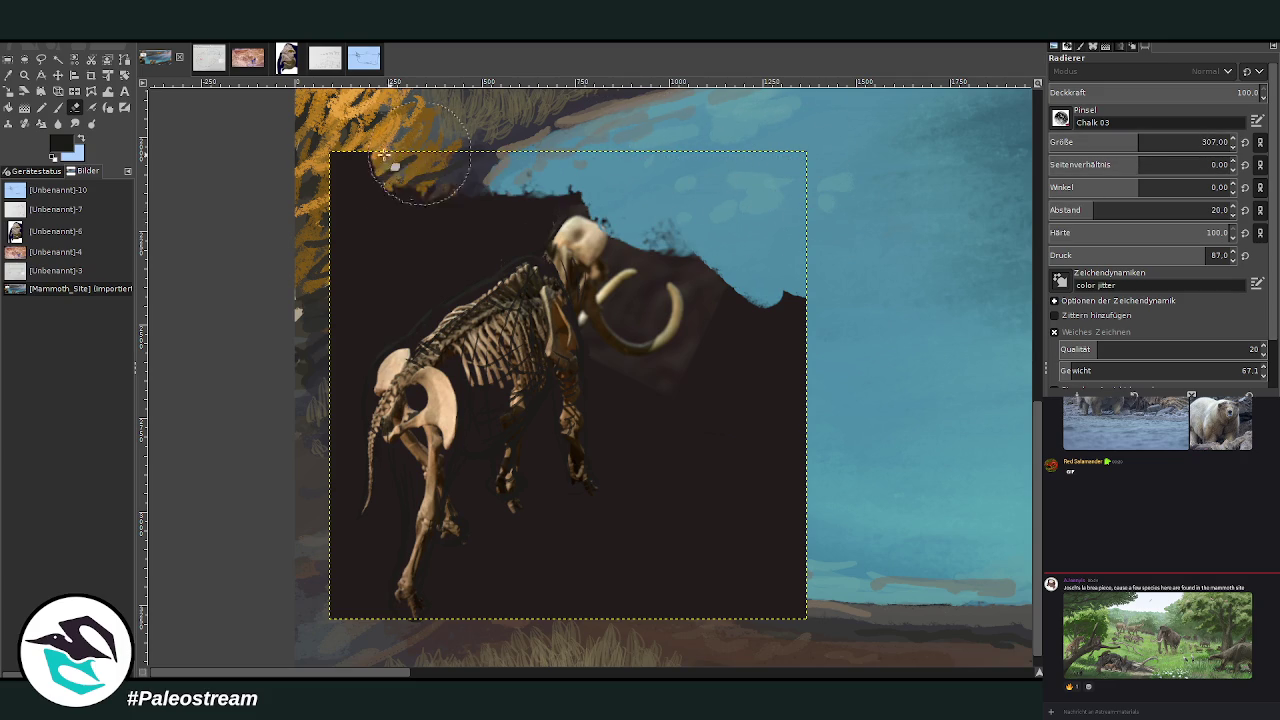
left_click_drag(851, 363, 835, 501)
key("ctrl+z")
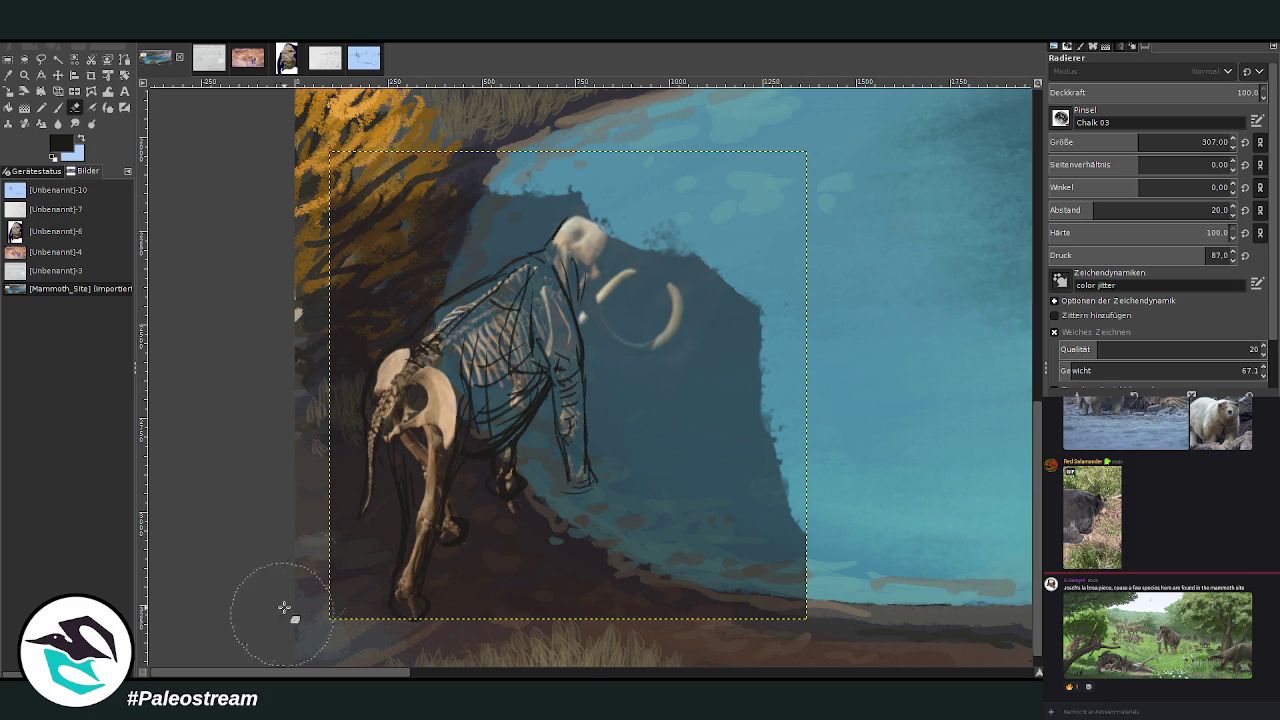
left_click_drag(367, 441, 362, 437)
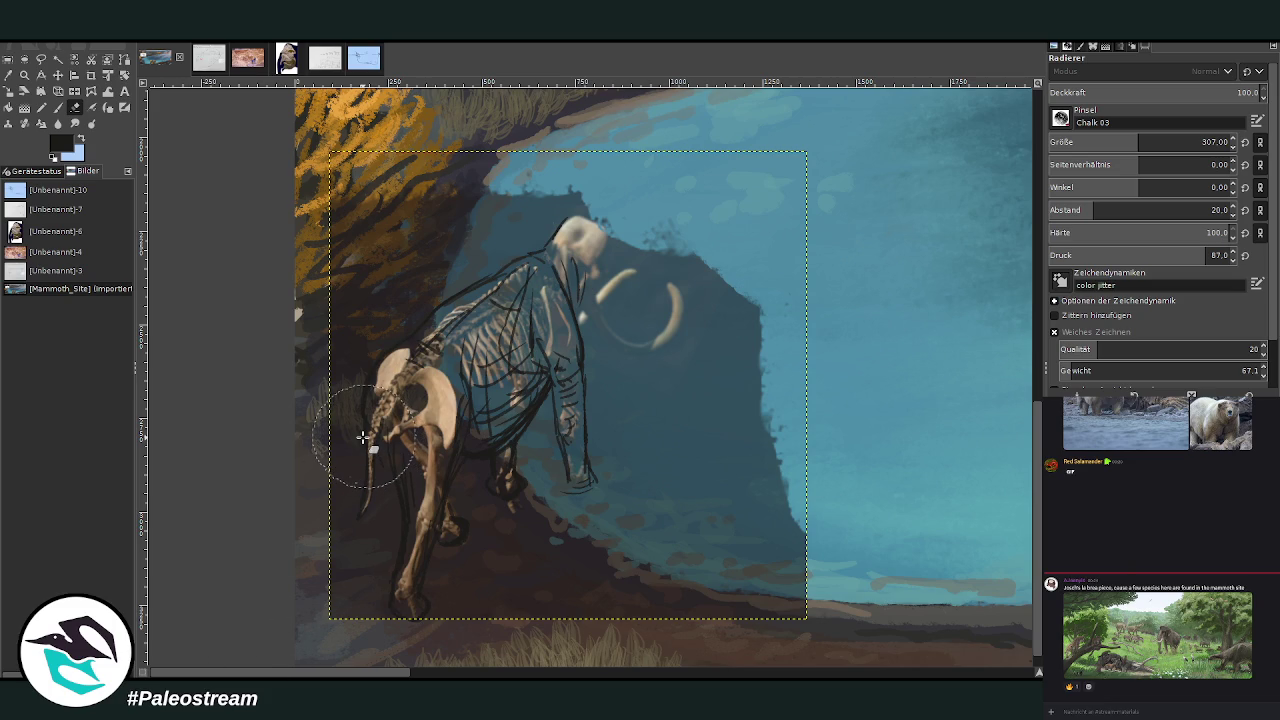
left_click(24, 74)
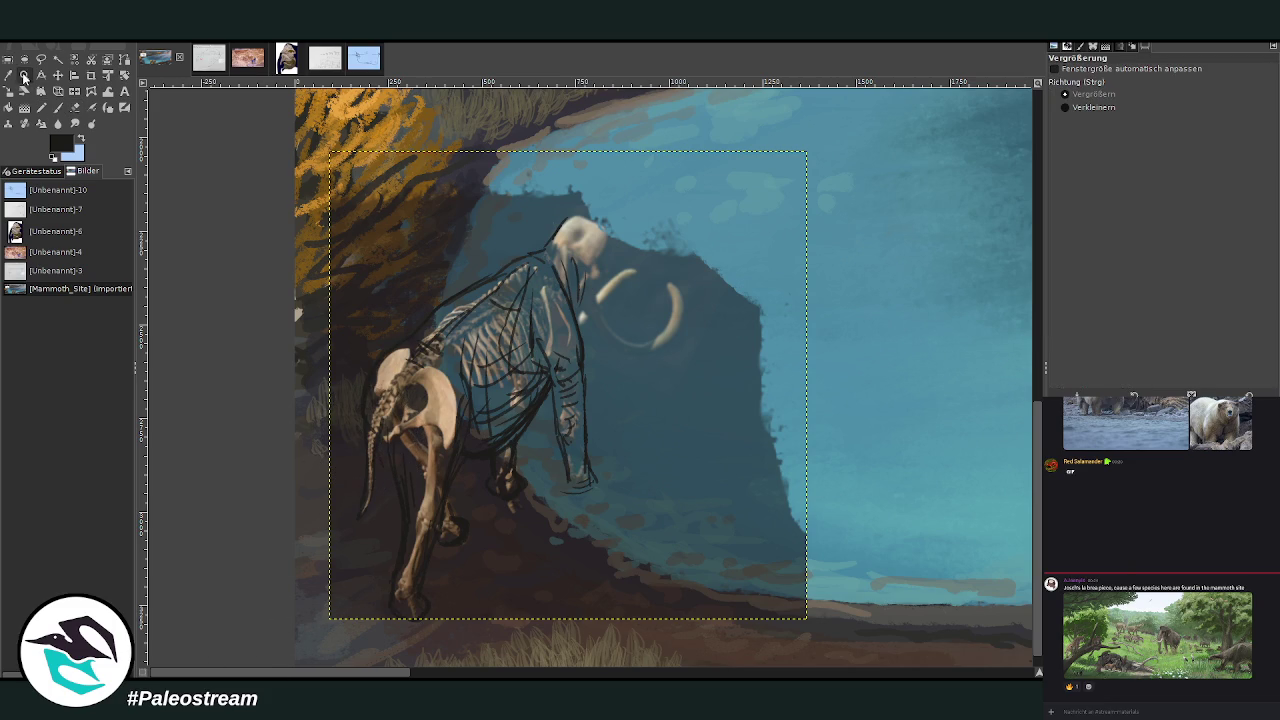
Zoom in and sketch arcs outlining the top of the mammoth's domed skull.
mouse_move(365, 150)
left_mouse_down()
mouse_move(482, 224)
mouse_move(799, 593)
left_mouse_up()
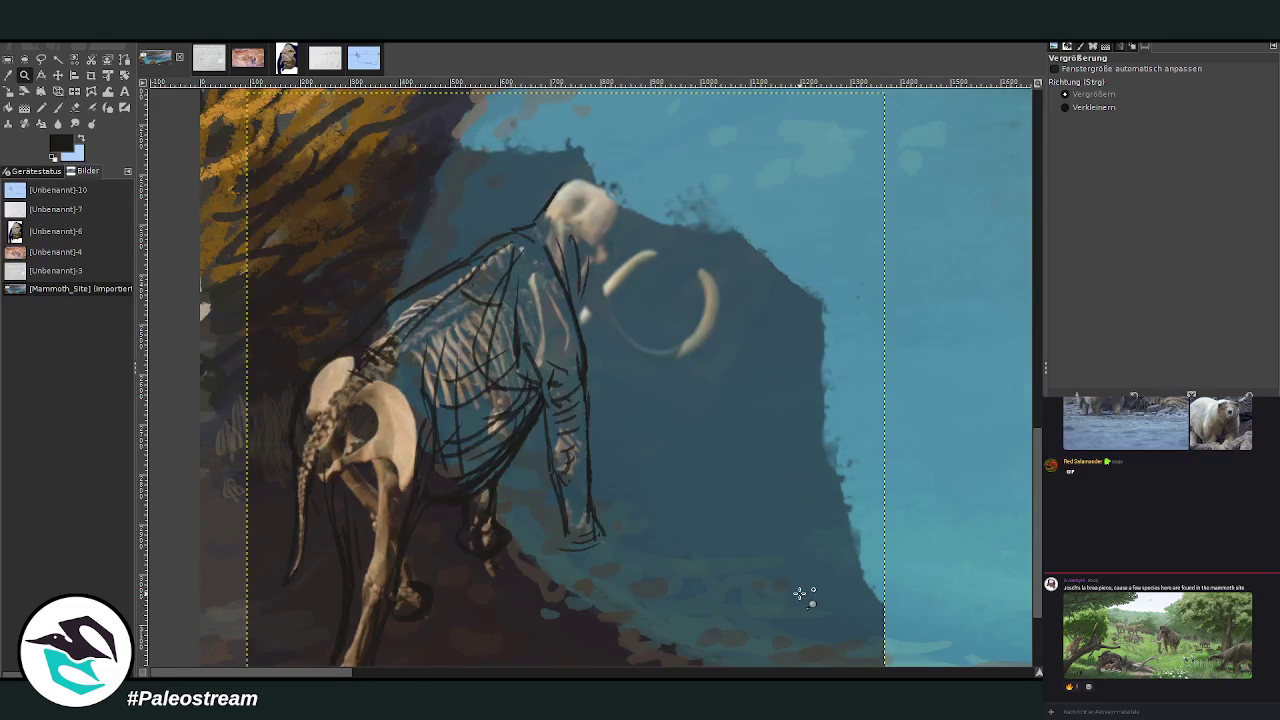
key("p")
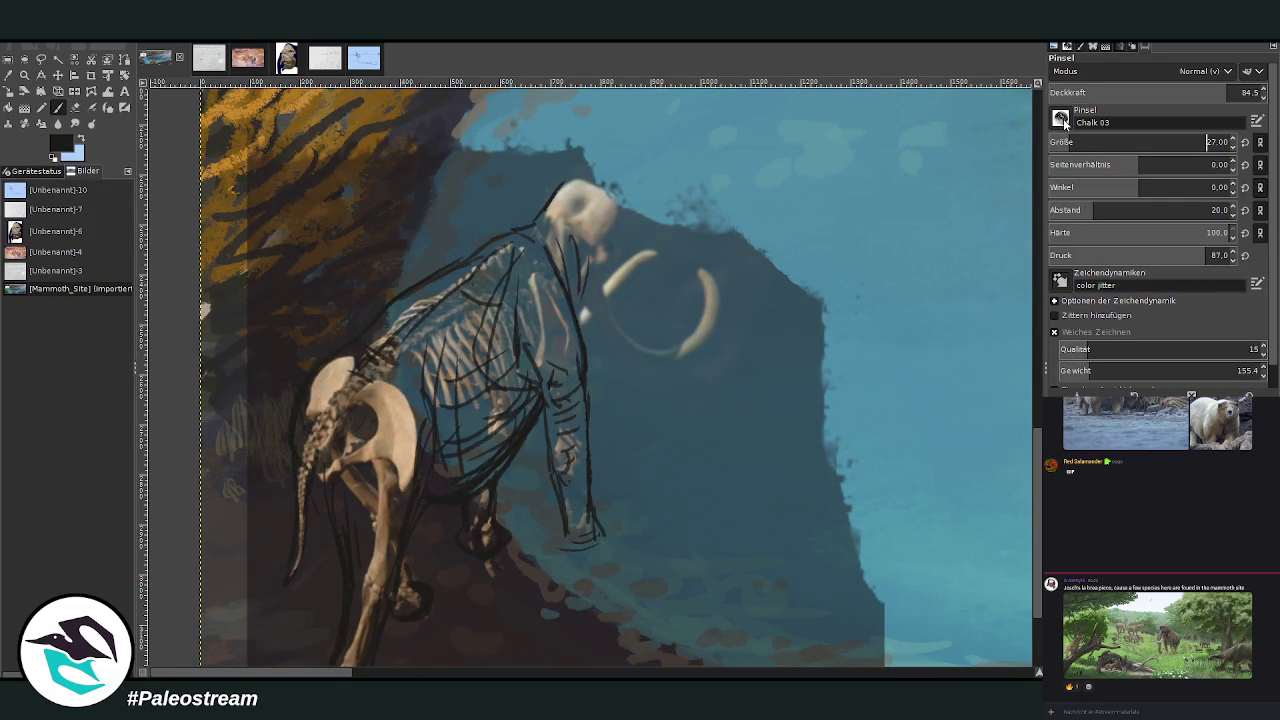
mouse_move(548, 192)
left_mouse_down()
mouse_move(625, 222)
mouse_move(615, 262)
left_mouse_up()
left_click_drag(626, 250, 620, 305)
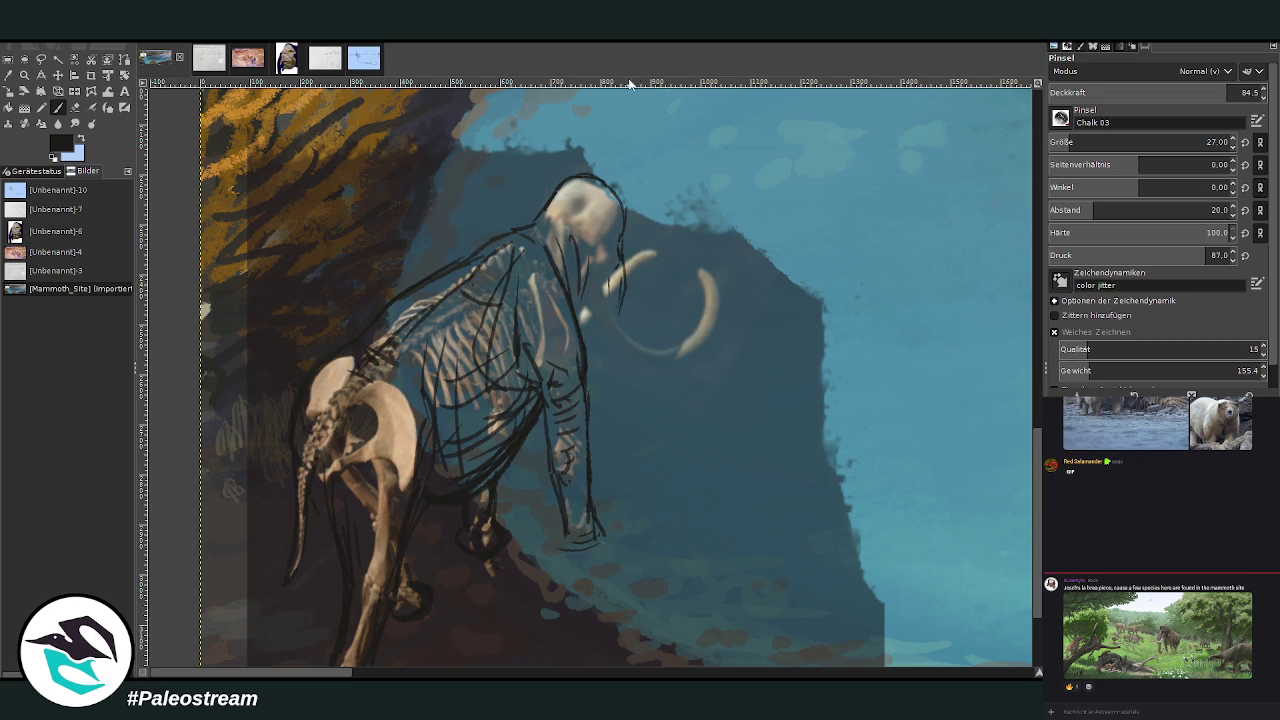
left_click_drag(609, 188, 630, 216)
mouse_move(554, 191)
left_mouse_down()
mouse_move(484, 258)
mouse_move(566, 232)
mouse_move(588, 274)
mouse_move(580, 308)
left_mouse_up()
Sketch the face below the skull, then outline the trunk and tusk.
left_click_drag(582, 228, 606, 240)
mouse_move(550, 184)
left_mouse_down()
mouse_move(528, 208)
mouse_move(510, 204)
mouse_move(514, 190)
mouse_move(509, 223)
mouse_move(572, 284)
left_mouse_up()
mouse_move(588, 226)
left_mouse_down()
mouse_move(592, 270)
mouse_move(614, 243)
left_mouse_up()
mouse_move(624, 313)
left_mouse_down()
mouse_move(616, 296)
mouse_move(622, 334)
mouse_move(666, 358)
mouse_move(708, 319)
mouse_move(697, 270)
mouse_move(706, 325)
left_mouse_up()
mouse_move(707, 272)
left_mouse_down()
mouse_move(645, 356)
mouse_move(600, 304)
left_mouse_up()
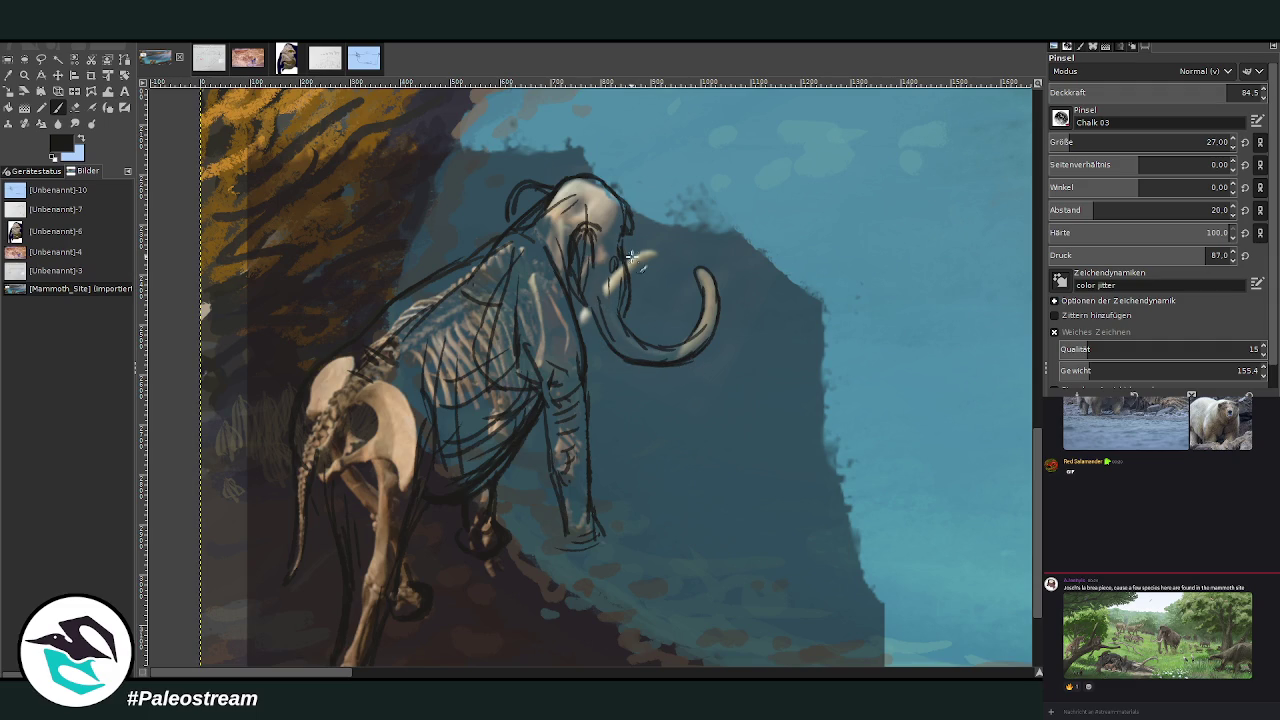
left_click_drag(633, 260, 649, 255)
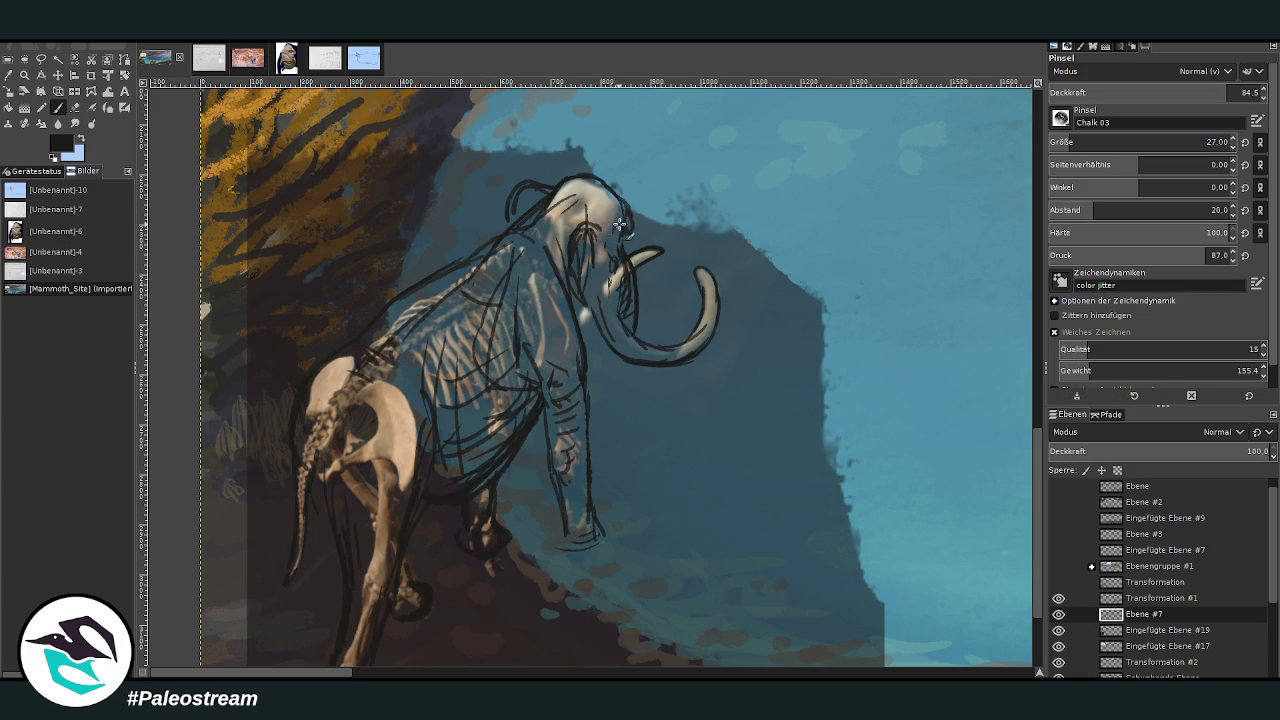
Trace the head's top edge and hatch the lower leg, ribcage and belly.
left_click_drag(630, 222, 516, 222)
key("shift+e")
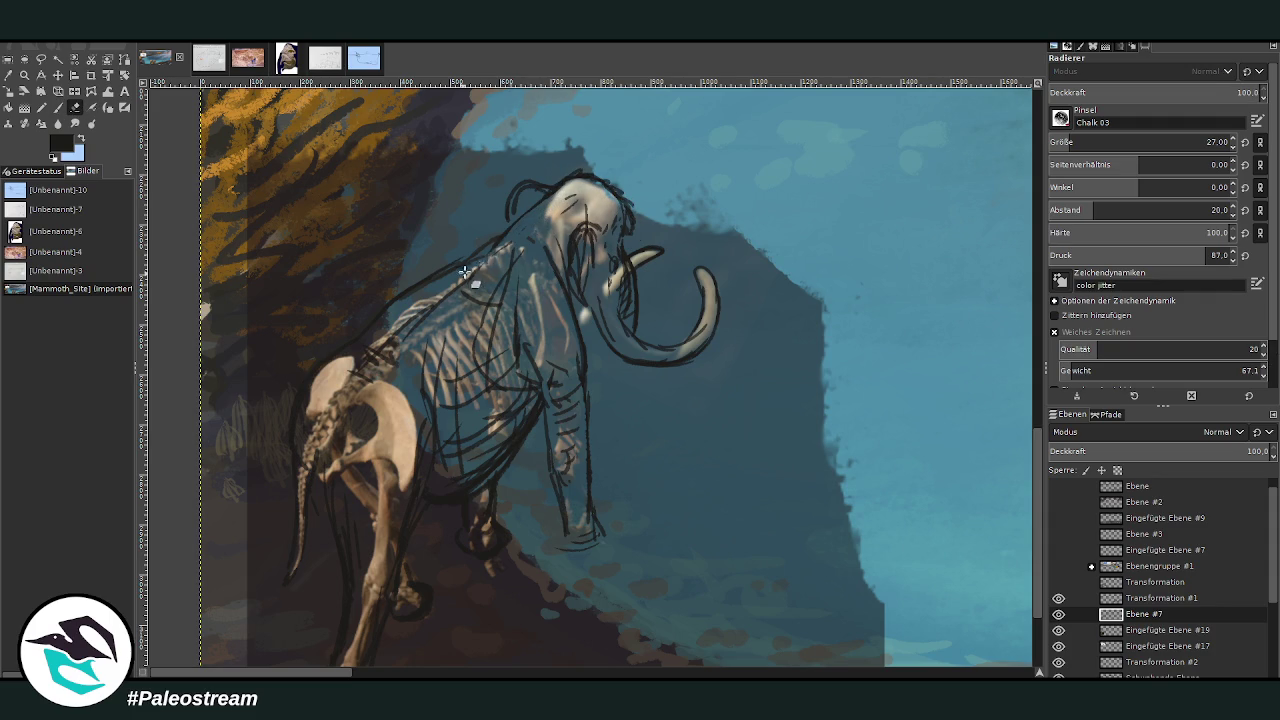
left_click(58, 107)
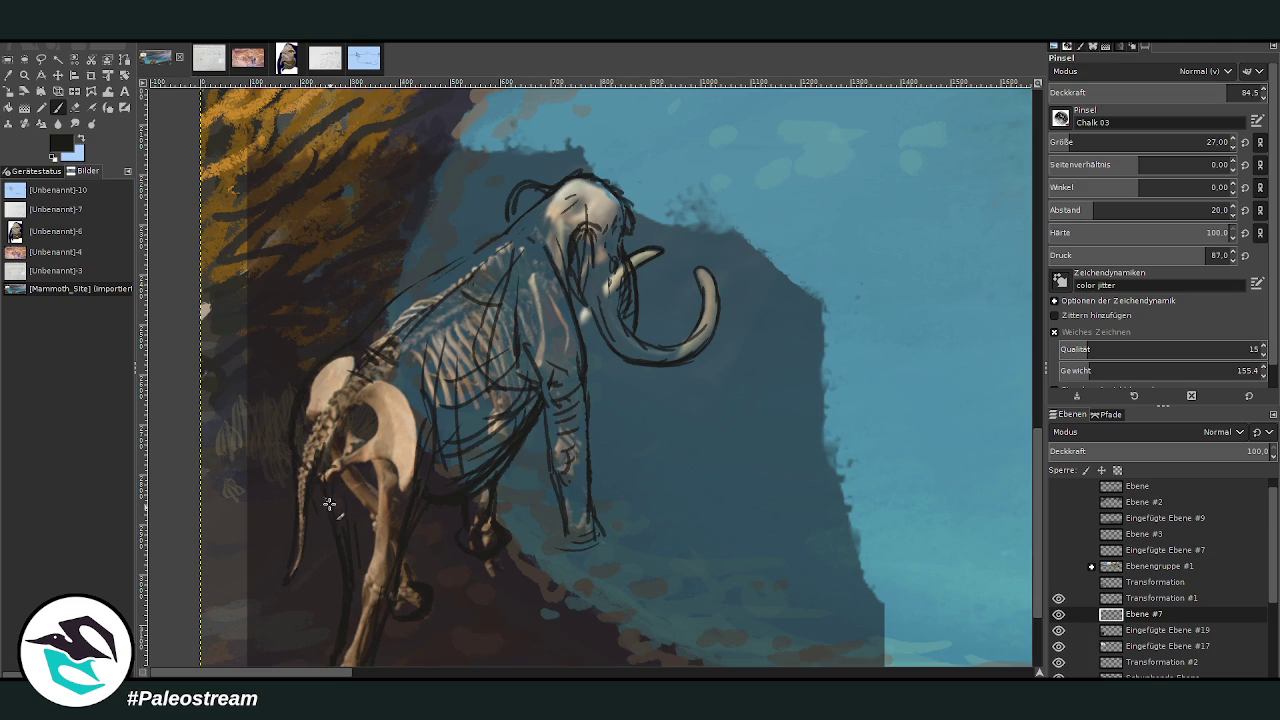
left_click_drag(362, 566, 384, 570)
left_click_drag(430, 378, 480, 490)
mouse_move(498, 420)
left_mouse_down()
mouse_move(490, 475)
mouse_move(512, 502)
left_mouse_up()
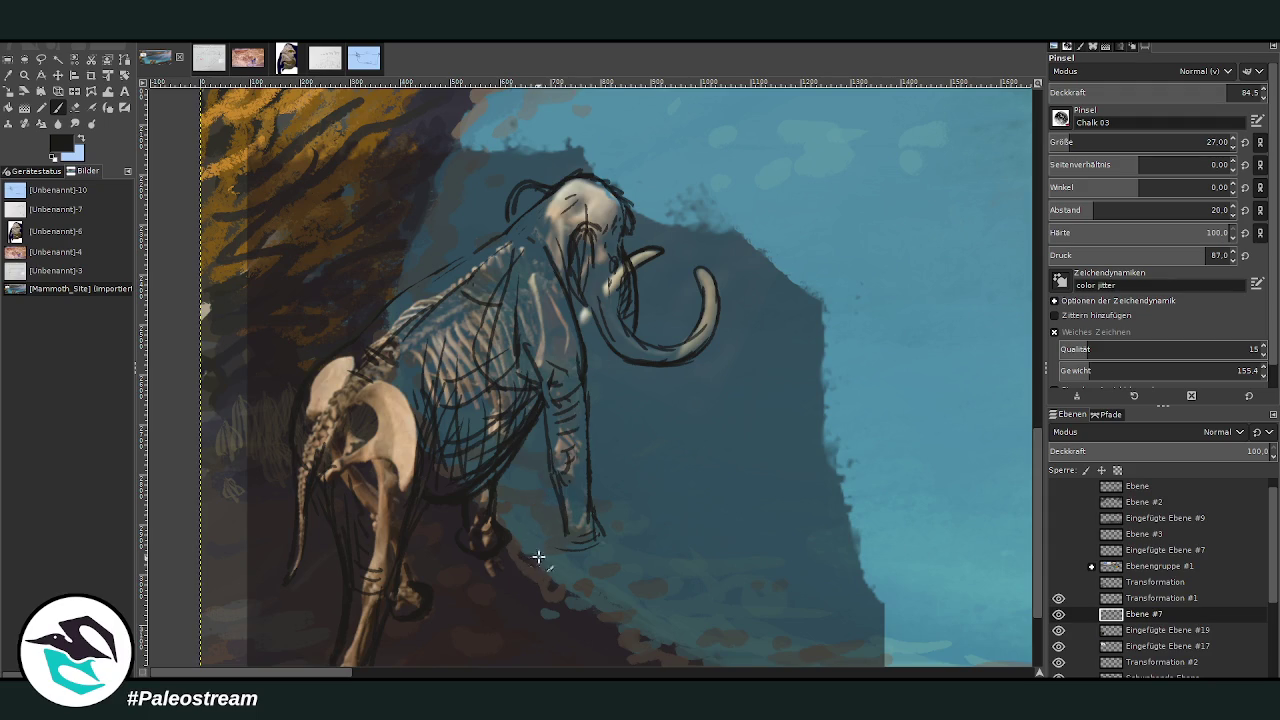
Redraw the rounded front foot, curl the trunk tip and thicken the back line.
left_click_drag(600, 528, 562, 538)
left_click_drag(627, 368, 622, 448)
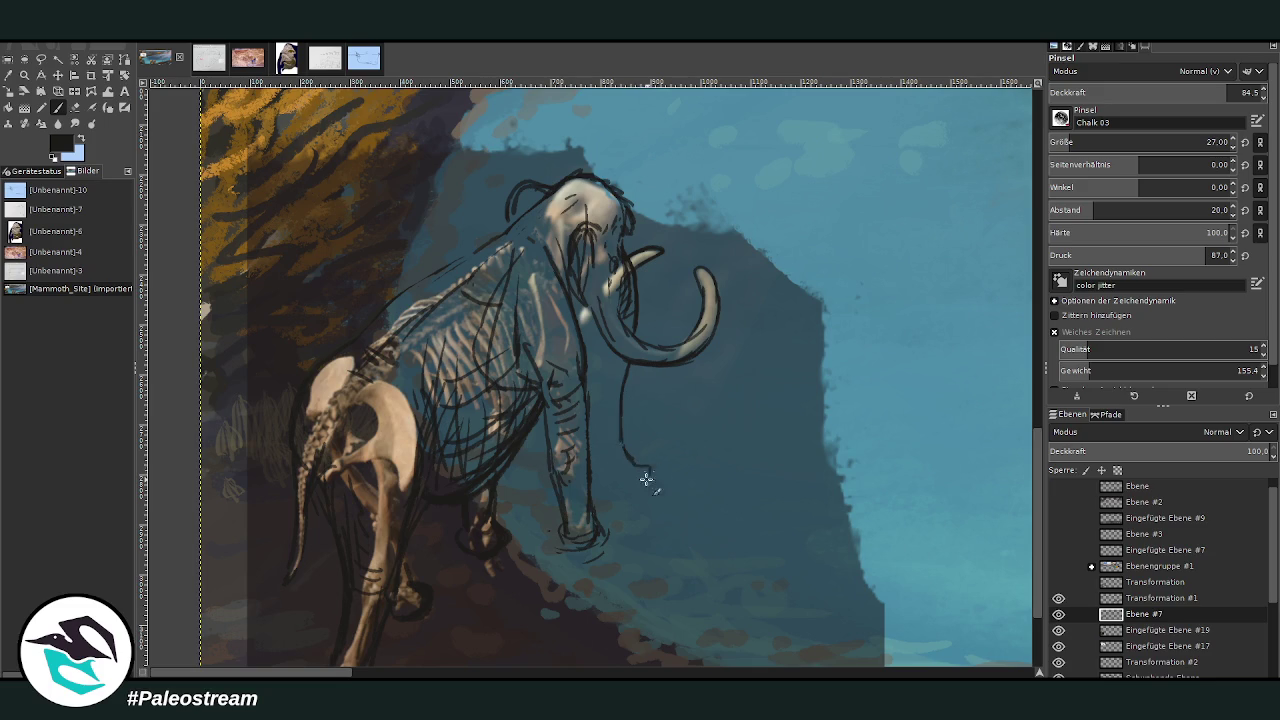
left_click_drag(634, 479, 603, 404)
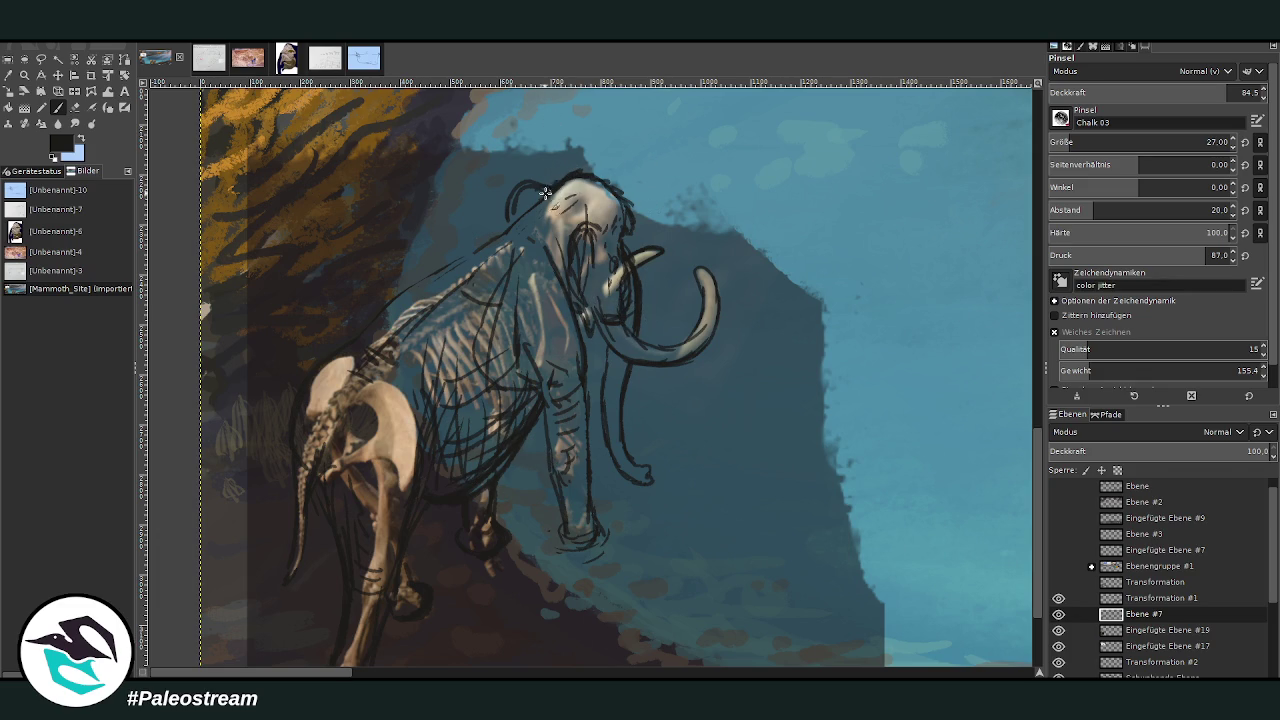
left_click_drag(482, 250, 340, 352)
scroll(295, 471, "down", 3)
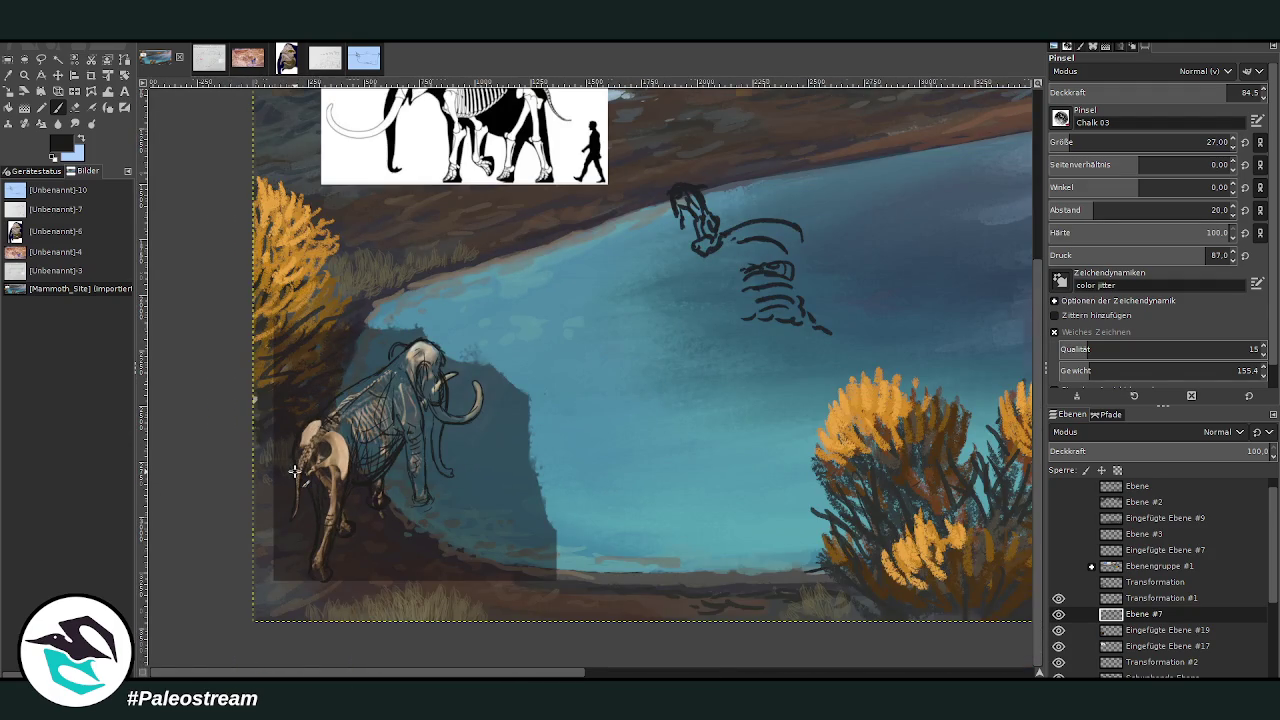
scroll(295, 471, "down", 1)
key("z")
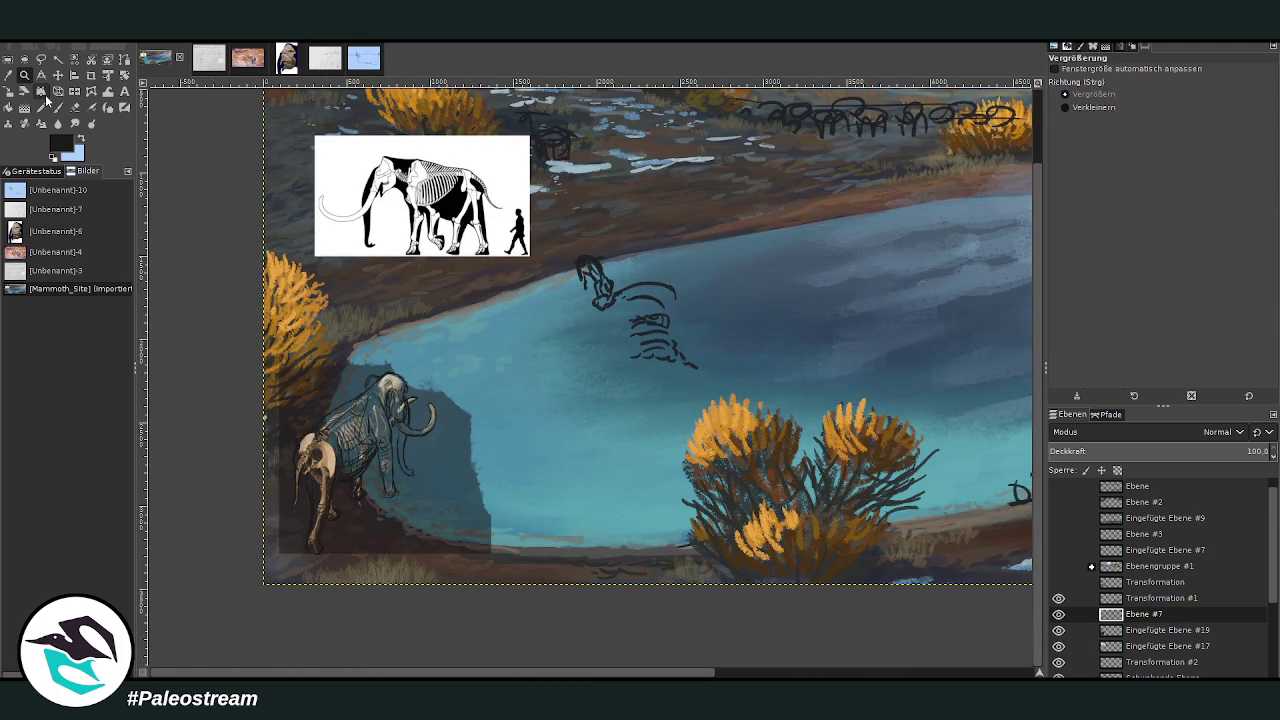
left_click_drag(272, 298, 531, 542)
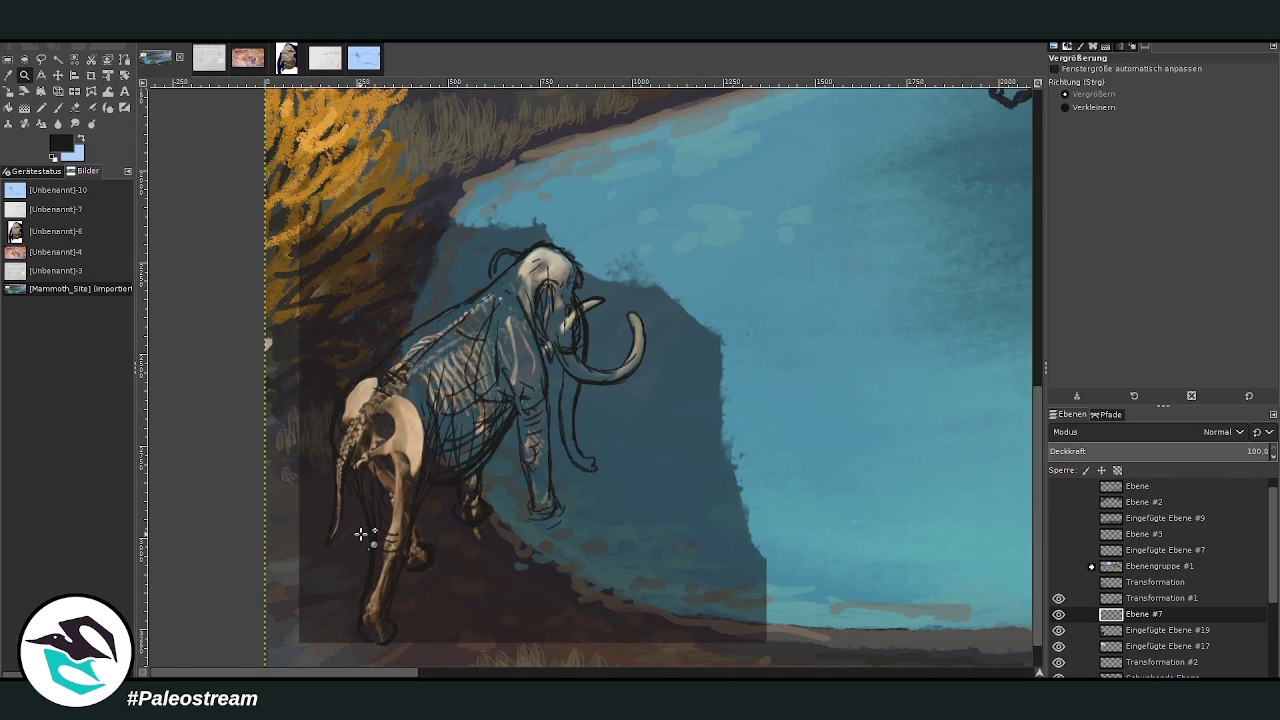
left_click_drag(355, 202, 727, 605)
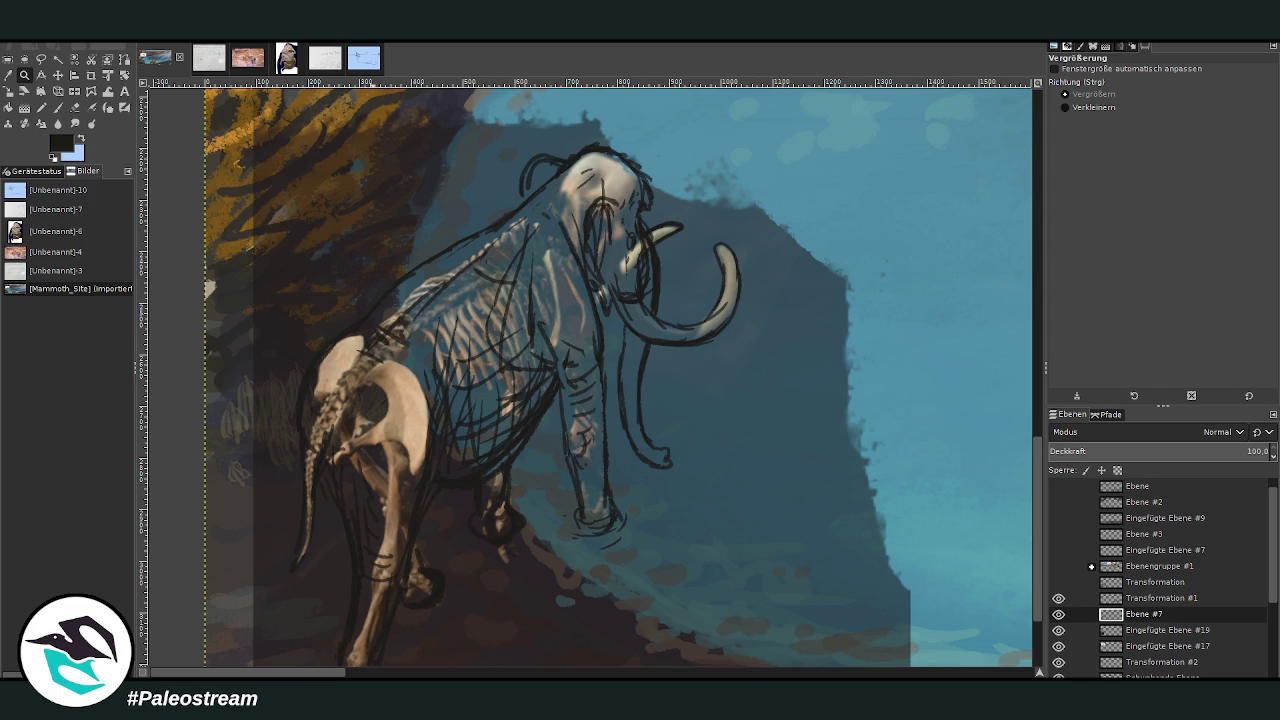
left_click(58, 107)
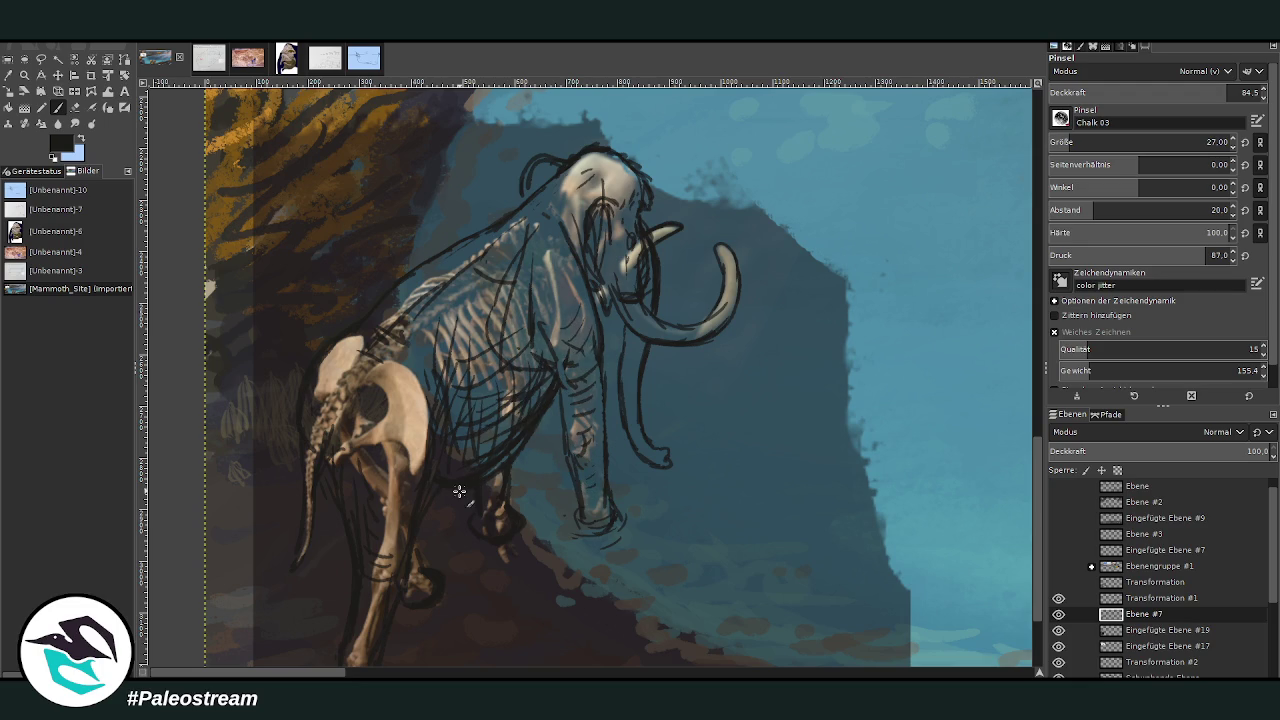
scroll(459, 491, "down", 2)
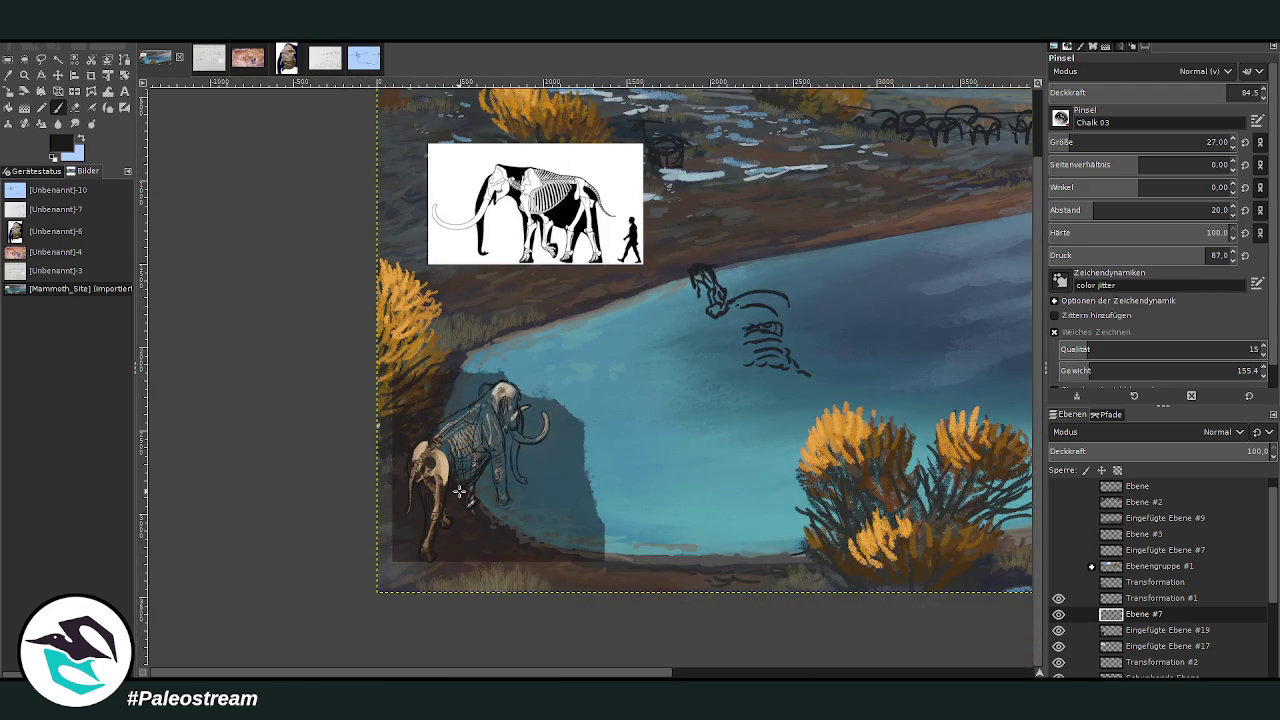
scroll(459, 491, "down", 1)
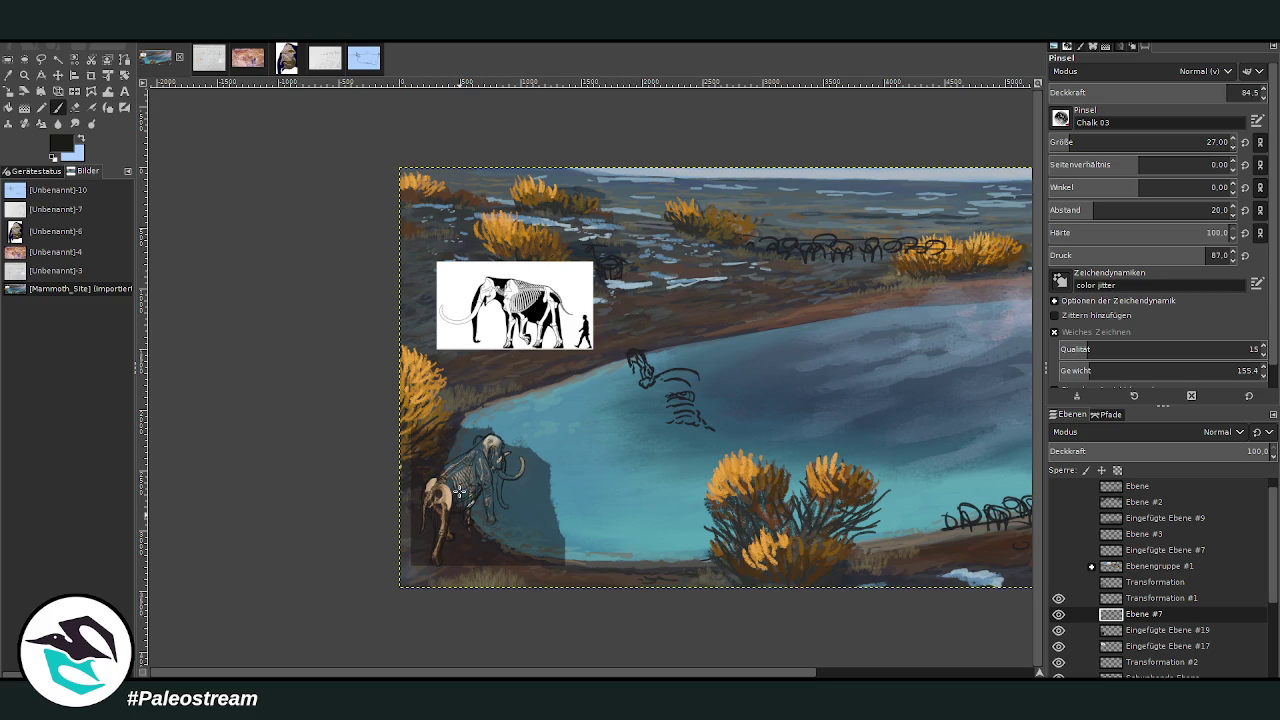
key("z")
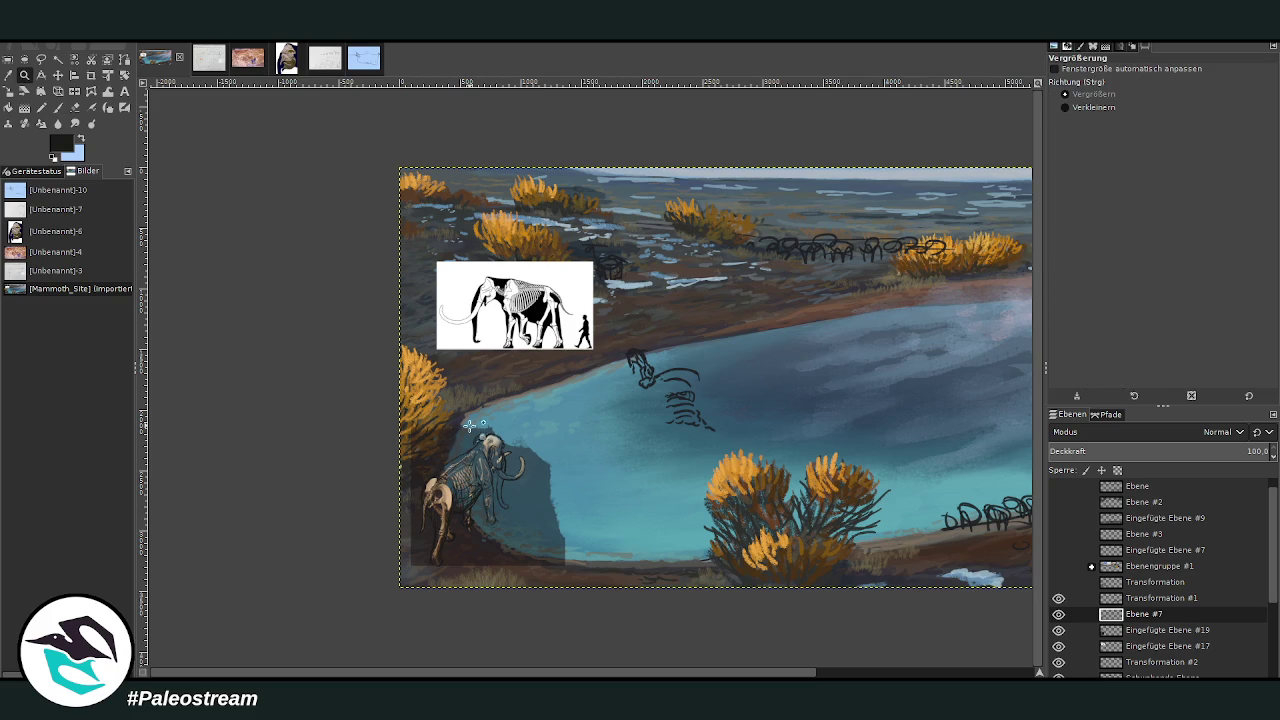
left_click_drag(476, 393, 578, 548)
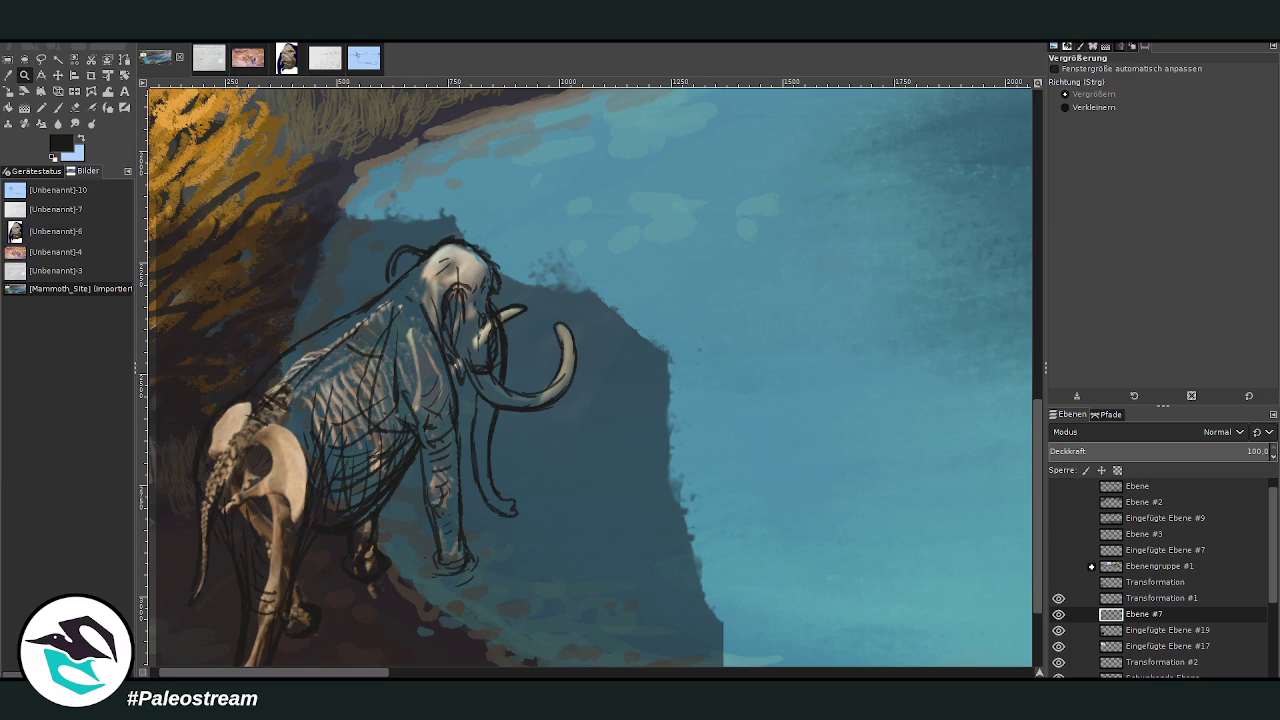
left_click(75, 107)
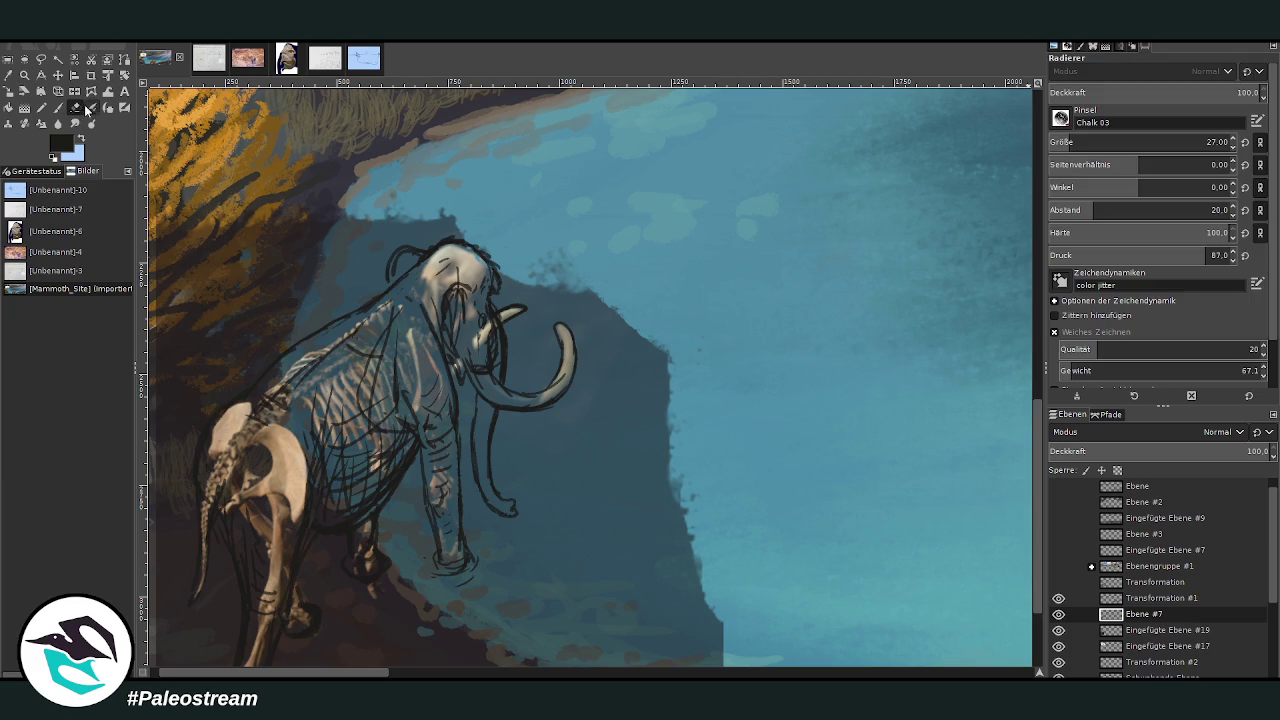
Erase the old tusk outline at eraser size 129, then draw a curling trunk at brush size 33.
left_click(1202, 142)
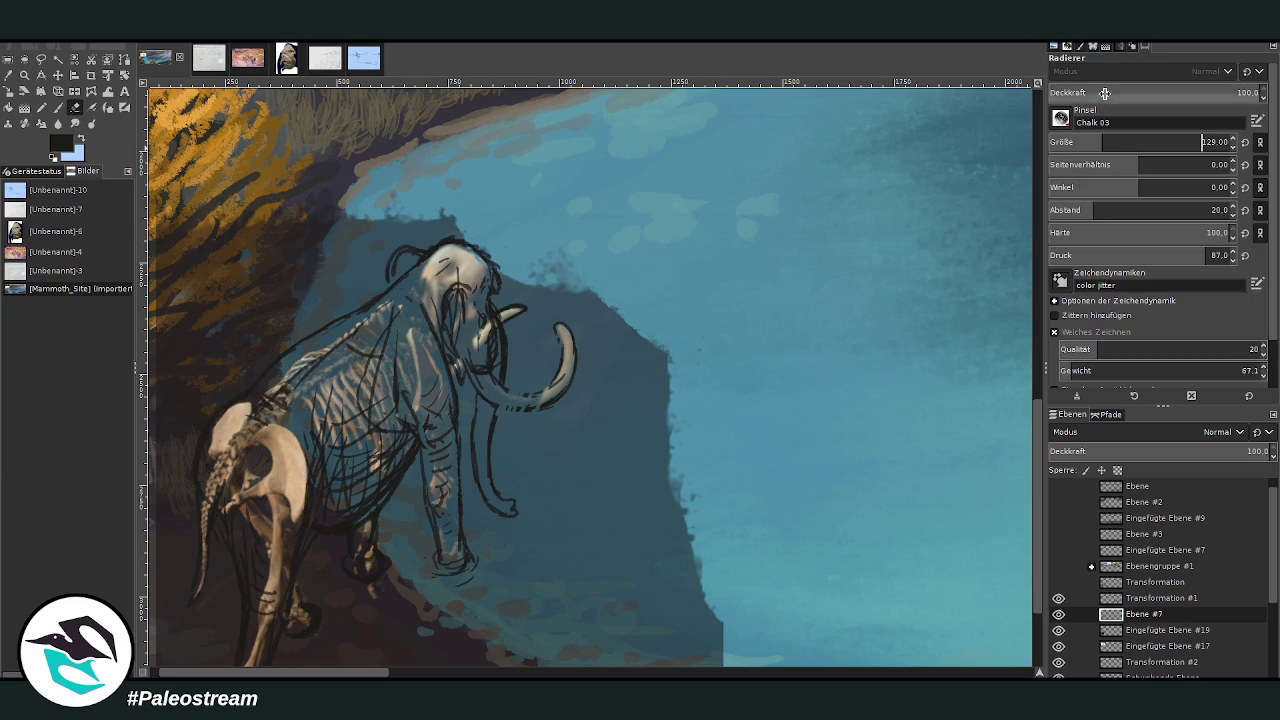
mouse_move(512, 404)
left_mouse_down()
mouse_move(571, 360)
mouse_move(515, 310)
left_mouse_up()
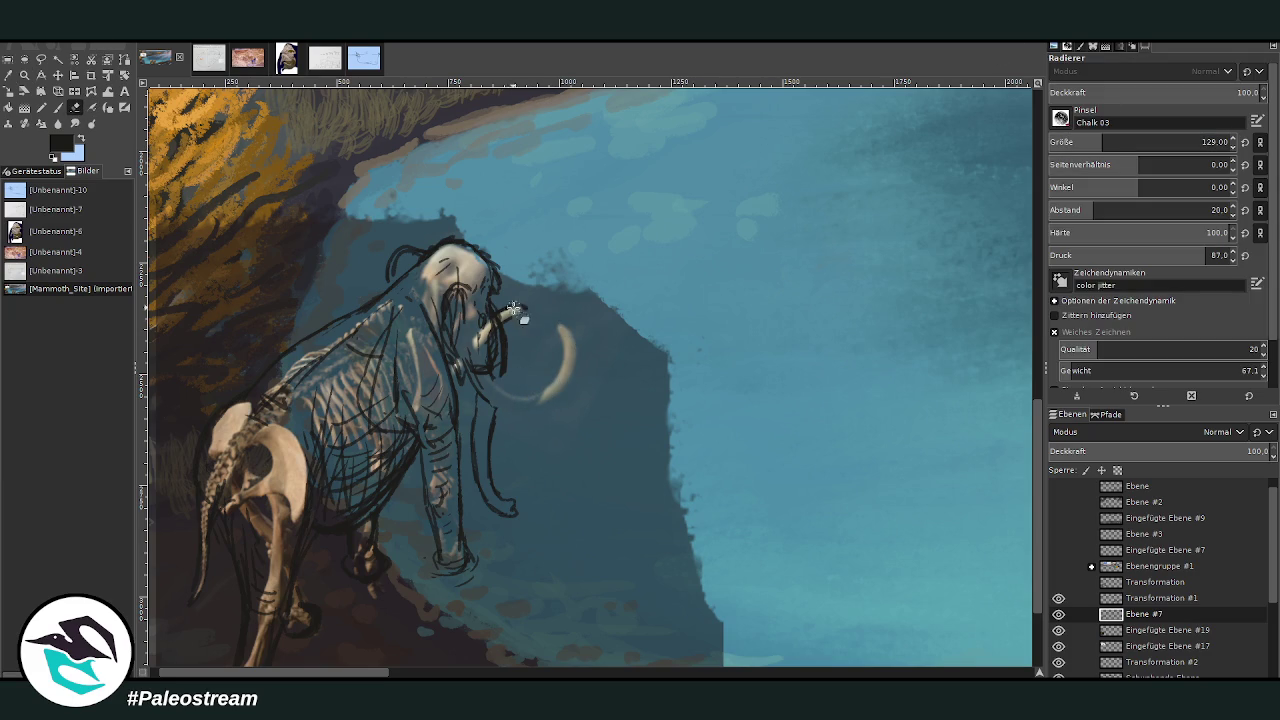
left_click(58, 107)
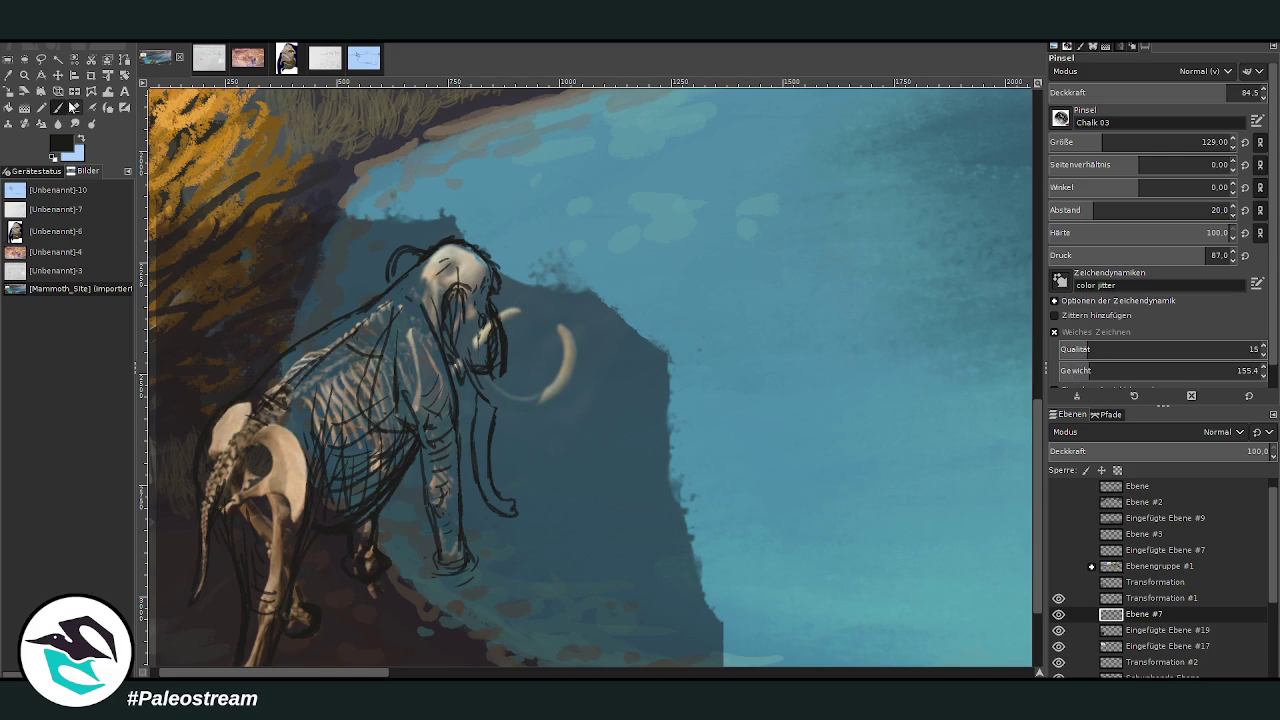
left_click(1057, 142)
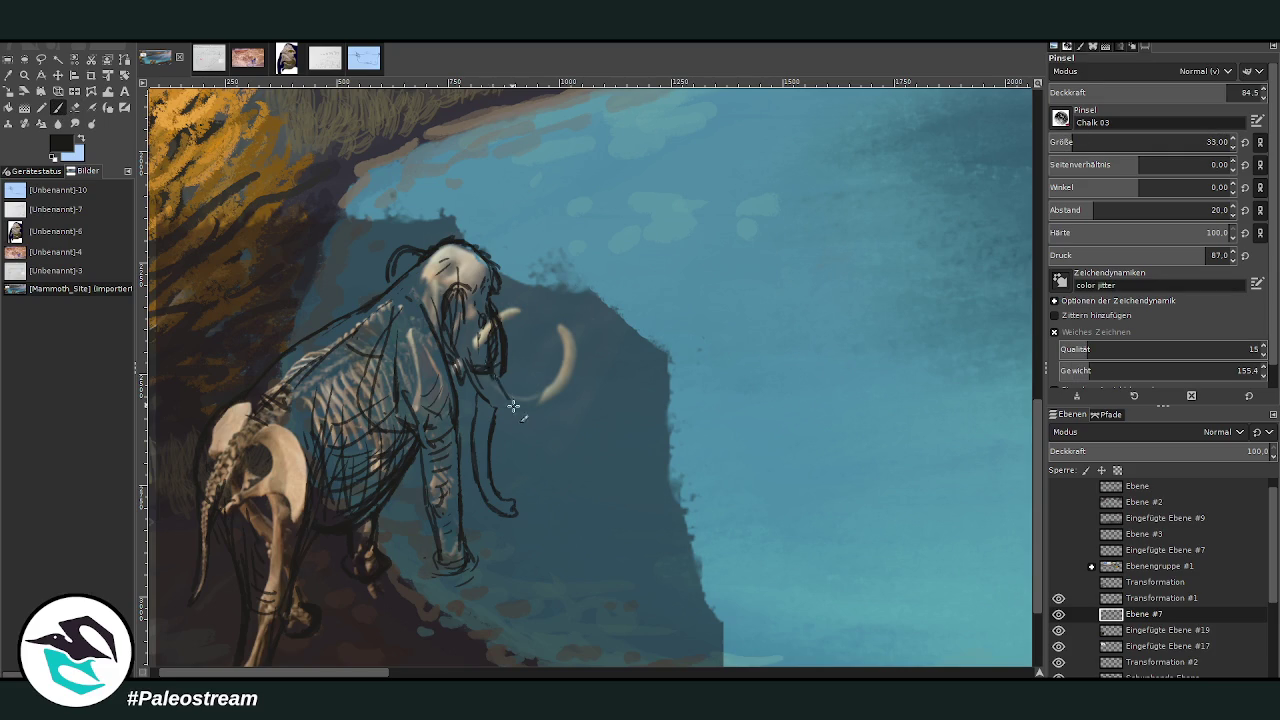
left_click_drag(473, 378, 598, 388)
left_click_drag(615, 399, 598, 443)
left_click_drag(589, 358, 586, 439)
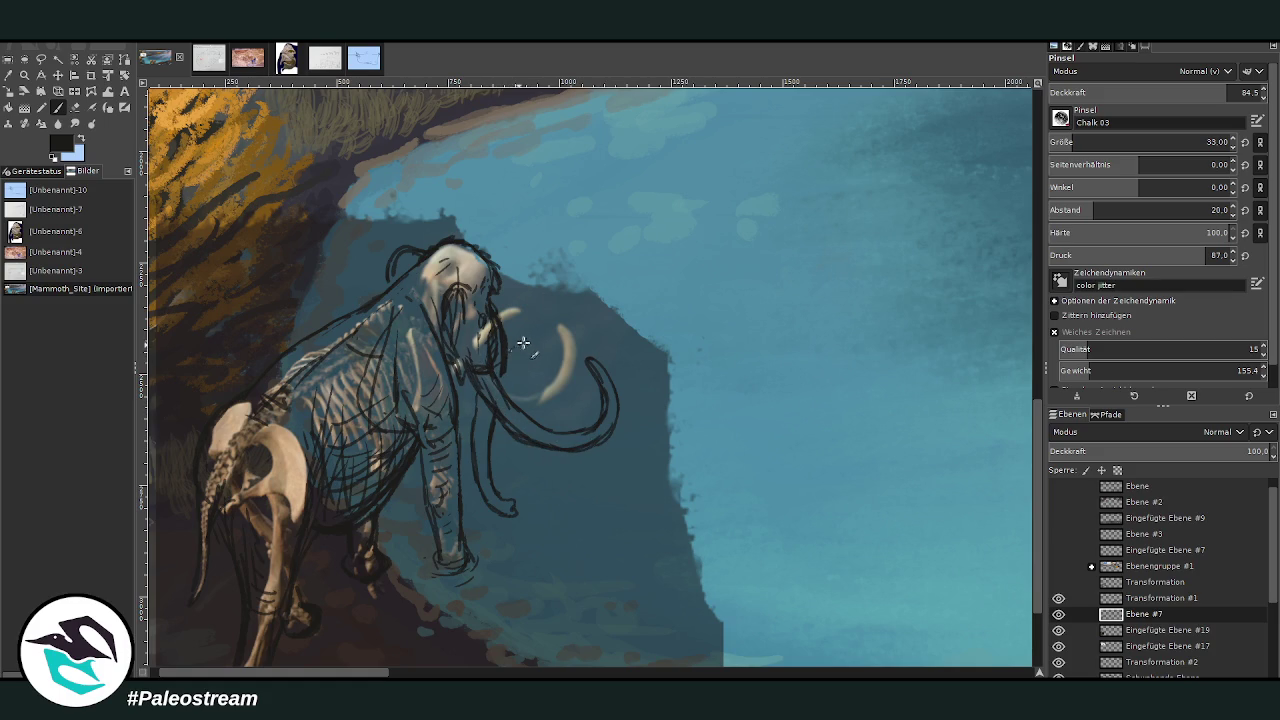
left_click_drag(544, 340, 498, 378)
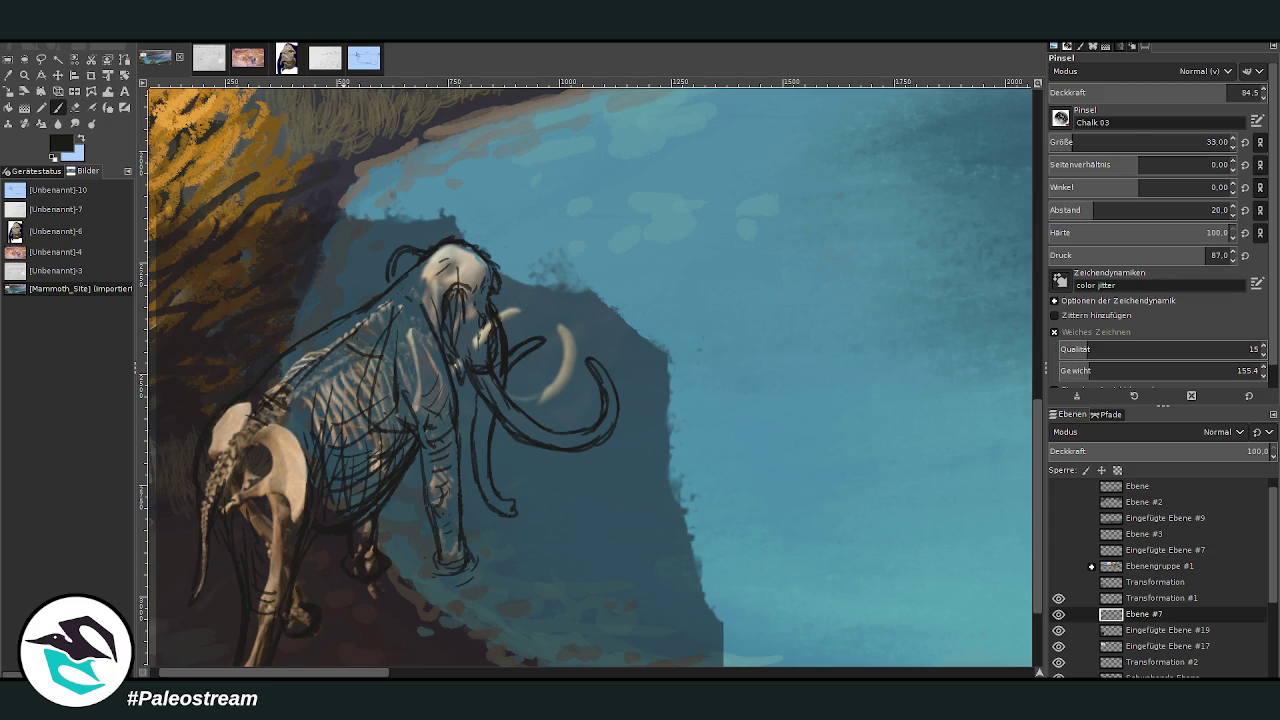
Paste the elephant anatomy reference, move it up-right over the water, and make Ebene #7 active.
key("shift+e")
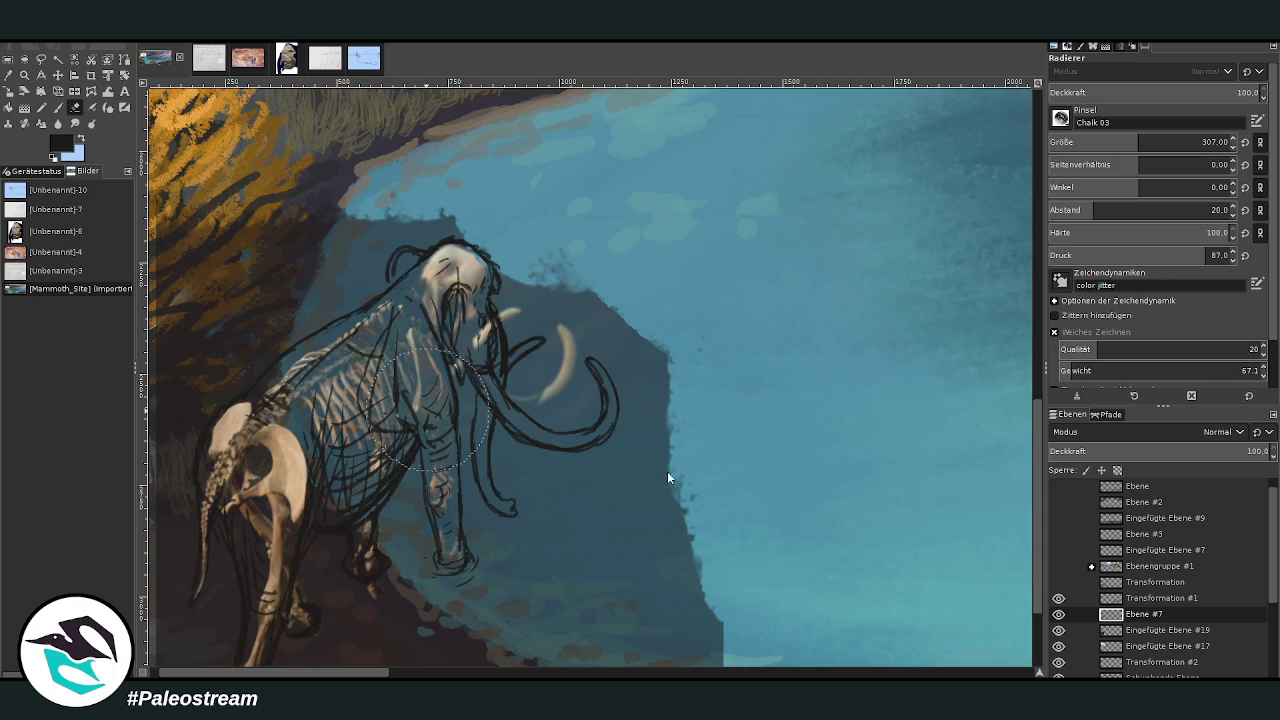
key("ctrl+v")
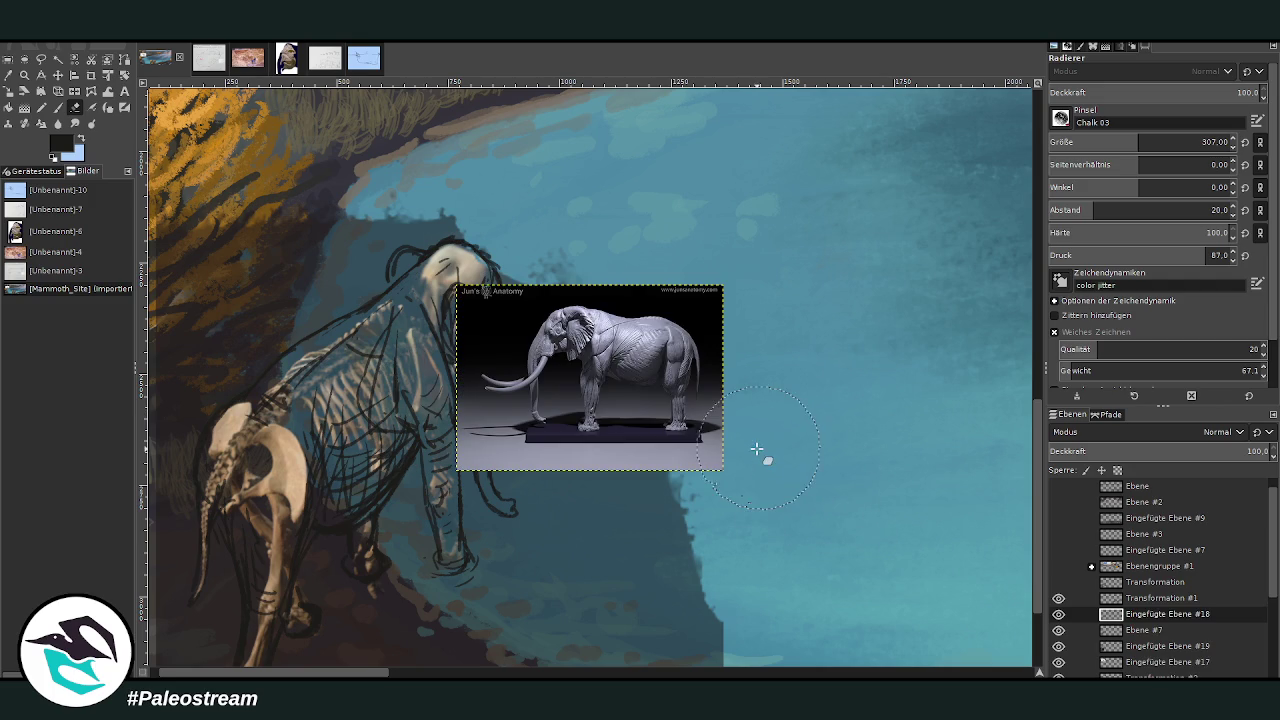
left_click(58, 75)
mouse_move(559, 349)
left_mouse_down()
mouse_move(691, 203)
mouse_move(702, 215)
left_mouse_up()
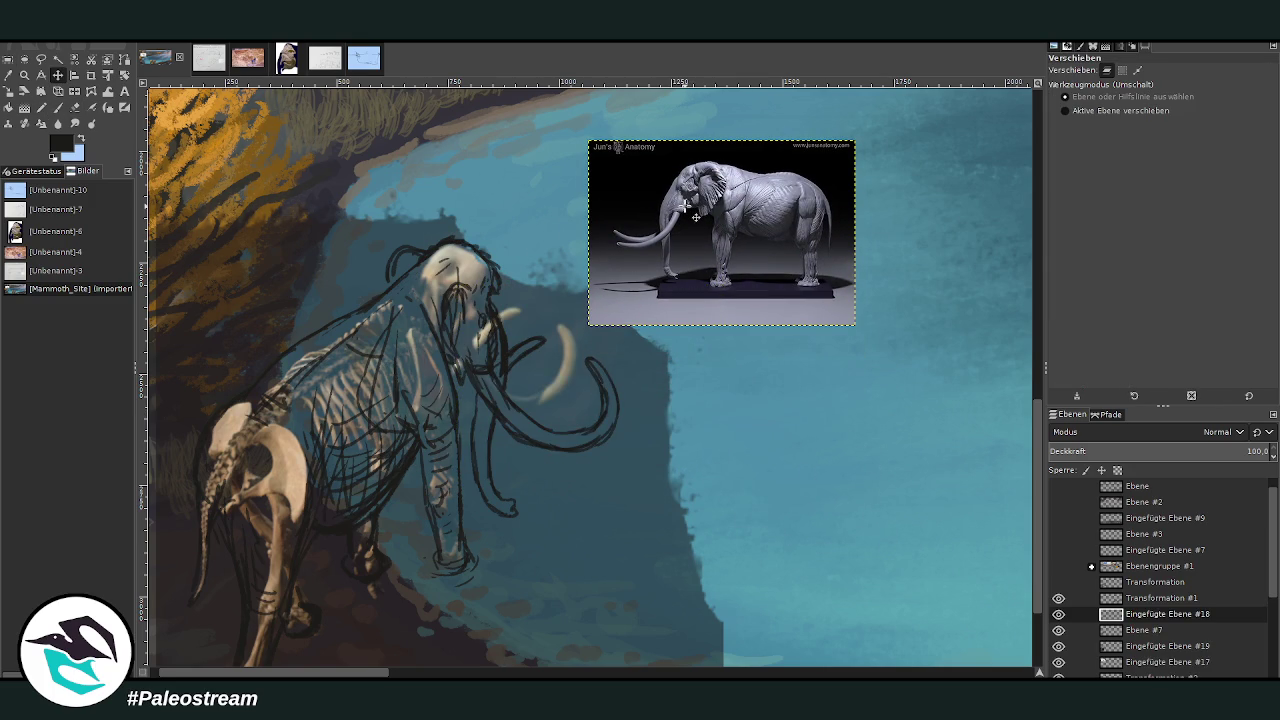
key("p")
left_click(1135, 631)
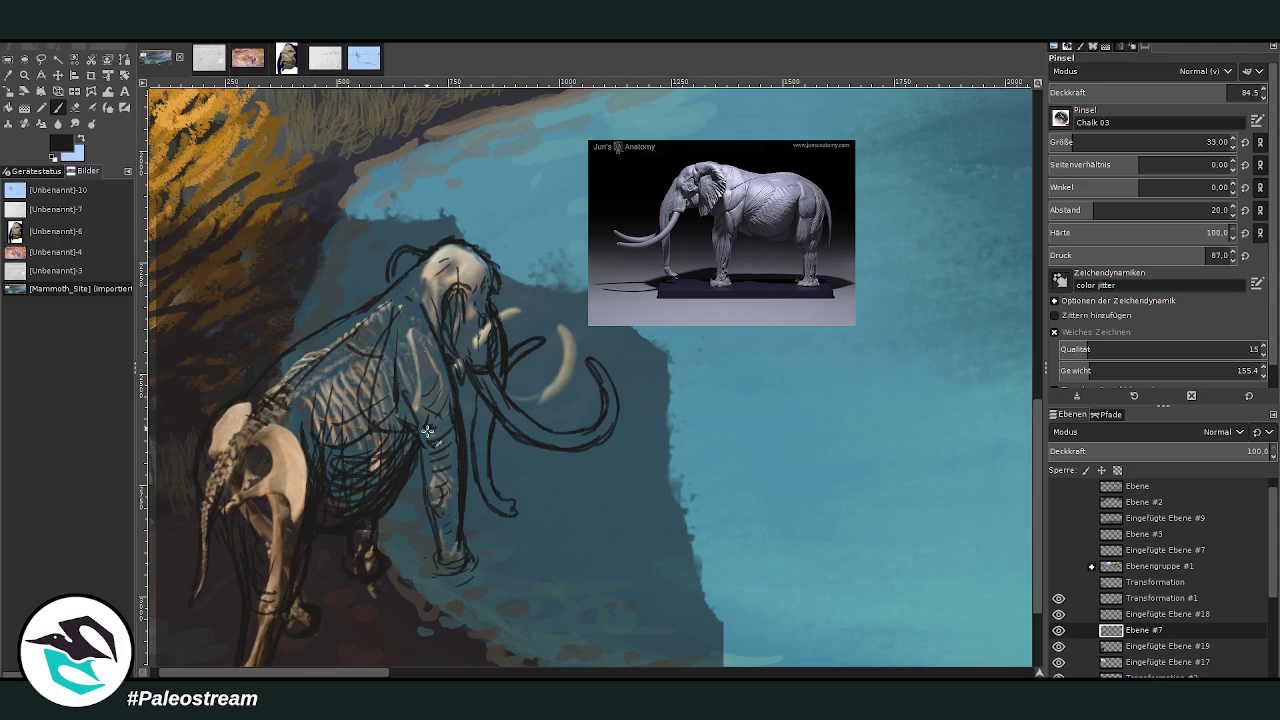
Erase stray front-leg lines, hatch the ribcage and front leg, and hide the skeleton layer.
key("shift+e")
left_click_drag(448, 380, 465, 548)
key("p")
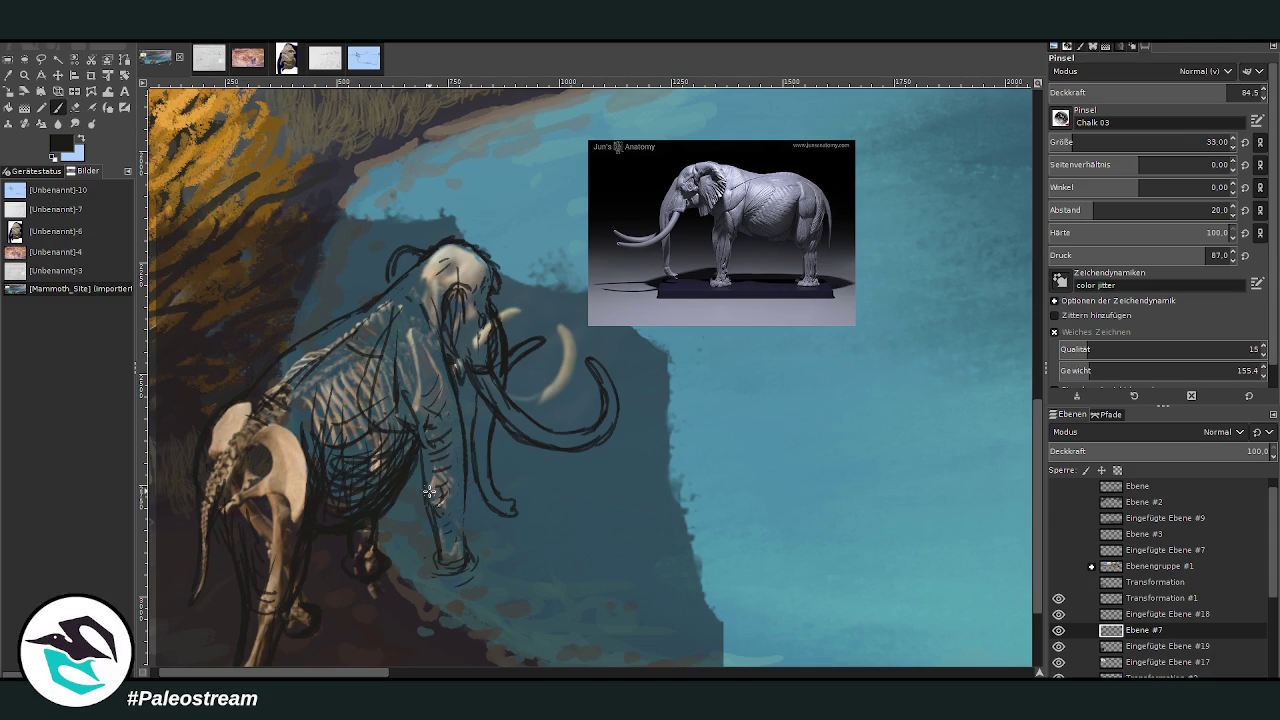
mouse_move(494, 399)
left_mouse_down()
mouse_move(430, 470)
mouse_move(400, 428)
mouse_move(425, 375)
mouse_move(357, 402)
left_mouse_up()
left_click_drag(464, 468, 458, 556)
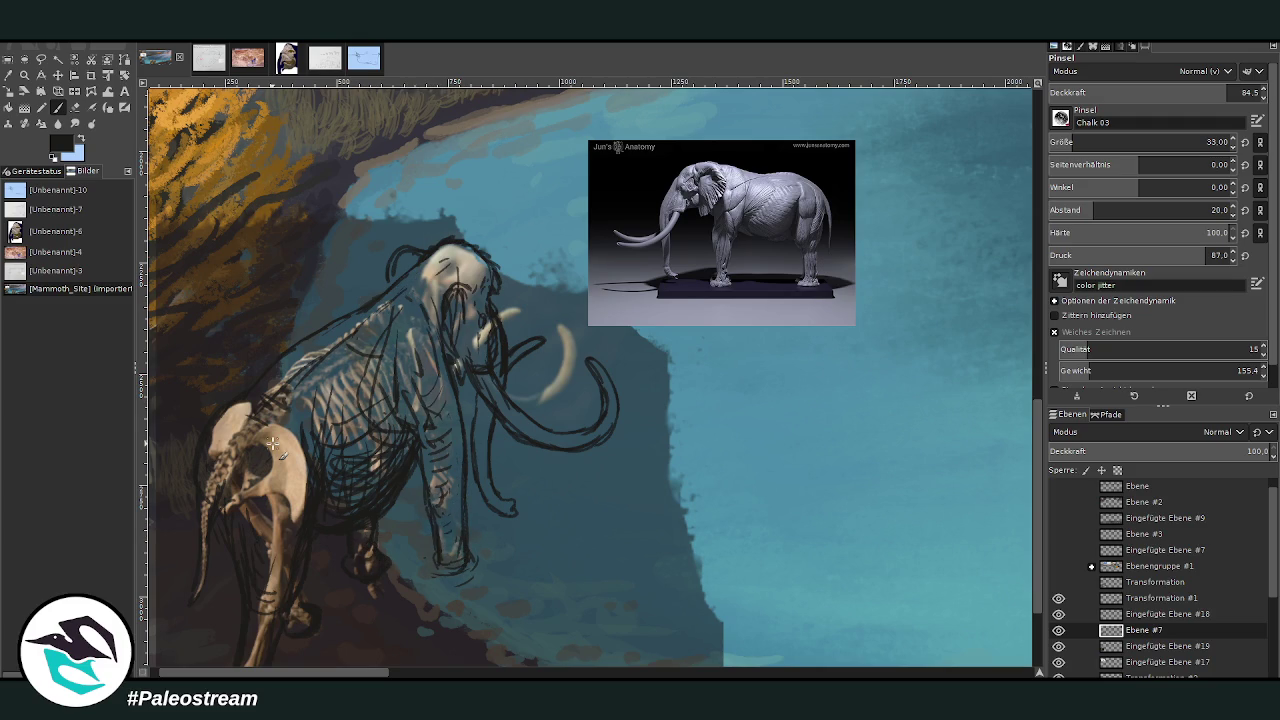
scroll(272, 443, "down", 1)
left_click(1058, 646)
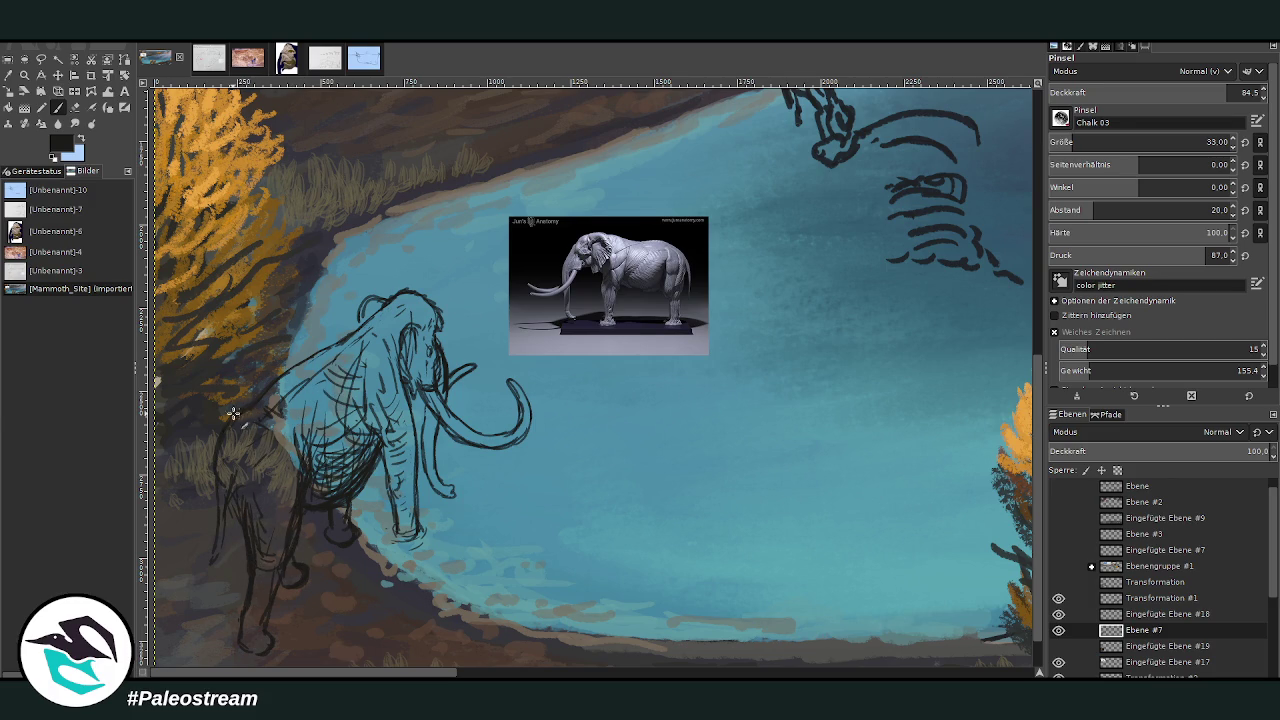
Sketch darker lines along the mammoth's back, shoulder and face.
mouse_move(300, 363)
left_mouse_down()
mouse_move(262, 396)
mouse_move(348, 338)
left_mouse_up()
left_click_drag(276, 392, 345, 342)
left_click_drag(436, 356, 420, 320)
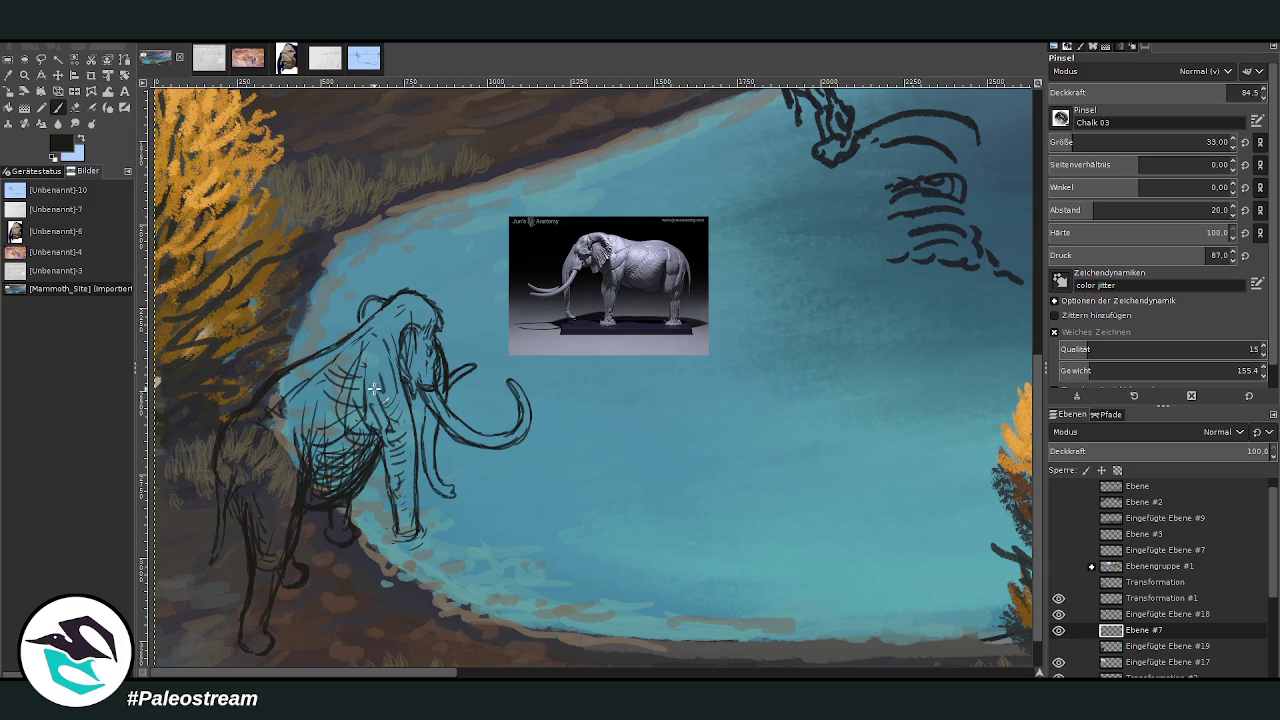
scroll(1008, 592, "down", 2)
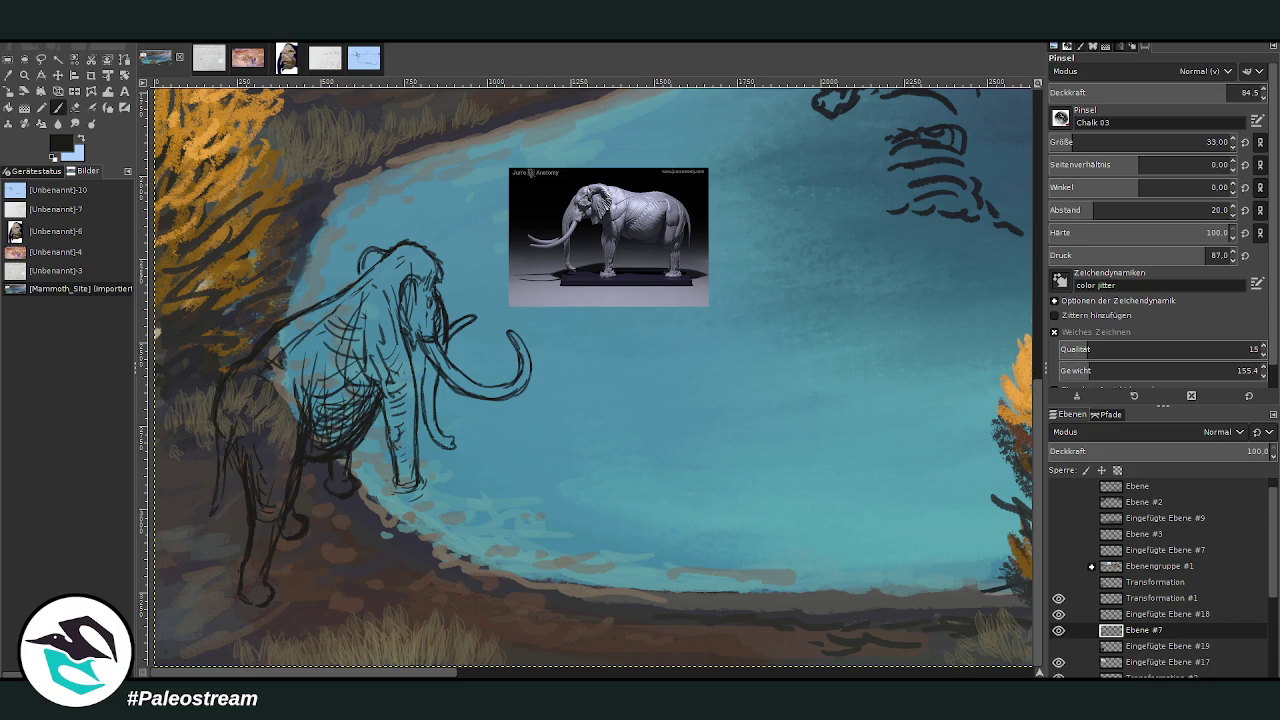
Zoom in on the mammoth and darken the outlines of the rear and front feet.
left_click(24, 75)
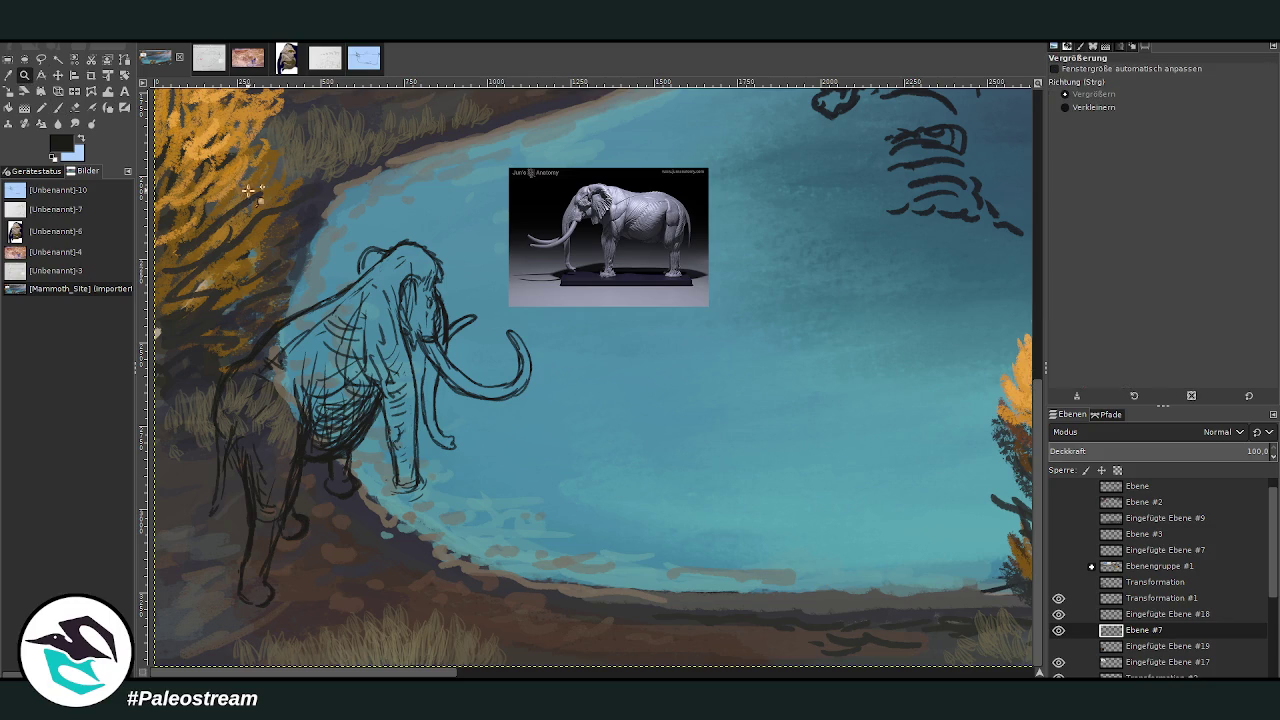
left_click_drag(200, 110, 718, 630)
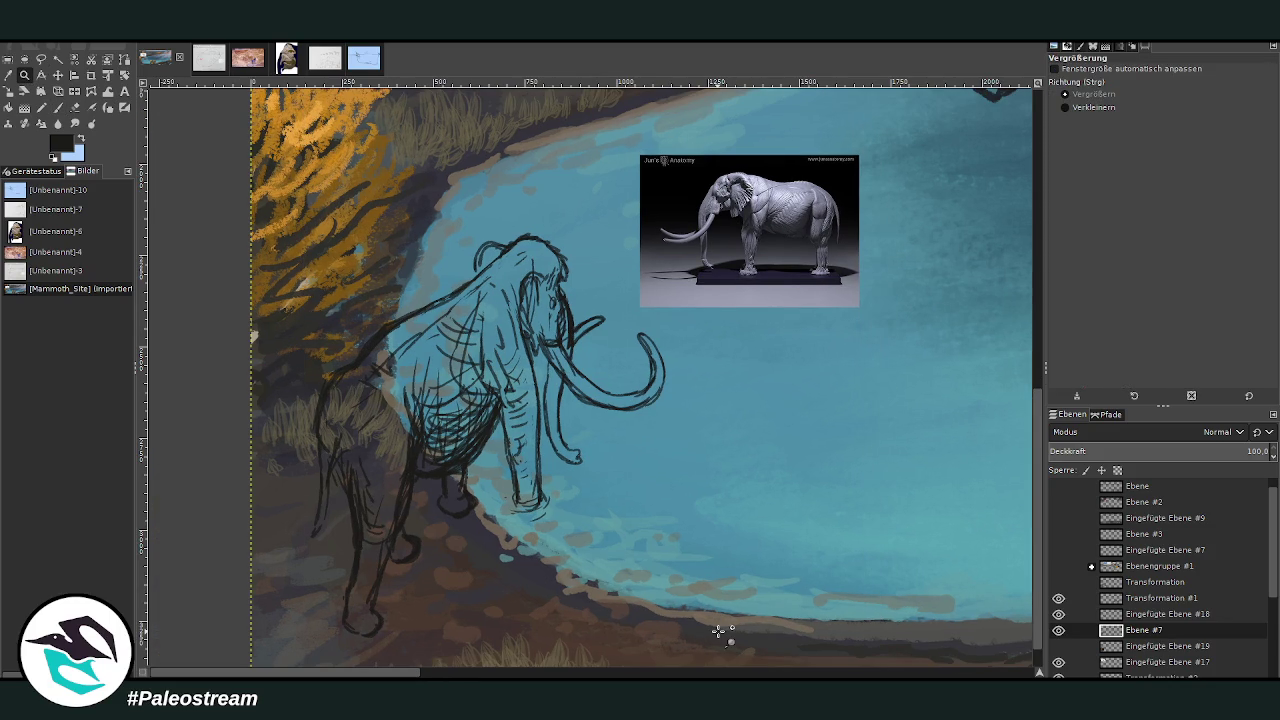
left_click(56, 108)
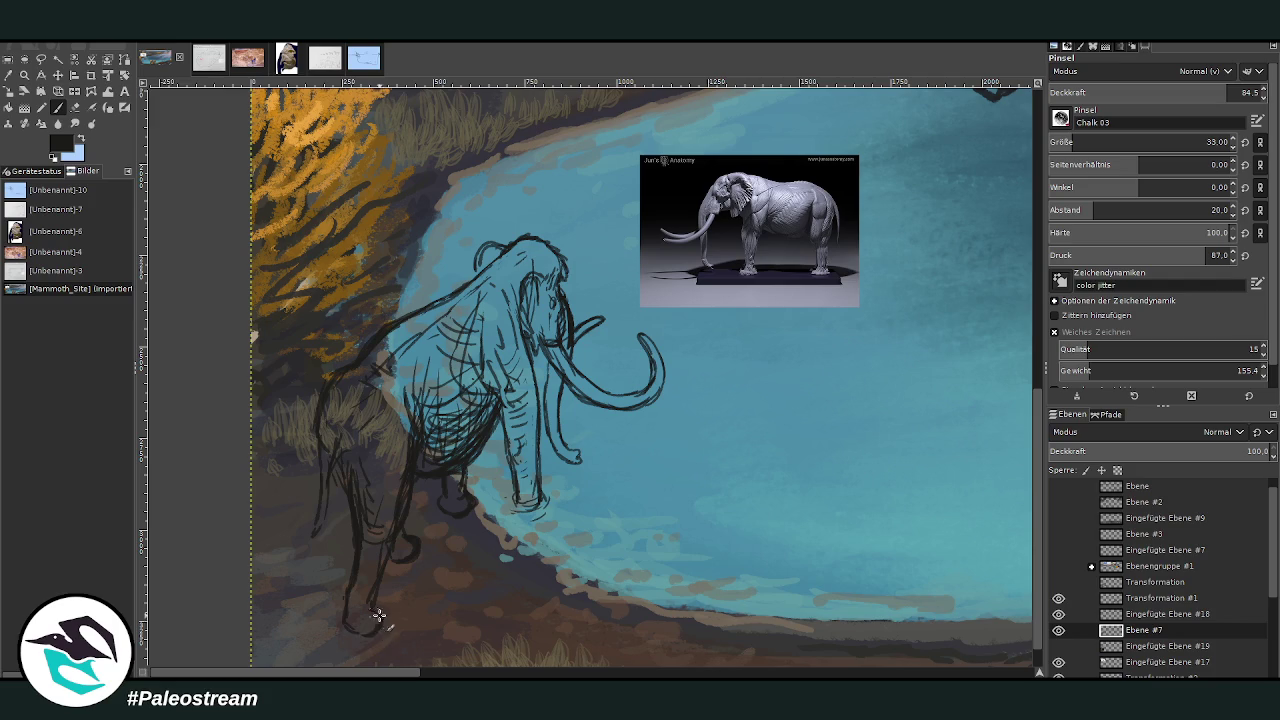
left_click_drag(377, 628, 354, 601)
left_click_drag(469, 511, 407, 449)
Pick a dark grey from the canvas and enlarge the brush to size 129.
left_click(8, 75)
left_click(490, 586)
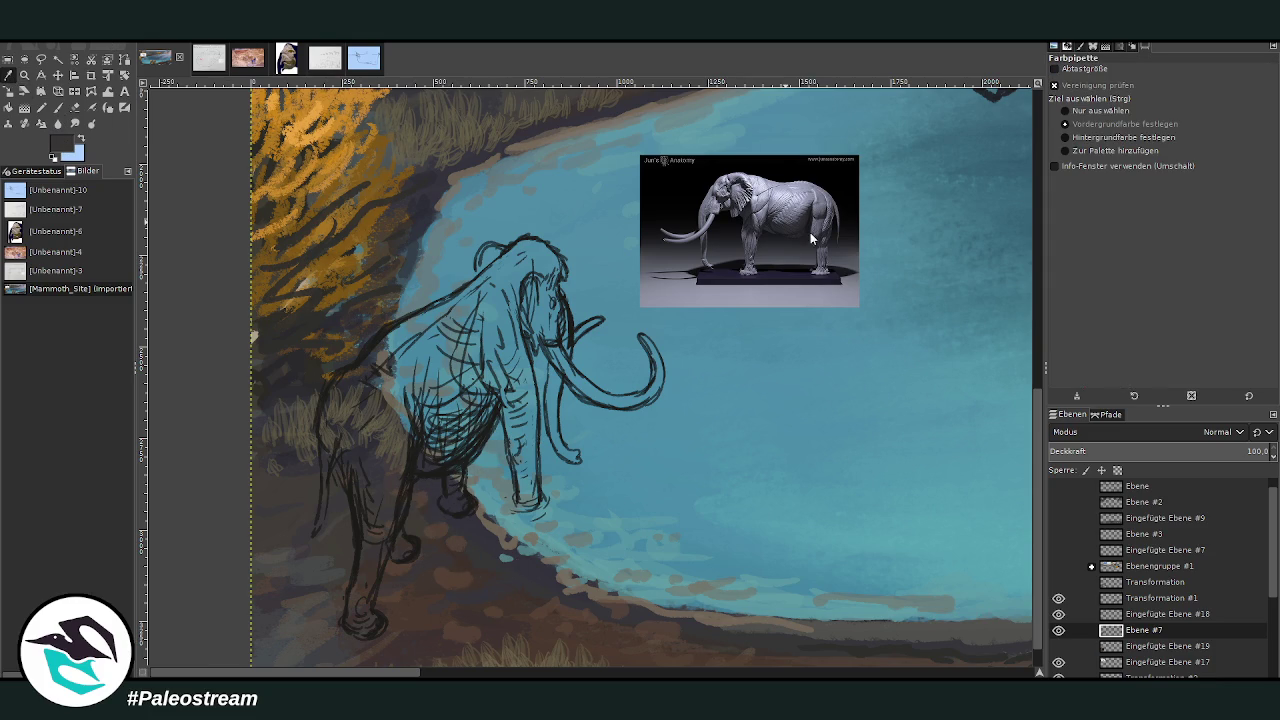
key("p")
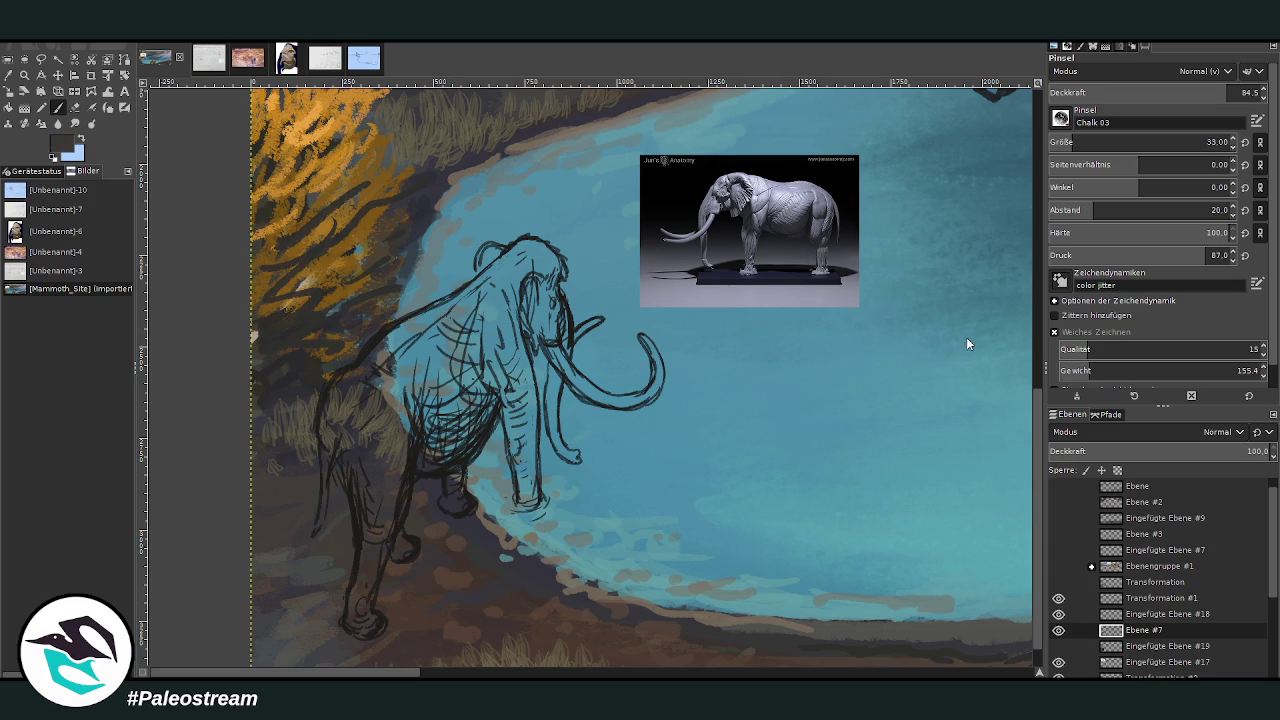
left_click_drag(1150, 95, 1140, 95)
left_click(1101, 142)
left_click_drag(1101, 142, 1104, 142)
Paint dark base over the front leg, then at size 89 over the head and chest.
left_click_drag(395, 430, 375, 400)
mouse_move(360, 450)
left_mouse_down()
mouse_move(364, 398)
mouse_move(396, 350)
mouse_move(323, 423)
mouse_move(370, 358)
mouse_move(428, 362)
mouse_move(455, 318)
mouse_move(411, 328)
mouse_move(334, 406)
mouse_move(354, 371)
mouse_move(337, 380)
mouse_move(386, 339)
mouse_move(420, 385)
mouse_move(493, 280)
mouse_move(465, 292)
mouse_move(505, 258)
mouse_move(490, 298)
mouse_move(525, 265)
left_mouse_up()
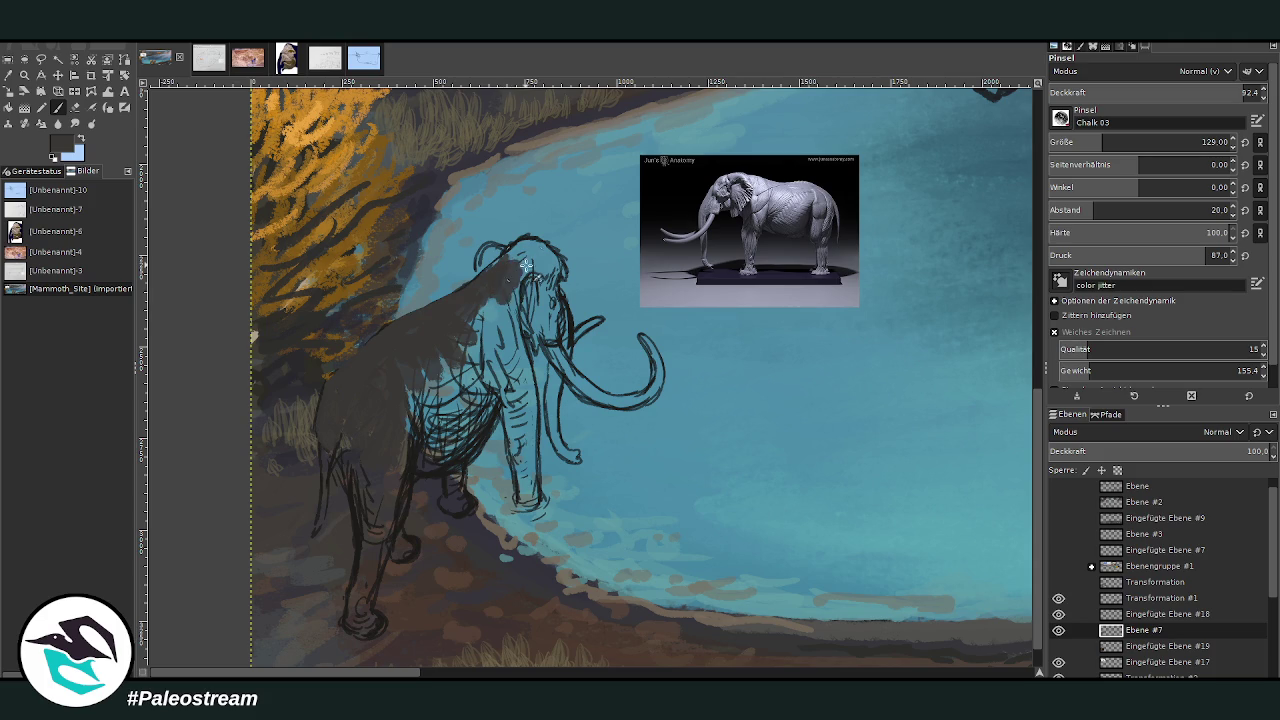
left_click(1206, 140)
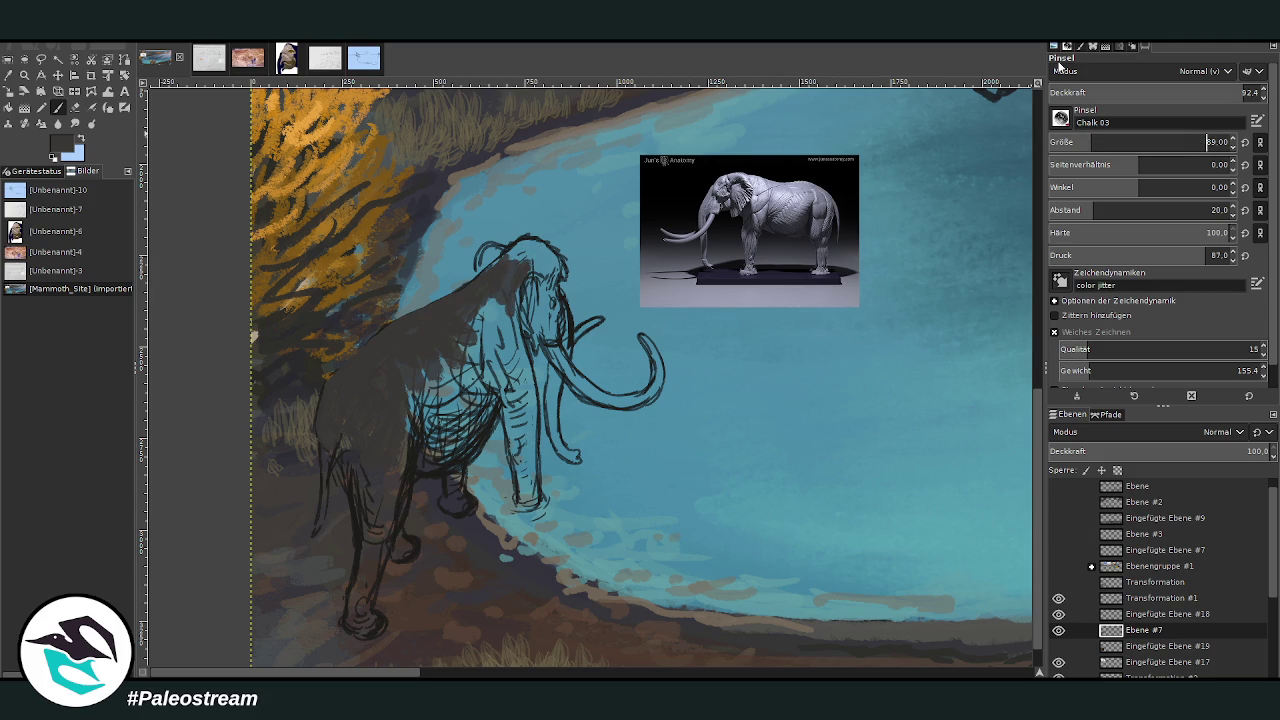
mouse_move(535, 262)
left_mouse_down()
mouse_move(471, 306)
mouse_move(470, 360)
mouse_move(450, 339)
mouse_move(440, 405)
mouse_move(405, 415)
mouse_move(352, 384)
left_mouse_up()
left_click_drag(350, 440, 362, 470)
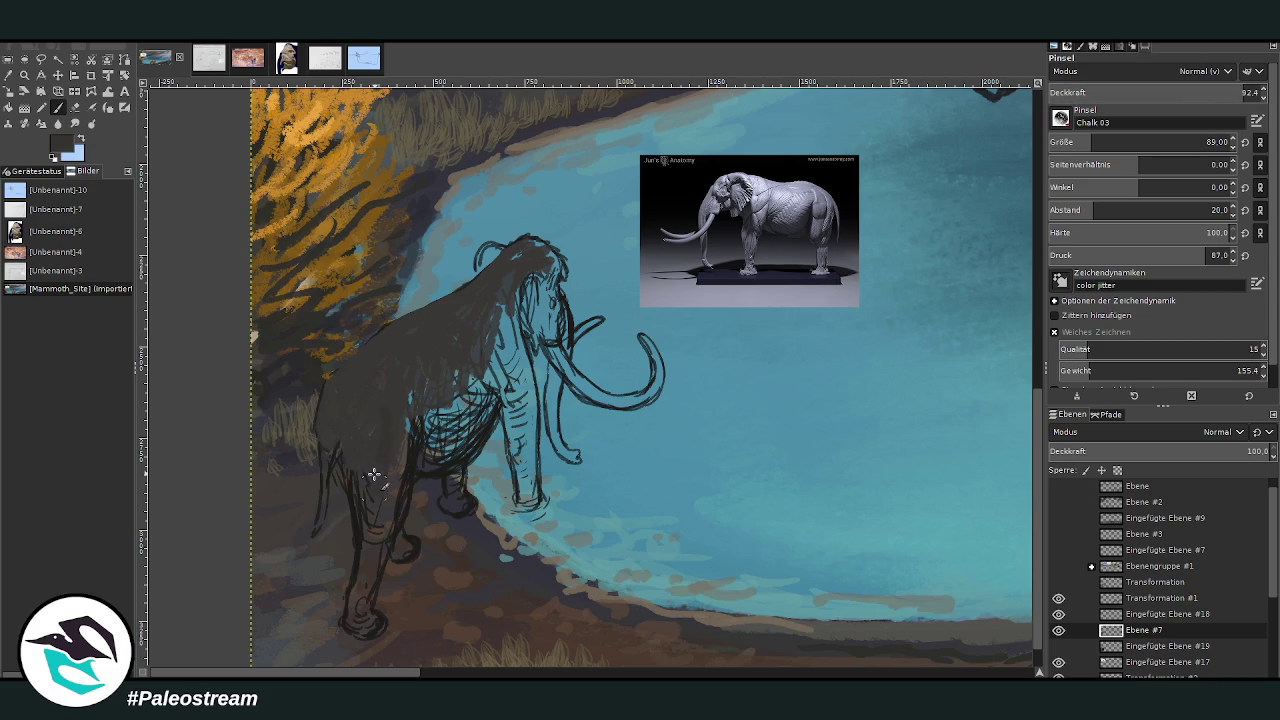
At 78.9 opacity, fill the chest, front and hind legs, tail area and trunk with dark paint.
left_click(1219, 92)
mouse_move(428, 400)
left_mouse_down()
mouse_move(445, 385)
mouse_move(460, 420)
mouse_move(478, 360)
mouse_move(495, 410)
mouse_move(484, 373)
left_mouse_up()
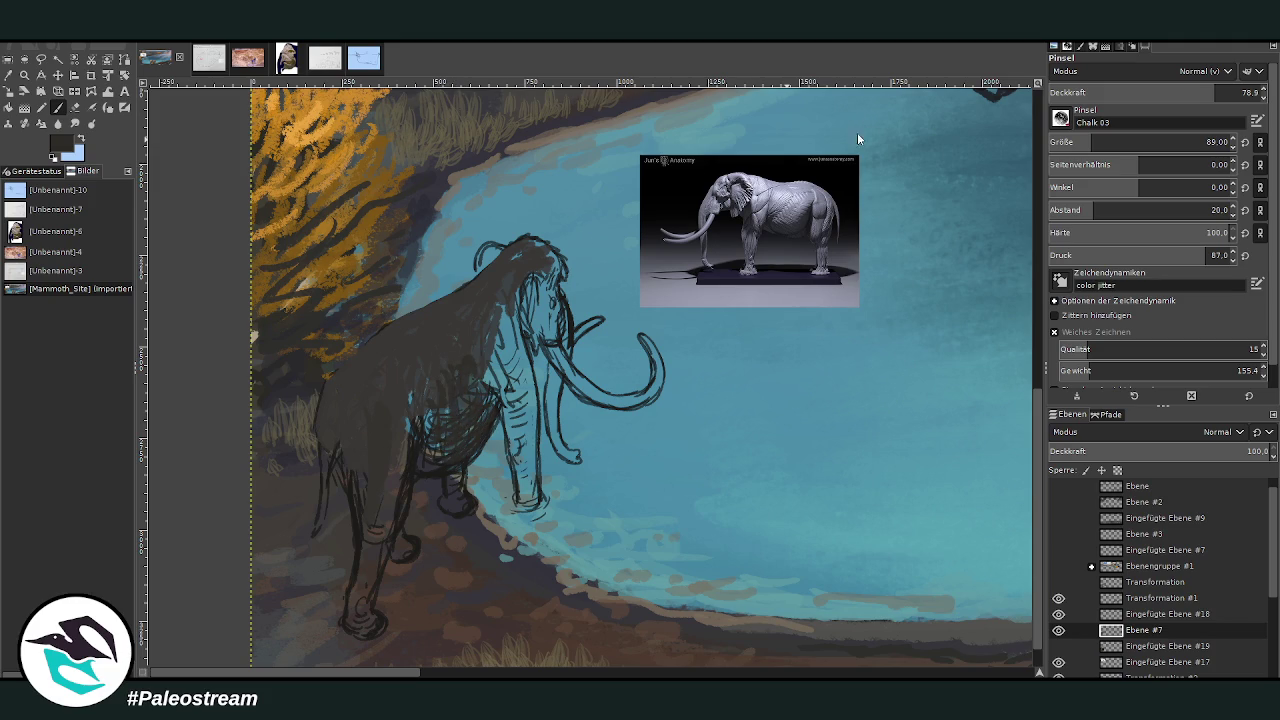
mouse_move(395, 502)
left_mouse_down()
mouse_move(410, 430)
mouse_move(392, 530)
left_mouse_up()
mouse_move(405, 420)
left_mouse_down()
mouse_move(435, 390)
mouse_move(425, 467)
mouse_move(485, 392)
mouse_move(426, 452)
left_mouse_up()
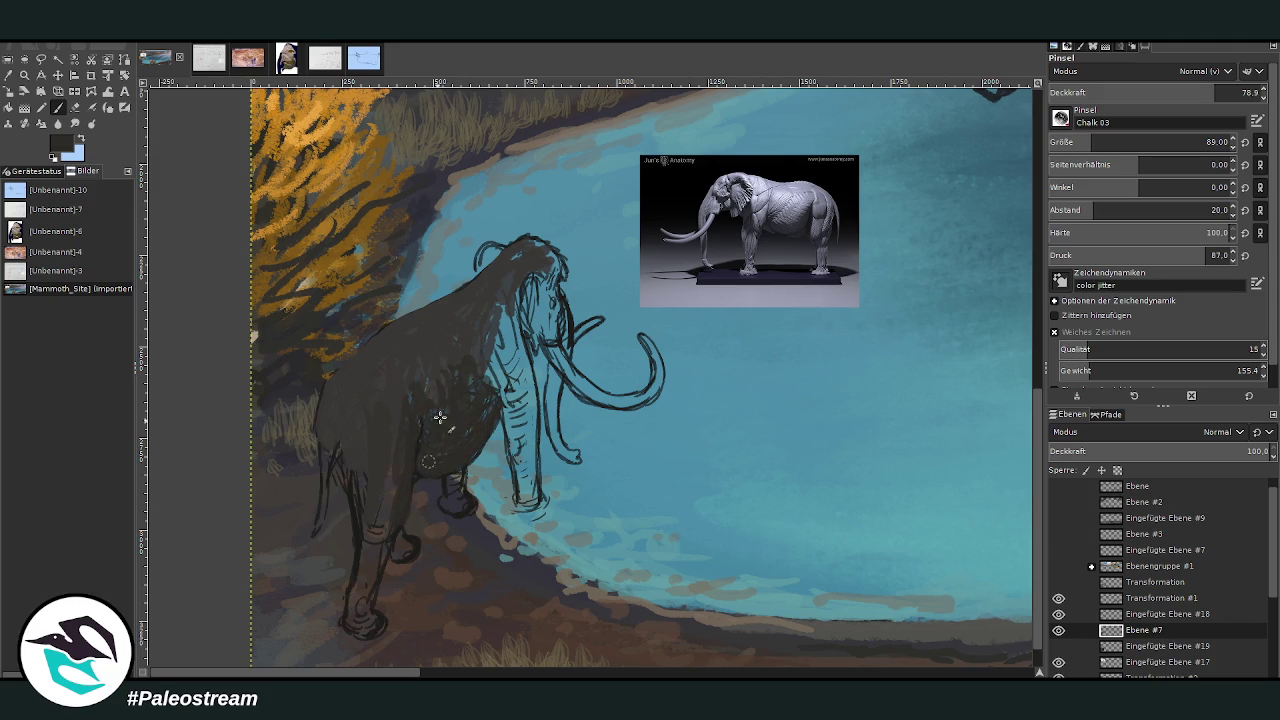
mouse_move(480, 395)
left_mouse_down()
mouse_move(515, 360)
mouse_move(525, 450)
mouse_move(515, 320)
mouse_move(508, 331)
left_mouse_up()
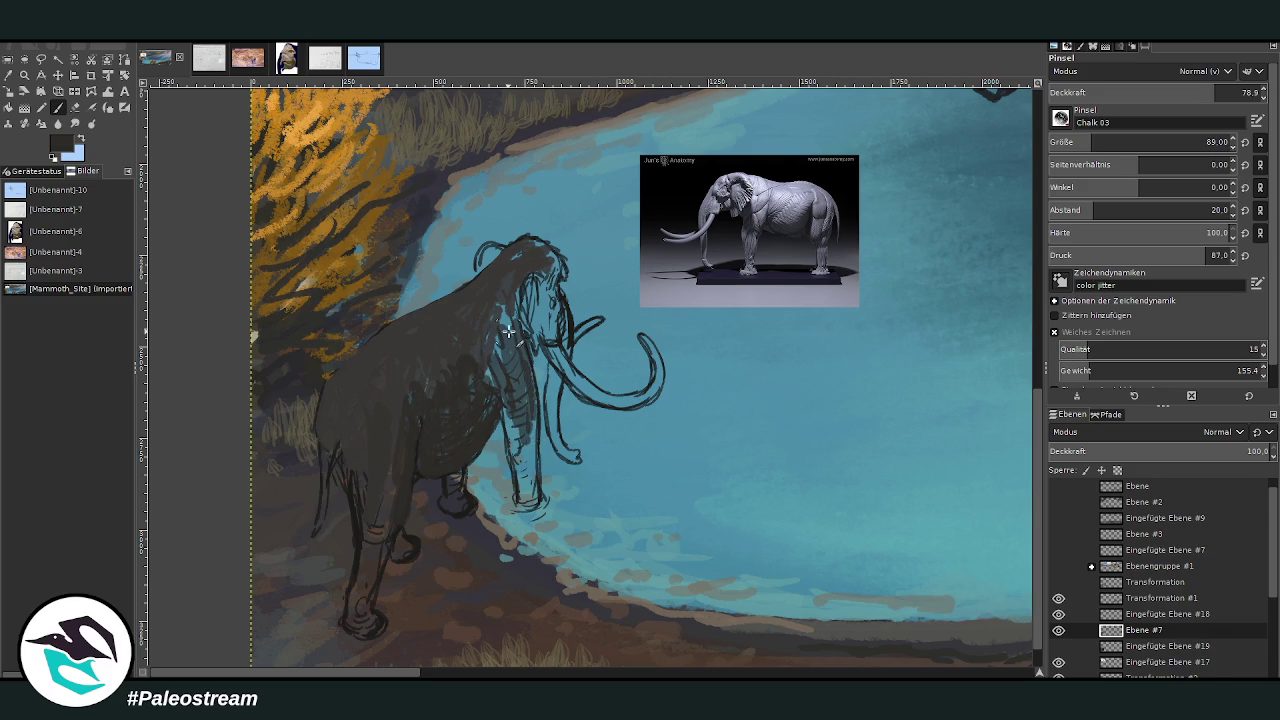
mouse_move(343, 457)
left_mouse_down()
mouse_move(331, 443)
mouse_move(321, 511)
mouse_move(357, 466)
mouse_move(351, 491)
mouse_move(351, 443)
mouse_move(351, 623)
mouse_move(367, 610)
mouse_move(391, 506)
mouse_move(374, 529)
mouse_move(396, 553)
left_mouse_up()
mouse_move(457, 506)
left_mouse_down()
mouse_move(456, 476)
mouse_move(462, 486)
left_mouse_up()
mouse_move(537, 497)
left_mouse_down()
mouse_move(512, 446)
mouse_move(506, 390)
mouse_move(527, 492)
mouse_move(505, 333)
mouse_move(480, 400)
mouse_move(451, 372)
left_mouse_up()
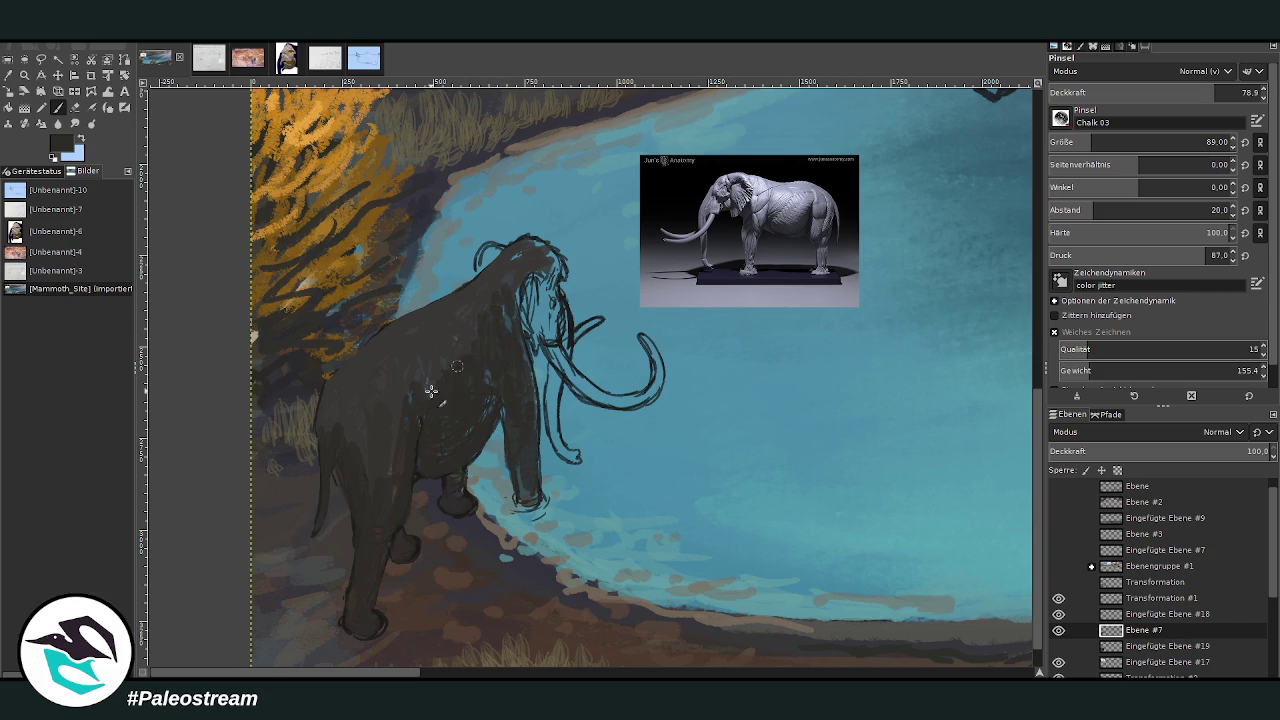
left_click(733, 555, "ctrl")
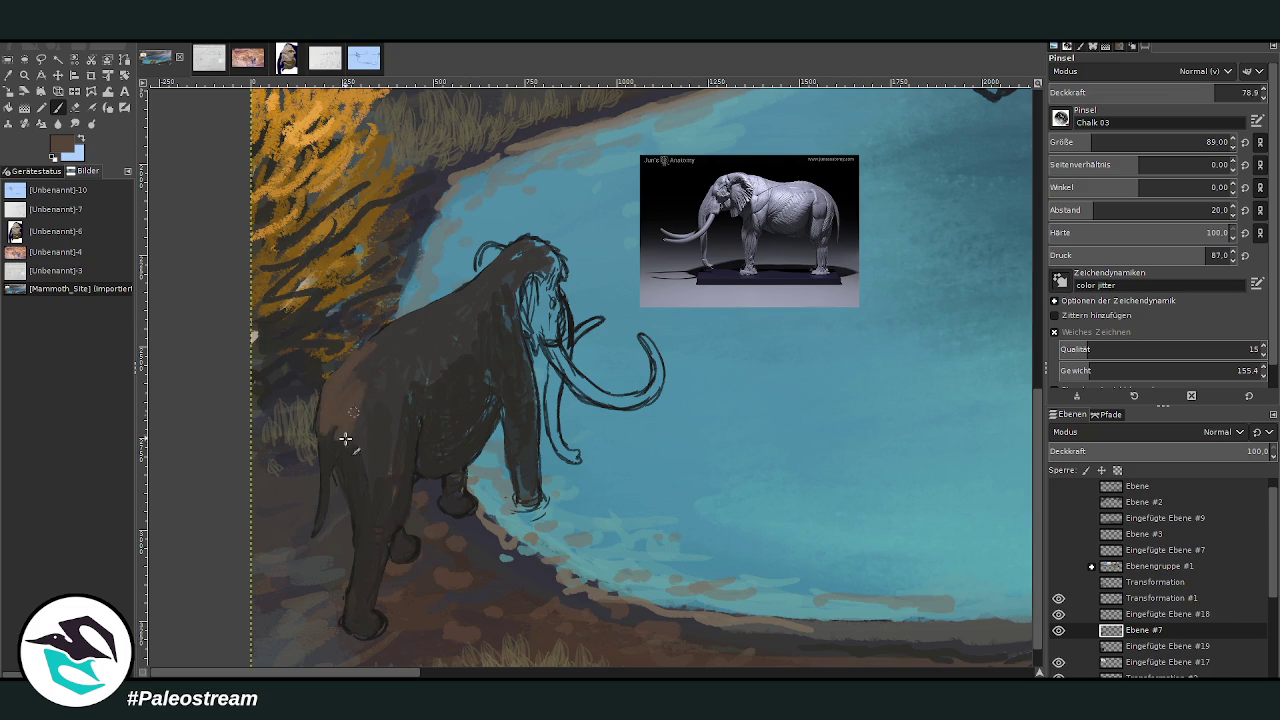
Brush lighter brown over the rump, shoulder, back and flank, at opacity 48.9 then 63.4, size 67.
key("less")
key("less")
key("less")
mouse_move(347, 462)
left_mouse_down()
mouse_move(337, 434)
mouse_move(362, 445)
mouse_move(354, 380)
mouse_move(366, 490)
mouse_move(369, 429)
mouse_move(409, 349)
mouse_move(362, 356)
mouse_move(414, 360)
mouse_move(503, 283)
mouse_move(421, 386)
left_mouse_up()
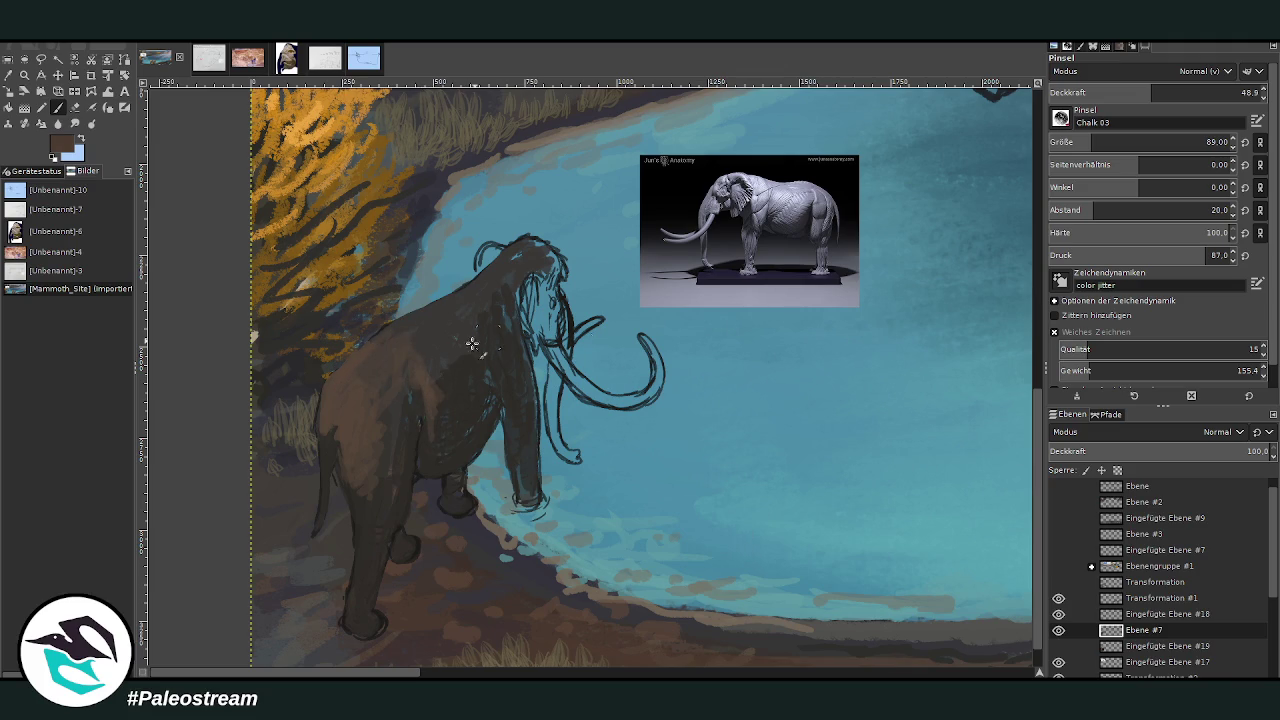
mouse_move(434, 420)
left_mouse_down()
mouse_move(429, 429)
mouse_move(409, 394)
mouse_move(437, 373)
left_mouse_up()
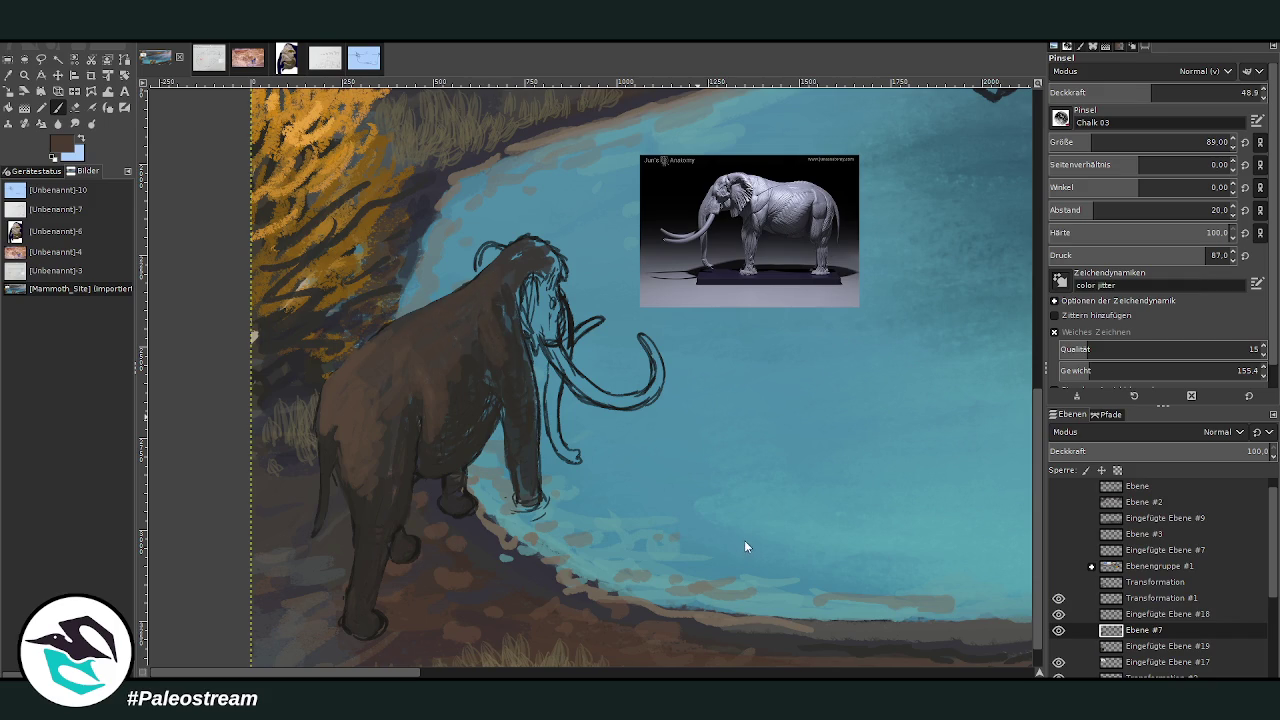
left_click(1183, 92)
left_click(1206, 142)
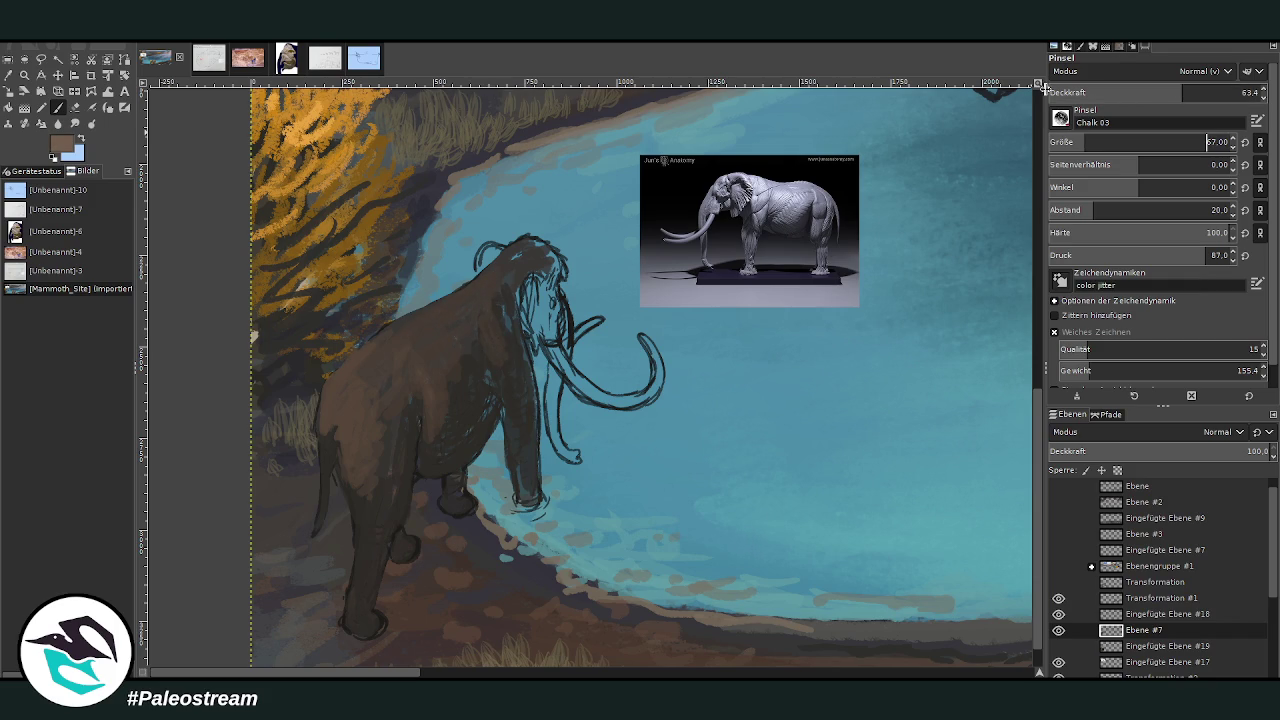
mouse_move(404, 342)
left_mouse_down()
mouse_move(400, 322)
mouse_move(415, 330)
mouse_move(392, 316)
left_mouse_up()
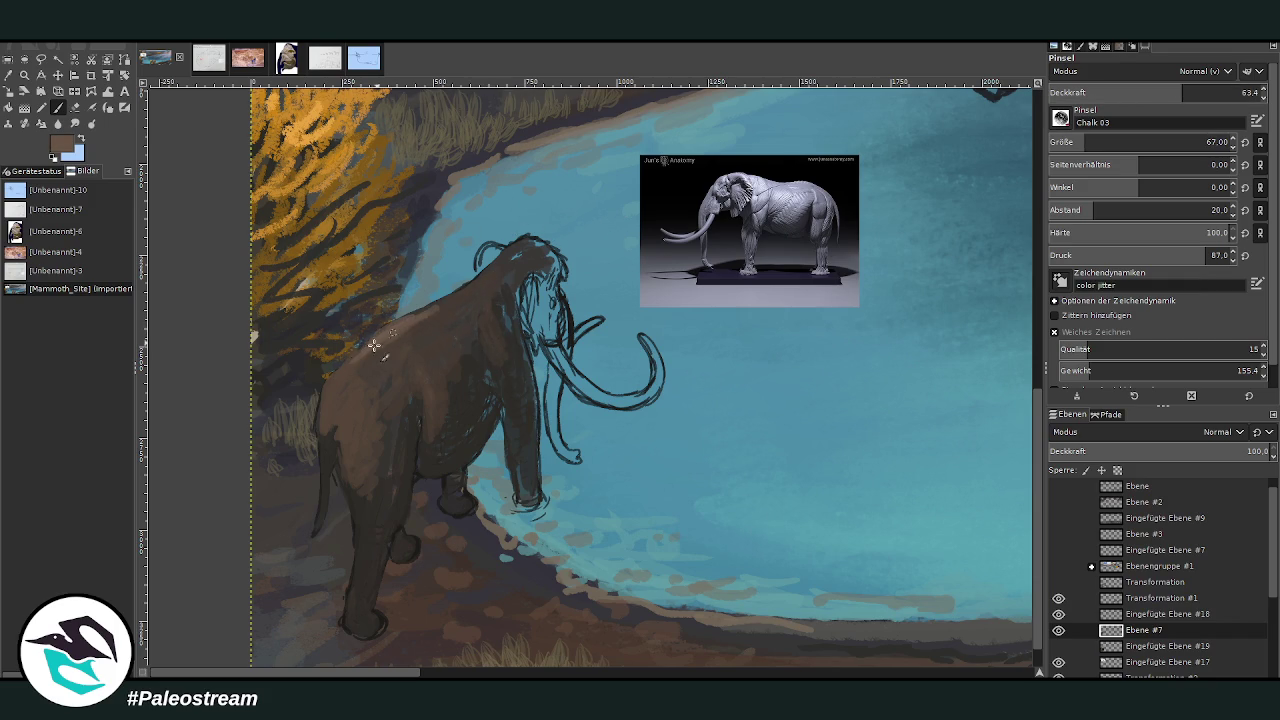
left_click_drag(323, 409, 320, 465)
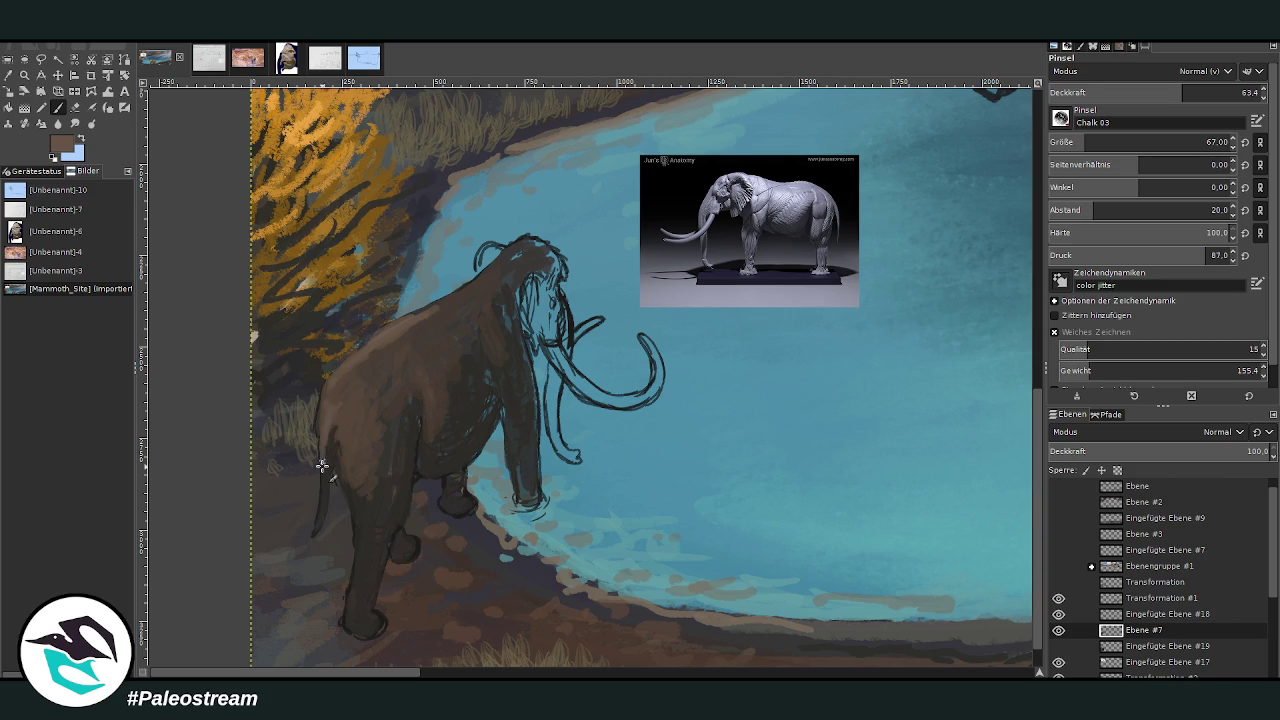
left_click_drag(346, 409, 353, 444)
left_click_drag(352, 396, 370, 355)
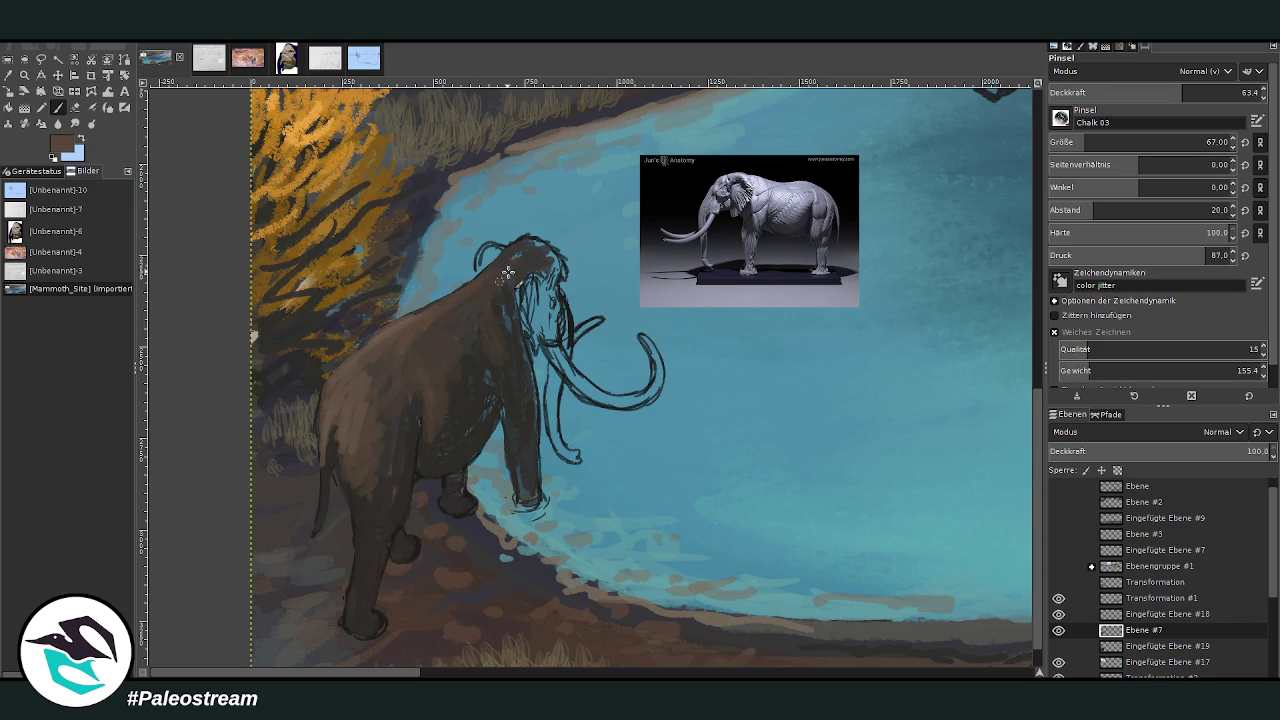
Add light marks near the head, then darken the face, trunk line and trunk tip.
mouse_move(475, 286)
left_mouse_down()
mouse_move(541, 260)
mouse_move(520, 308)
left_mouse_up()
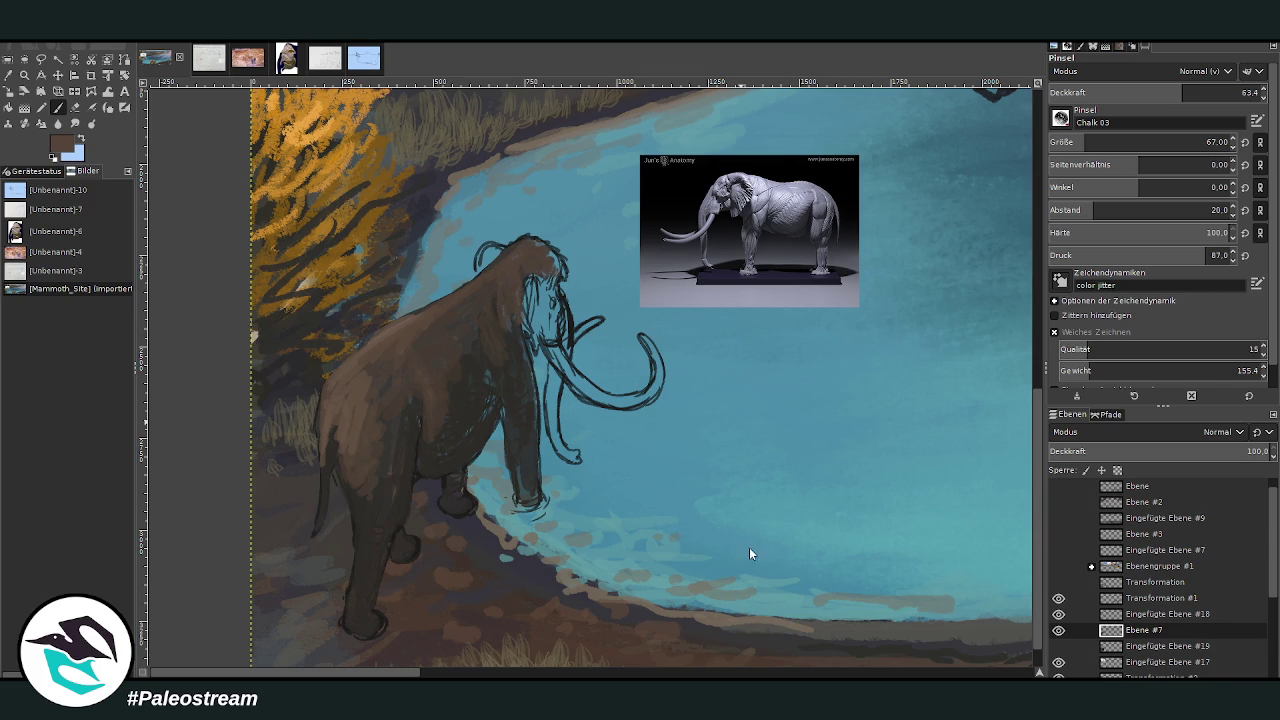
left_click(1212, 92)
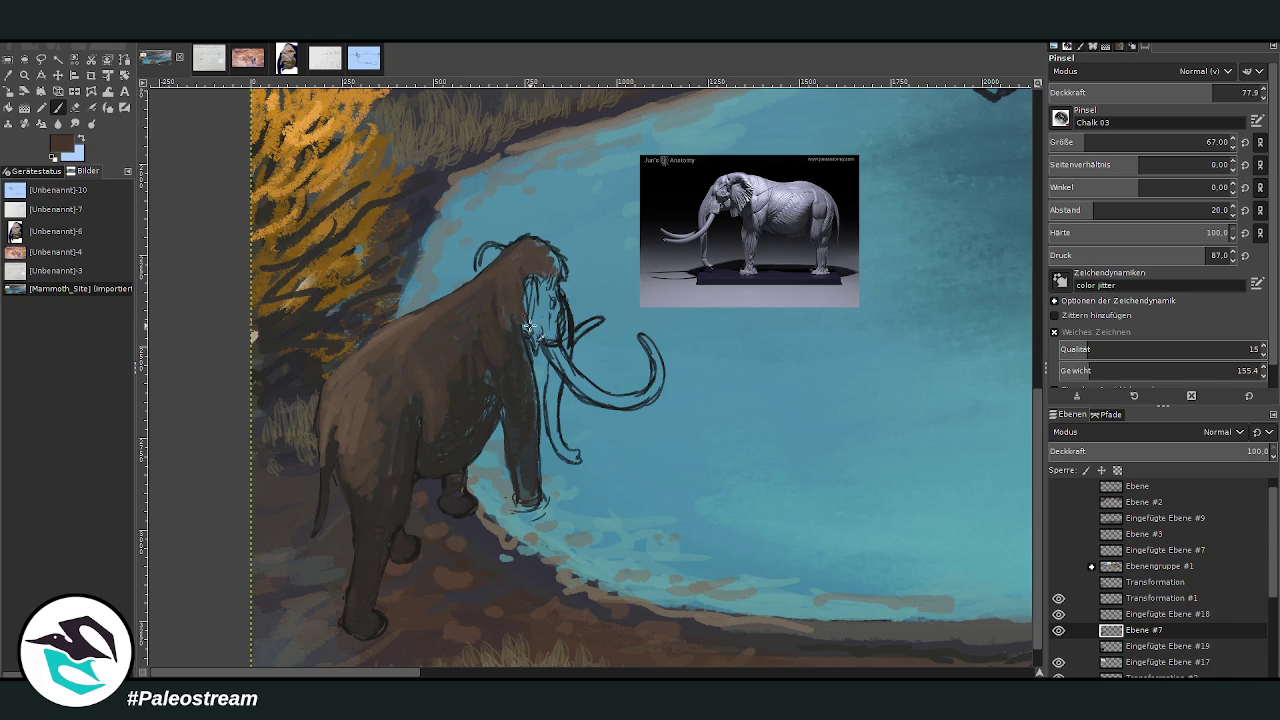
left_click_drag(535, 298, 548, 325)
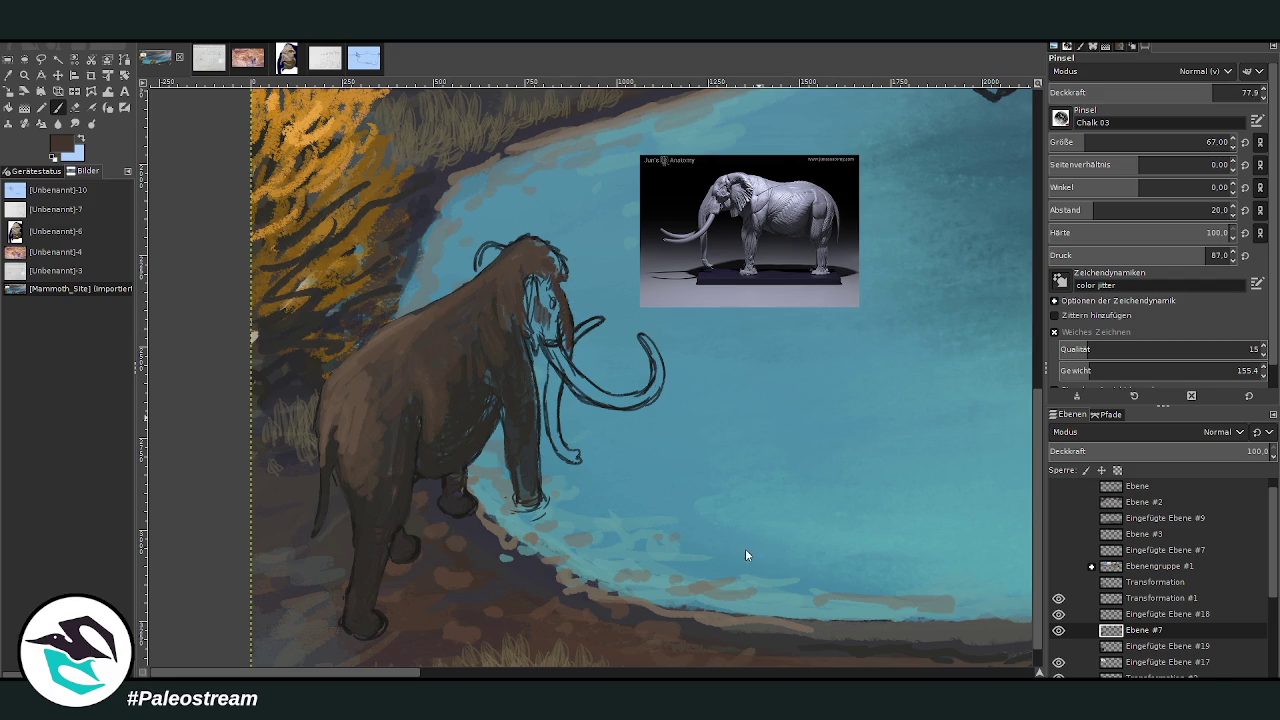
mouse_move(570, 460)
left_mouse_down()
mouse_move(553, 380)
mouse_move(558, 434)
left_mouse_up()
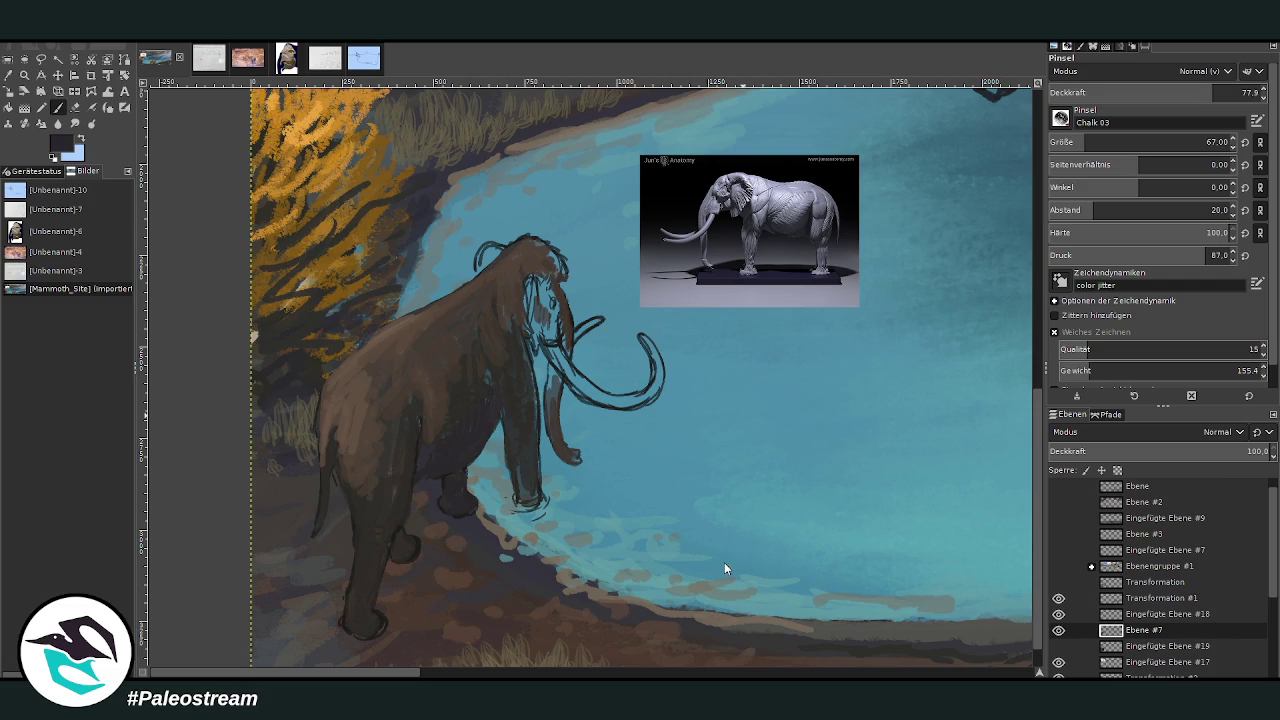
left_click(1167, 86)
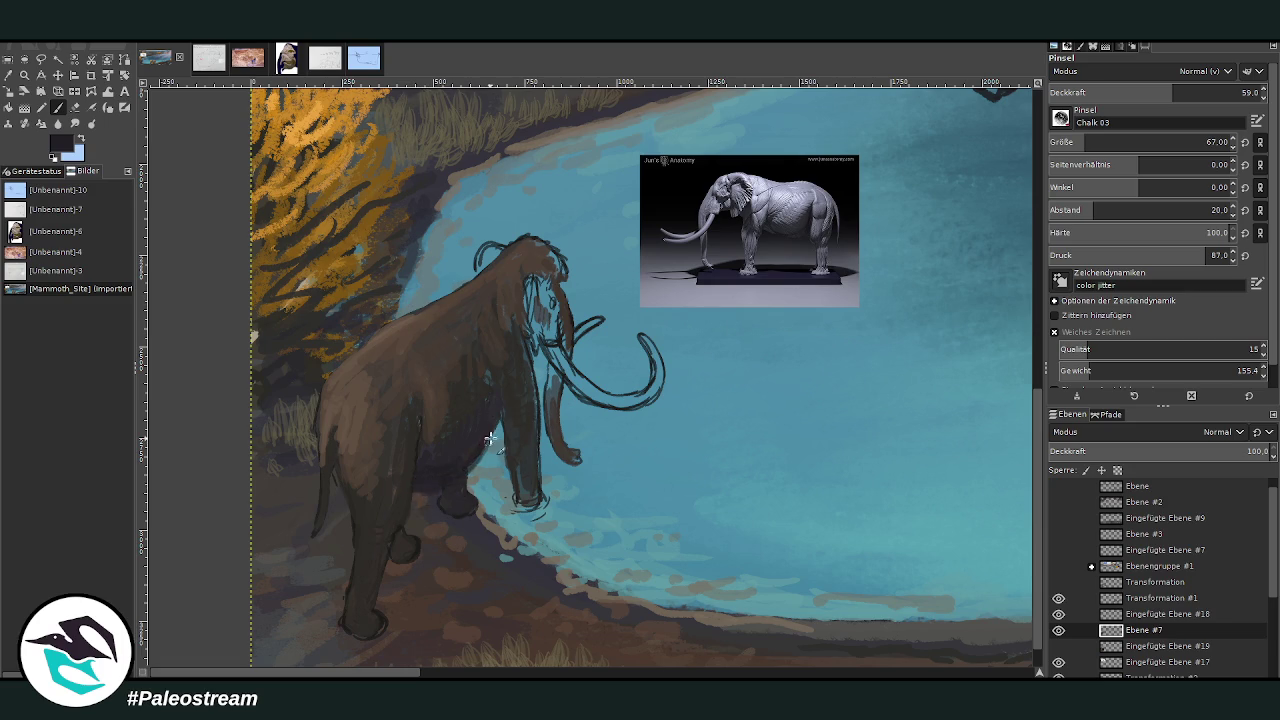
With the brush at 73.2 opacity and size 48, fill the trunk dark brown and cover the head's back outline.
key("o")
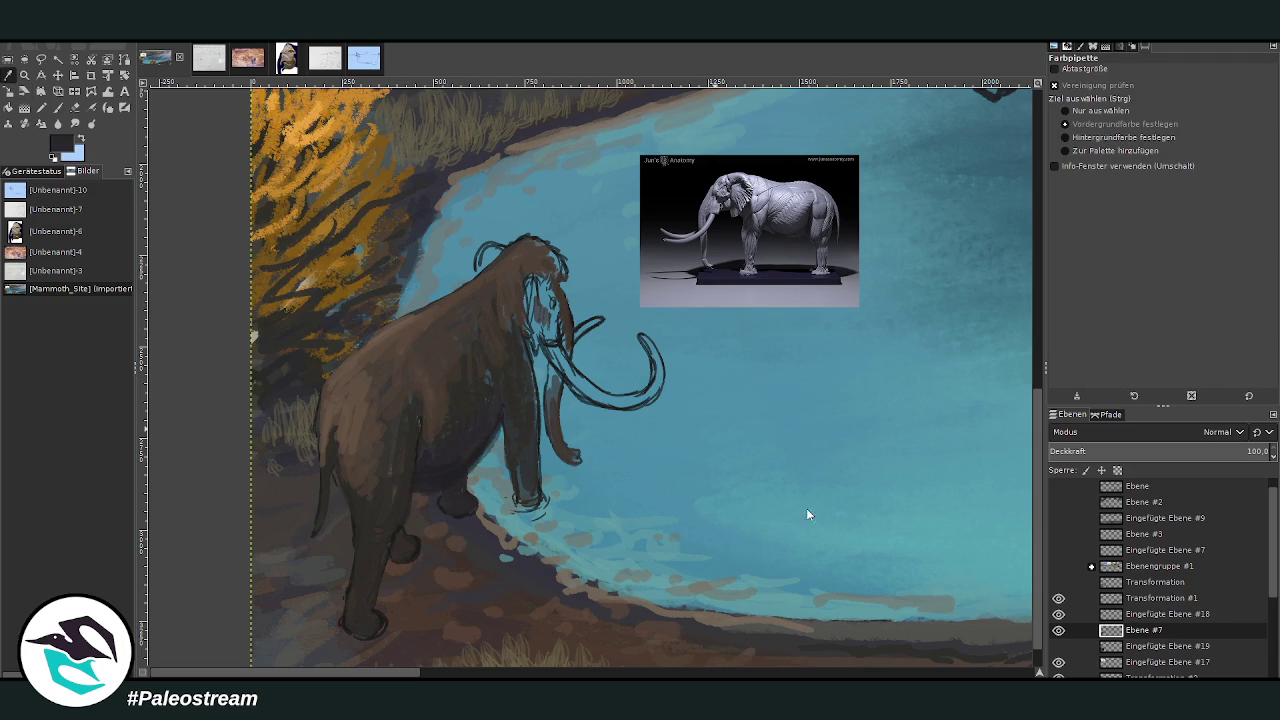
key("p")
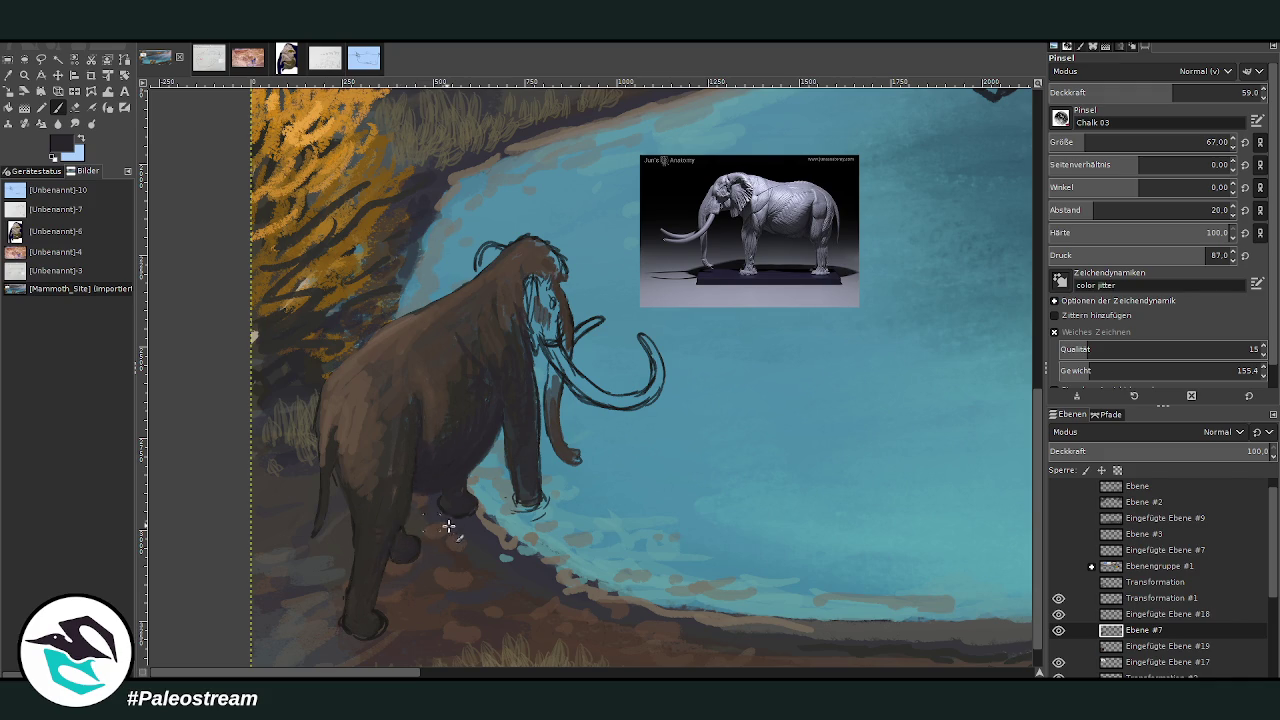
left_click(1202, 90)
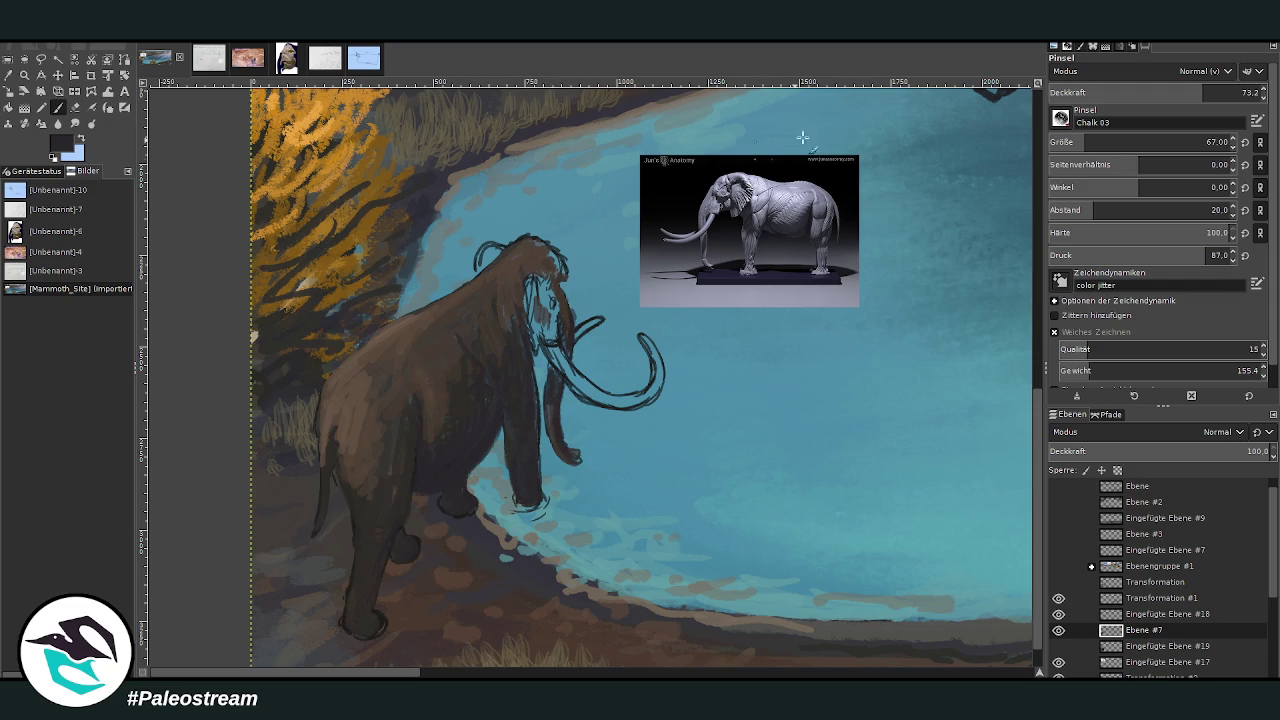
left_click(1216, 92)
left_click(1078, 142)
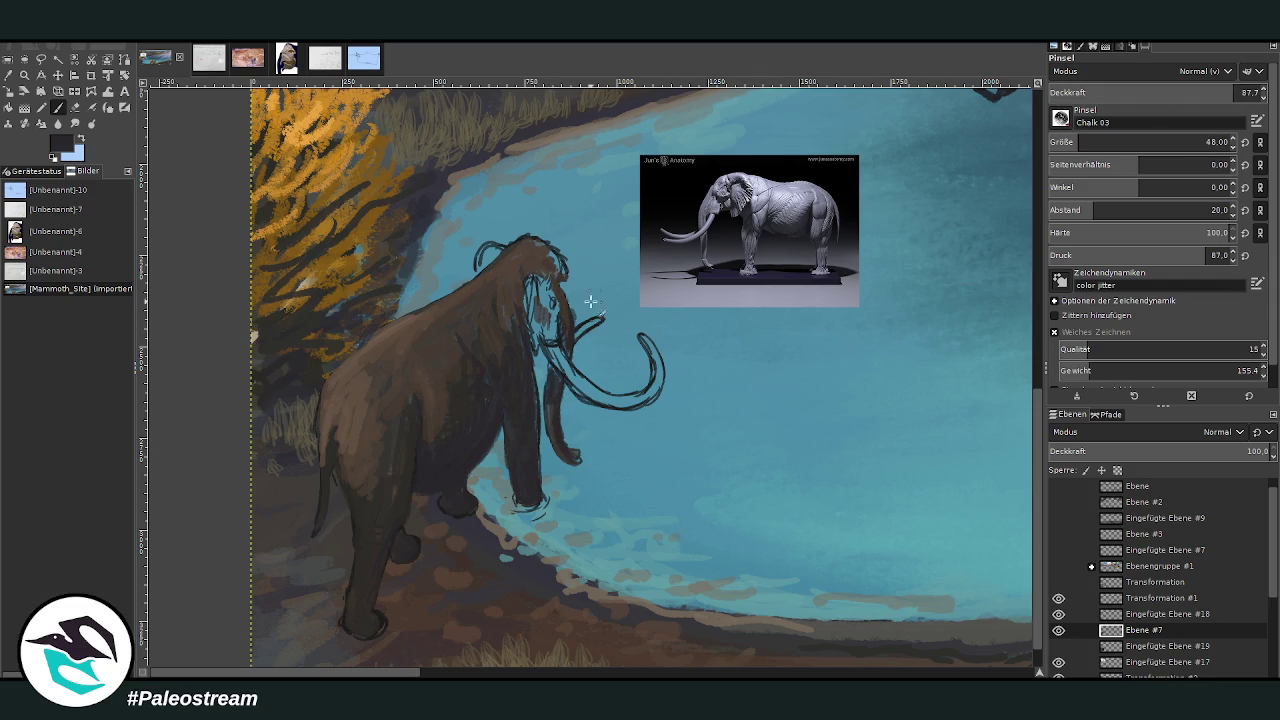
mouse_move(573, 327)
left_mouse_down()
mouse_move(557, 255)
mouse_move(476, 248)
left_mouse_up()
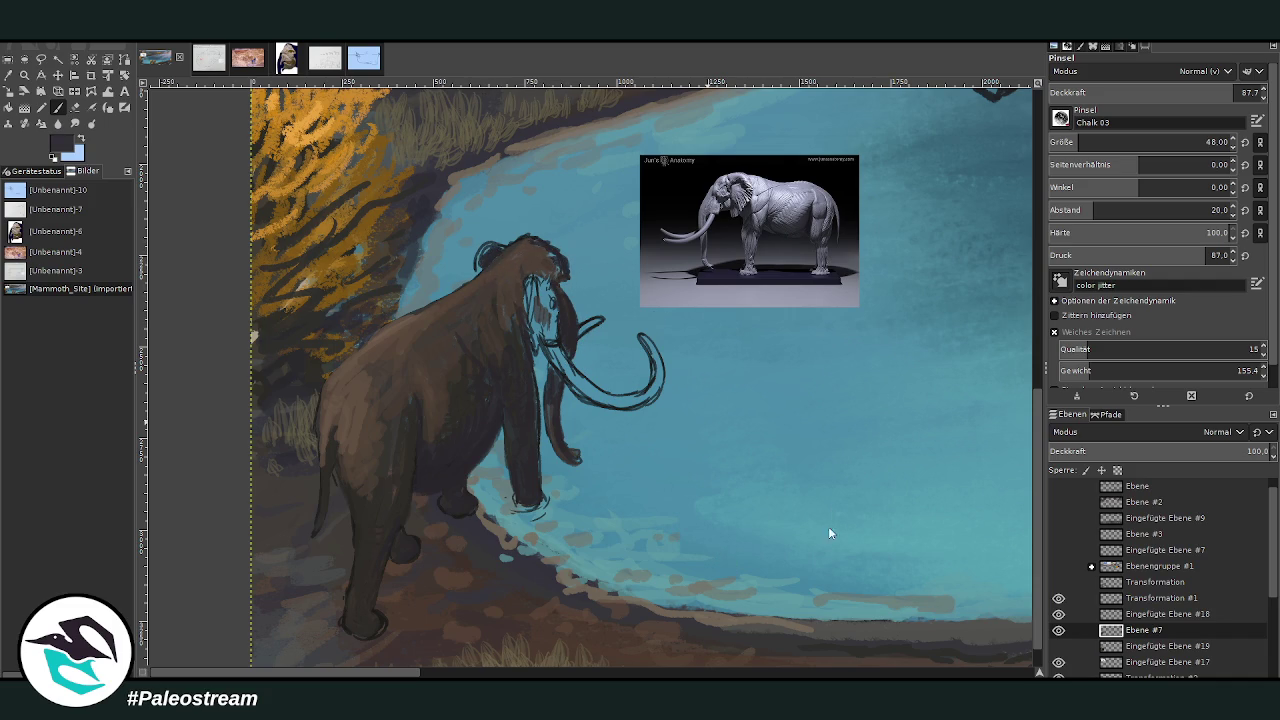
left_click_drag(479, 265, 533, 295)
left_click(822, 570, "ctrl")
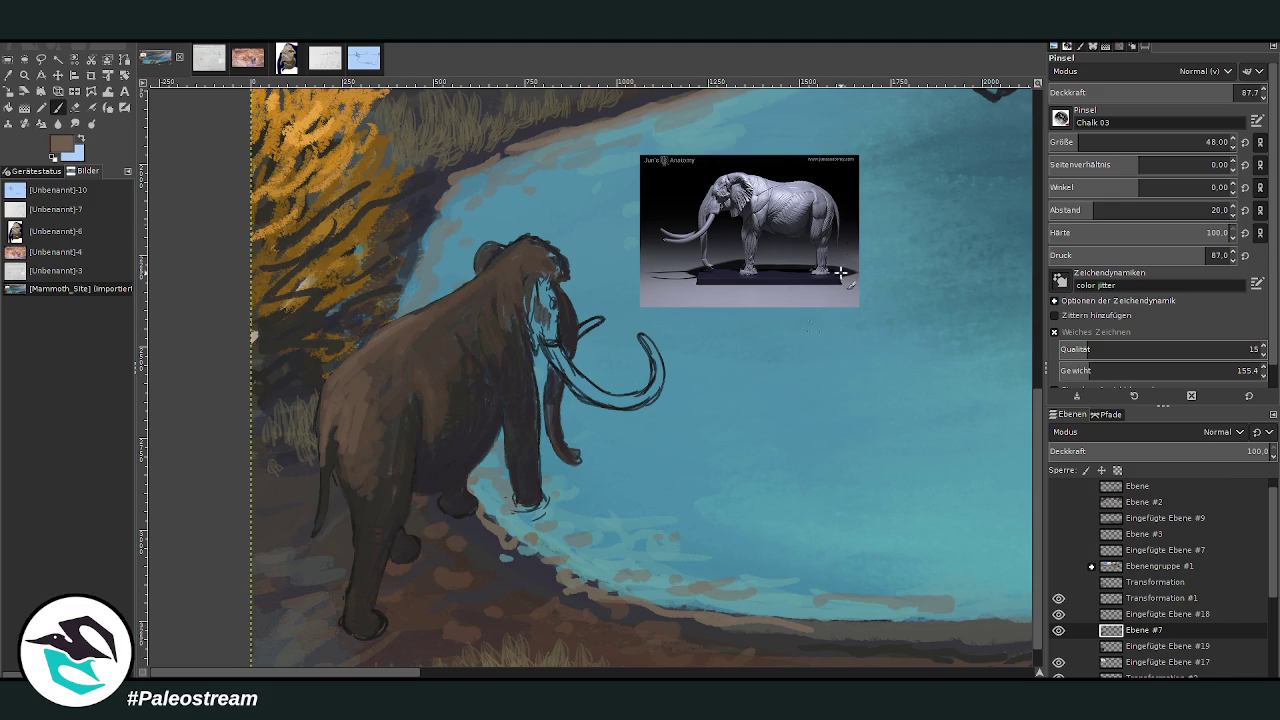
Cover the sketch lines on top of the head with brown strokes at size 67, opacity 45.7.
left_click_drag(1150, 145, 1172, 145)
left_click_drag(1215, 92, 1186, 92)
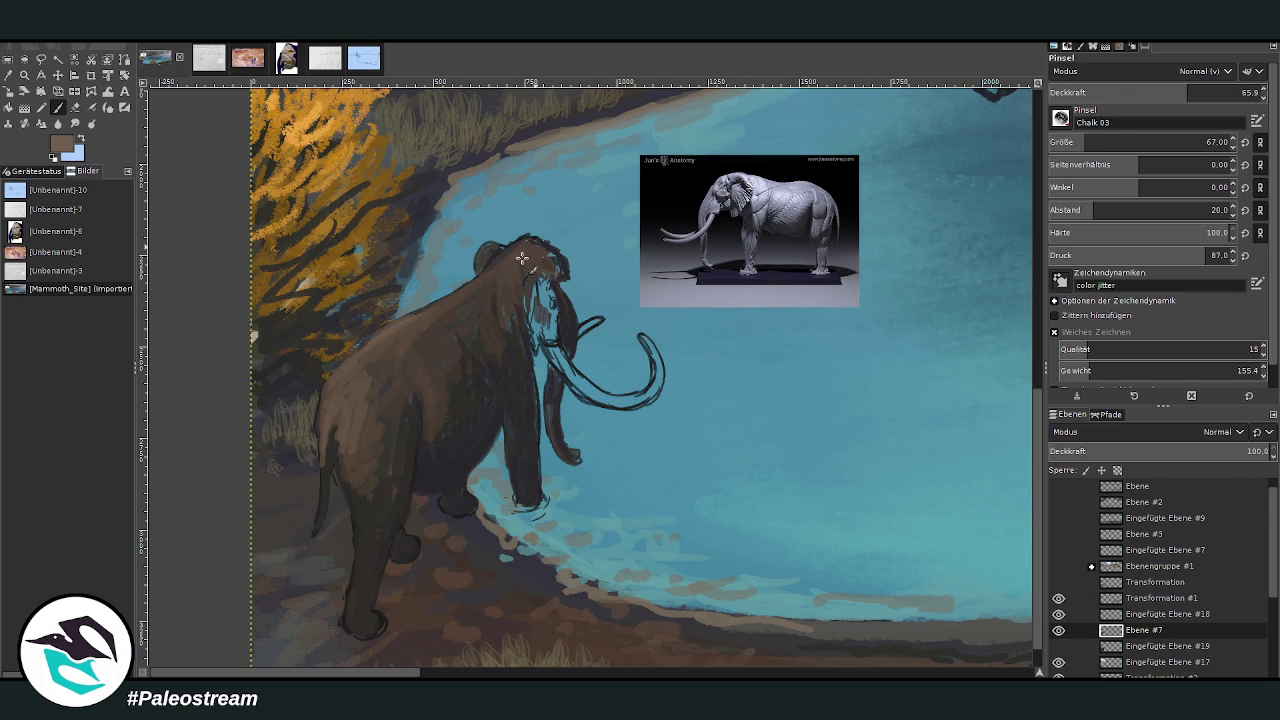
mouse_move(520, 263)
left_mouse_down()
mouse_move(534, 243)
mouse_move(490, 274)
left_mouse_up()
left_click_drag(1186, 92, 1145, 92)
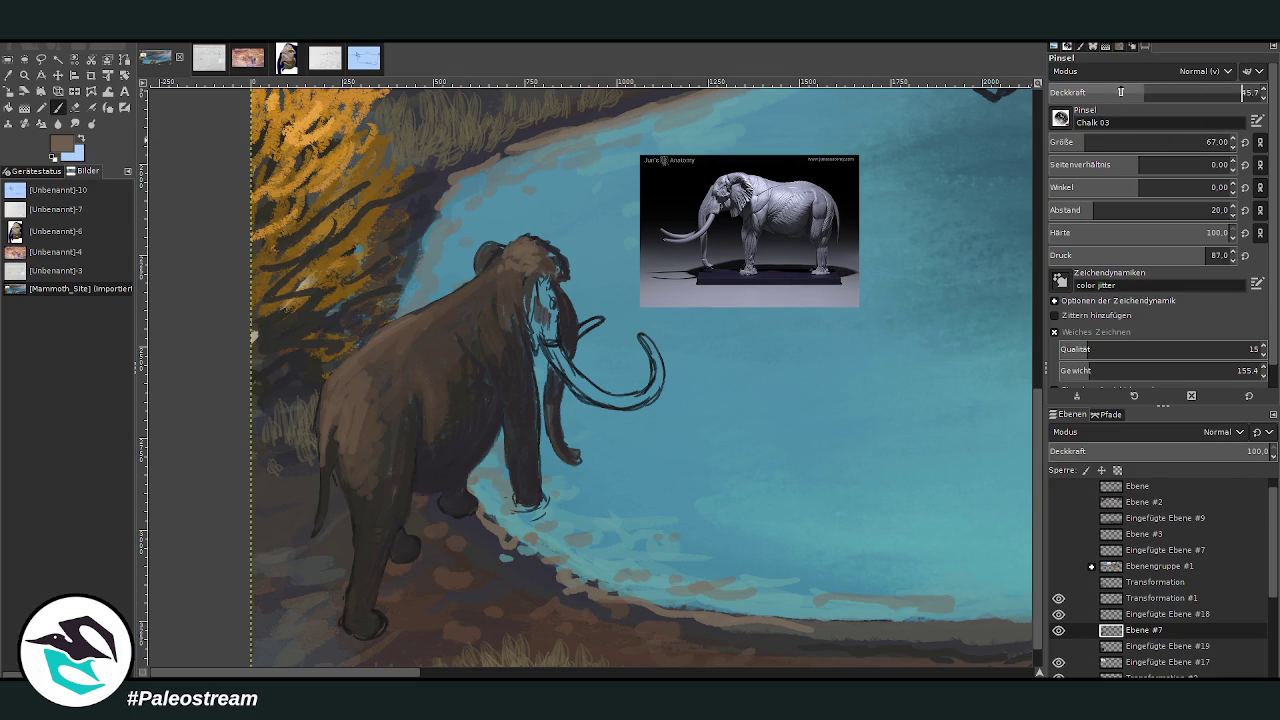
mouse_move(520, 276)
left_mouse_down()
mouse_move(495, 258)
mouse_move(493, 298)
left_mouse_up()
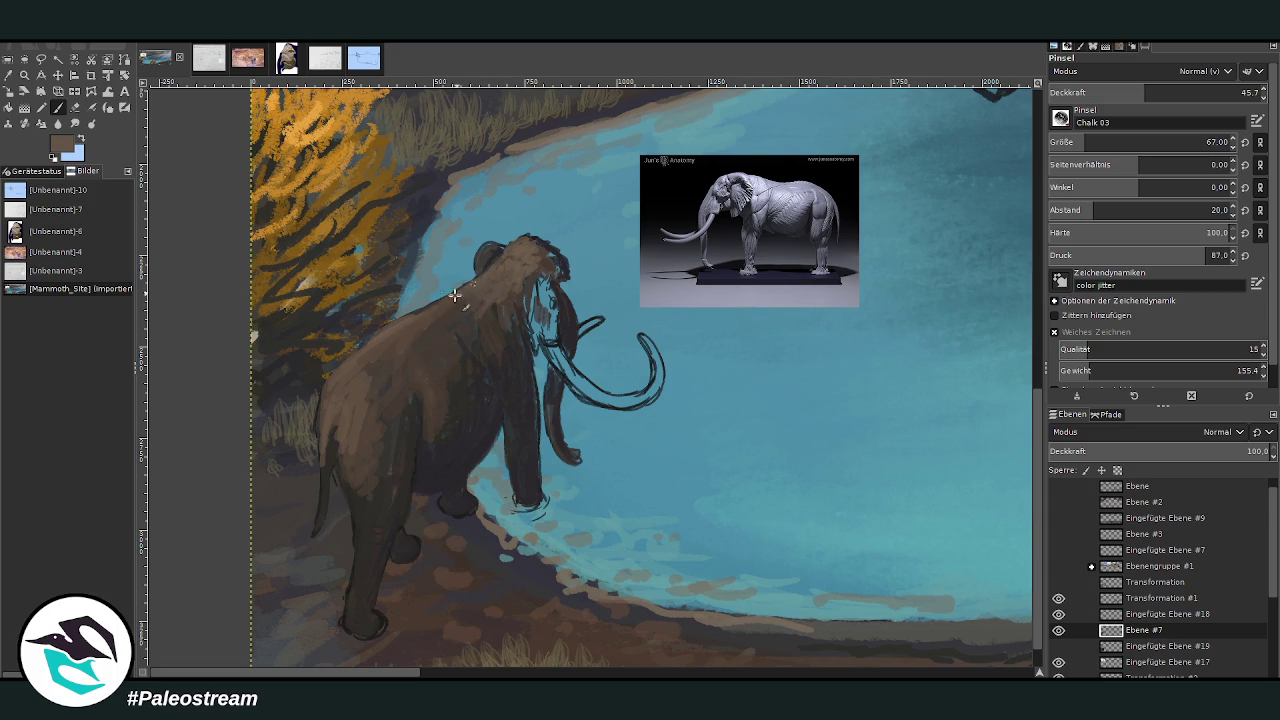
Adjust the brush size through 40, 57 and 87 to 113, with opacity 57.4.
left_click(1182, 92)
left_click(1090, 142)
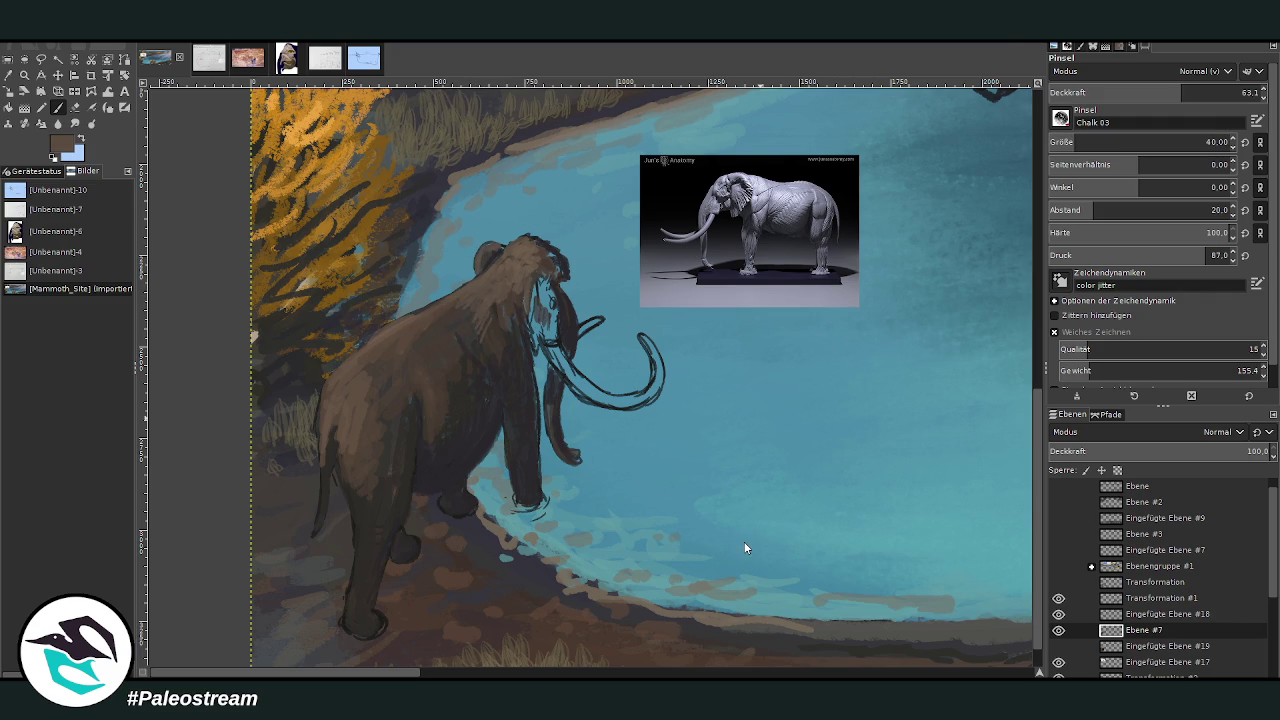
left_click_drag(1080, 142, 1100, 142)
left_click(1145, 92)
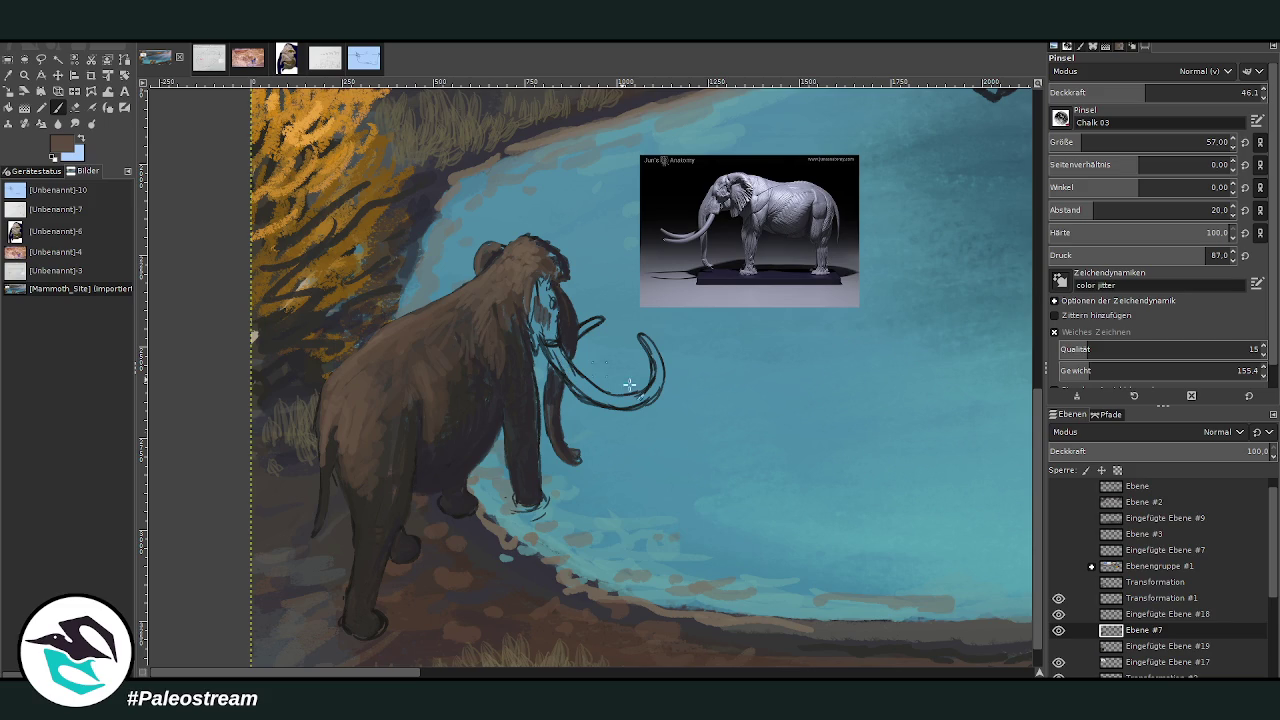
left_click(1090, 142)
left_click(1168, 92)
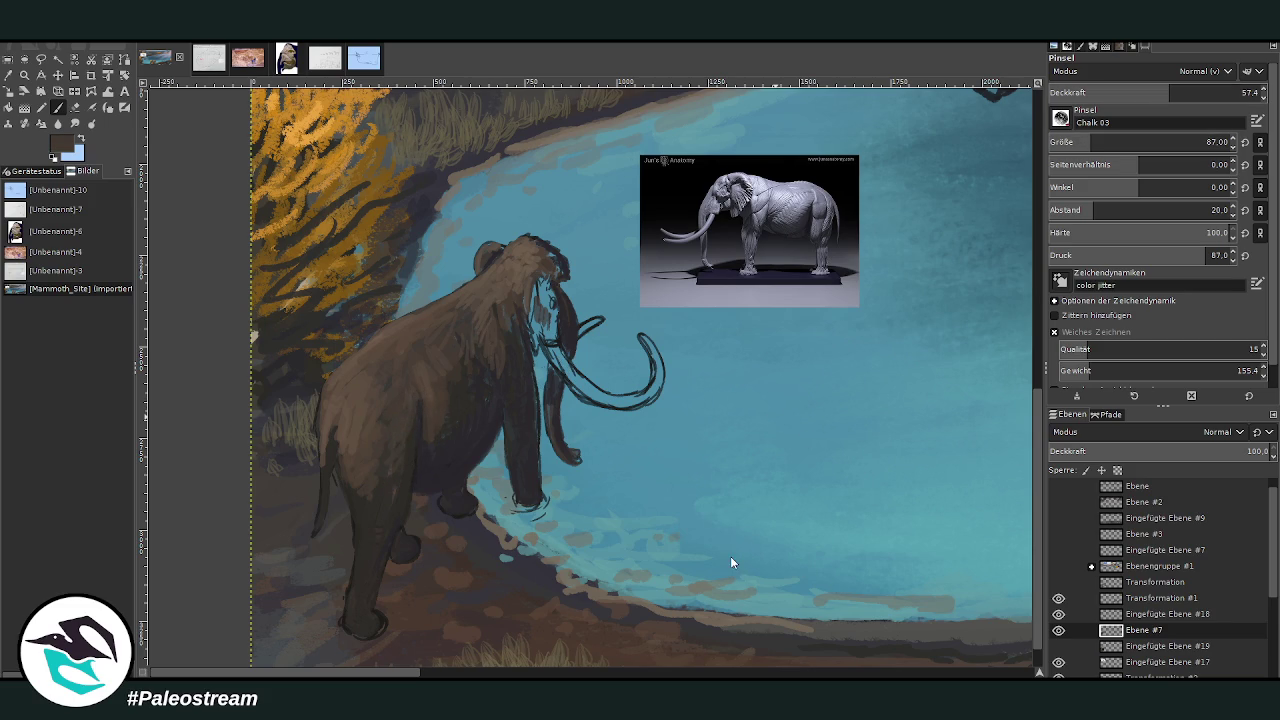
left_click(1098, 142)
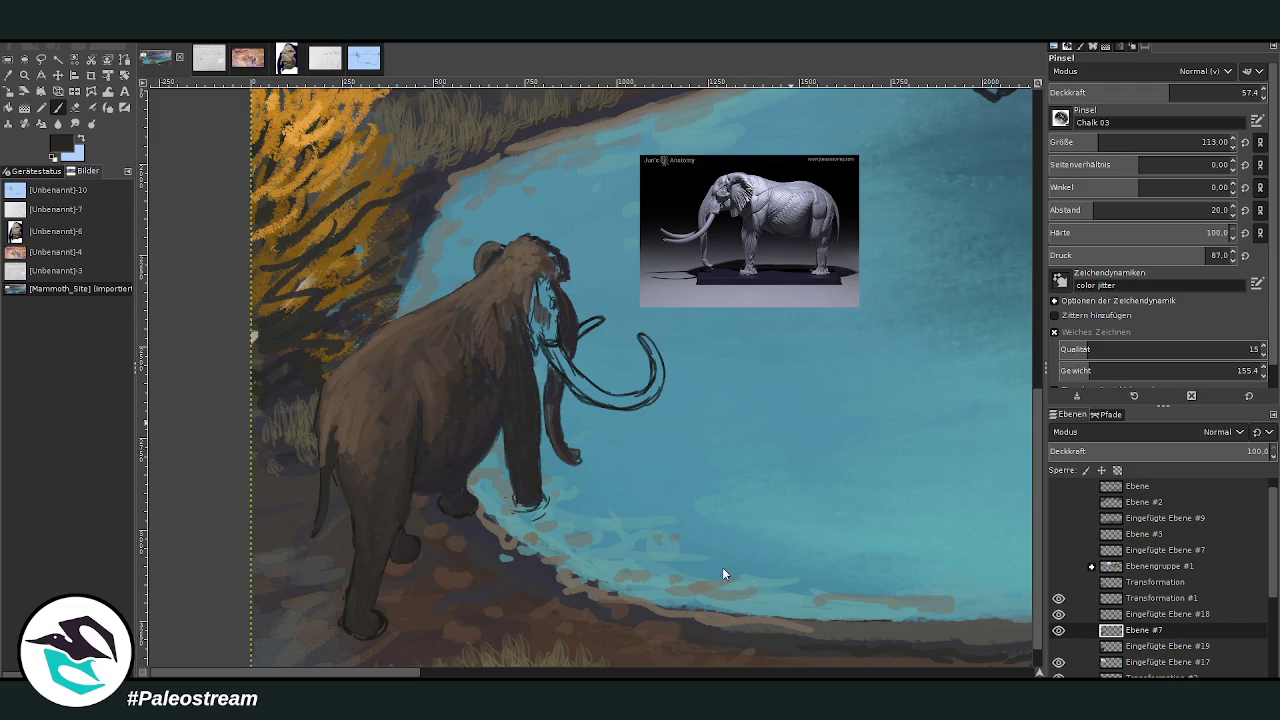
Set the brush to size 78, sample a brown from the painting, and paint over the trunk and head.
left_click(1208, 92)
left_click(1088, 142)
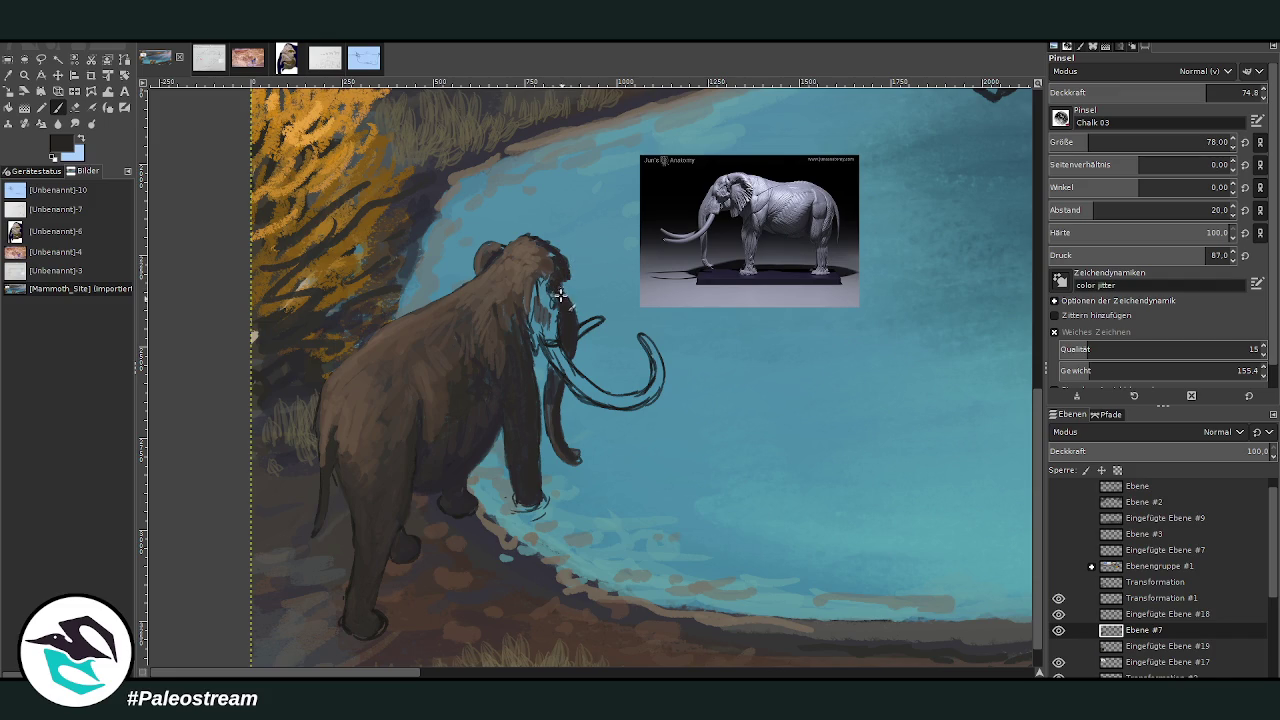
key("shift+e")
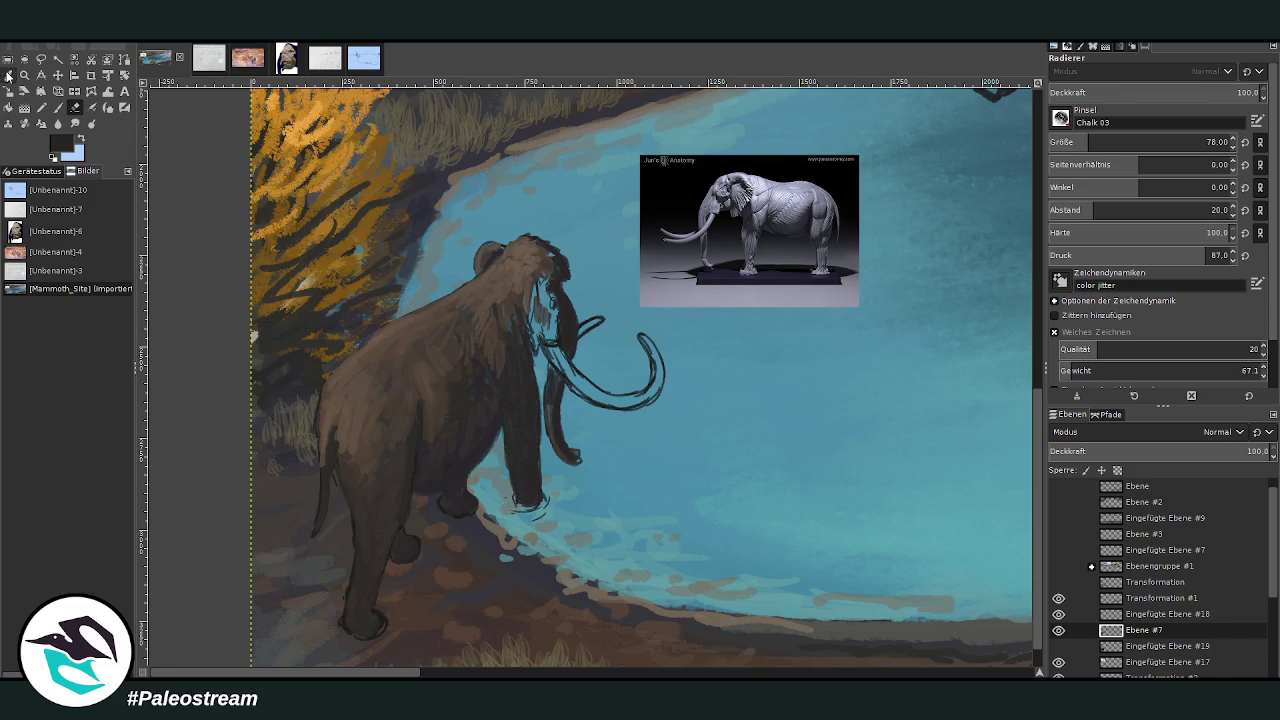
left_click(9, 76)
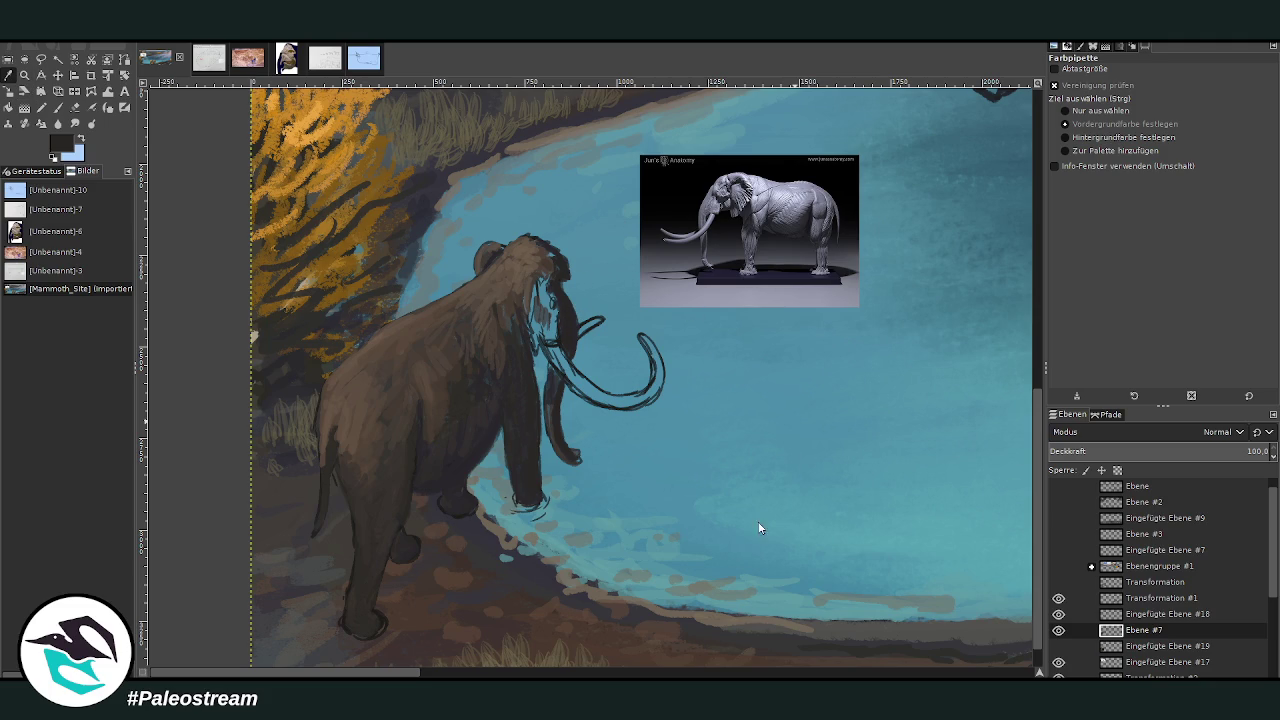
left_click(725, 562)
left_click(57, 107)
mouse_move(554, 348)
left_mouse_down()
mouse_move(551, 313)
mouse_move(564, 360)
mouse_move(527, 289)
left_mouse_up()
Darken the eye and trunk base at 85.2 opacity, then stroke trunk to crown at 57.1.
left_click(1236, 92)
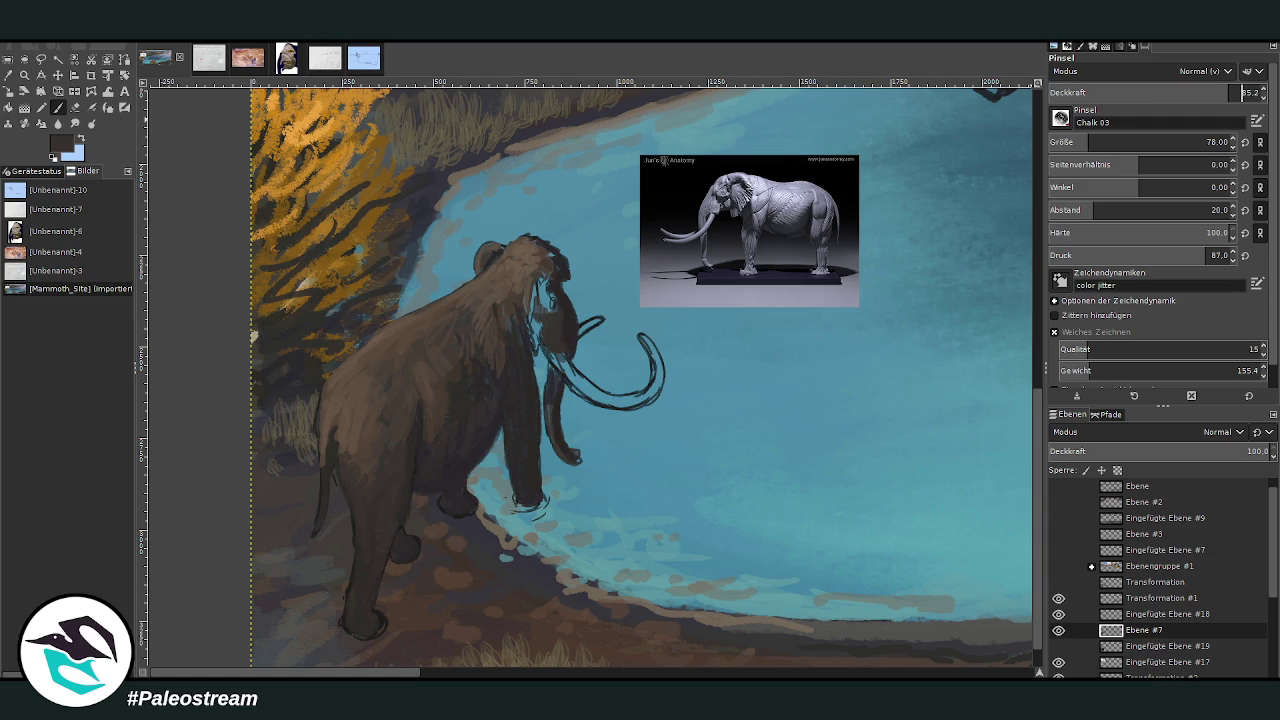
key("Return")
left_click_drag(540, 298, 563, 298)
left_click(1169, 92)
left_click_drag(573, 332, 541, 247)
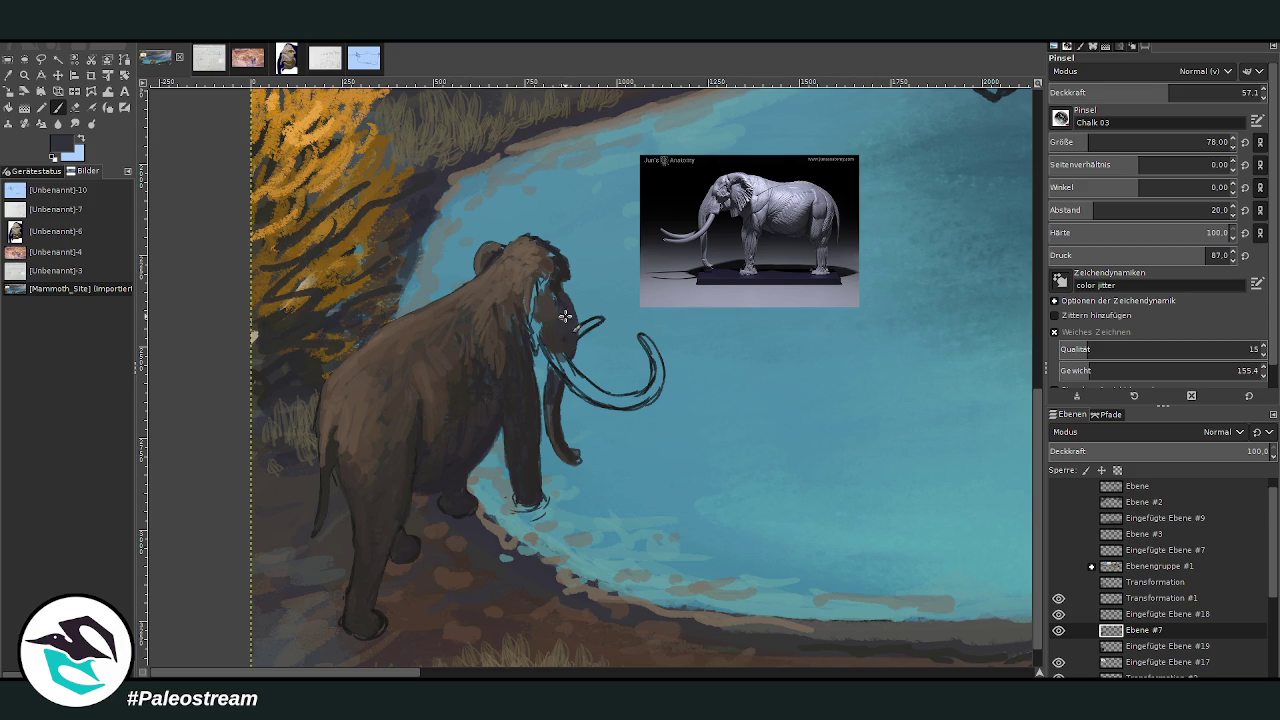